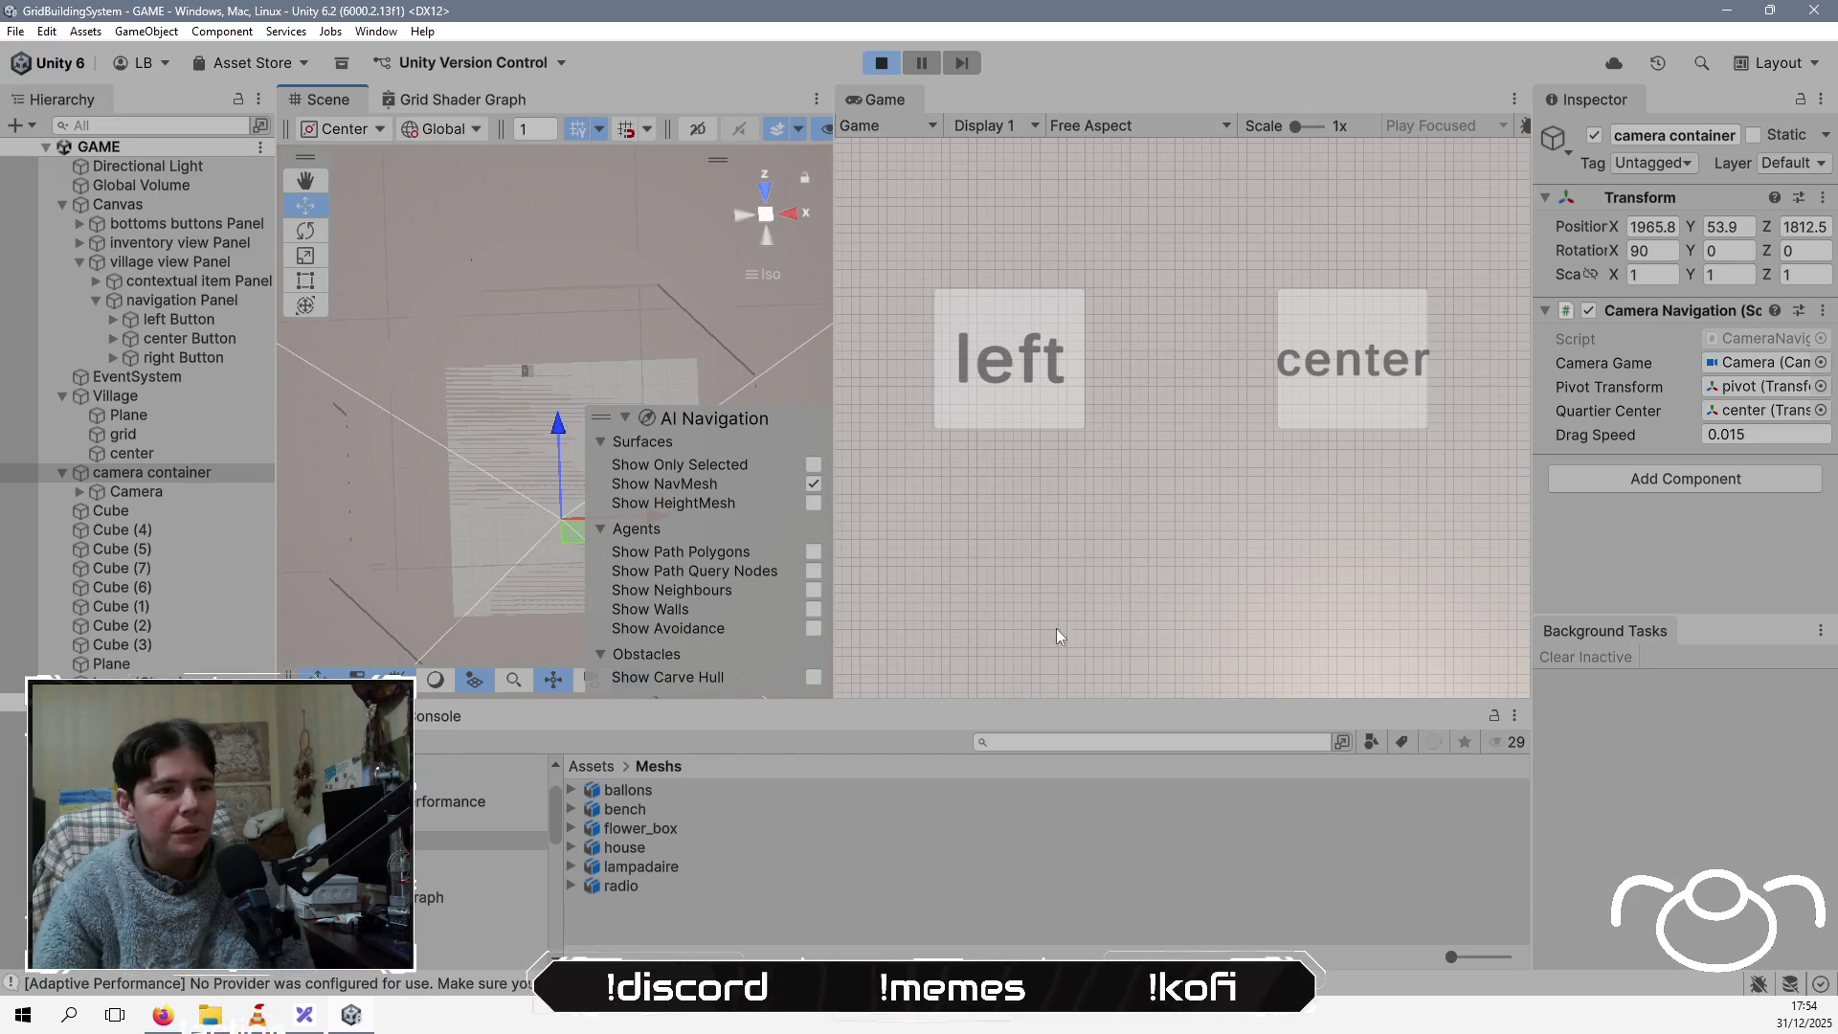
Widen the Game preview and orbit the Scene view to an angled perspective.
click(833, 507)
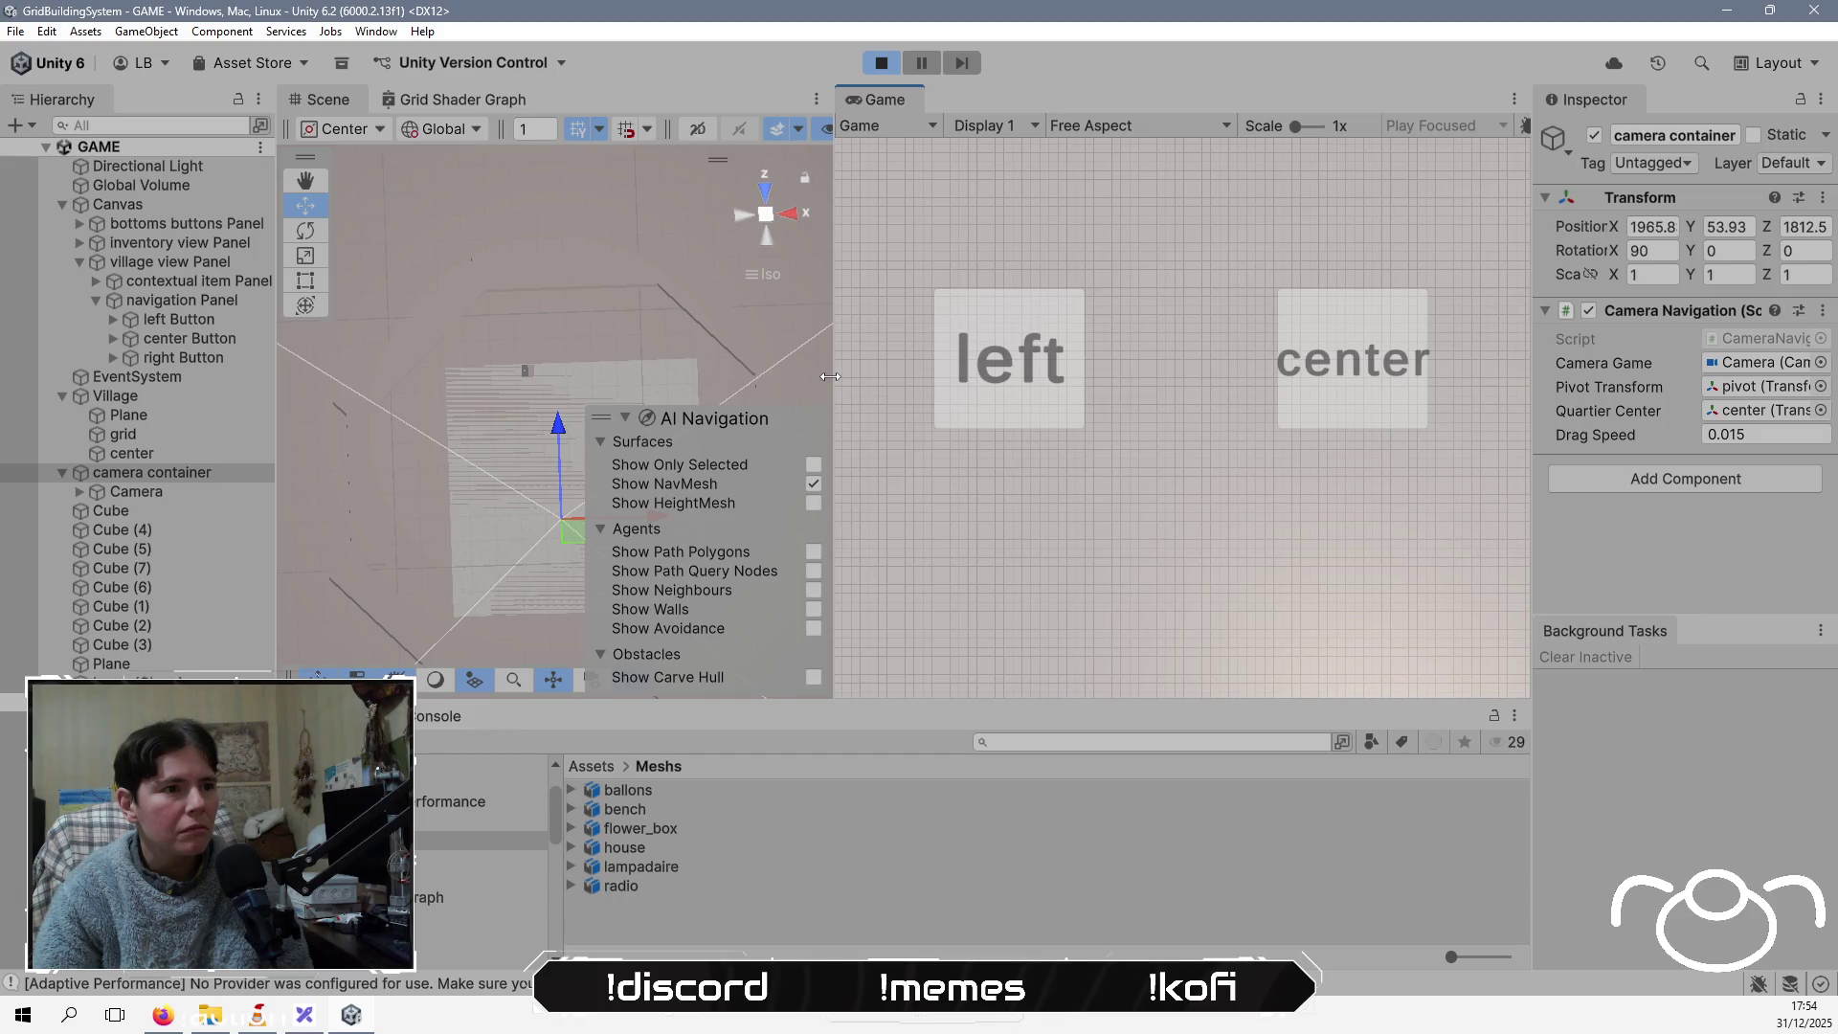
drag(830, 376, 648, 402)
mouse_move(380, 424)
mouse_down()
mouse_move(574, 383)
mouse_move(1197, 321)
mouse_up()
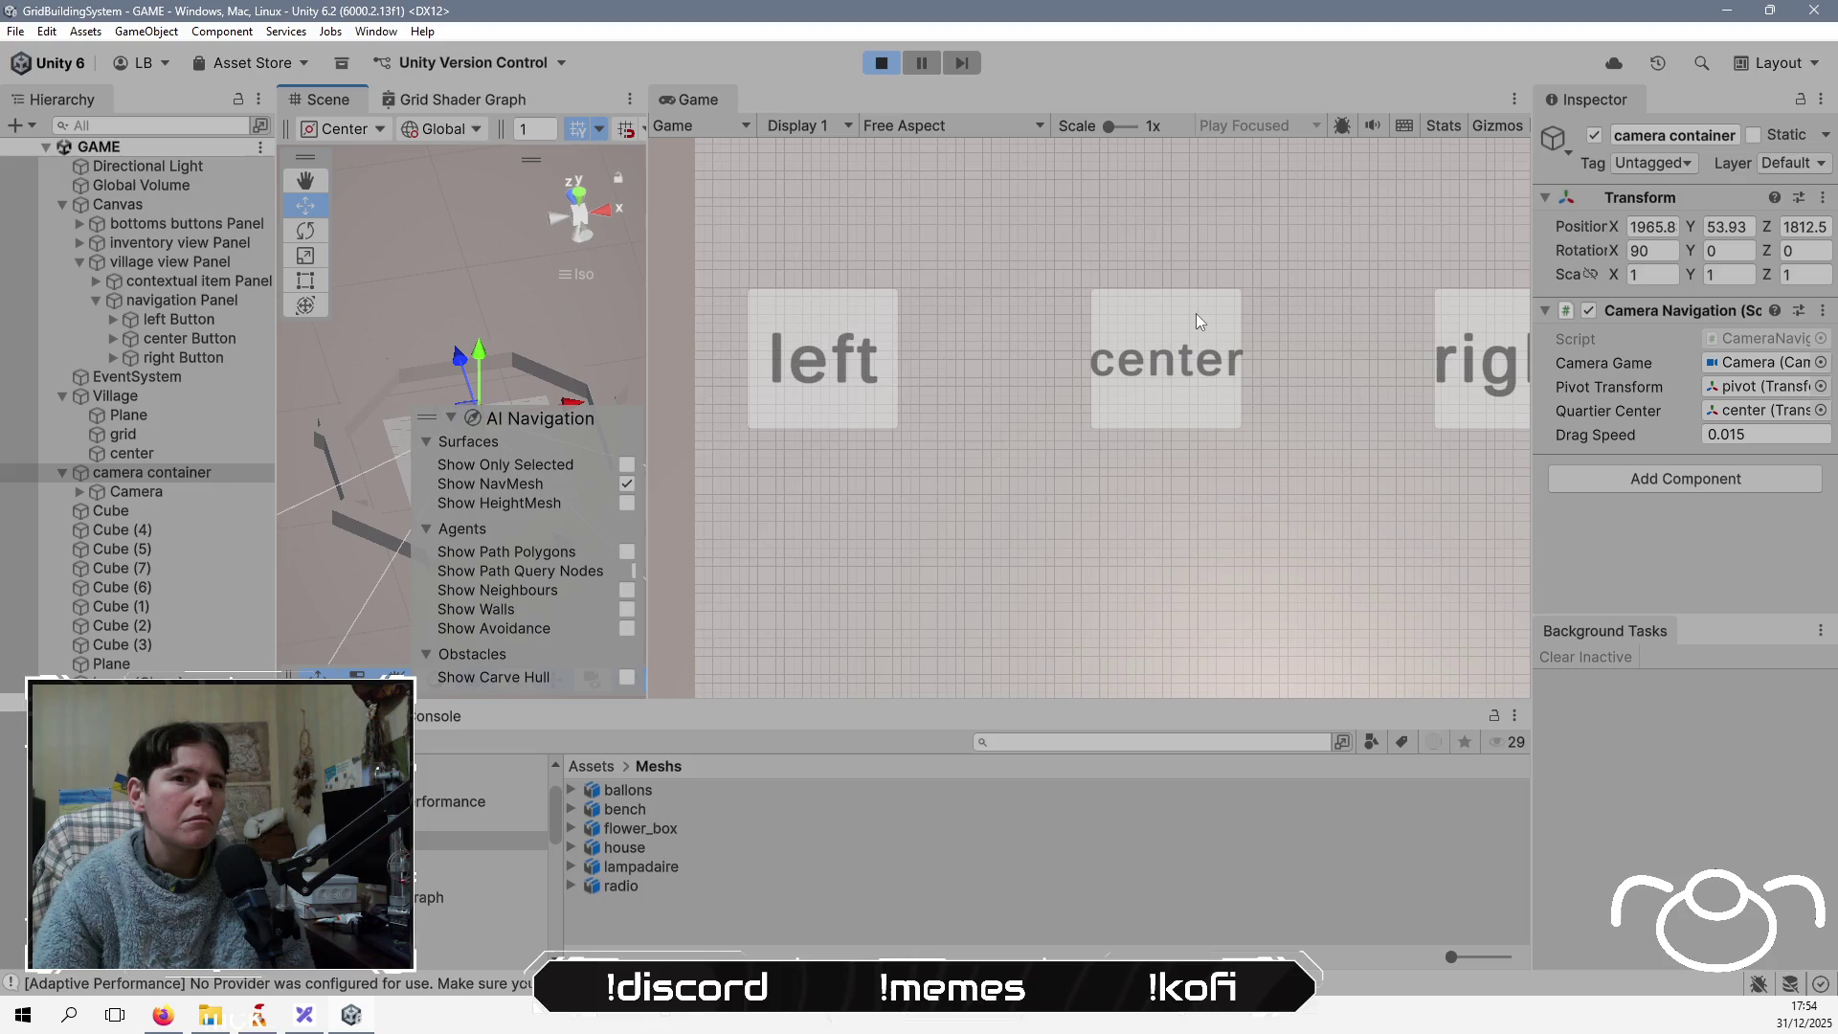
scroll(479, 239, up, 3)
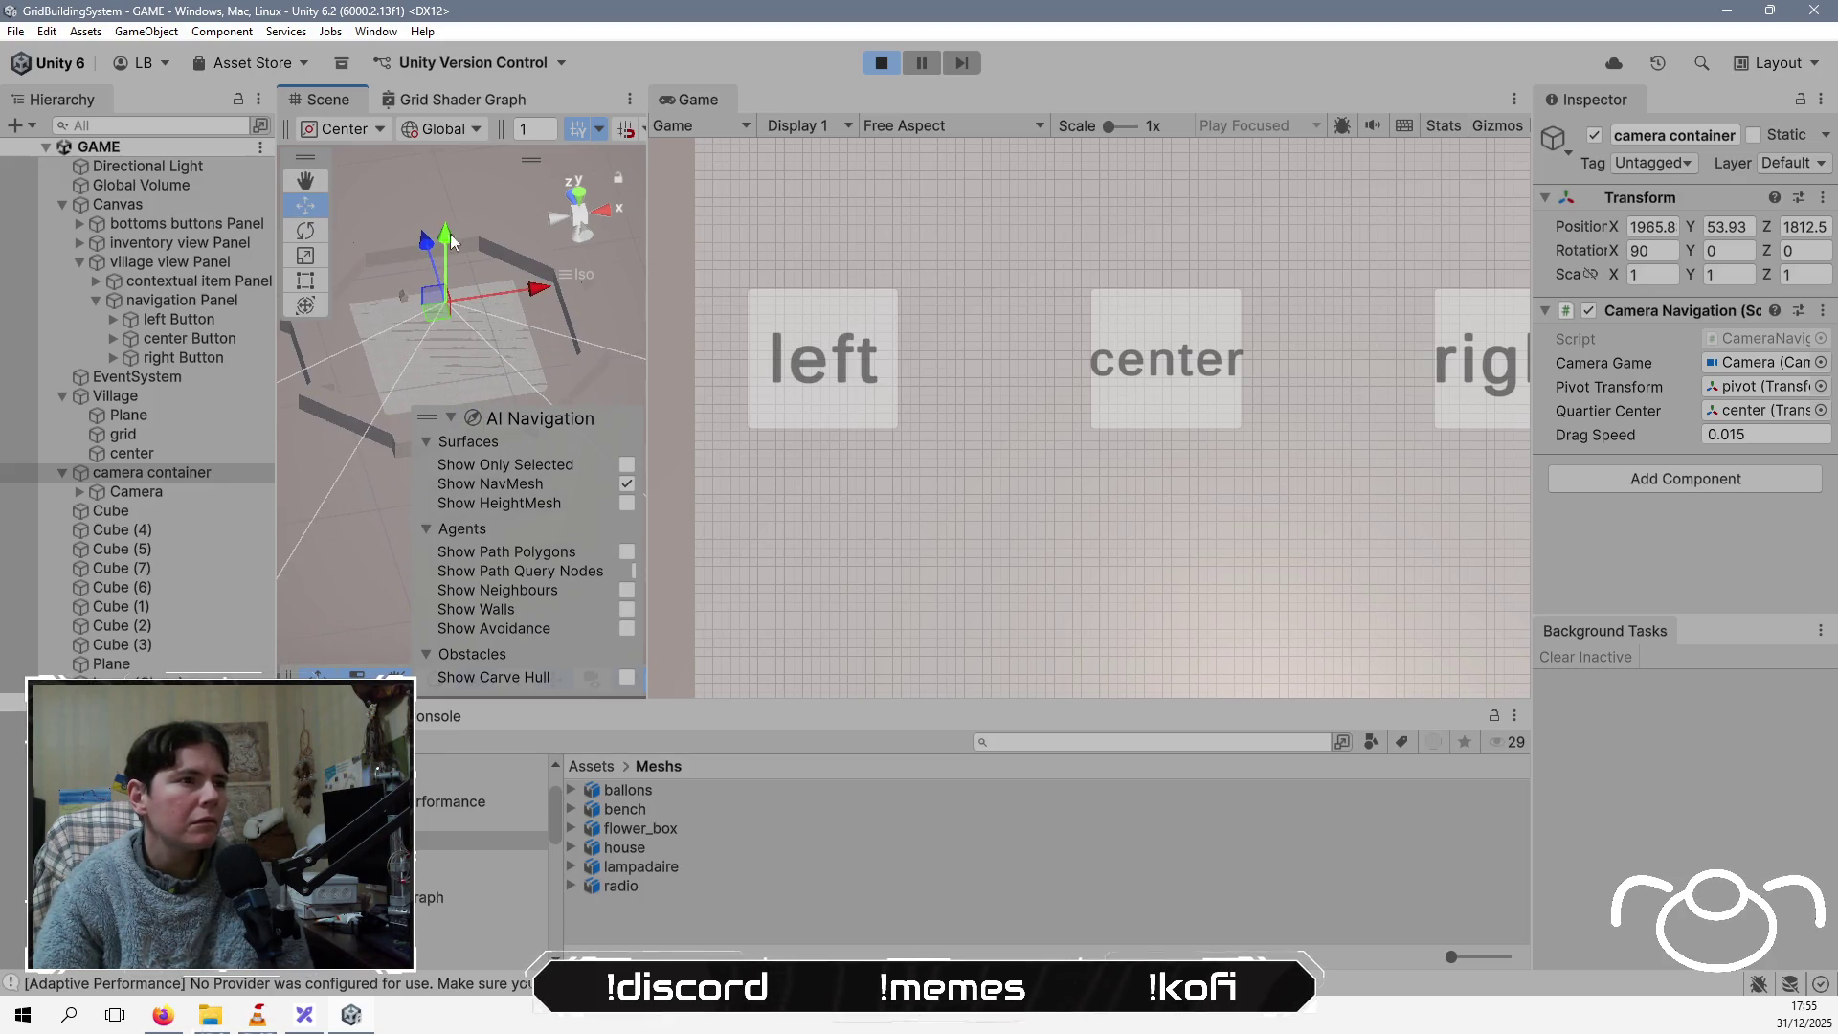
Lower the camera container toward the grid, then raise it high and shift it sideways.
drag(446, 251, 434, 314)
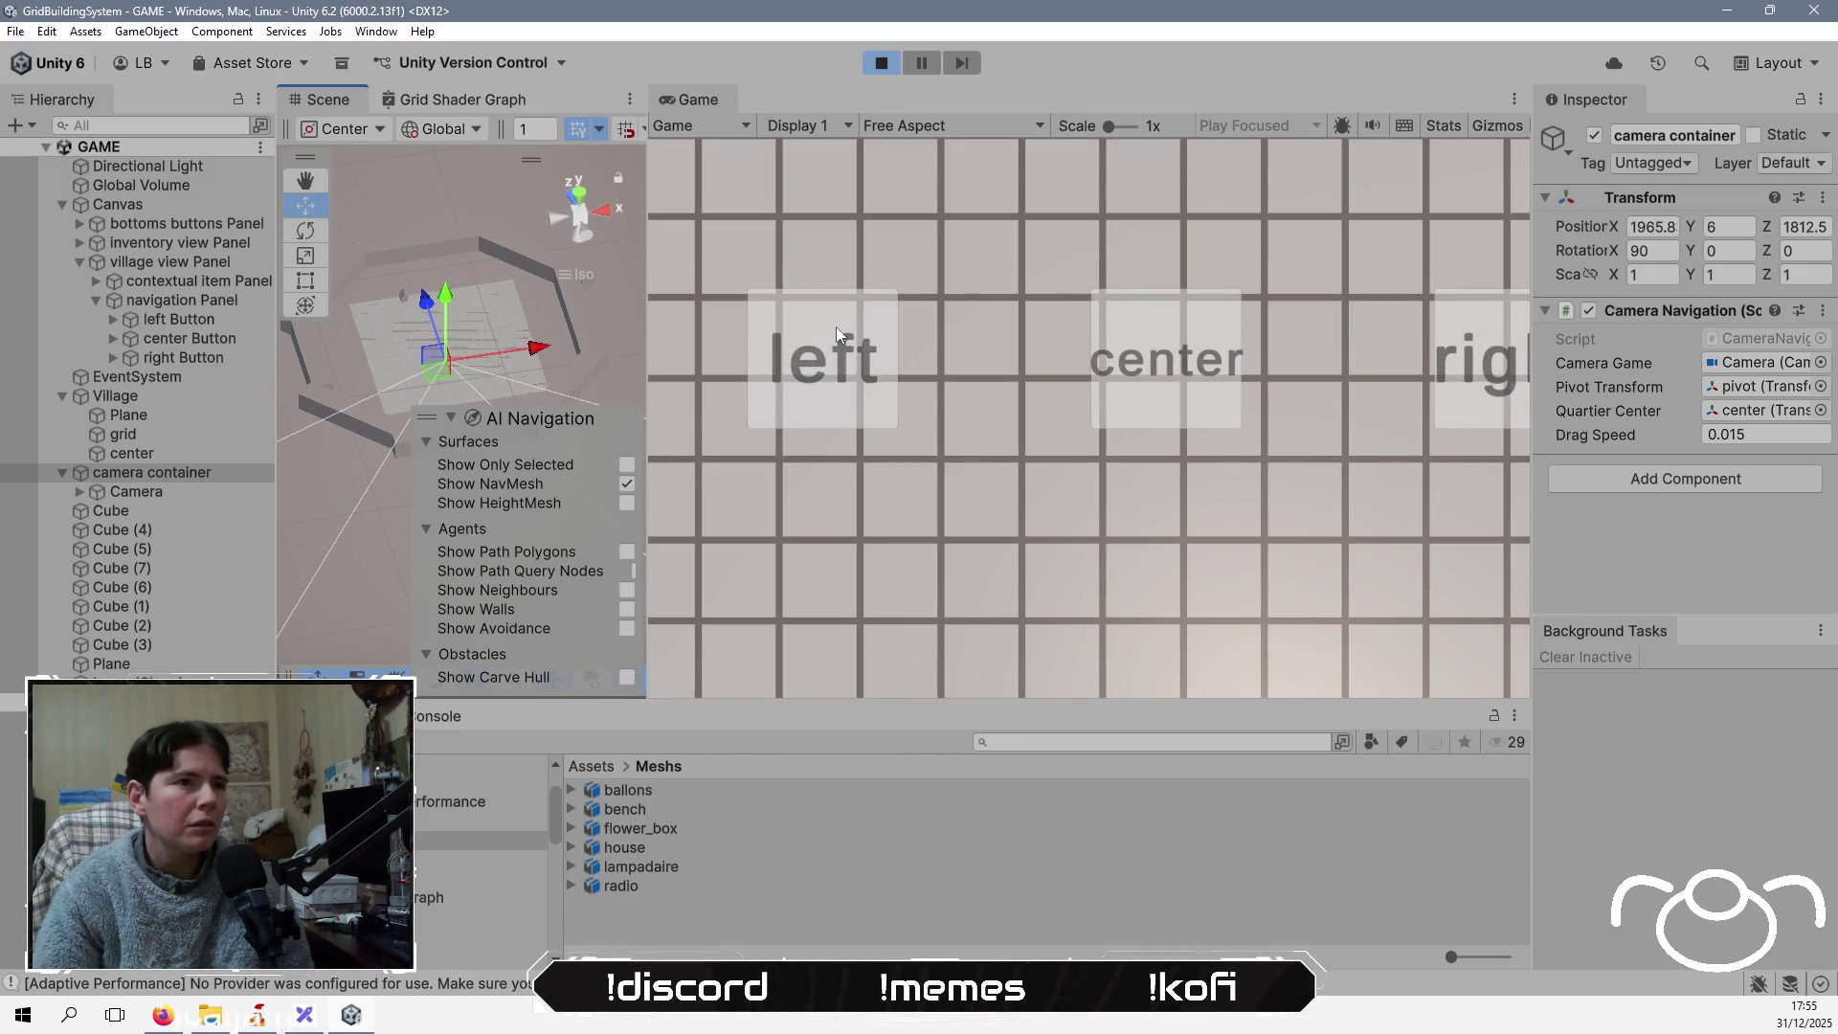
drag(1110, 127, 1105, 128)
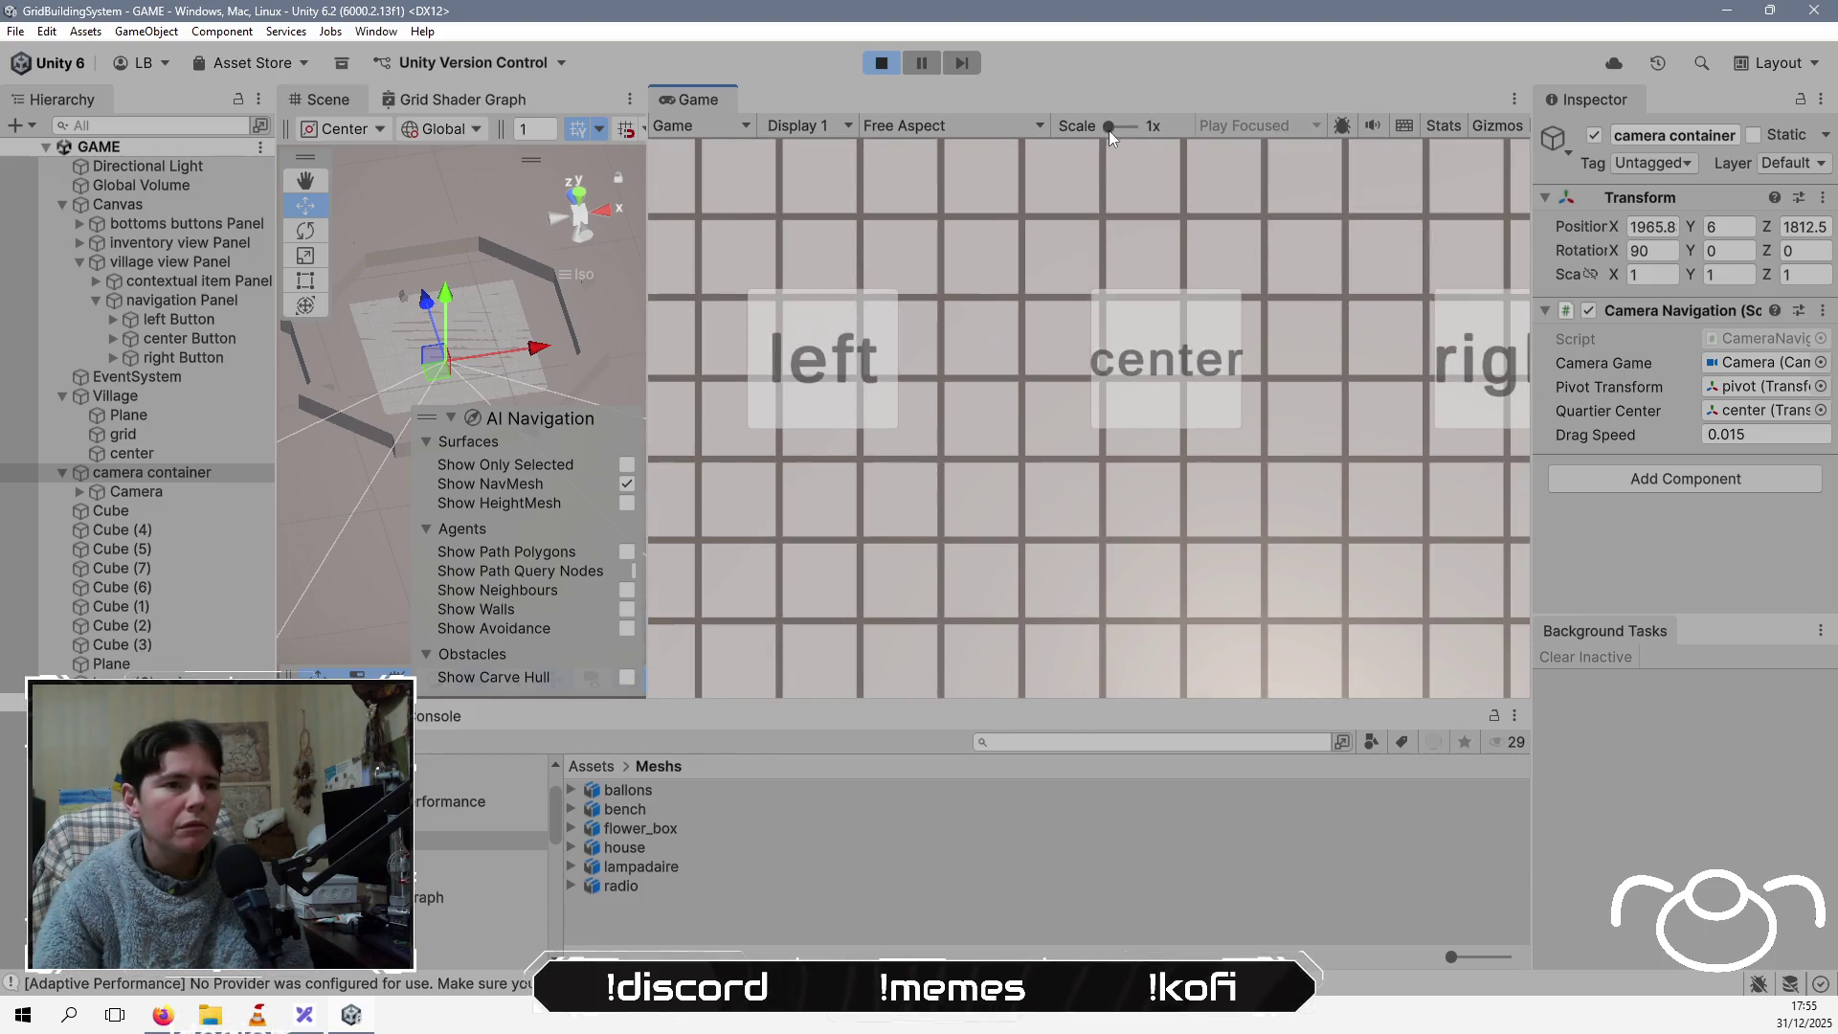
drag(447, 295, 445, 154)
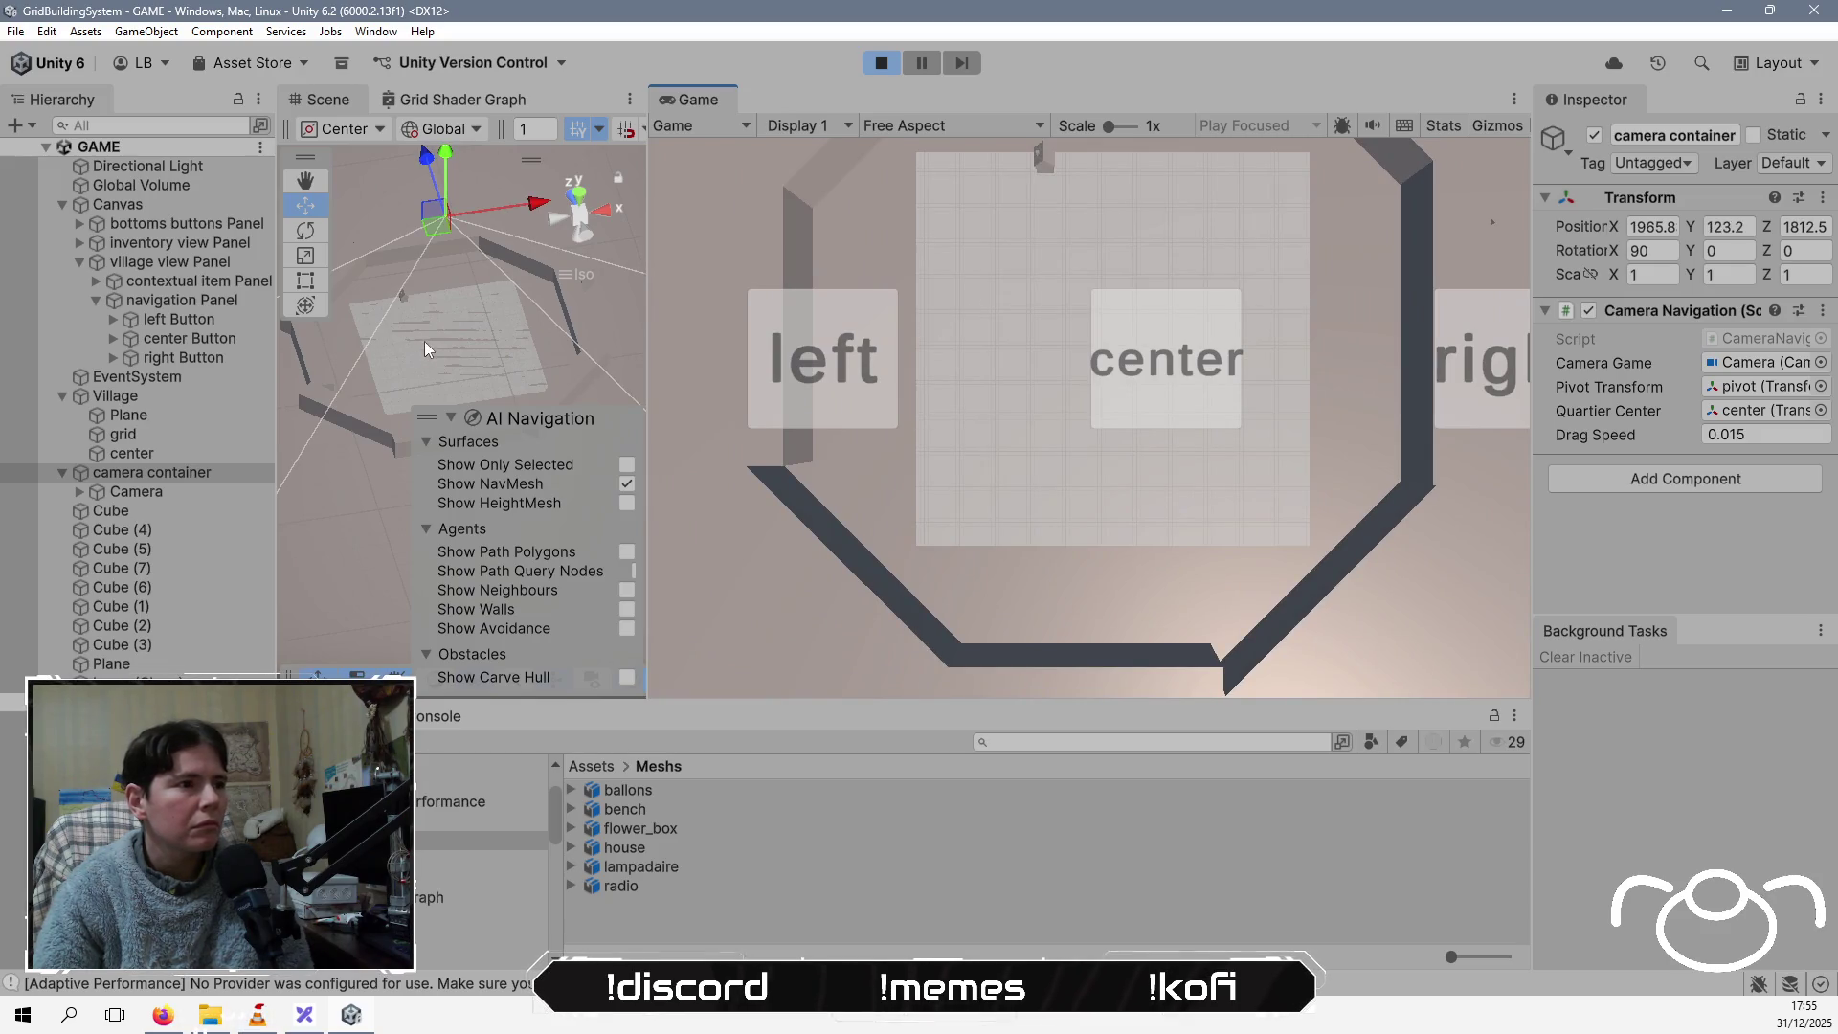
drag(435, 228, 436, 216)
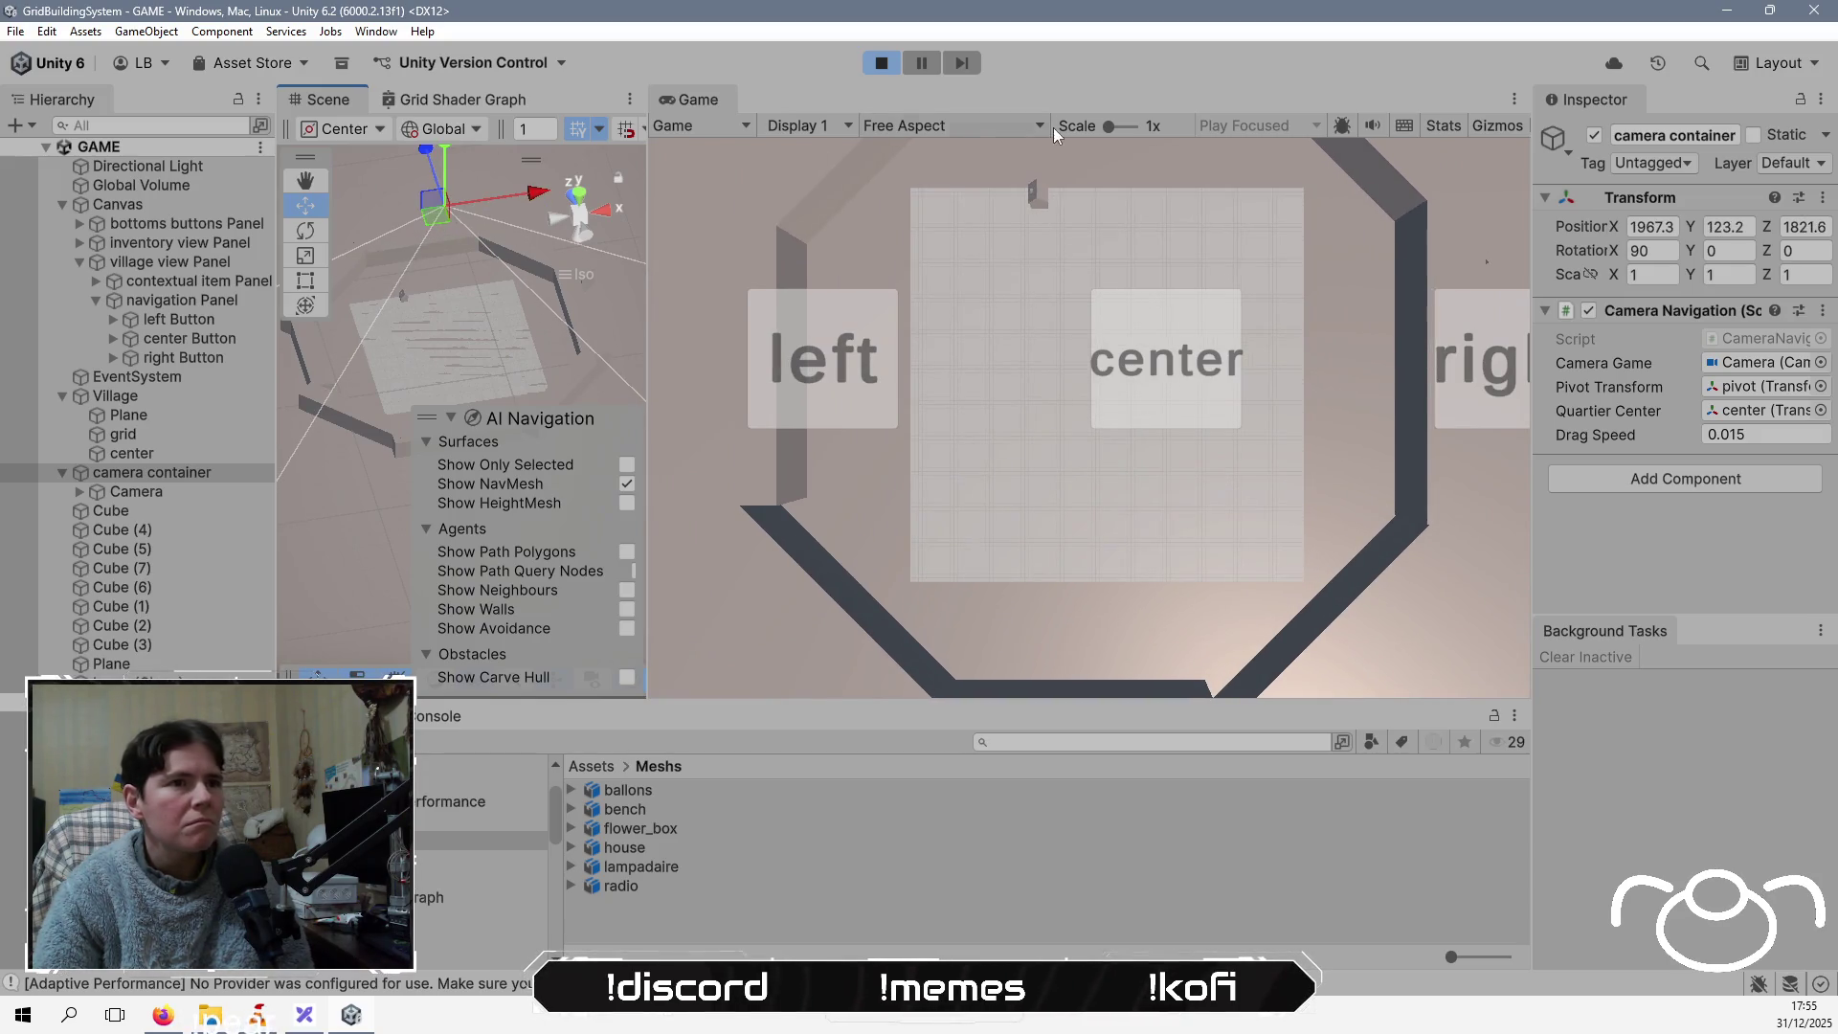
Magnify the Game preview to 6.3x and select the Camera inside the container.
drag(1116, 134, 1146, 134)
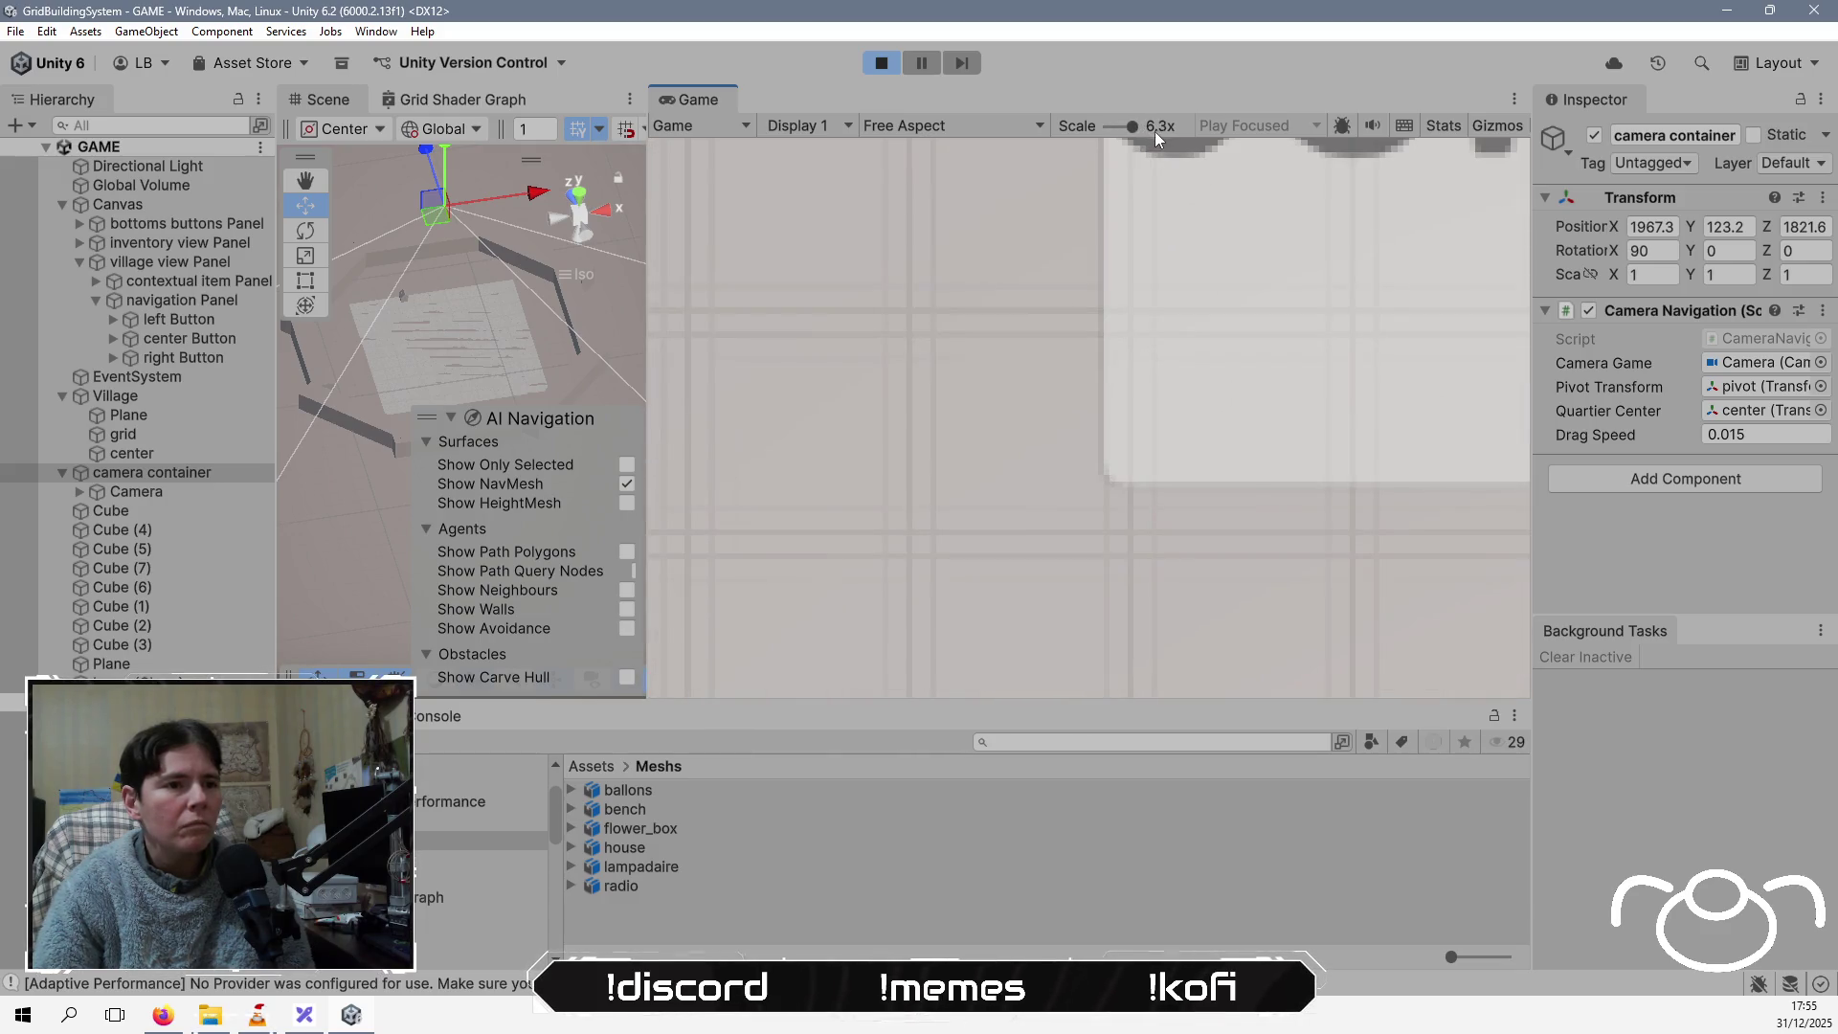
scroll(910, 316, up, 5)
scroll(909, 321, up, 3)
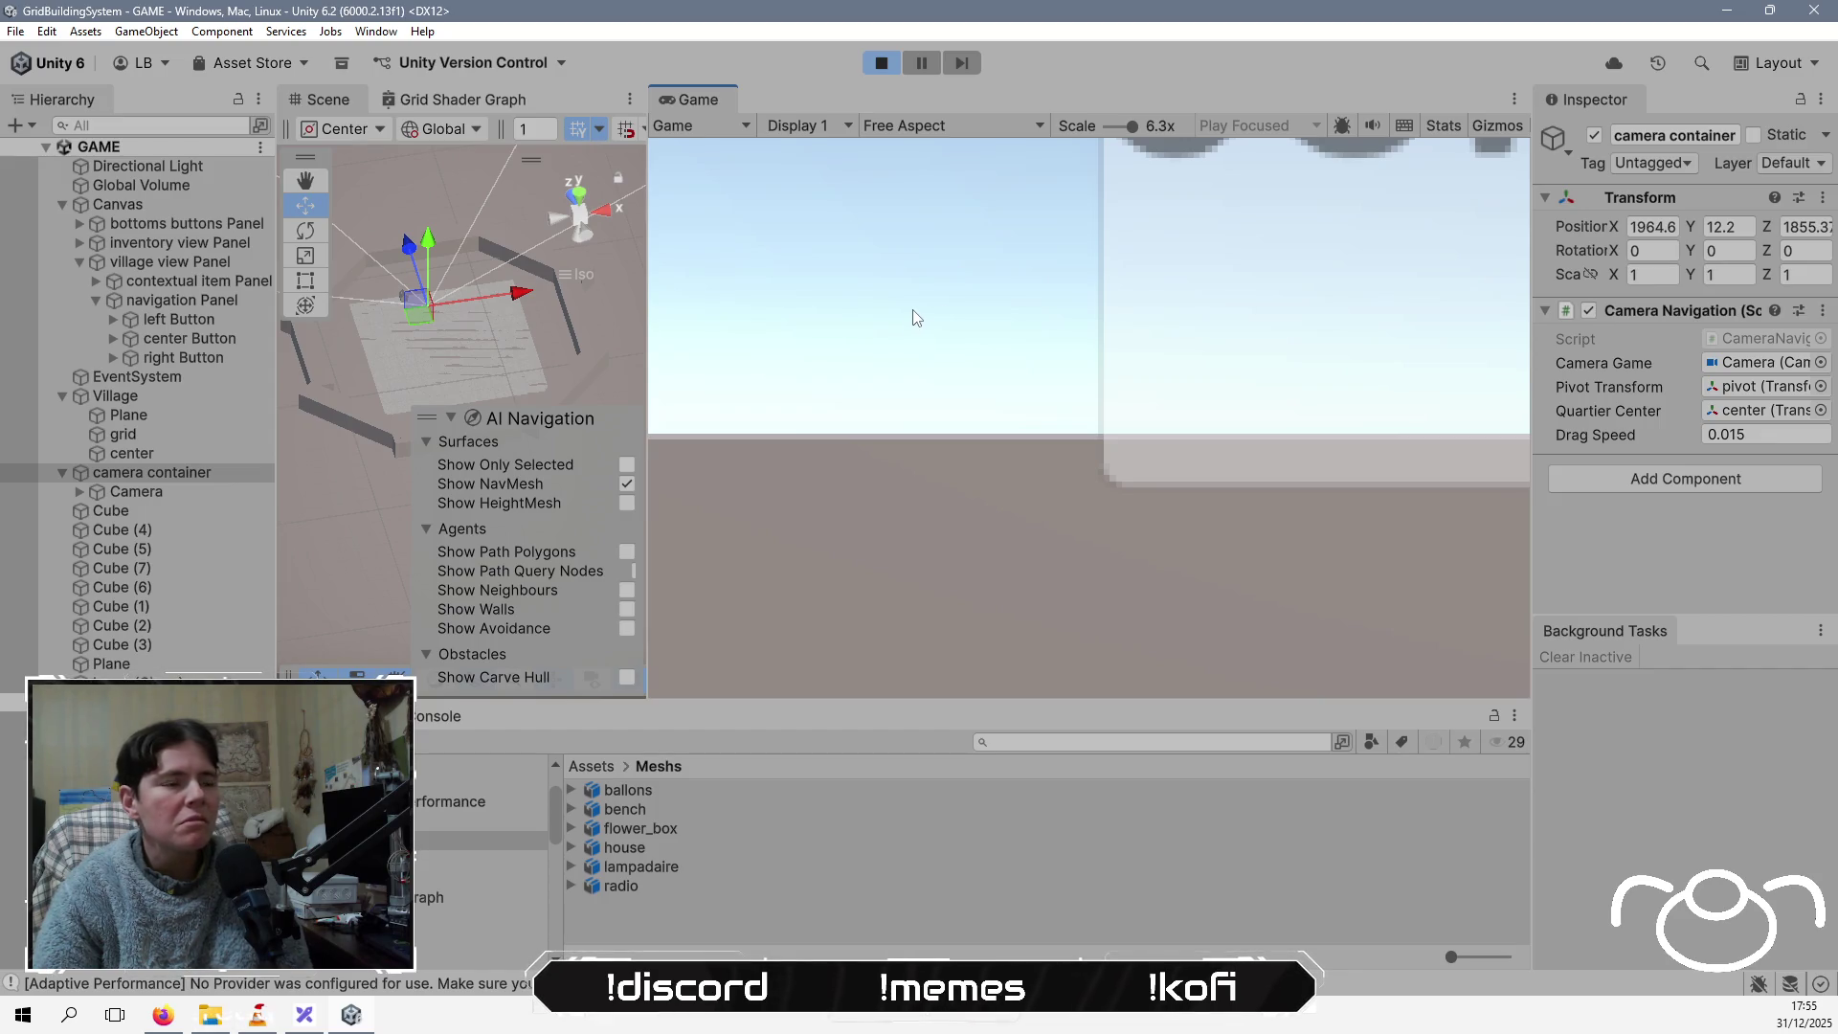
key(ctrl+z)
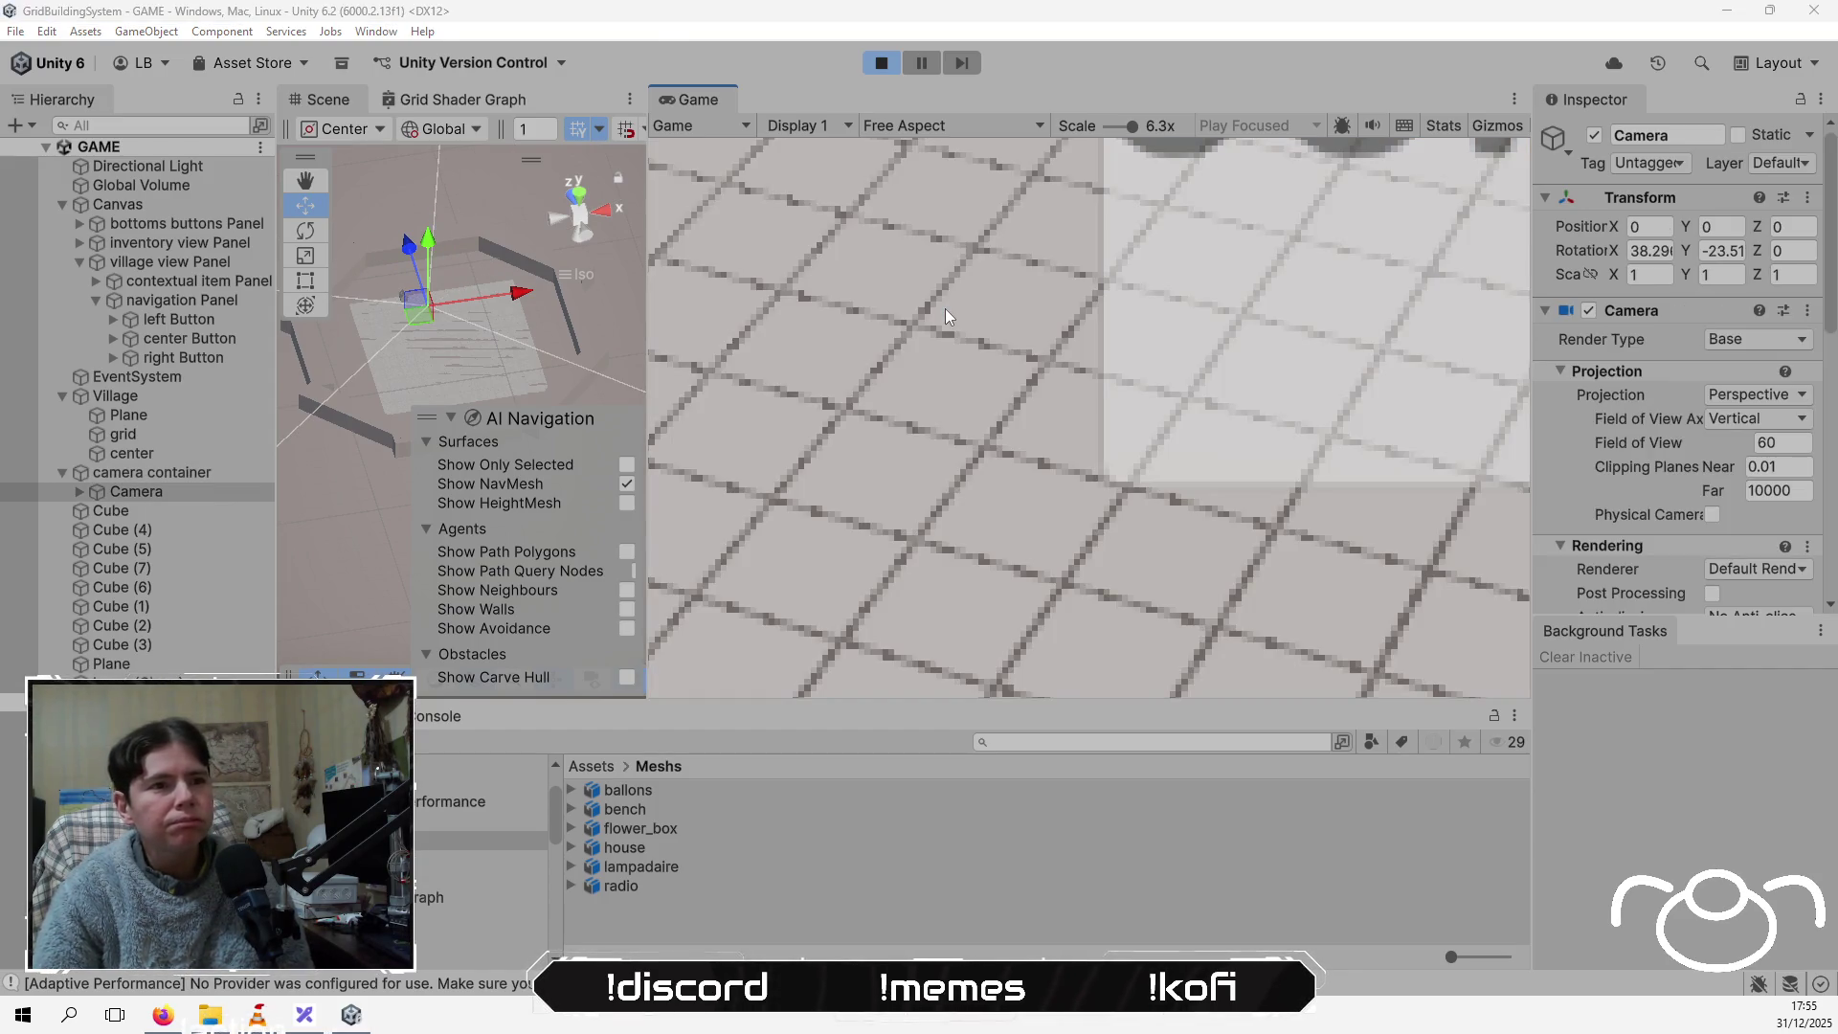
Switch to Excalidraw and move the village grid's top border line higher.
key(alt+Tab)
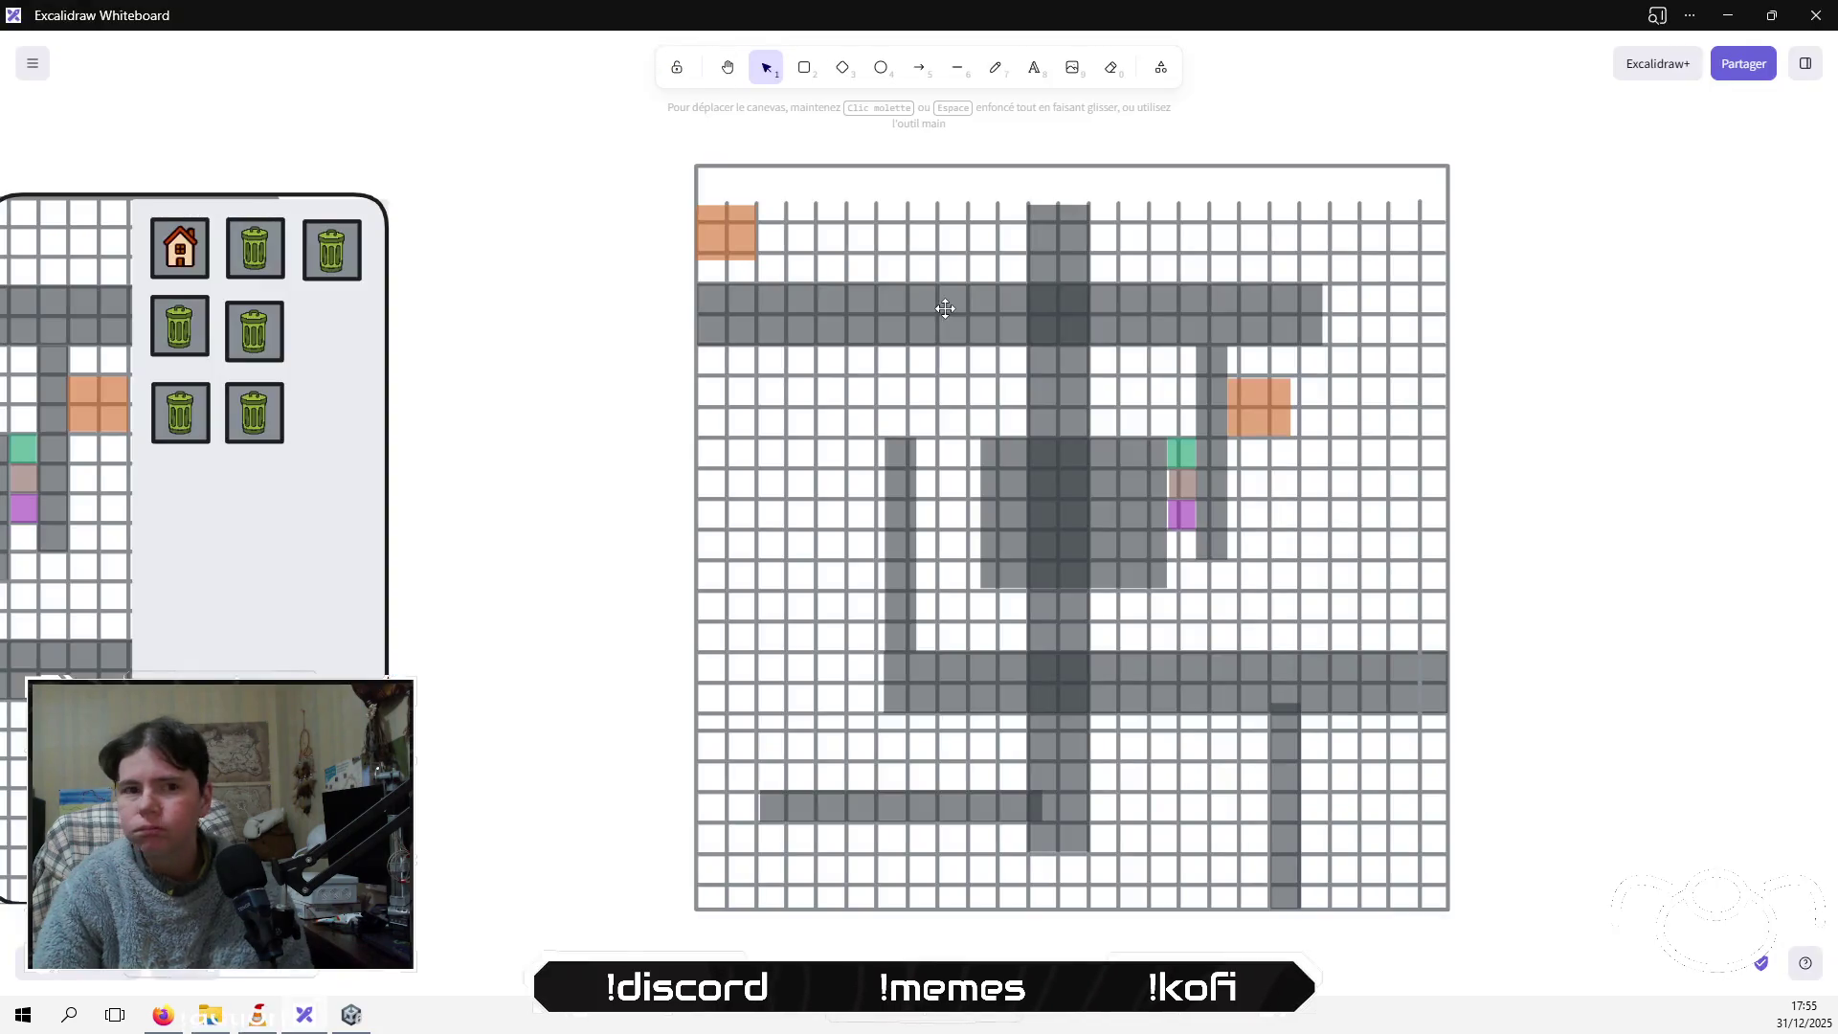
click(799, 226)
mouse_move(803, 225)
mouse_down()
mouse_move(833, 192)
mouse_move(1070, 190)
mouse_up()
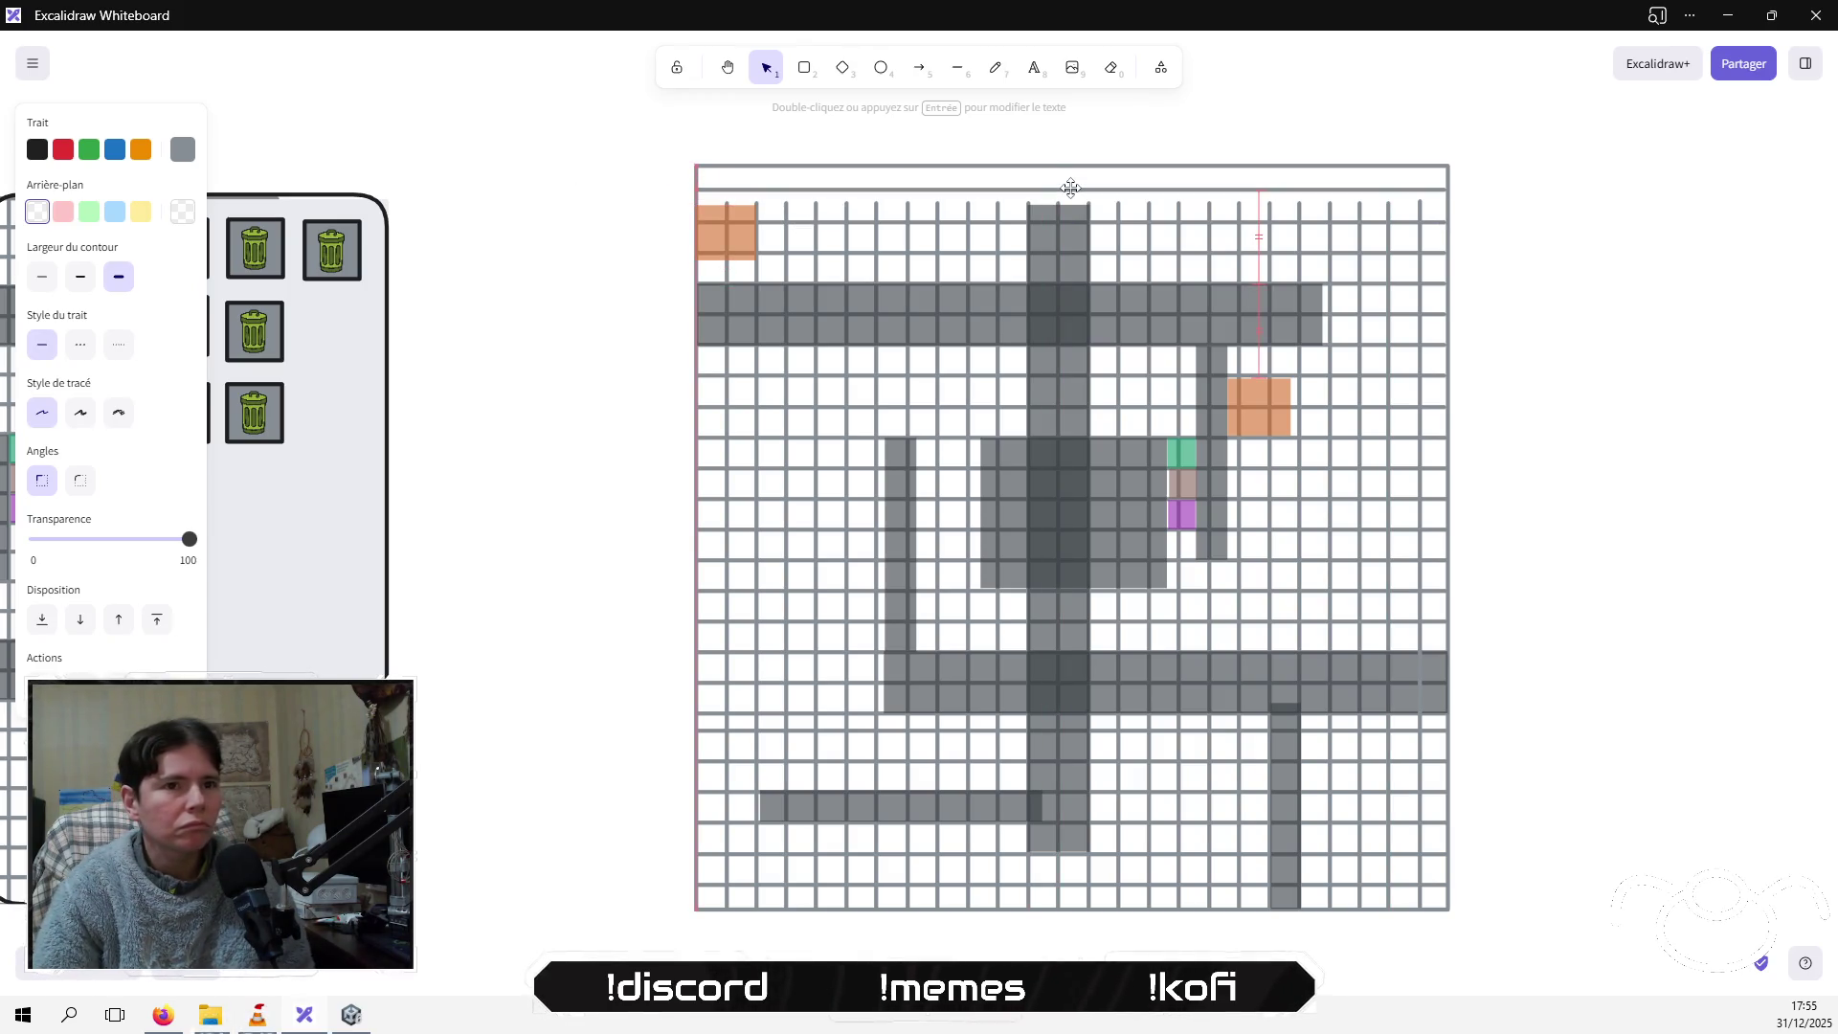
click(1620, 234)
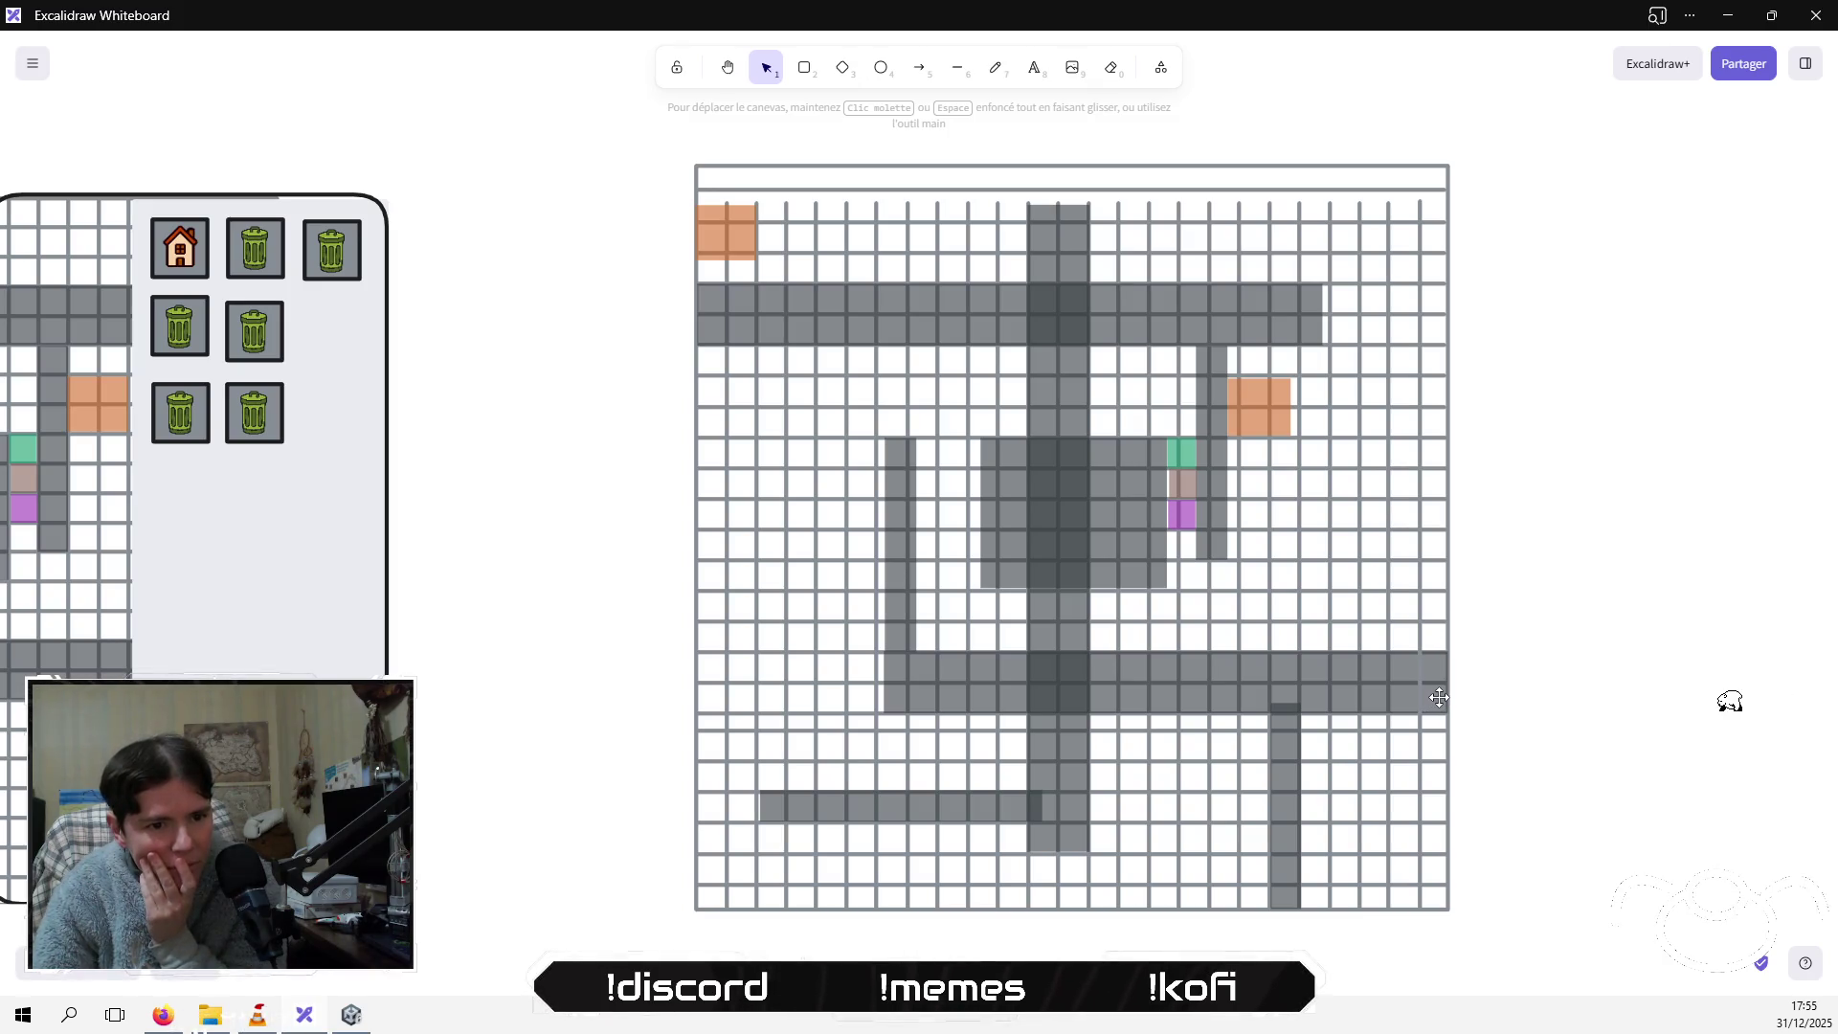
Nudge a lower horizontal grid line into alignment and zoom out to see all boards.
click(1433, 733)
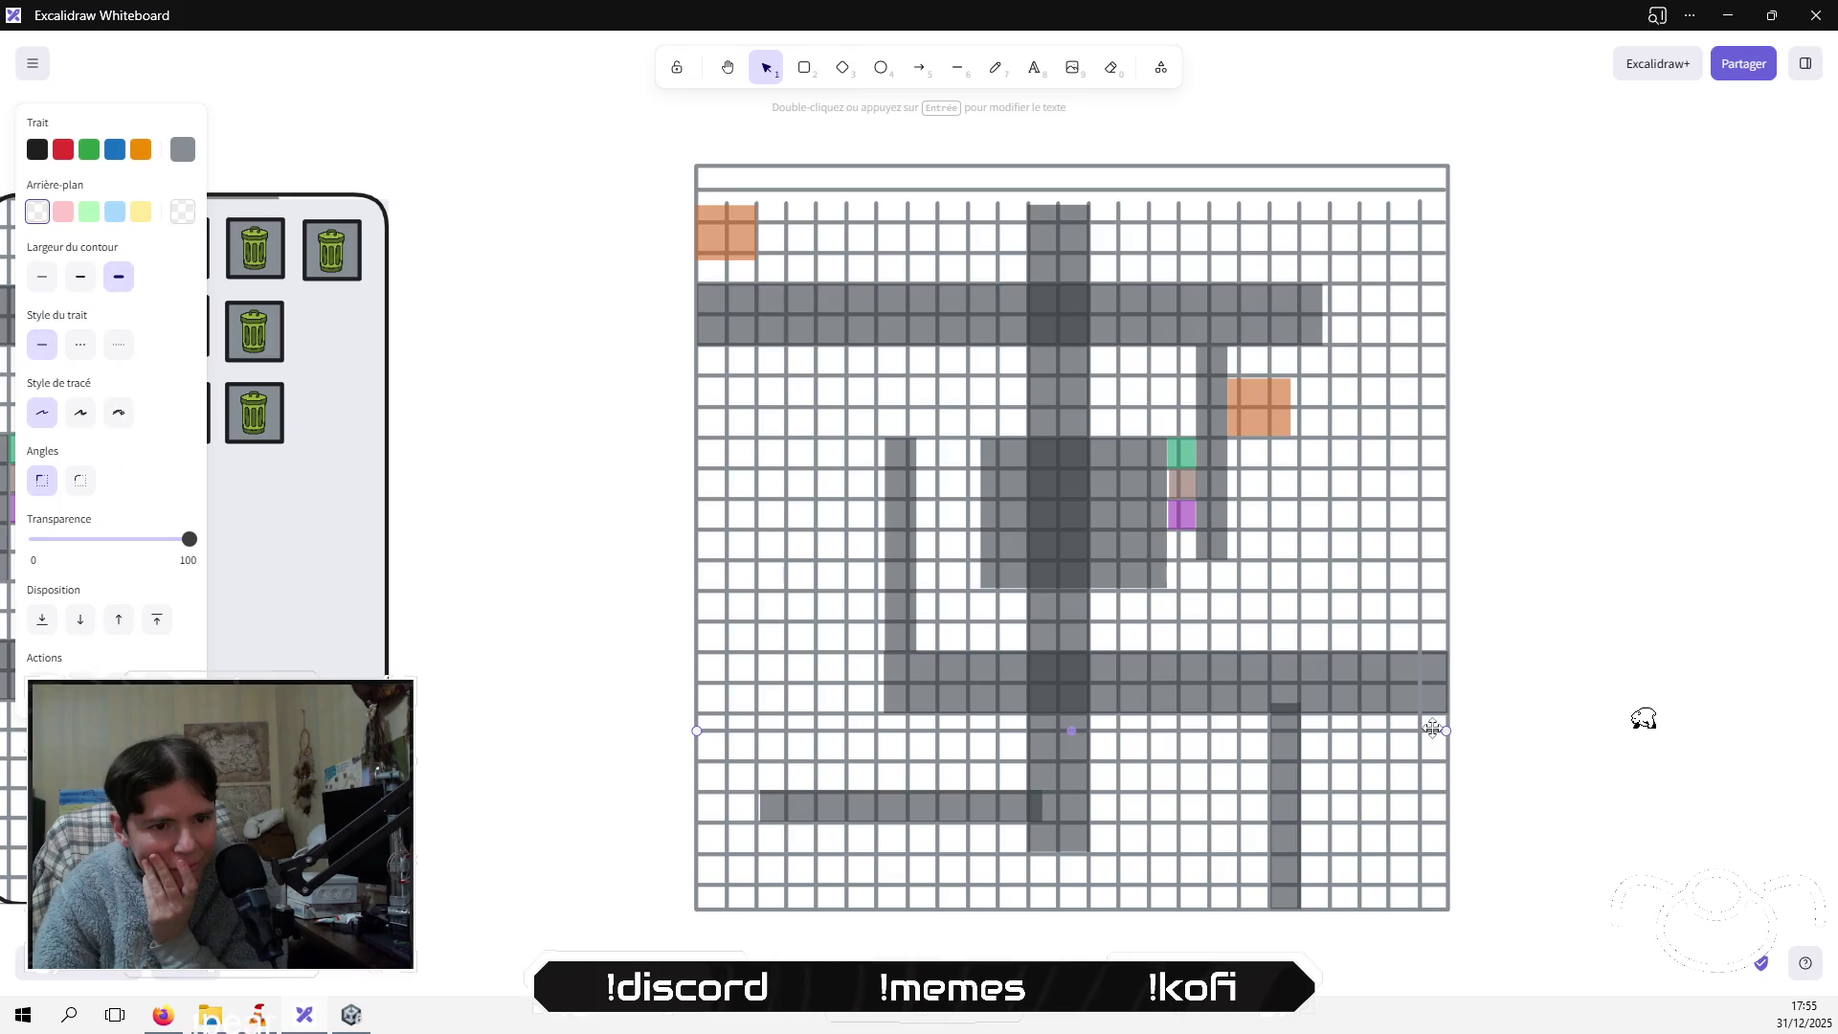
drag(1433, 739, 1429, 740)
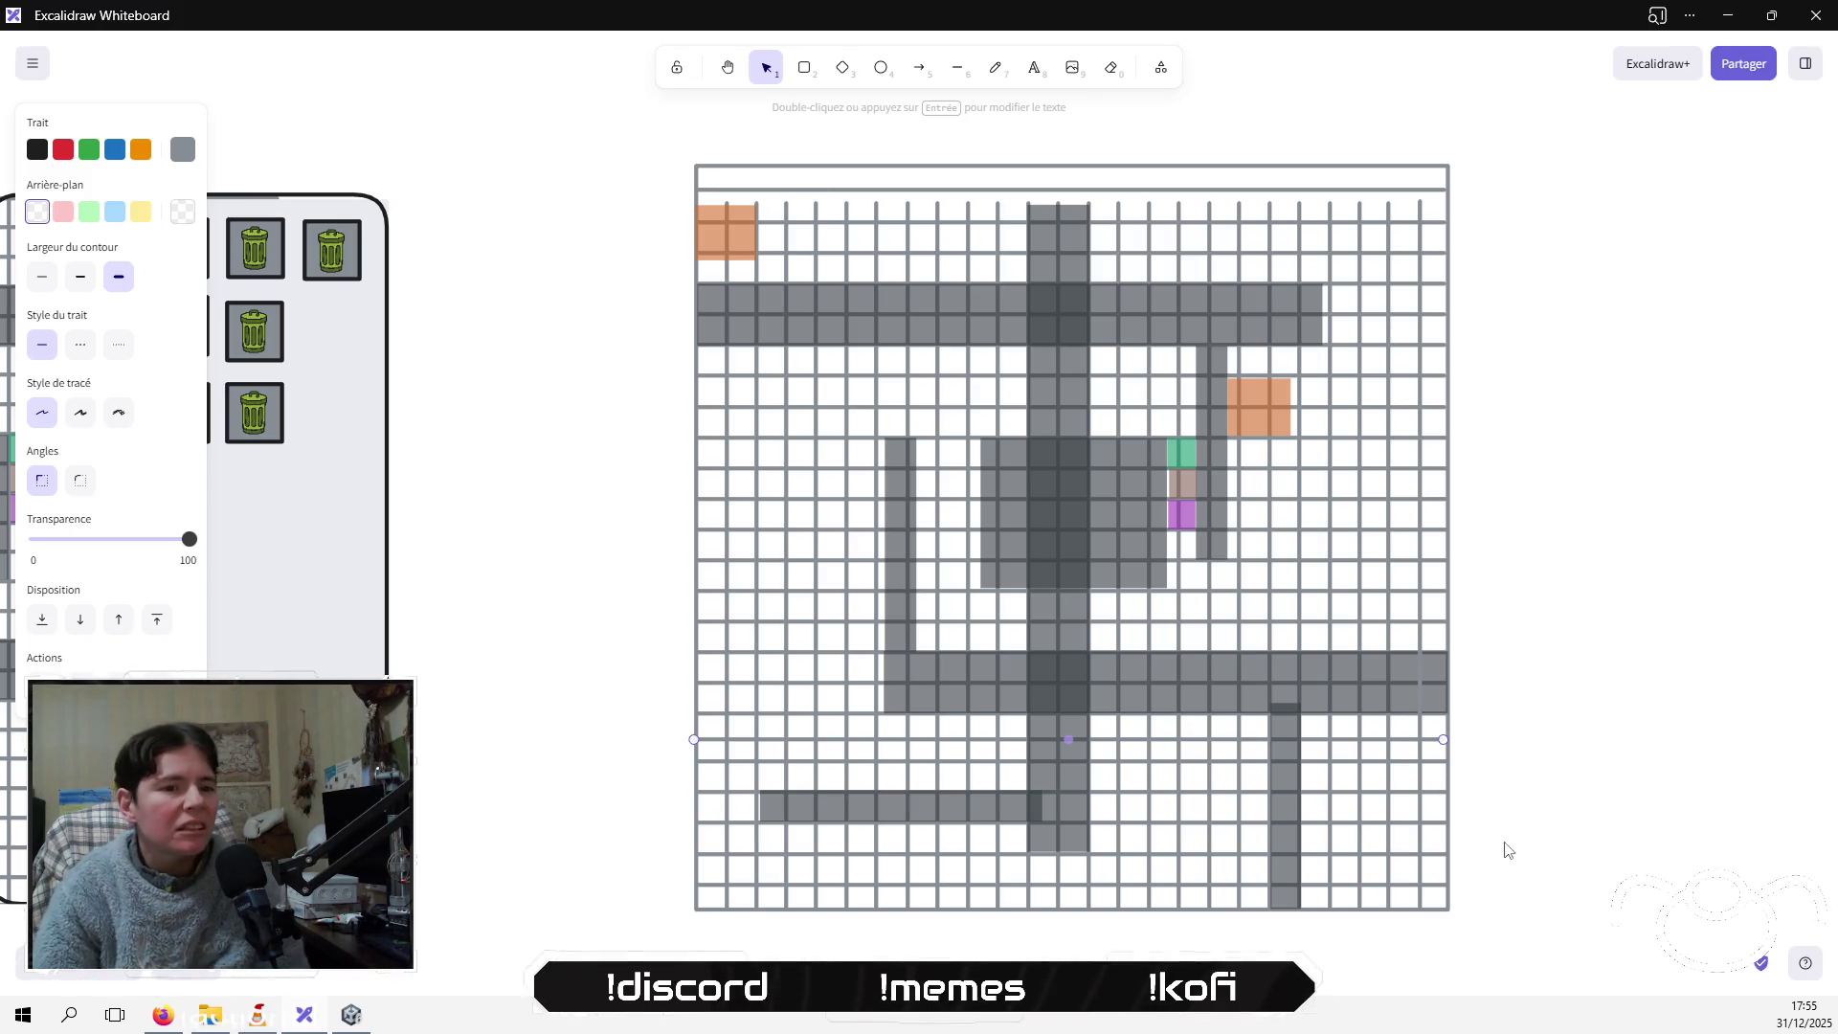
drag(1496, 879, 1511, 907)
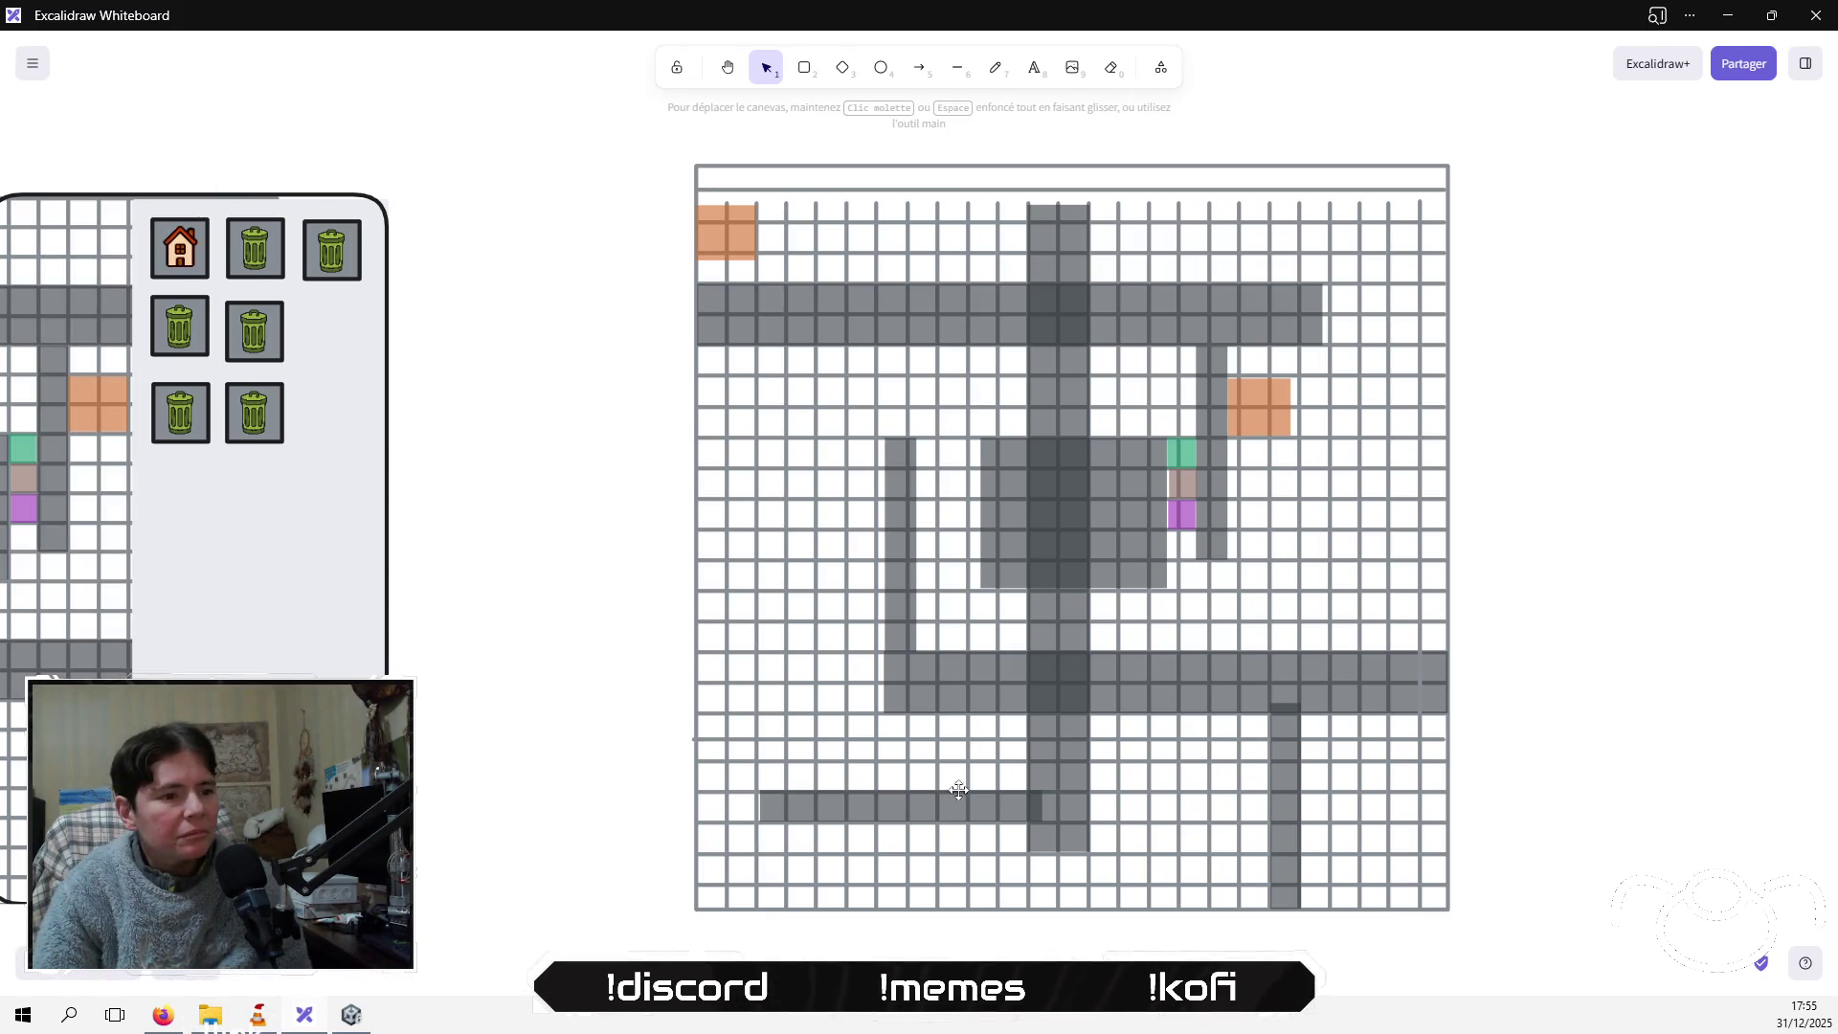
scroll(848, 612, down, 5)
mouse_move(848, 612)
mouse_down()
mouse_move(864, 386)
mouse_move(972, 439)
mouse_up()
drag(1083, 704, 919, 164)
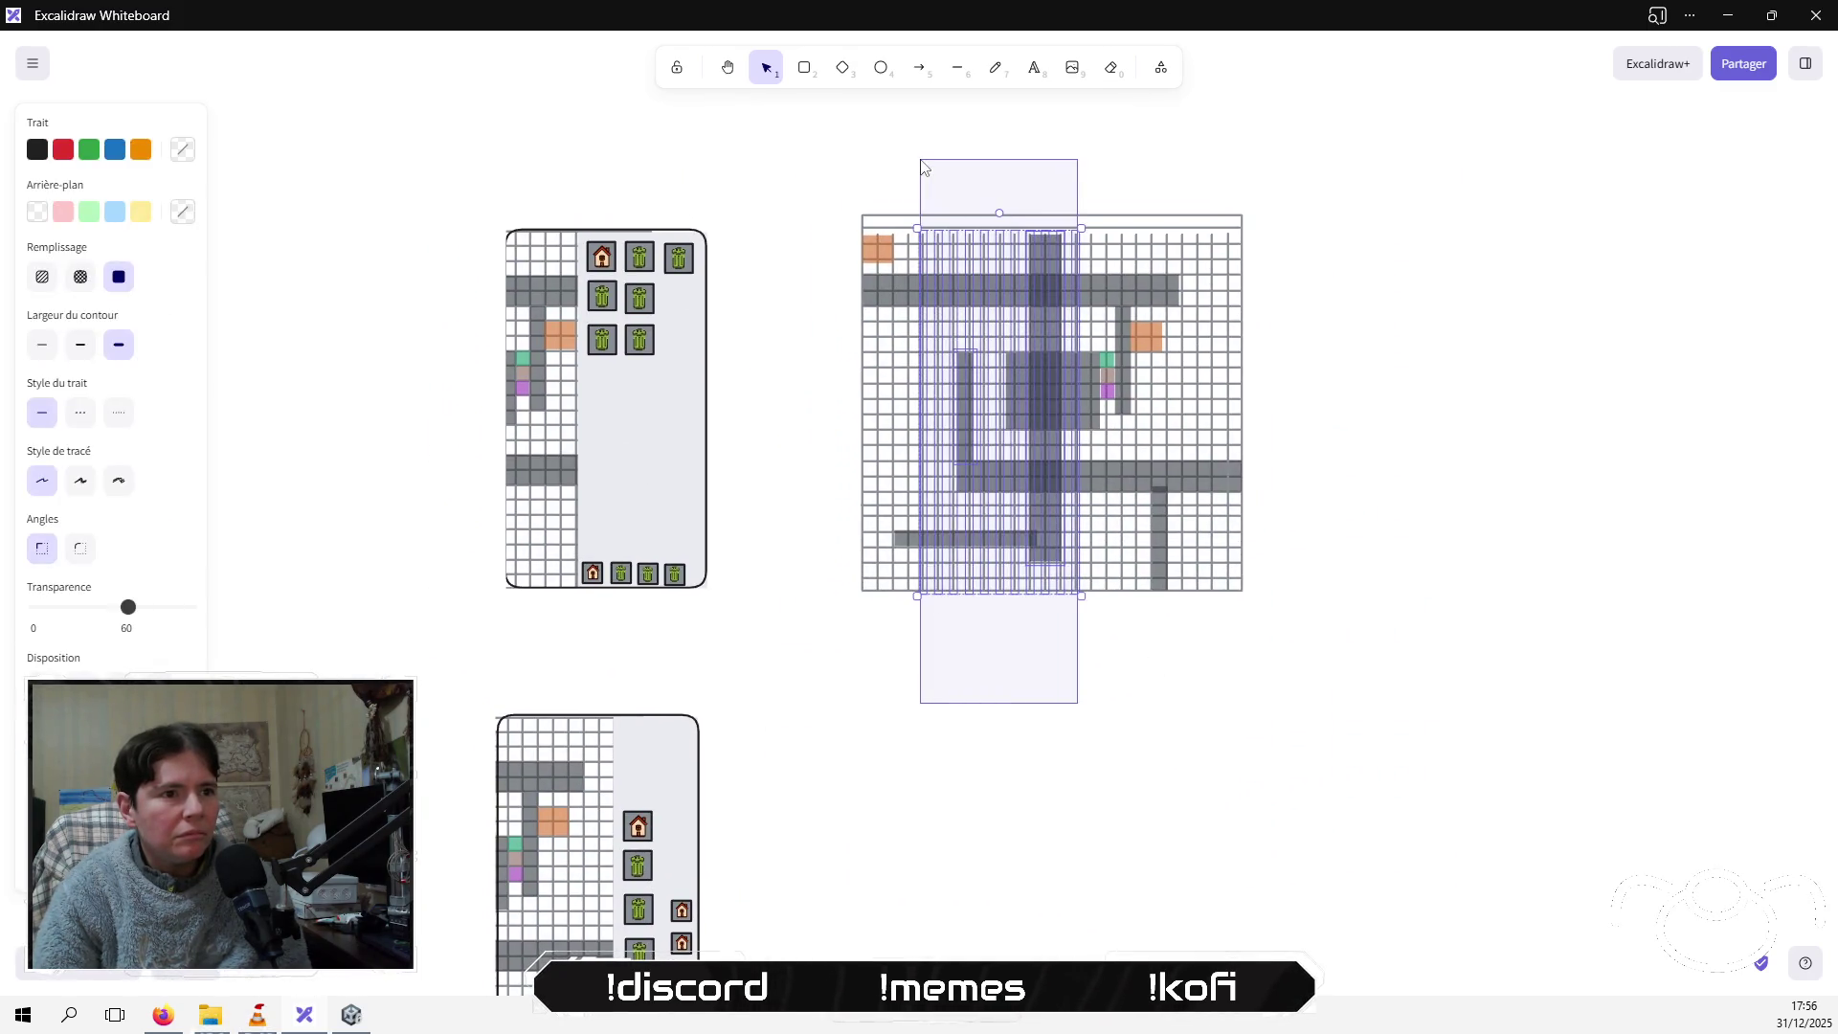
Extend the first vertical line at the grid's top-left up to the raised top border.
click(1393, 412)
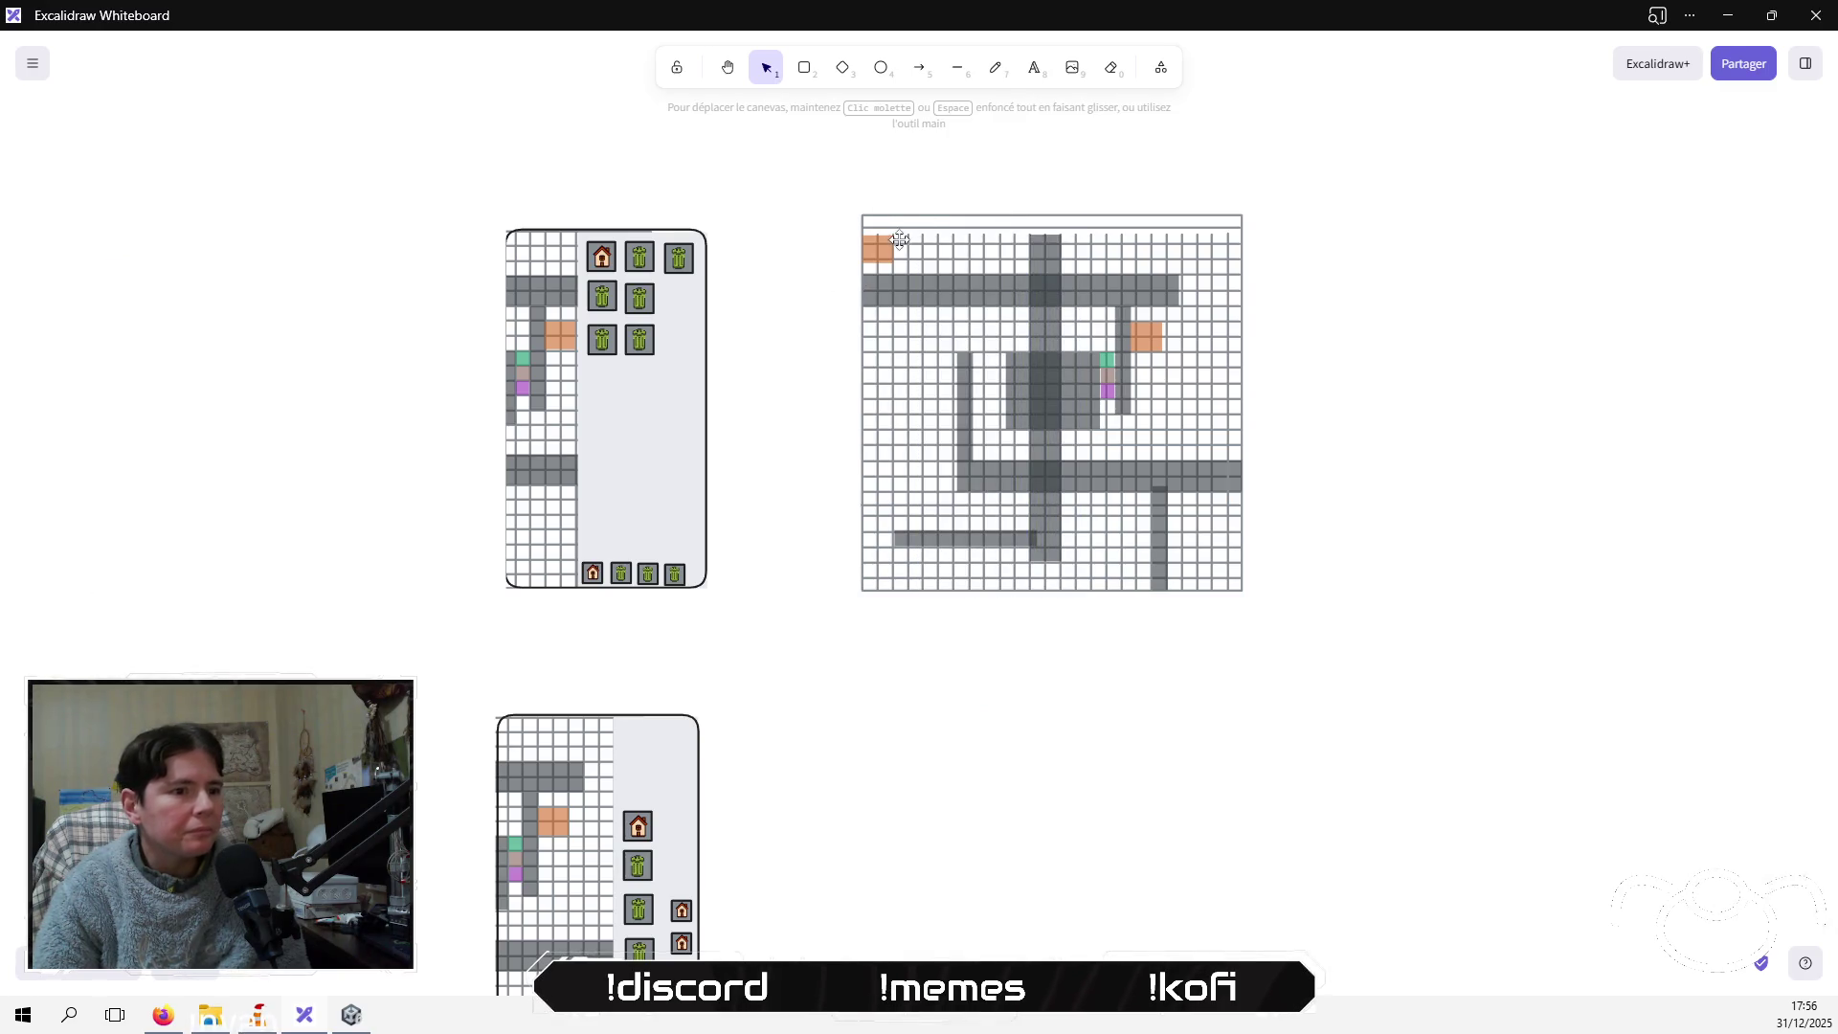
scroll(977, 211, up, 5)
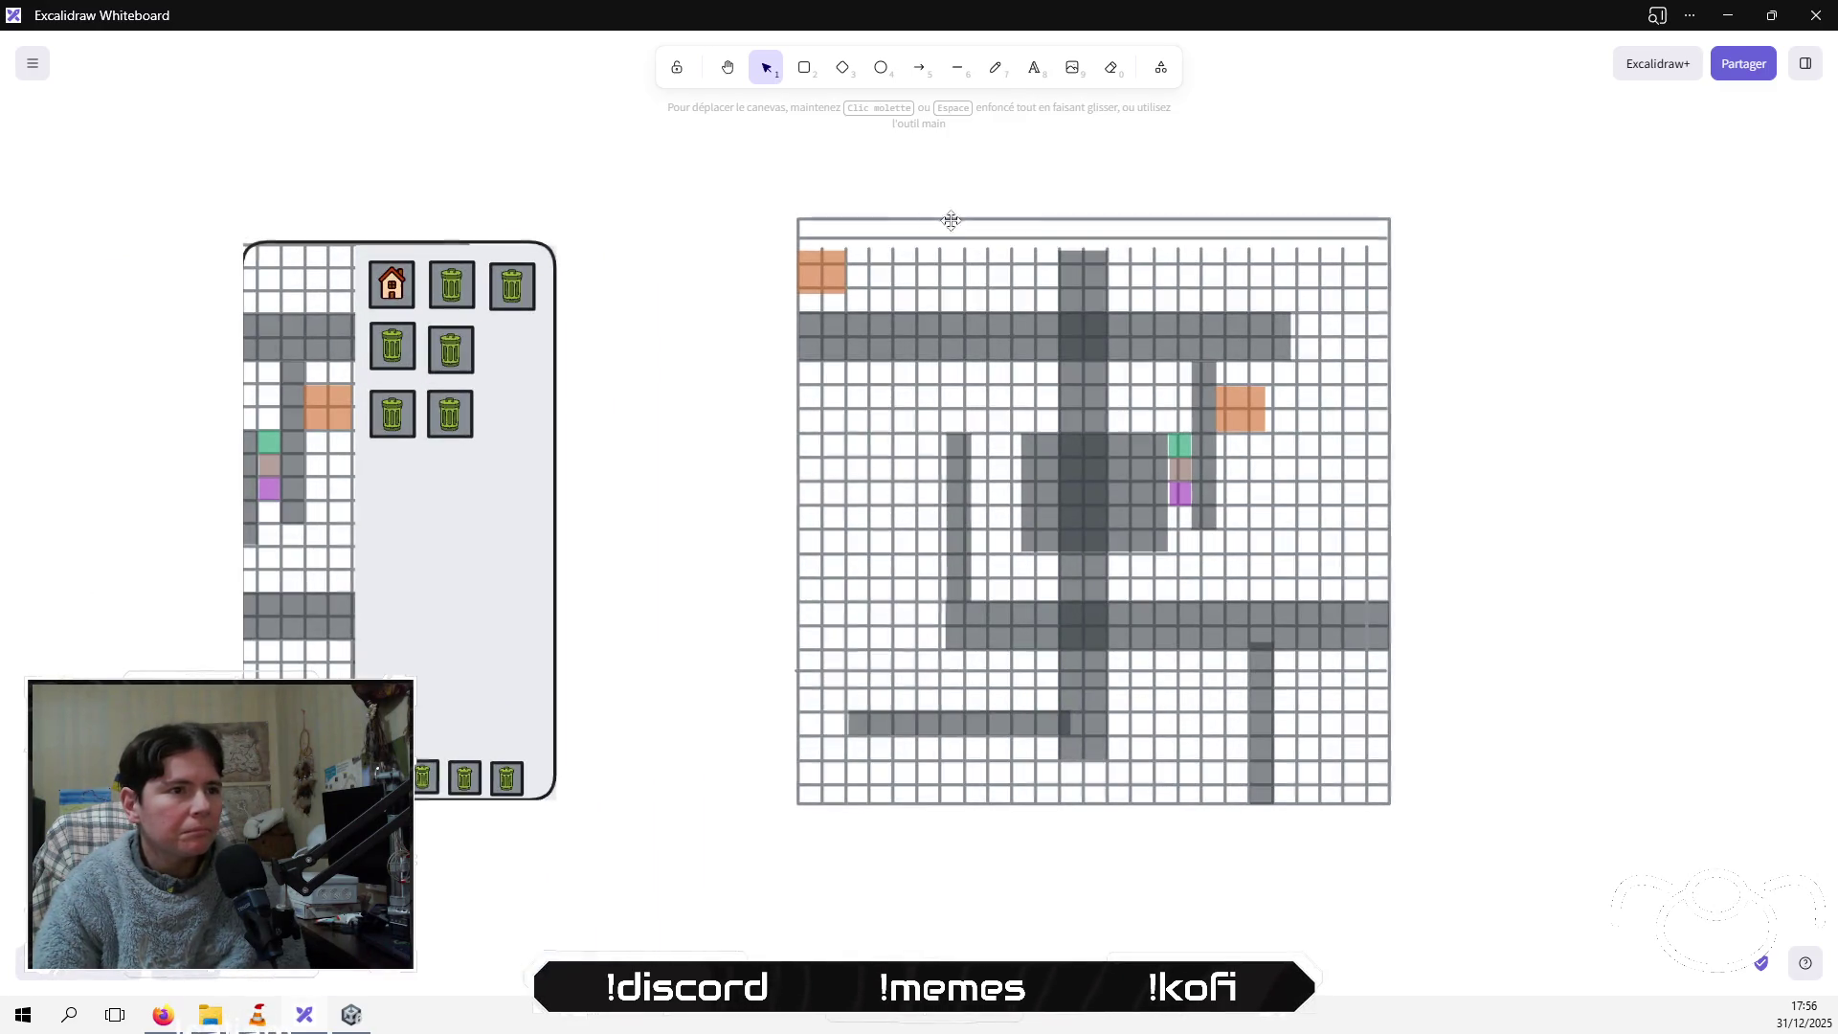
click(820, 298)
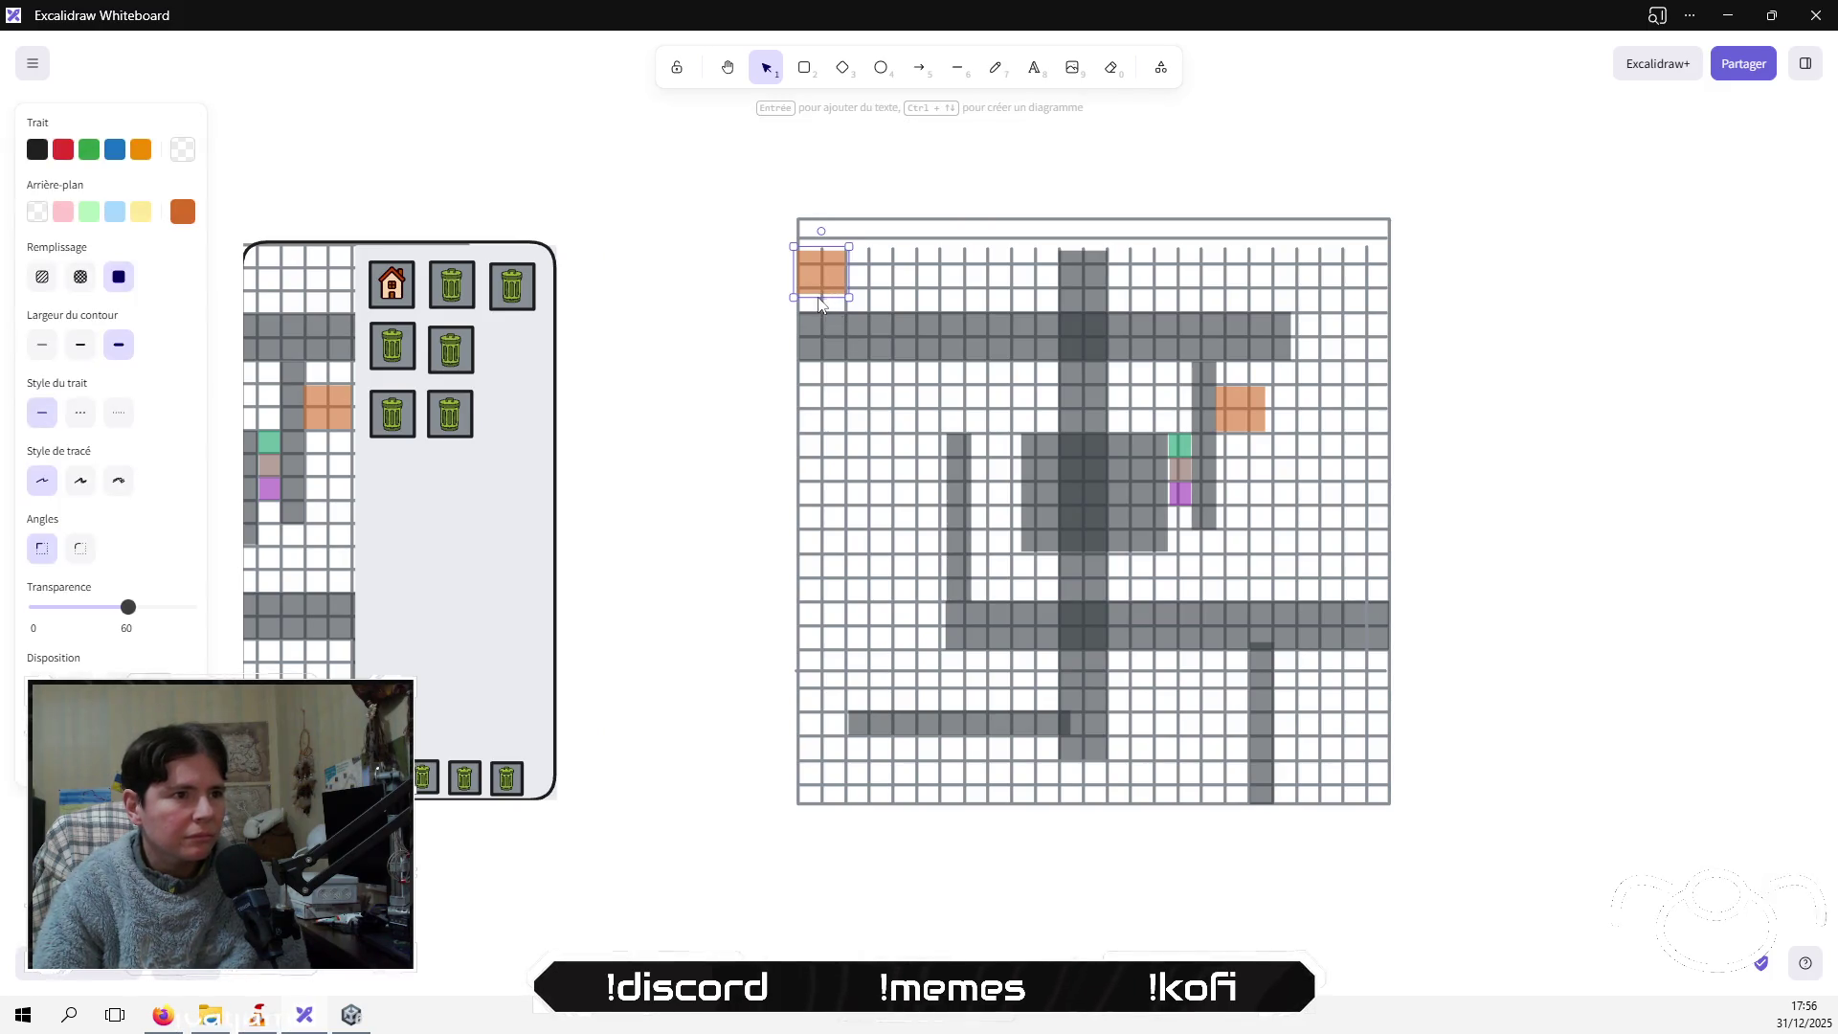
click(829, 424)
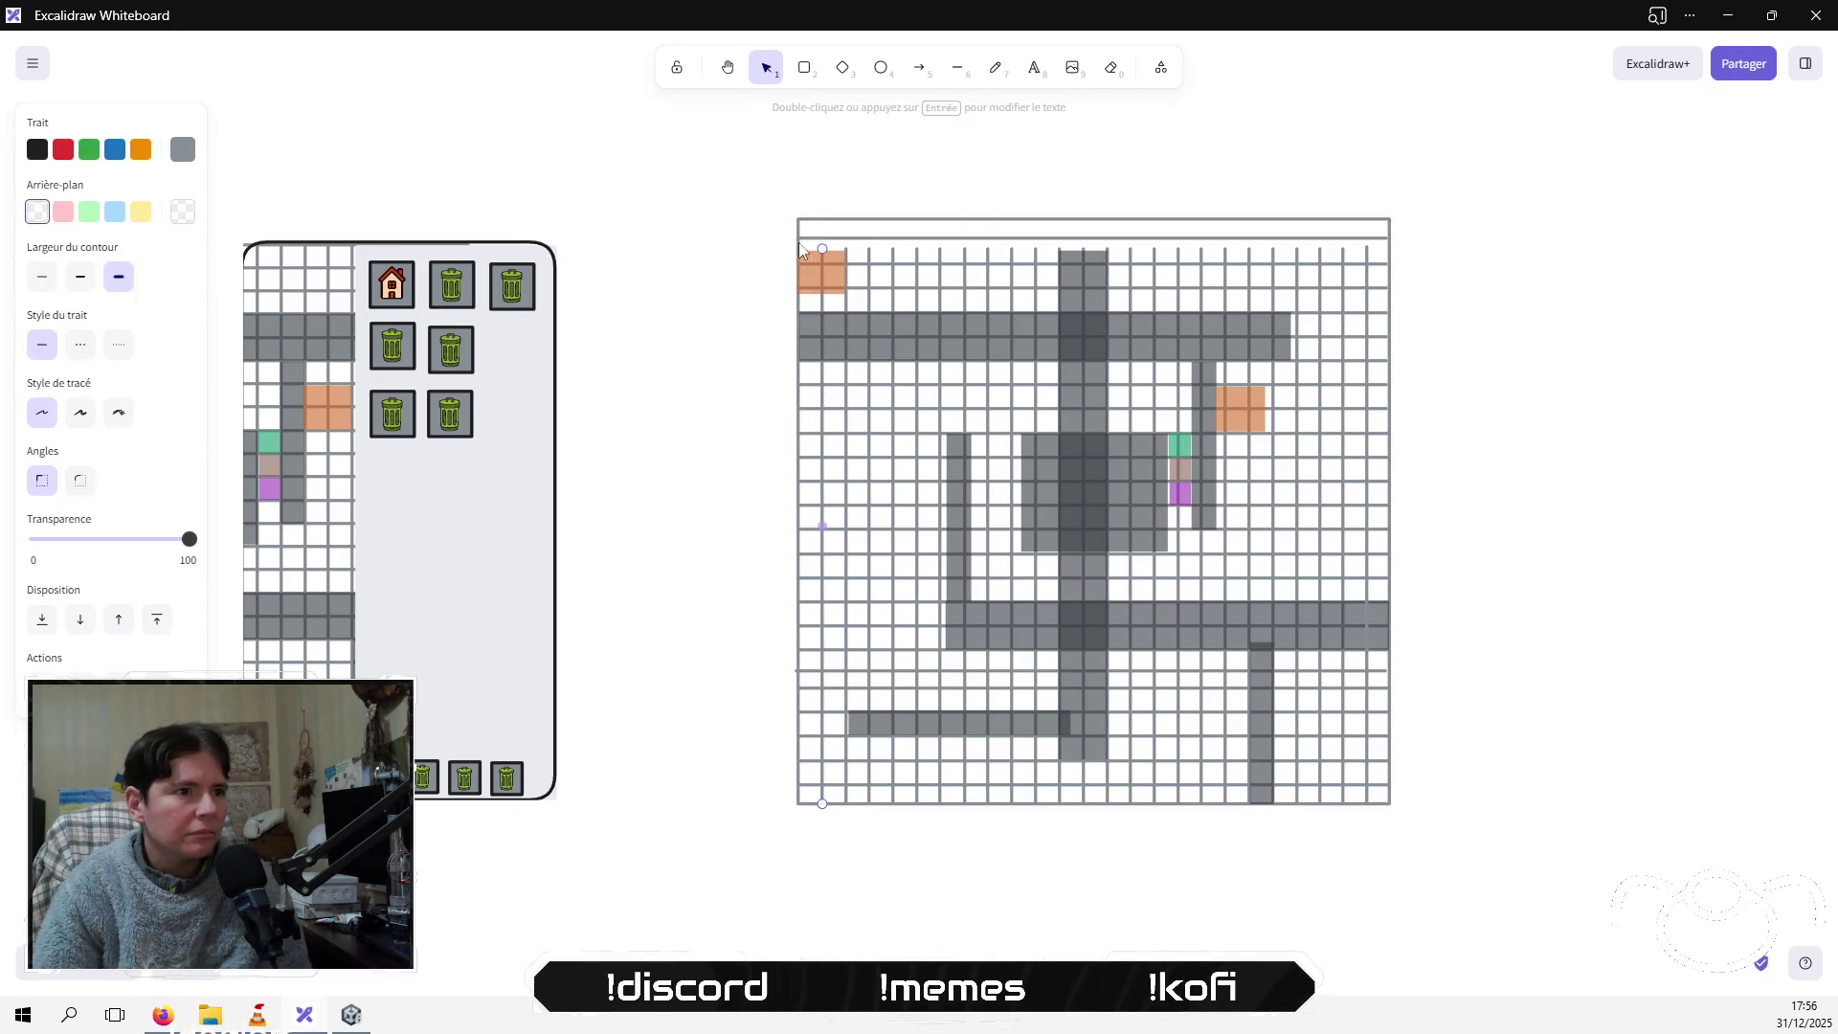
scroll(800, 247, up, 6)
mouse_move(847, 229)
mouse_down()
mouse_move(900, 381)
mouse_move(893, 230)
mouse_up()
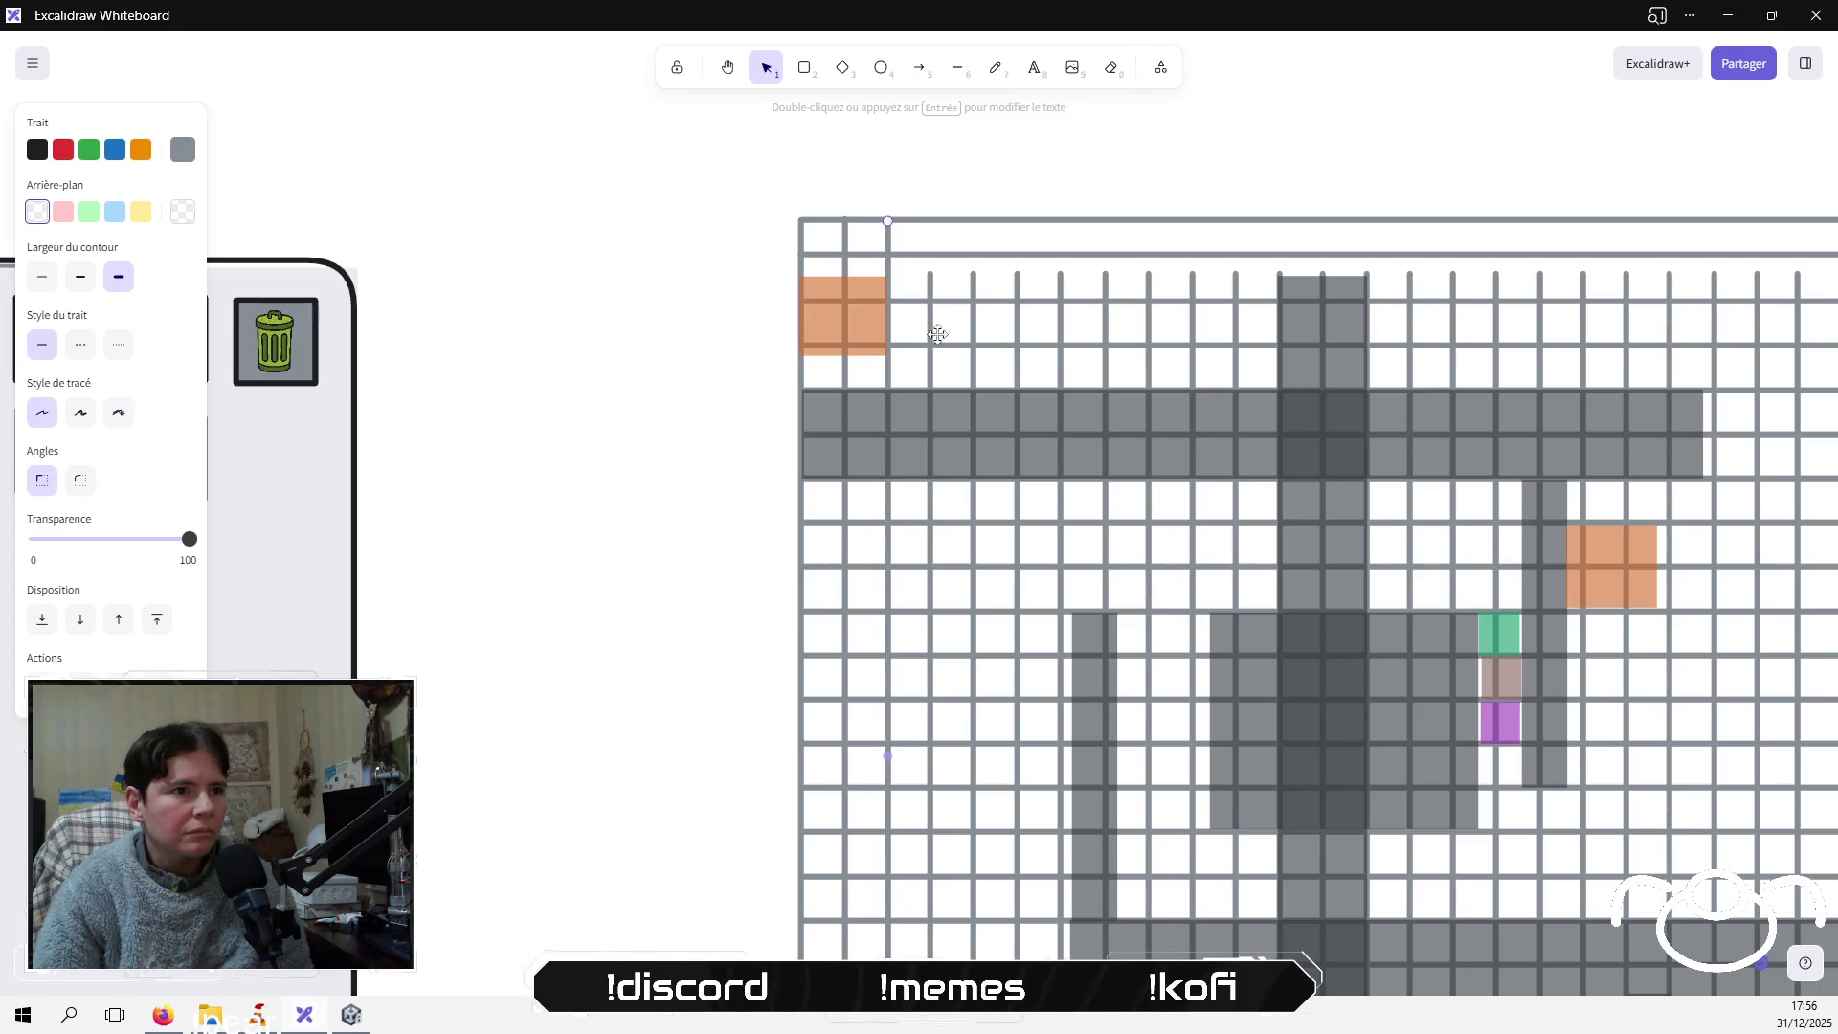
click(628, 393)
mouse_move(917, 165)
mouse_down()
mouse_move(1059, 957)
mouse_move(1089, 958)
mouse_move(900, 364)
mouse_up()
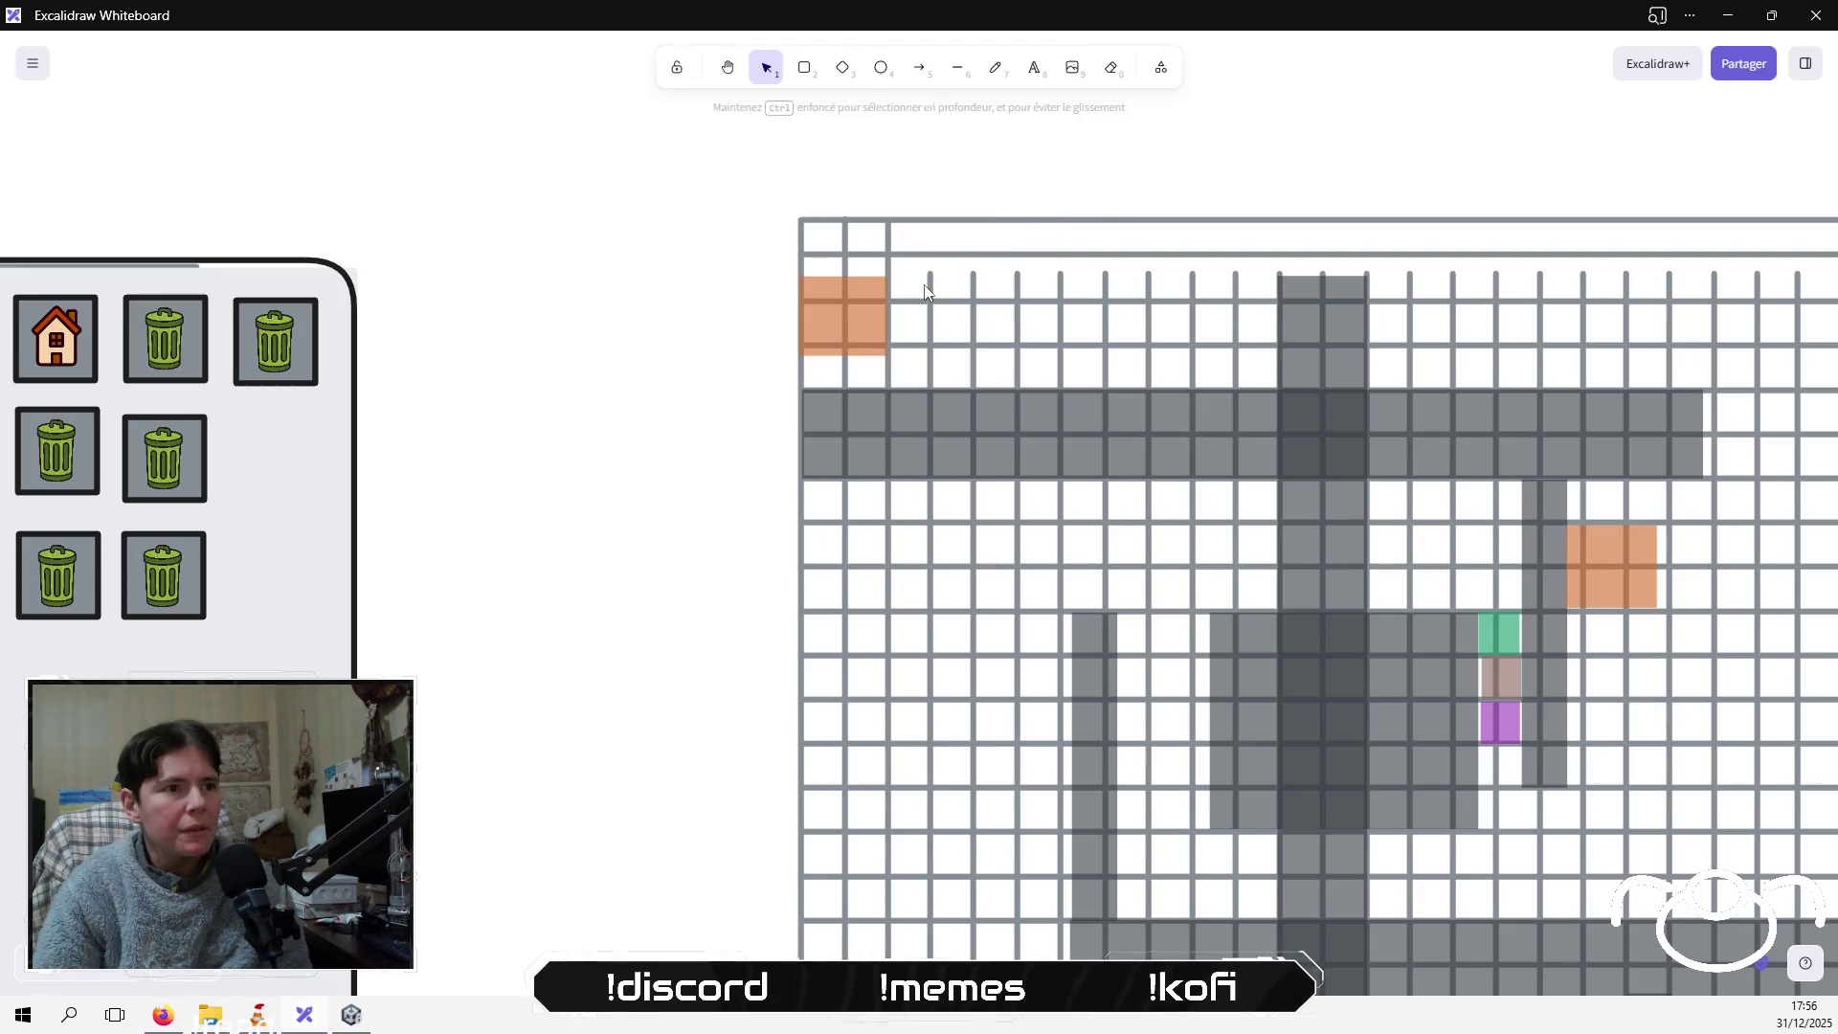
click(932, 277)
Stretch the next seven vertical lines near the top-left up toward the top border.
shift+click(969, 294)
shift+click(1020, 294)
shift+click(1061, 286)
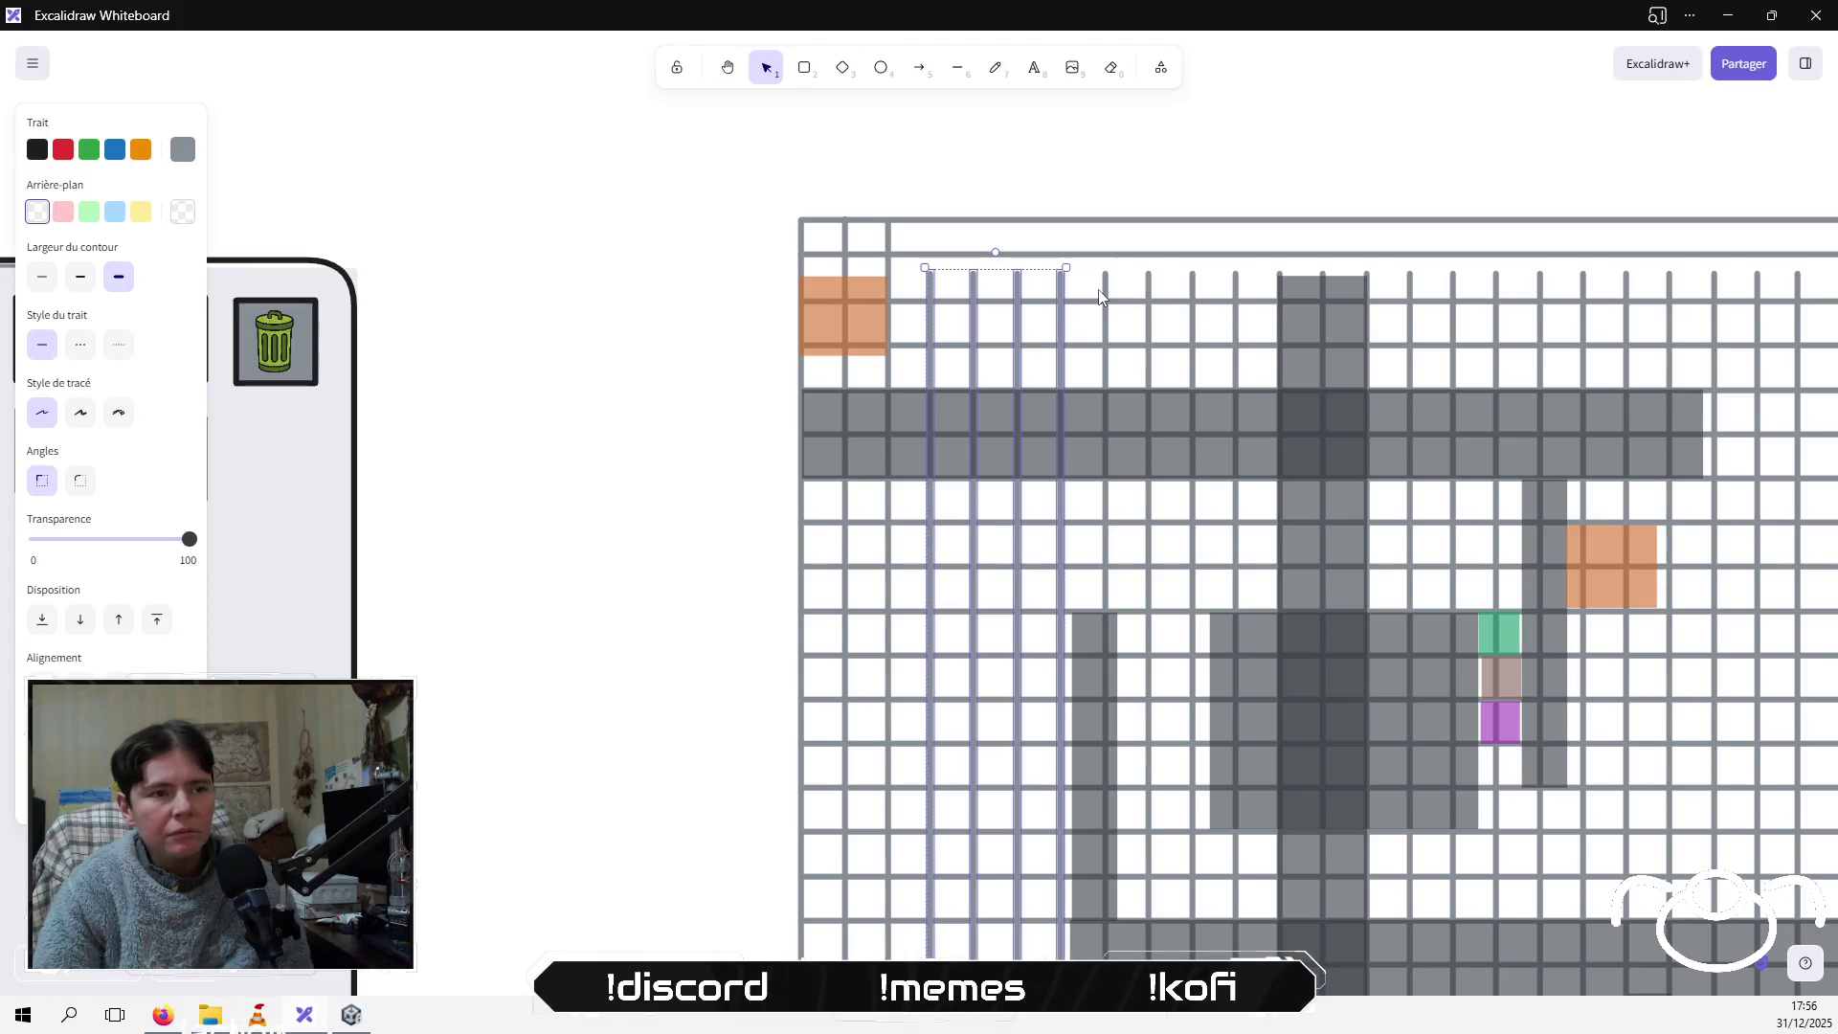
shift+click(1106, 292)
shift+click(1150, 287)
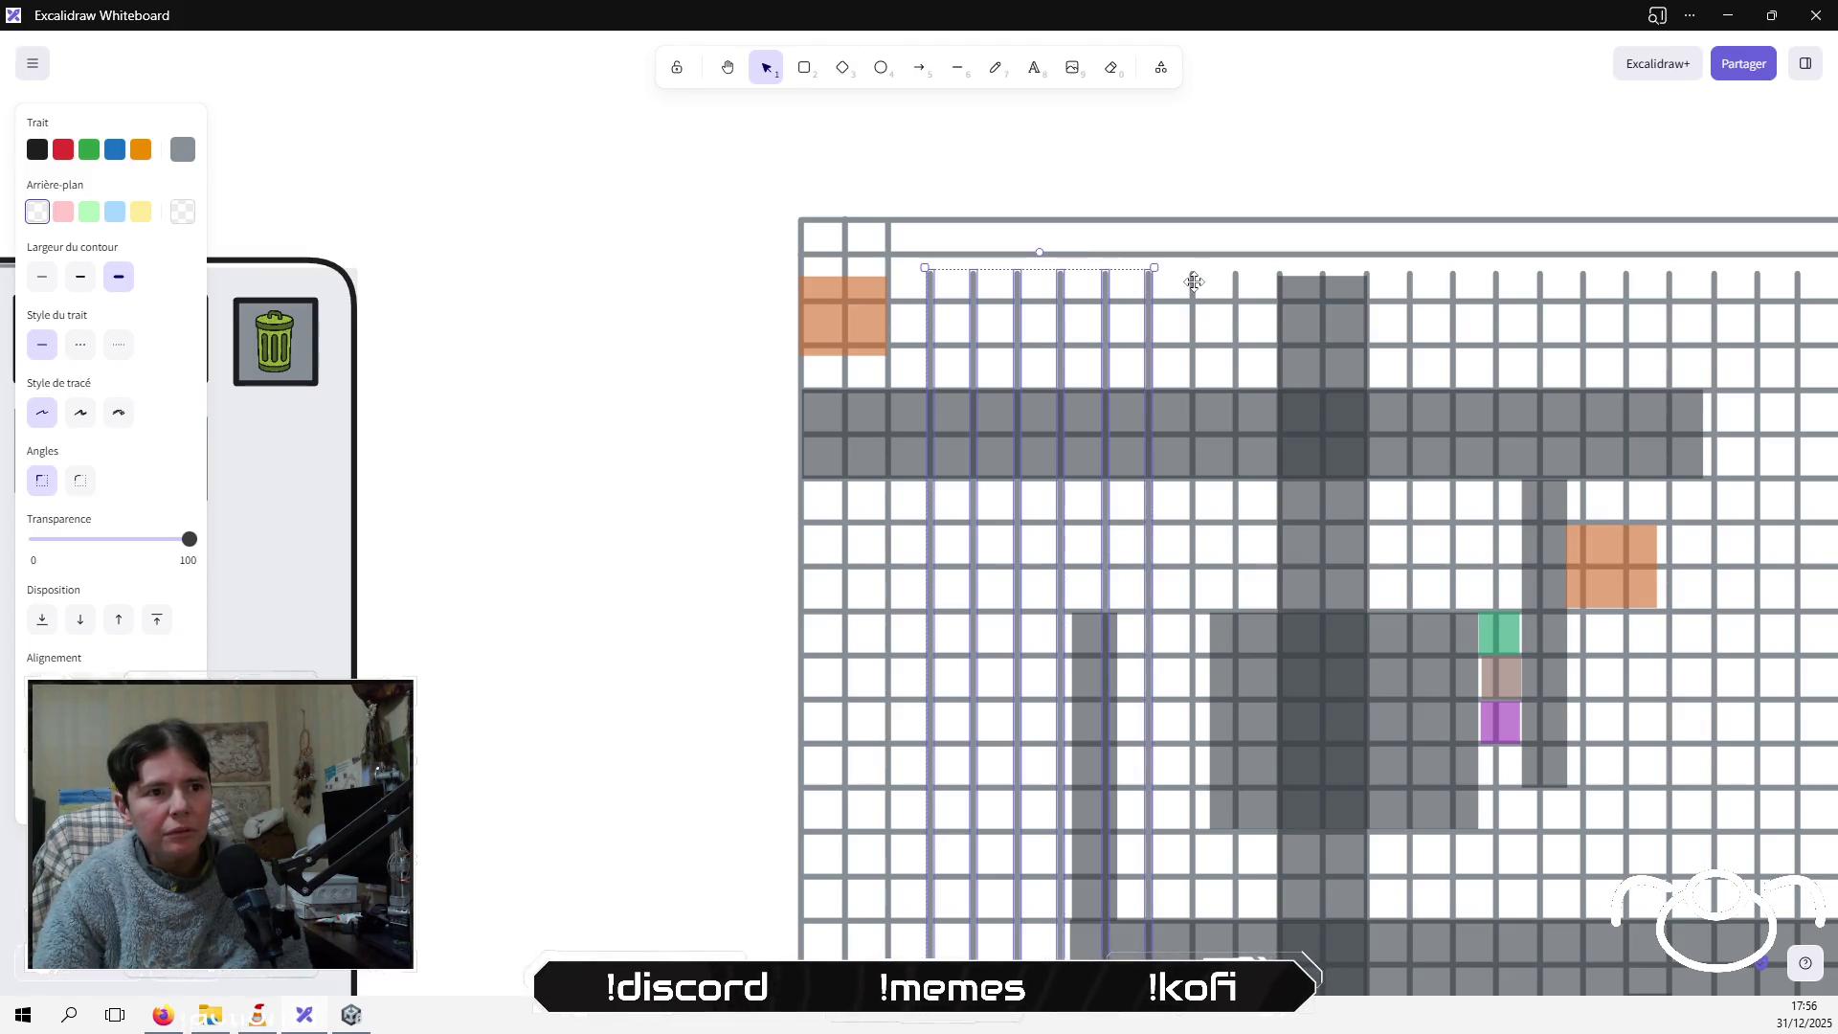
shift+click(1196, 280)
shift+click(1237, 289)
drag(1099, 273, 1102, 221)
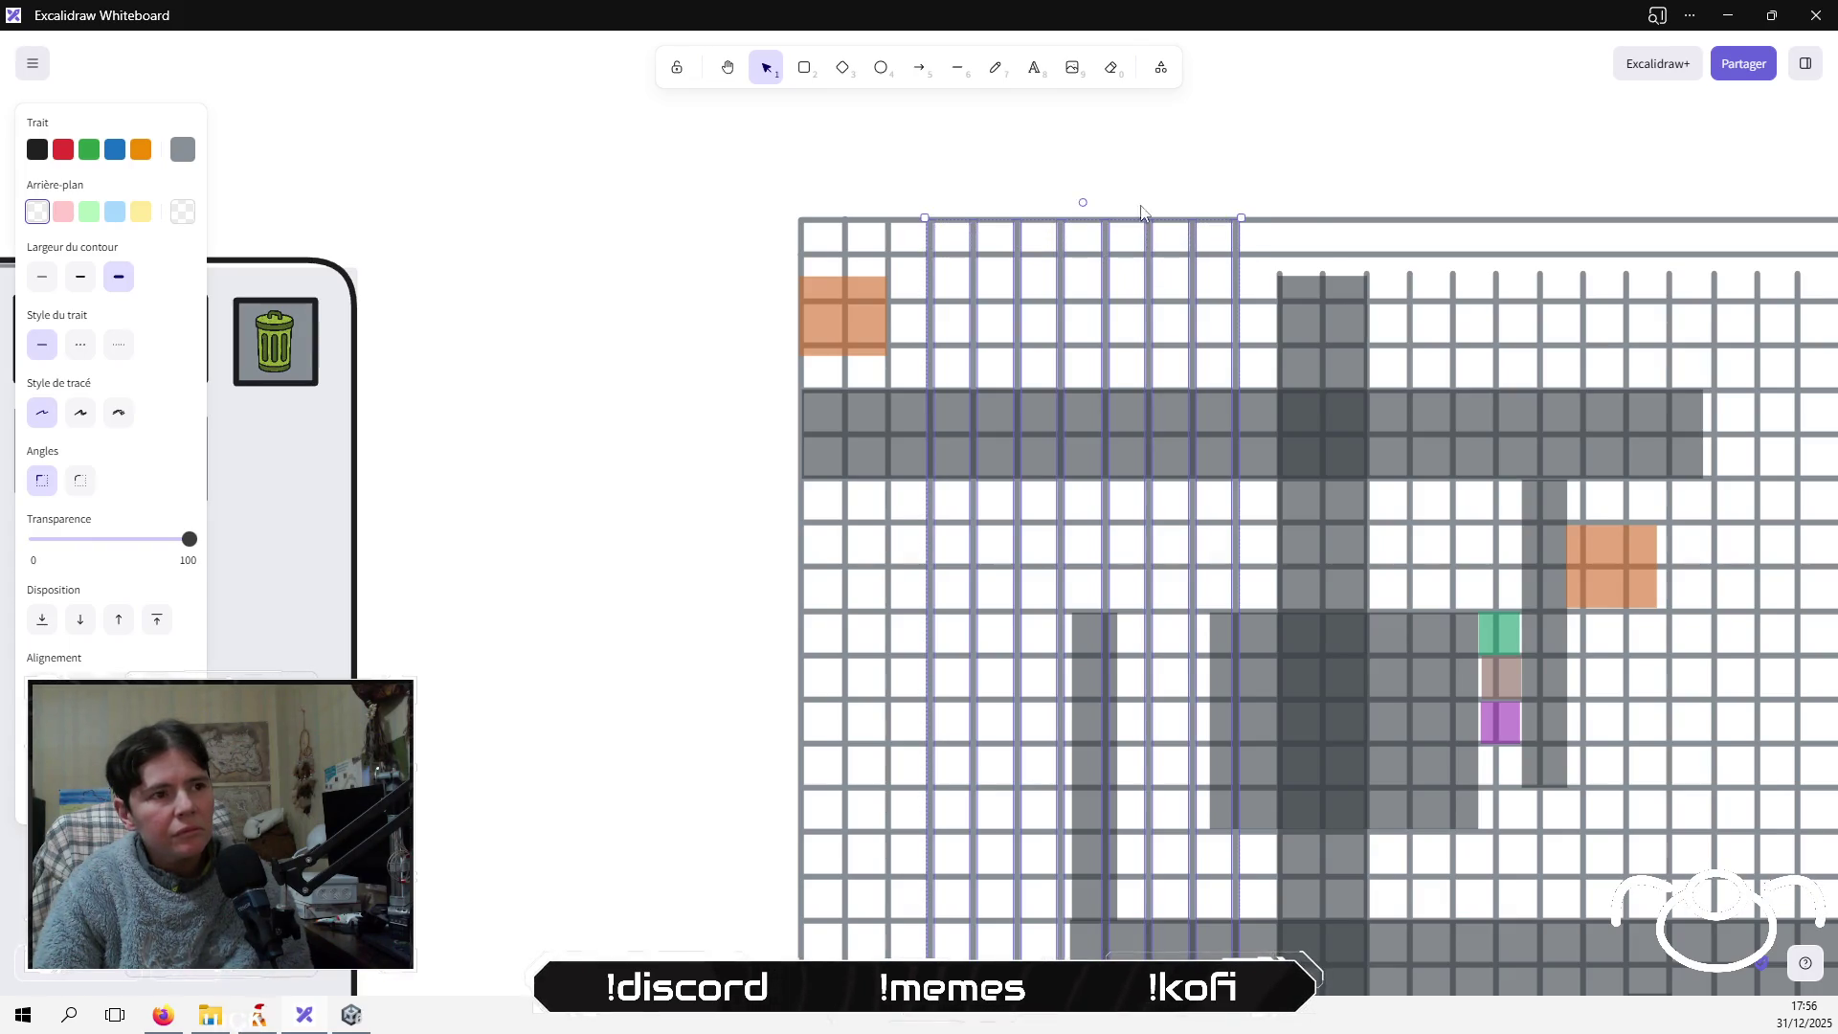
scroll(1393, 292, right, 5)
Stretch the nine vertical lines beside the central road up to the top border.
click(813, 304)
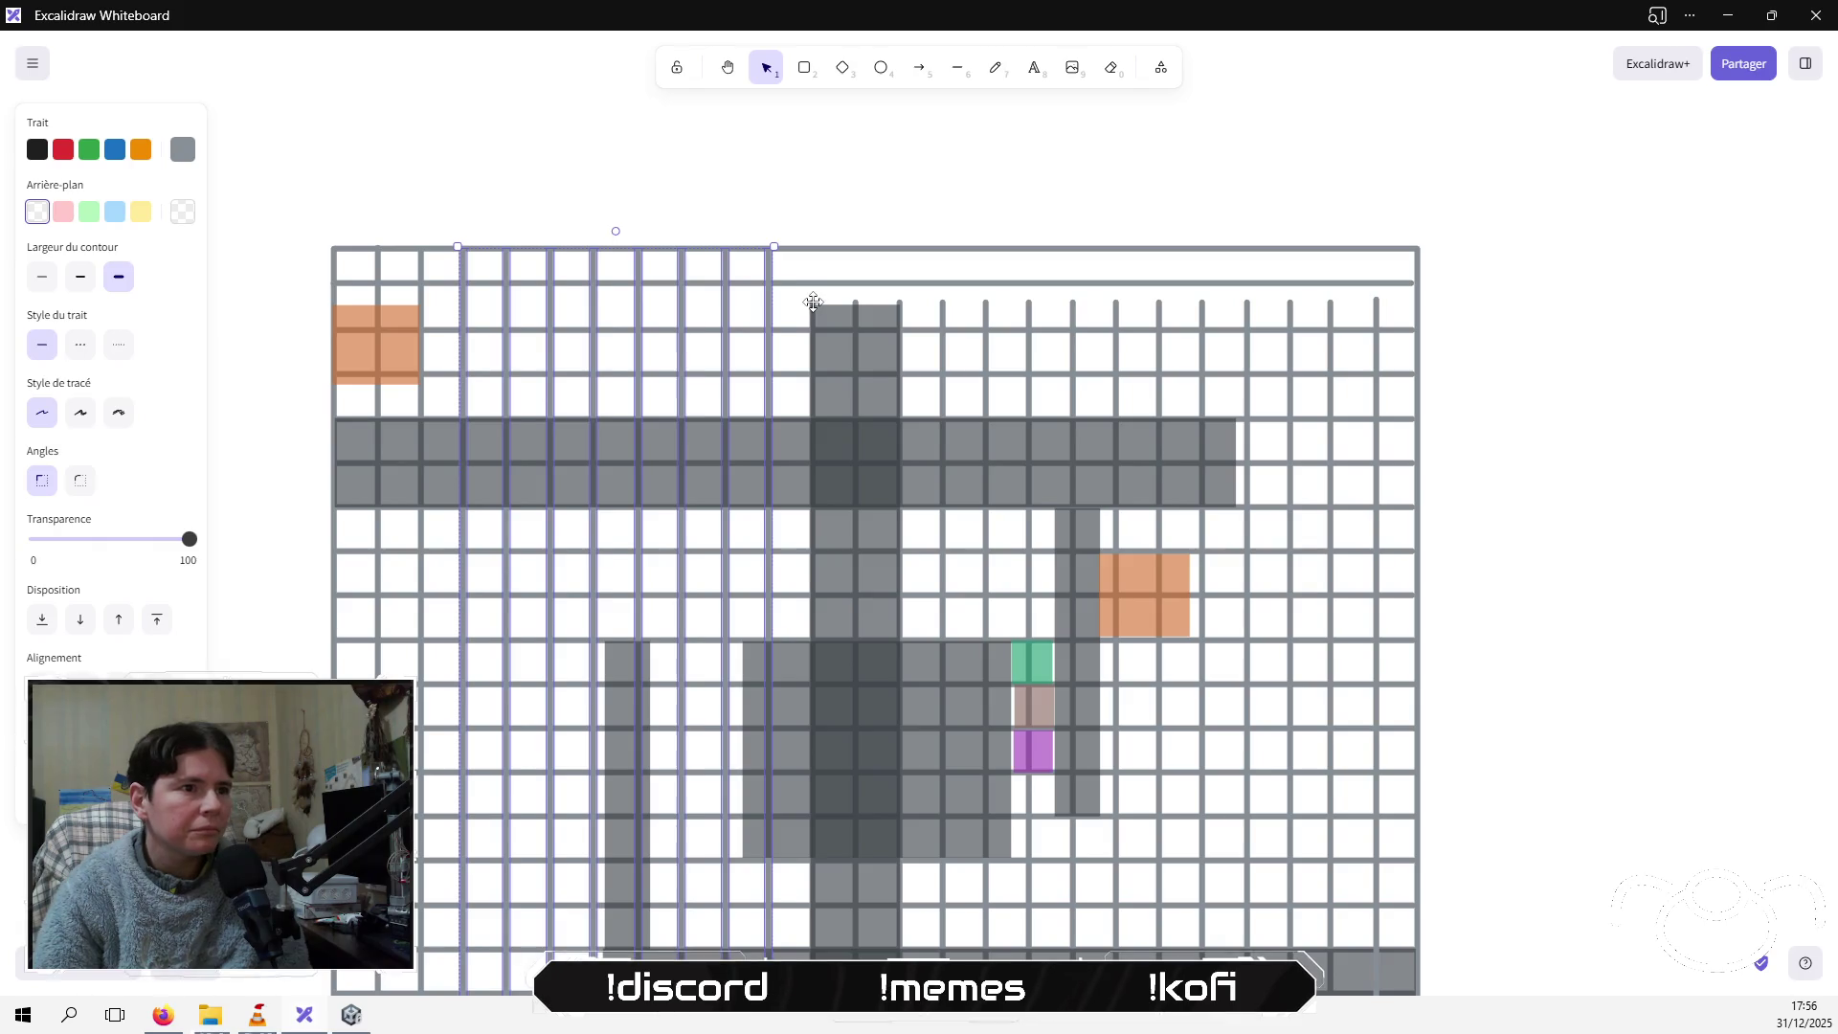
shift+click(857, 301)
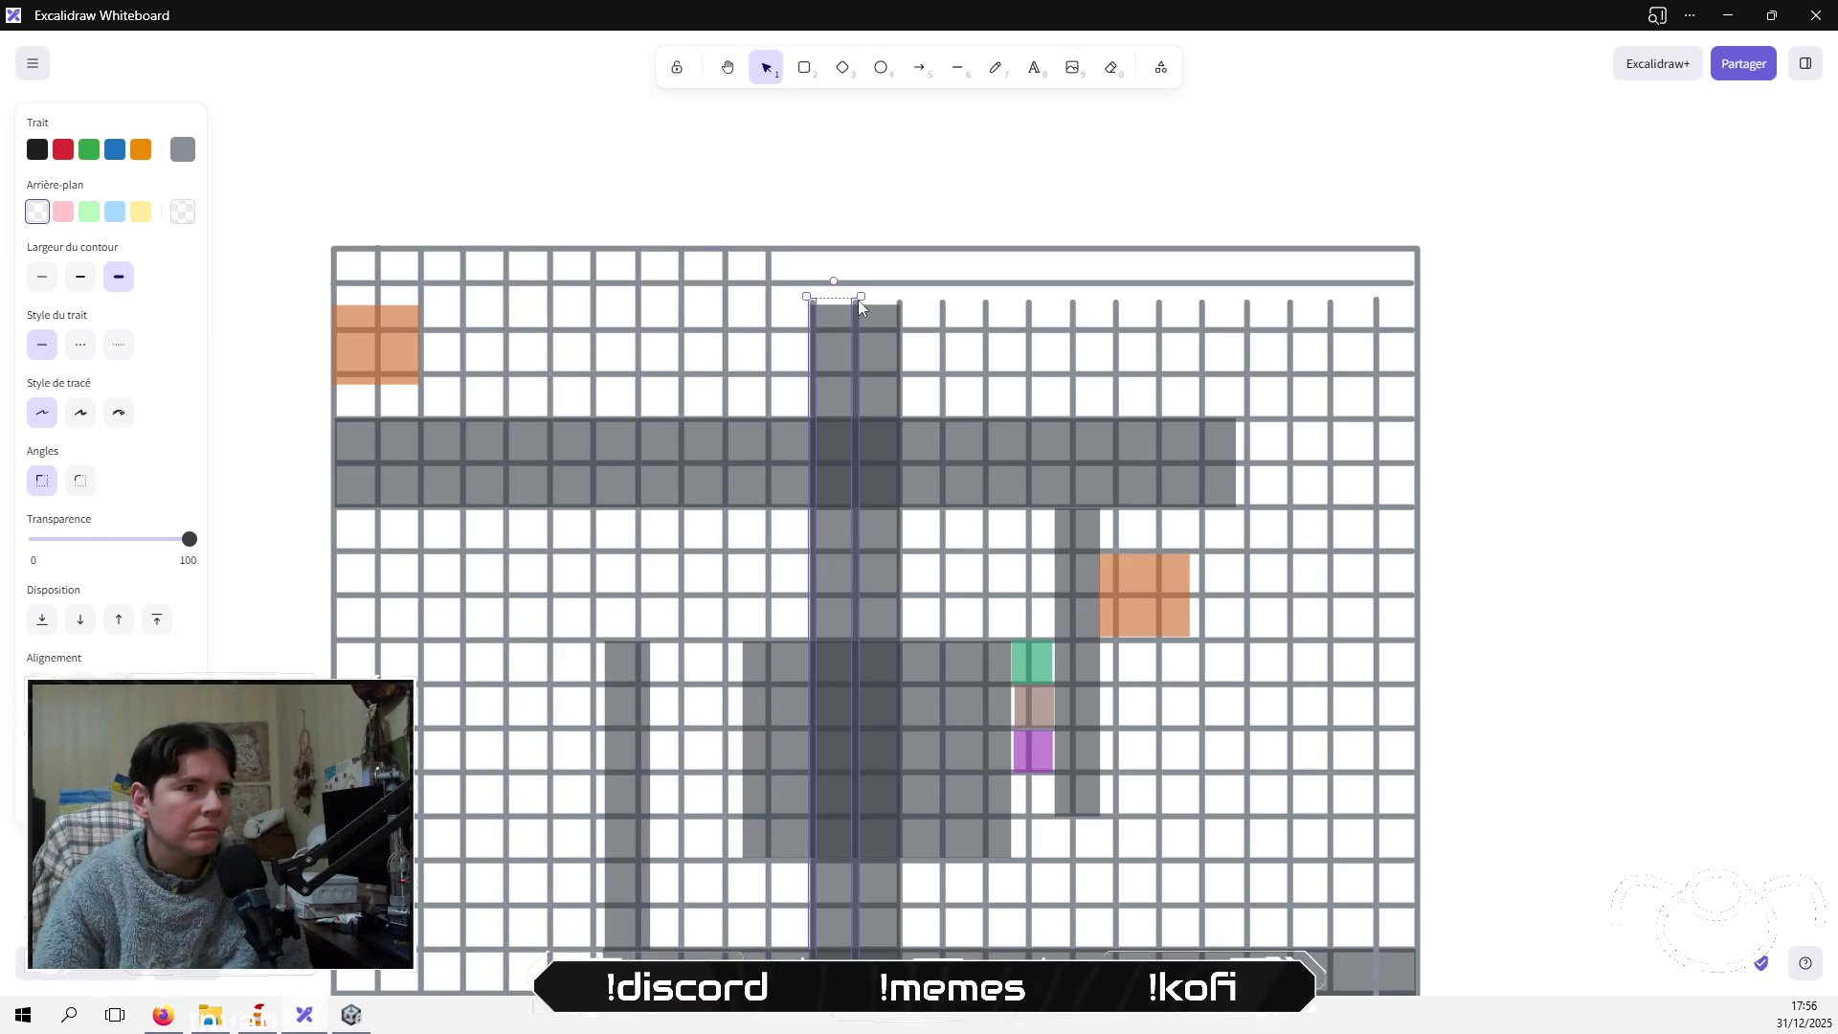
shift+click(900, 307)
shift+click(944, 308)
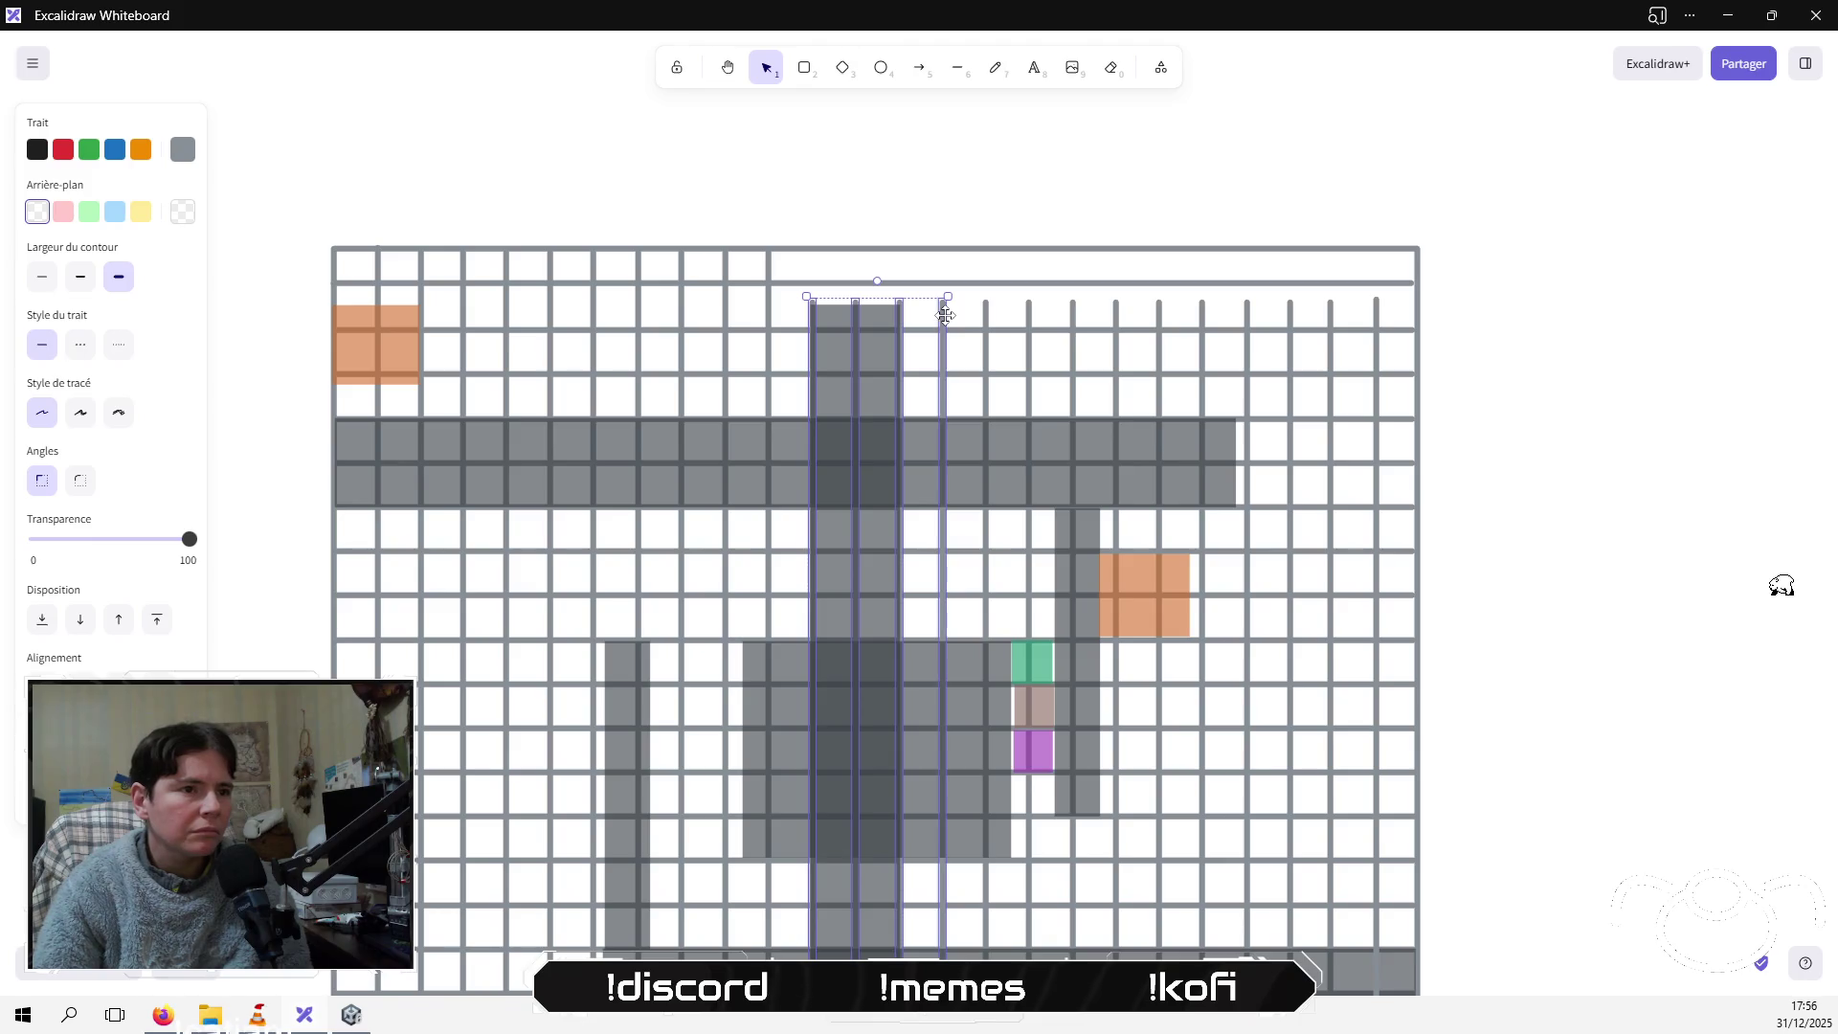
shift+click(987, 308)
shift+click(1029, 308)
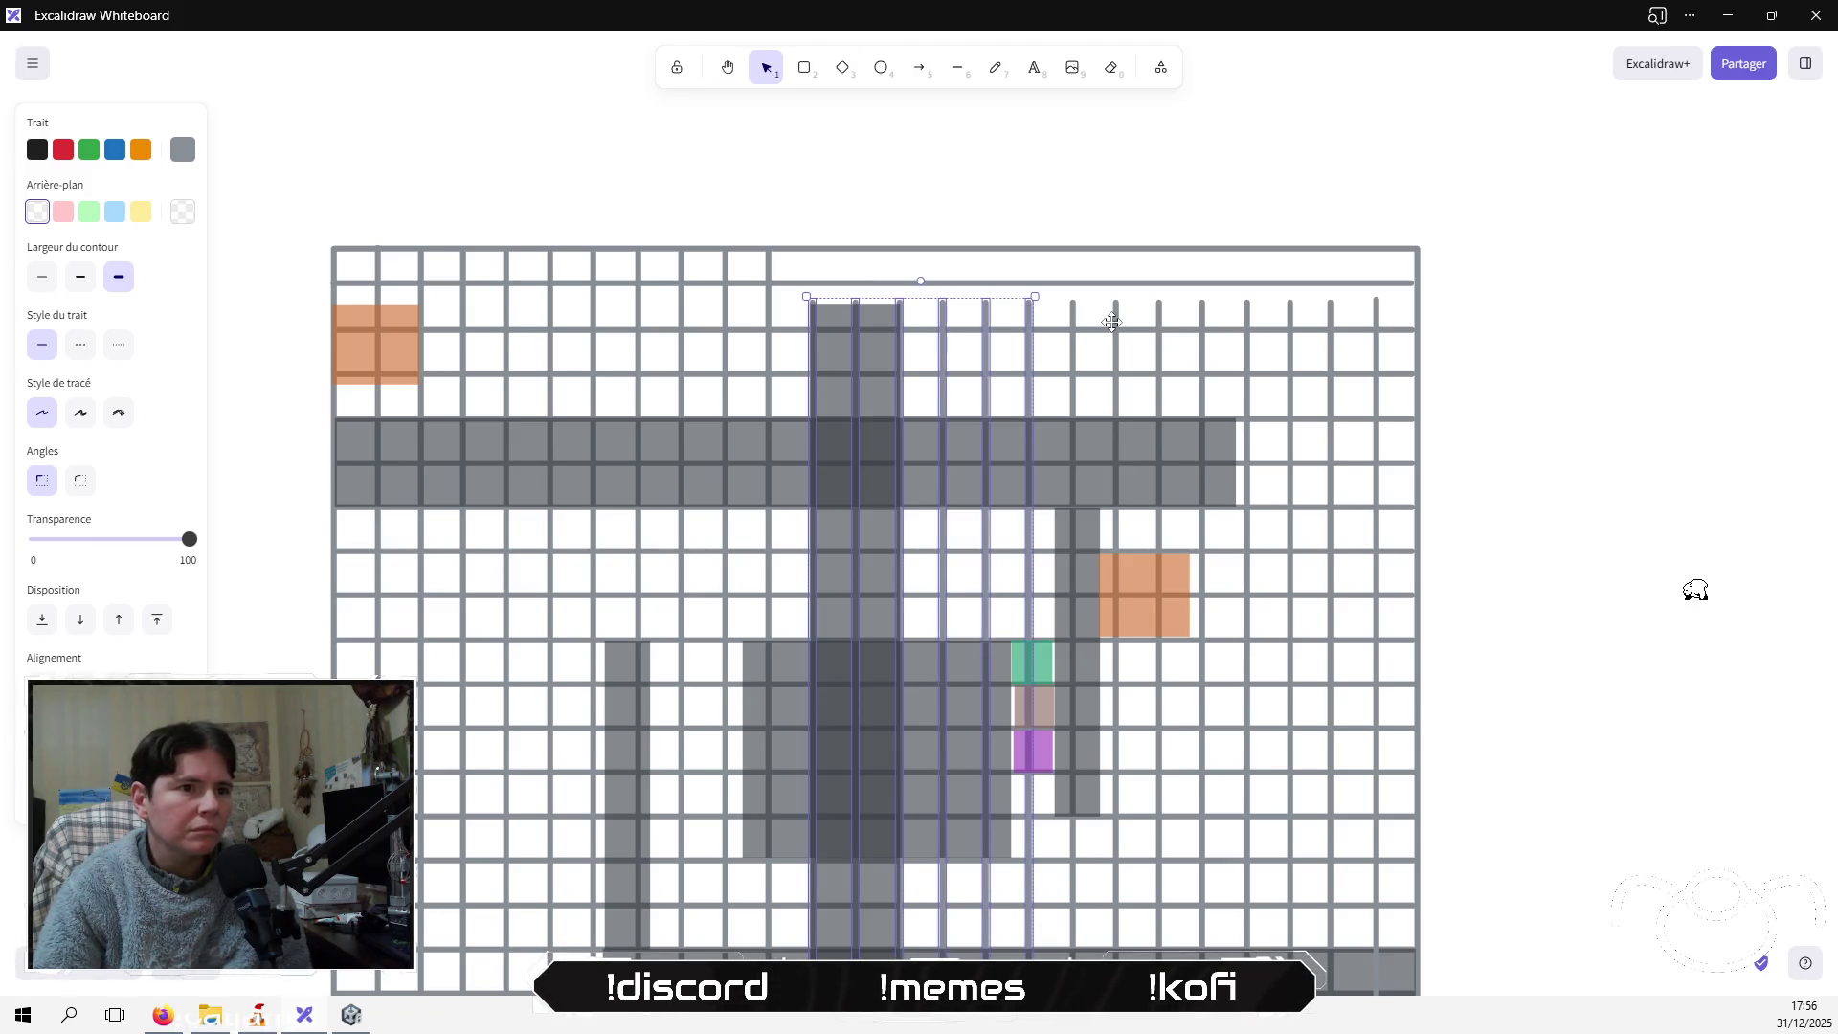
shift+click(1073, 311)
shift+click(1116, 310)
shift+click(1157, 316)
drag(1149, 297, 1157, 239)
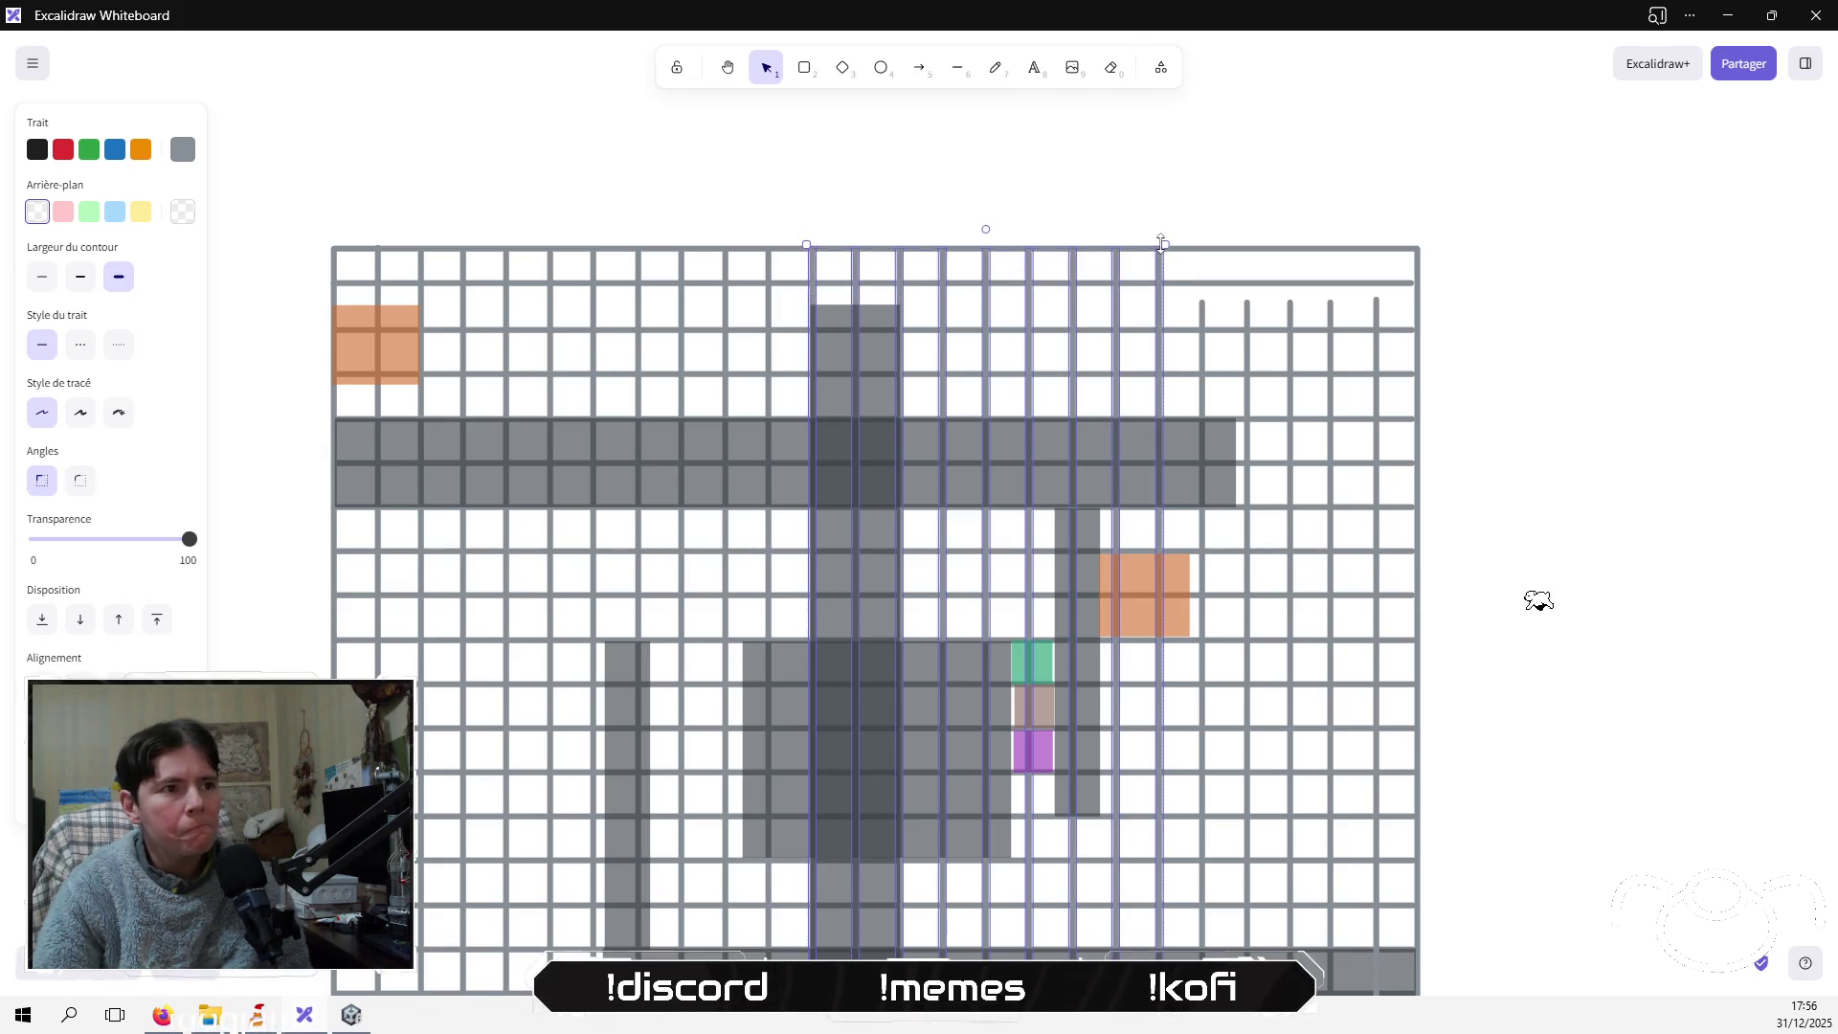
click(1575, 316)
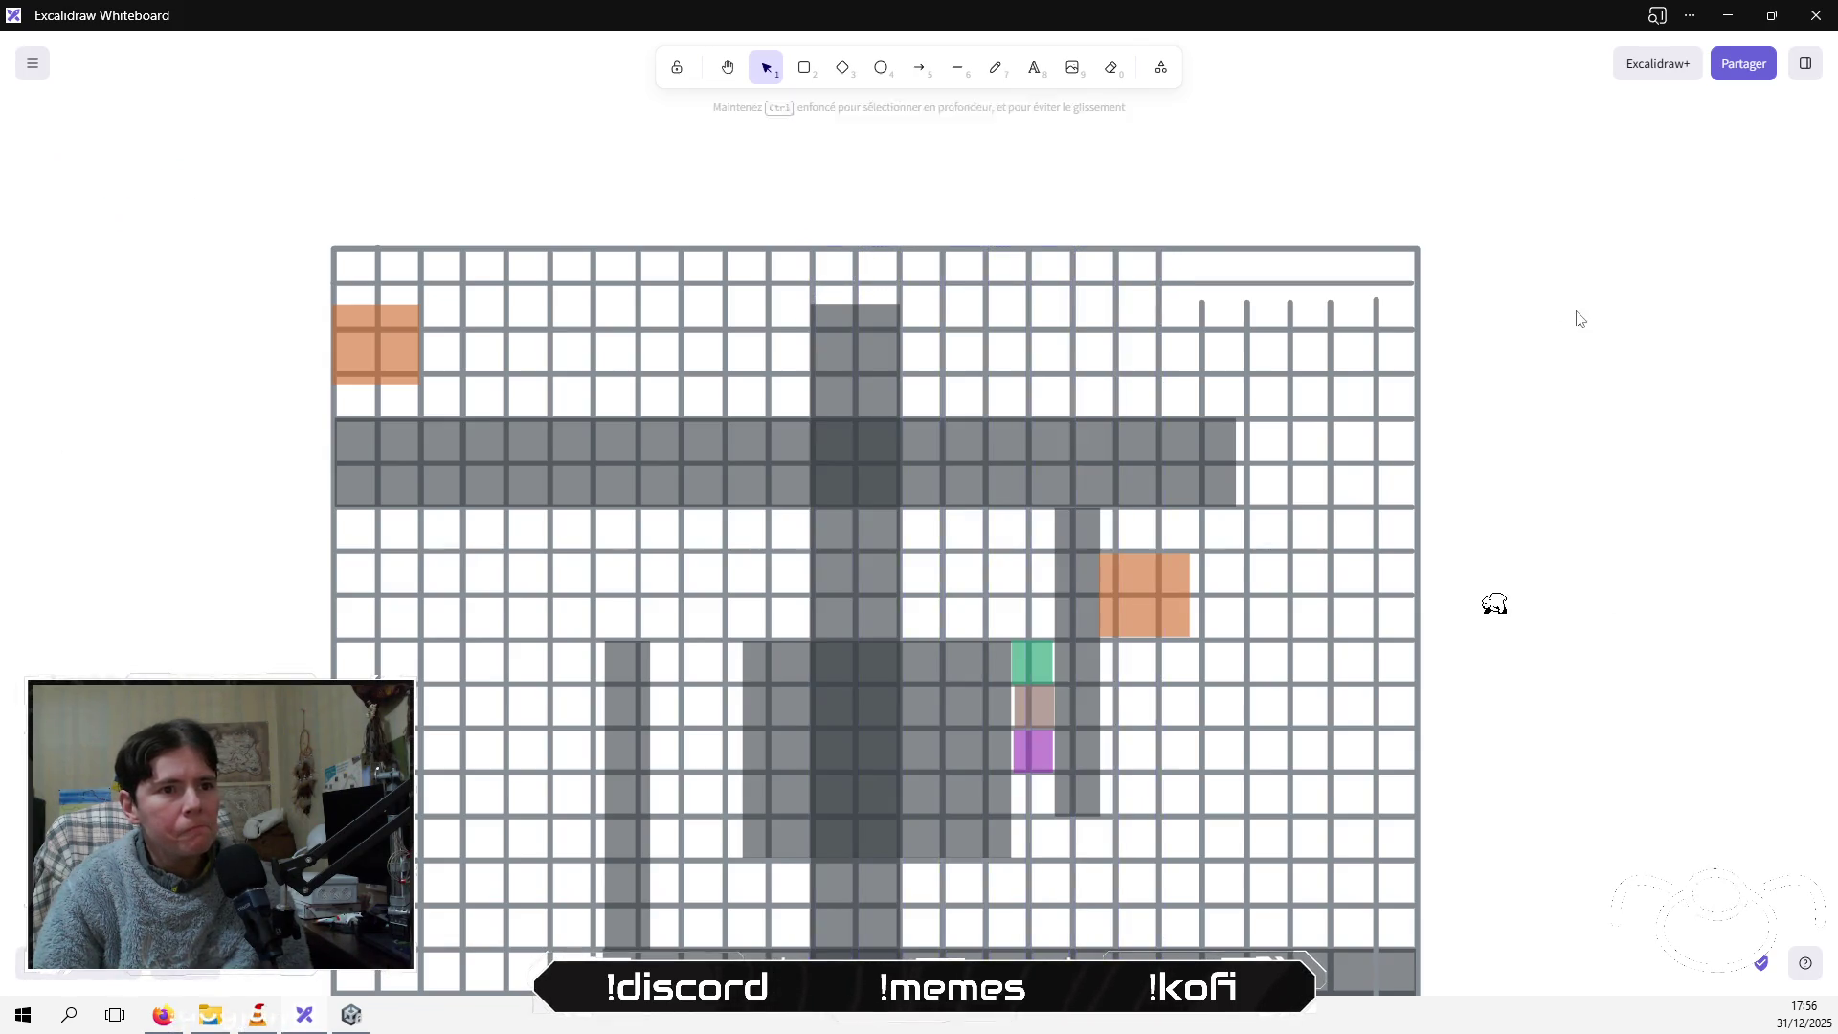
Extend the five short vertical lines at the top right up to the grid's top edge.
click(1202, 311)
shift+click(1248, 311)
shift+click(1292, 316)
shift+click(1330, 316)
shift+click(1375, 316)
drag(1302, 297, 1311, 246)
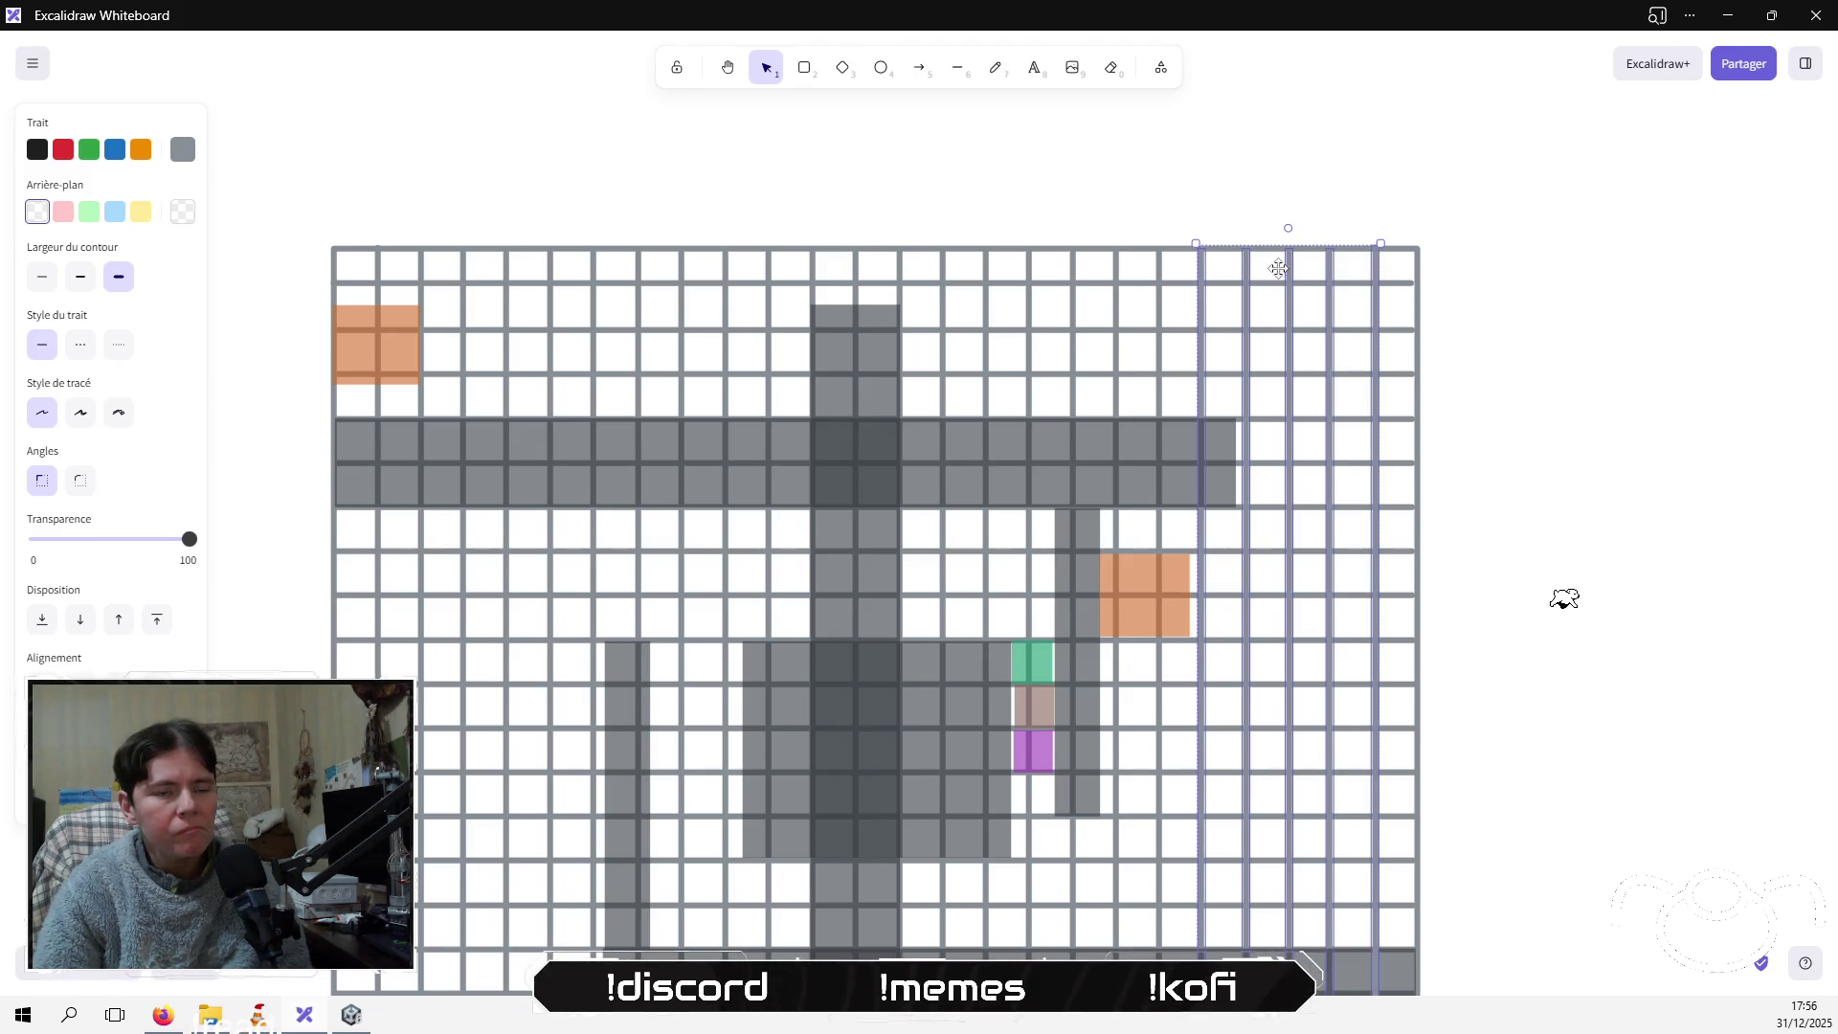
click(1468, 310)
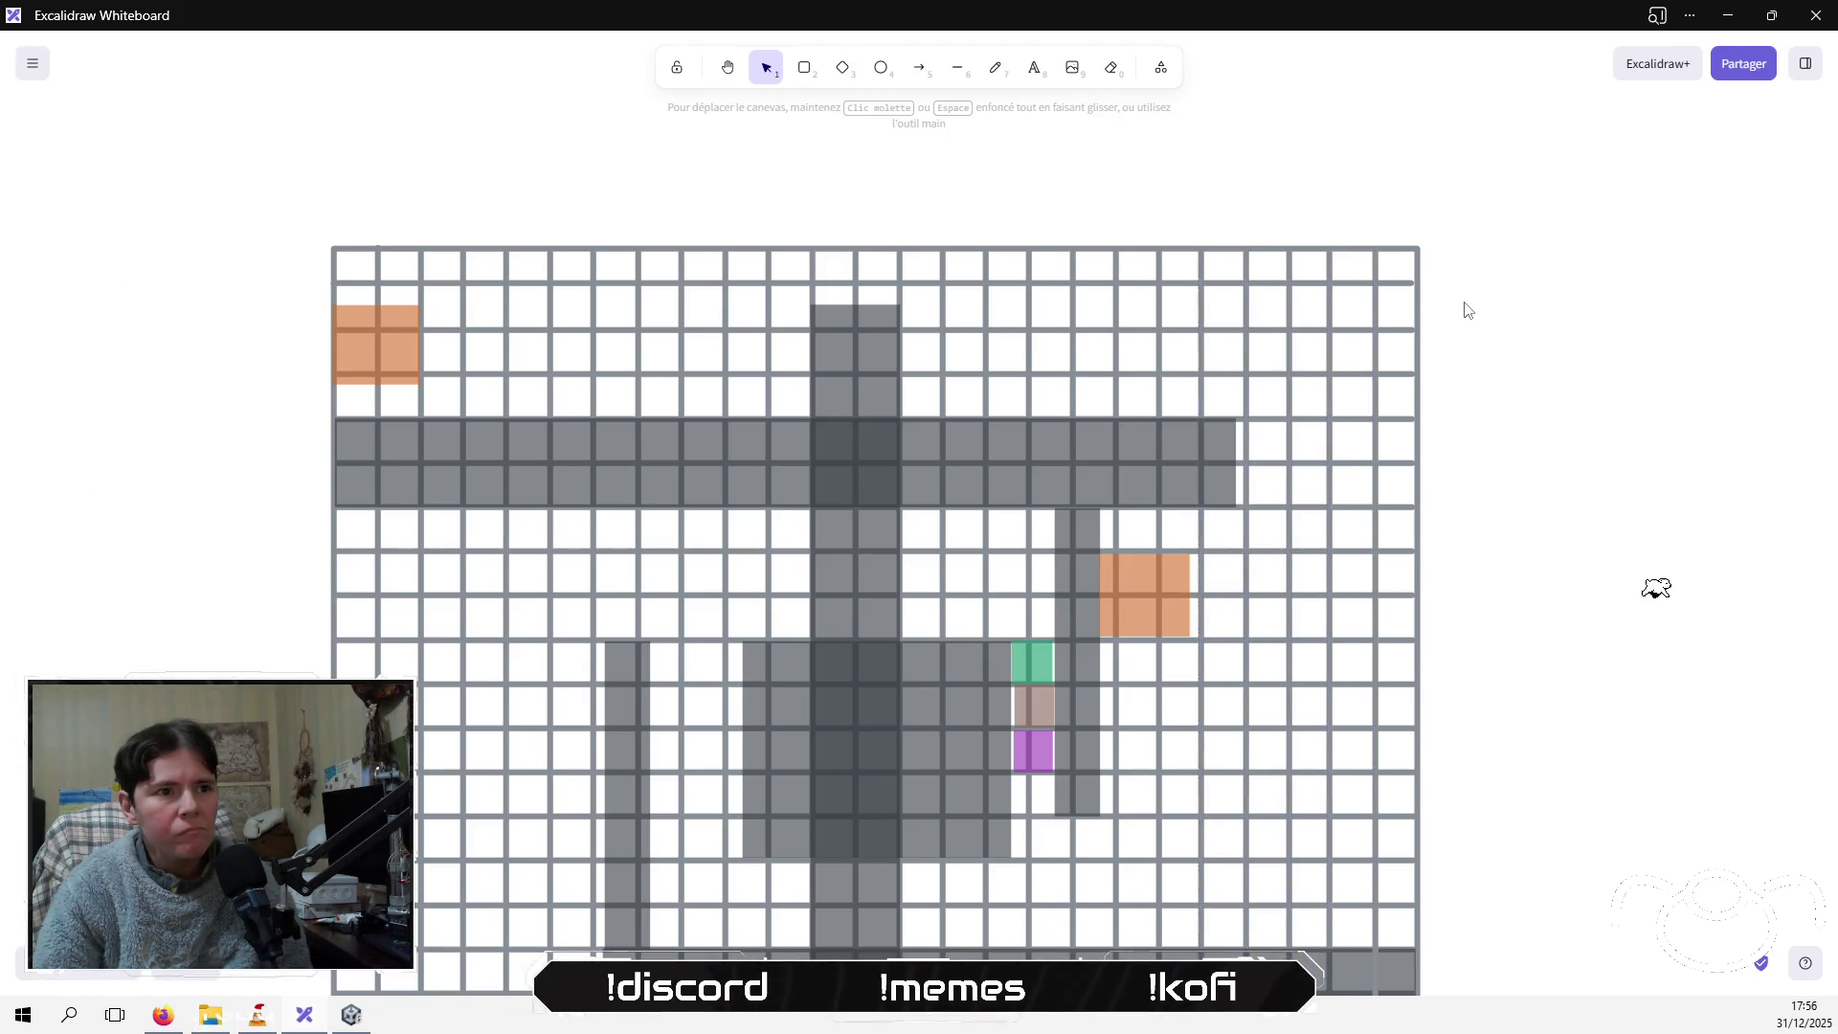
scroll(1468, 309, down, 4)
mouse_move(1449, 417)
mouse_down()
mouse_move(1283, 352)
mouse_move(1370, 383)
mouse_move(1385, 408)
mouse_up()
scroll(657, 191, up, 3)
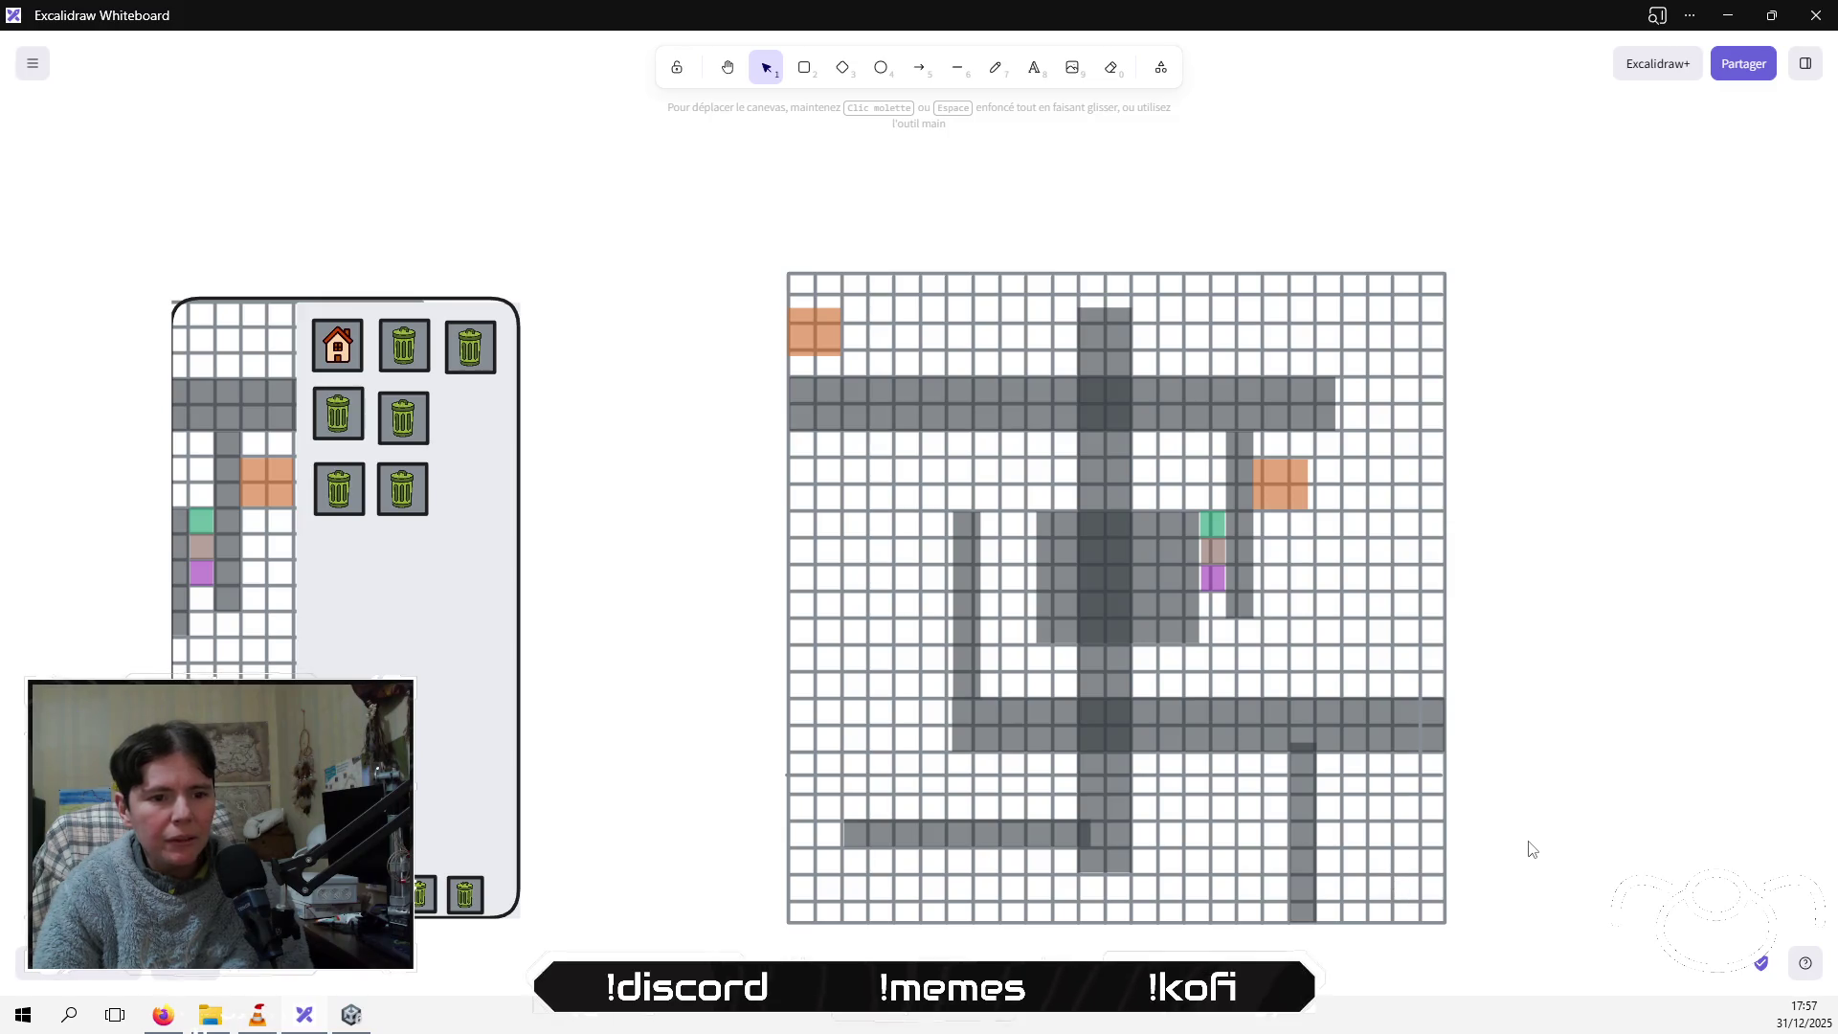
mouse_move(1543, 962)
mouse_down()
mouse_move(1106, 761)
mouse_move(640, 168)
mouse_up()
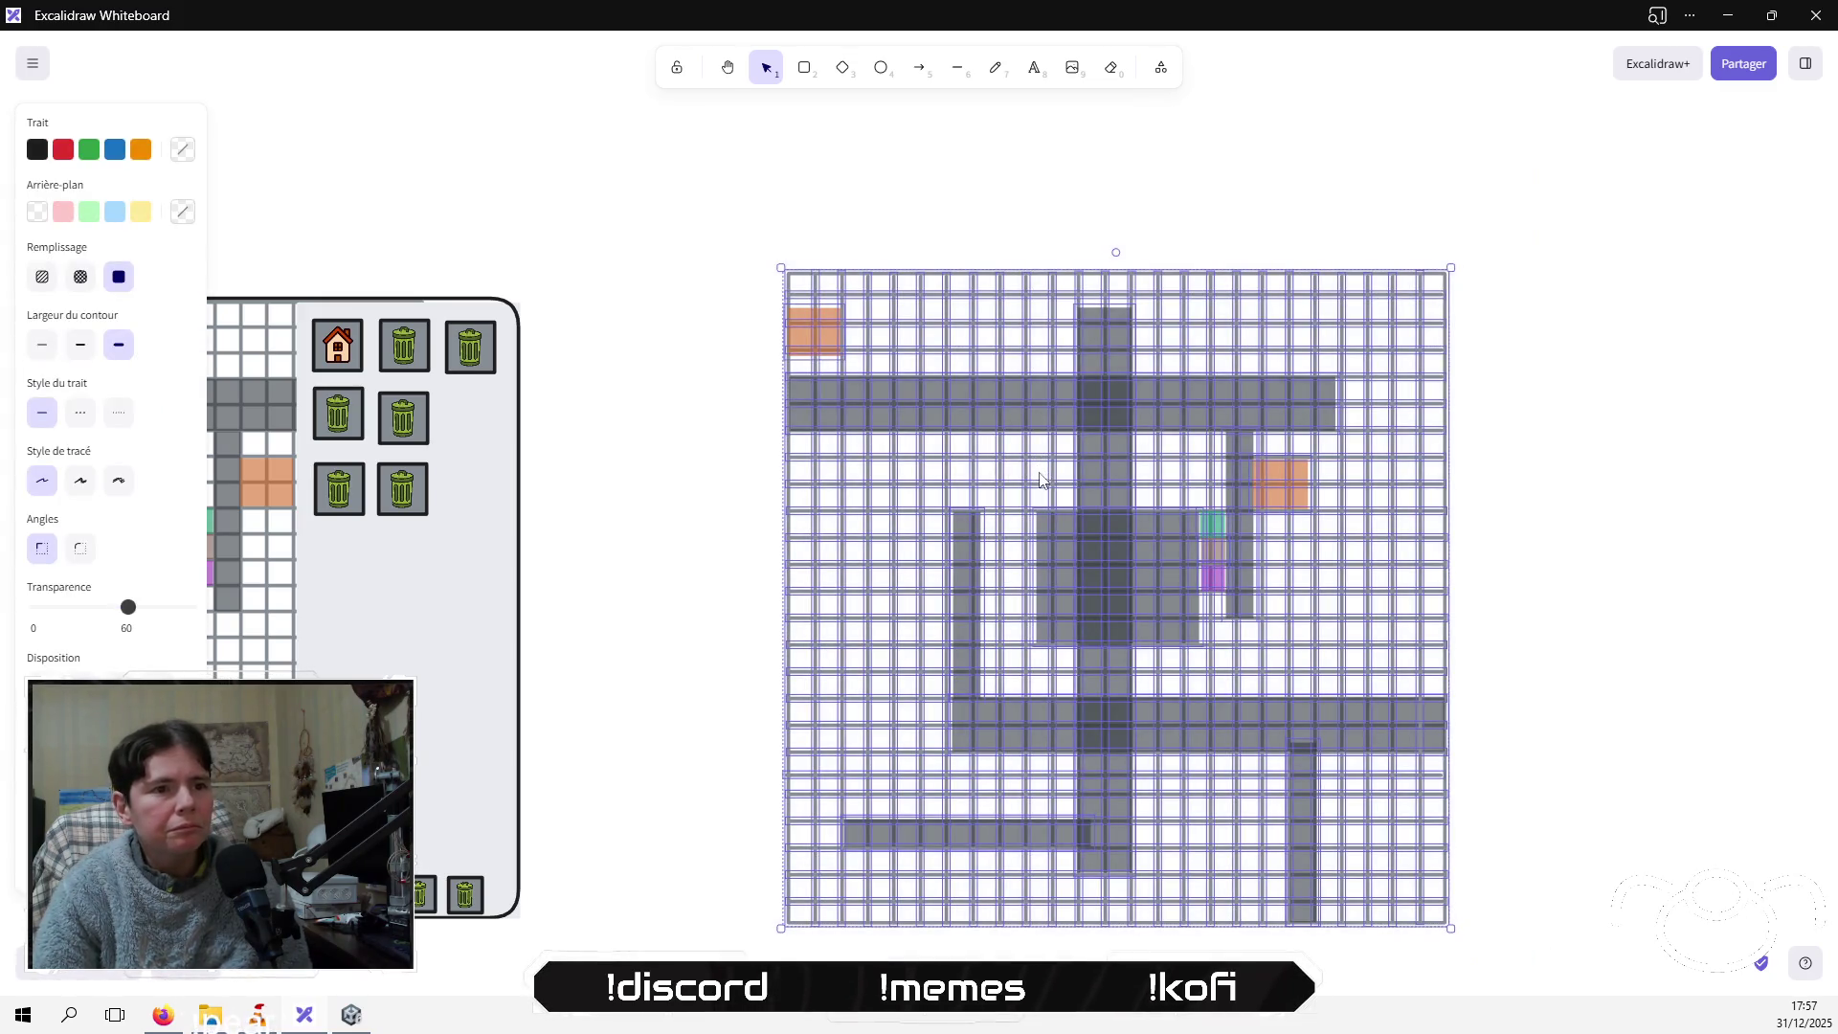
Copy and paste the grid map, placing the copy beside the original with bottoms aligned.
scroll(996, 496, down, 5)
scroll(996, 496, down, 2)
scroll(1177, 522, down, 2)
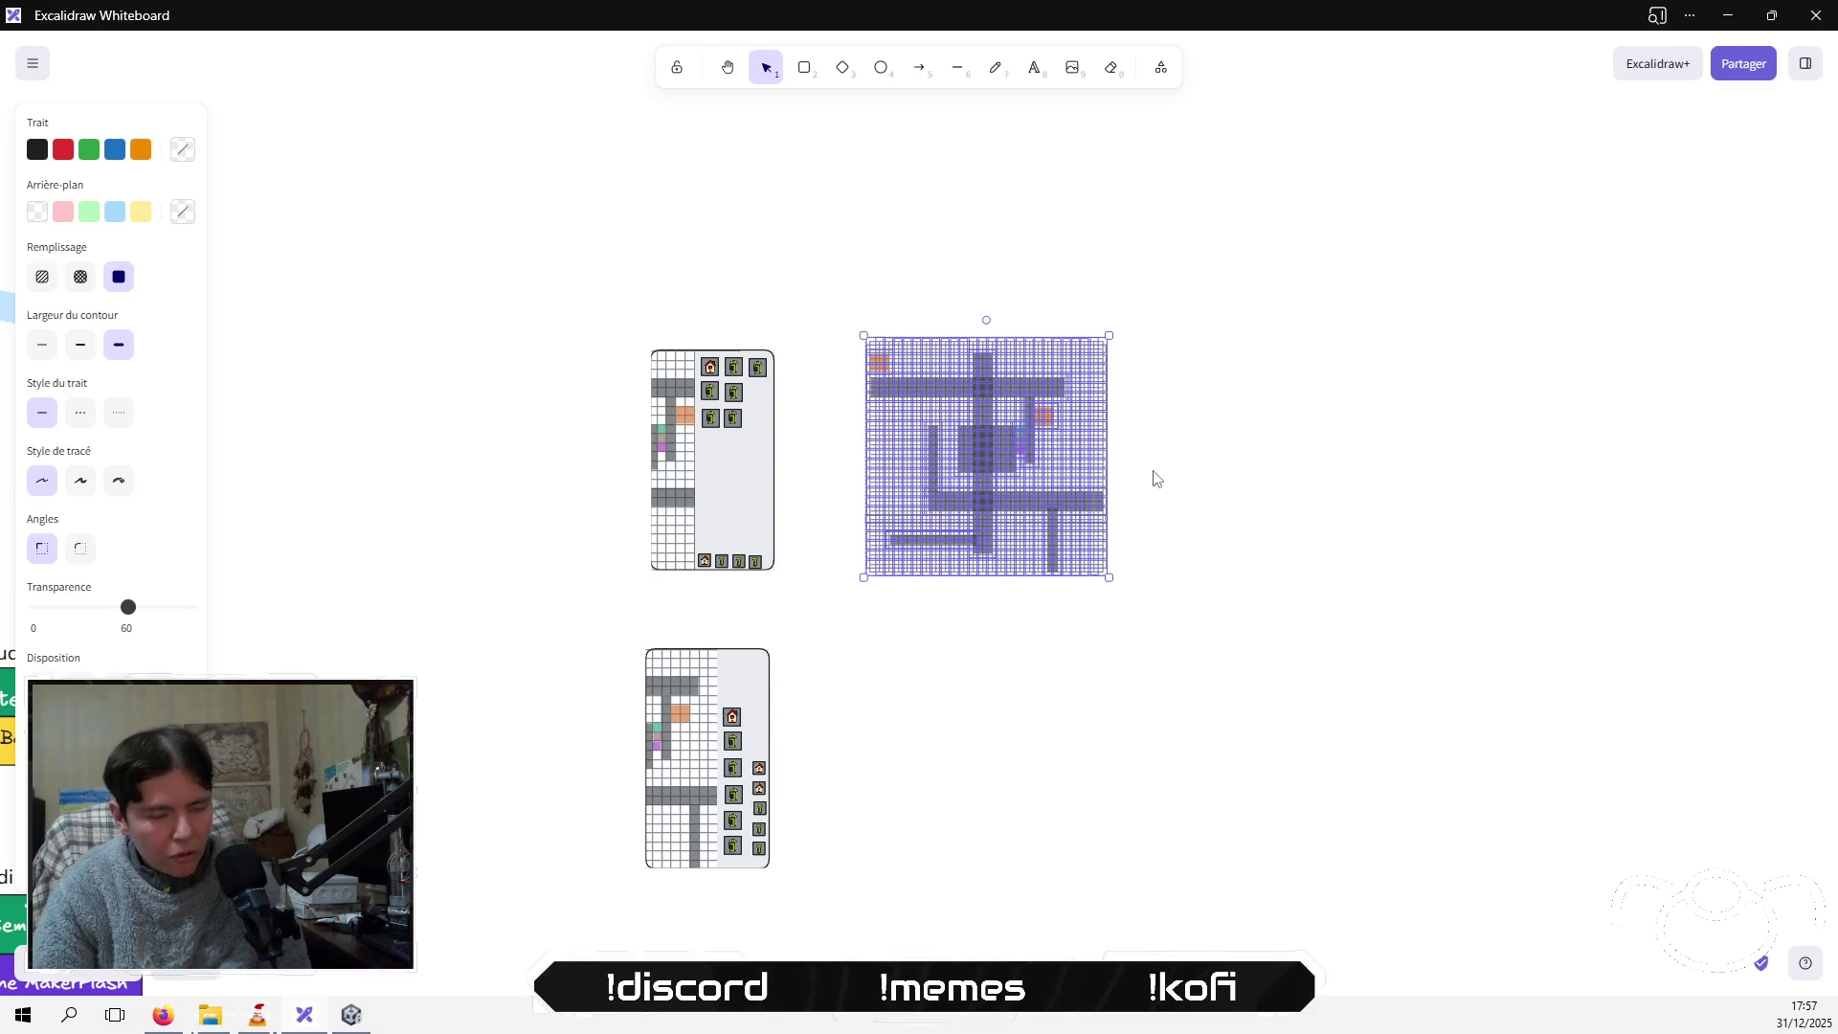
key(ctrl+c)
key(ctrl+v)
drag(1257, 461, 1239, 469)
scroll(1120, 533, down, 5)
scroll(1079, 363, up, 5)
scroll(1079, 779, up, 7)
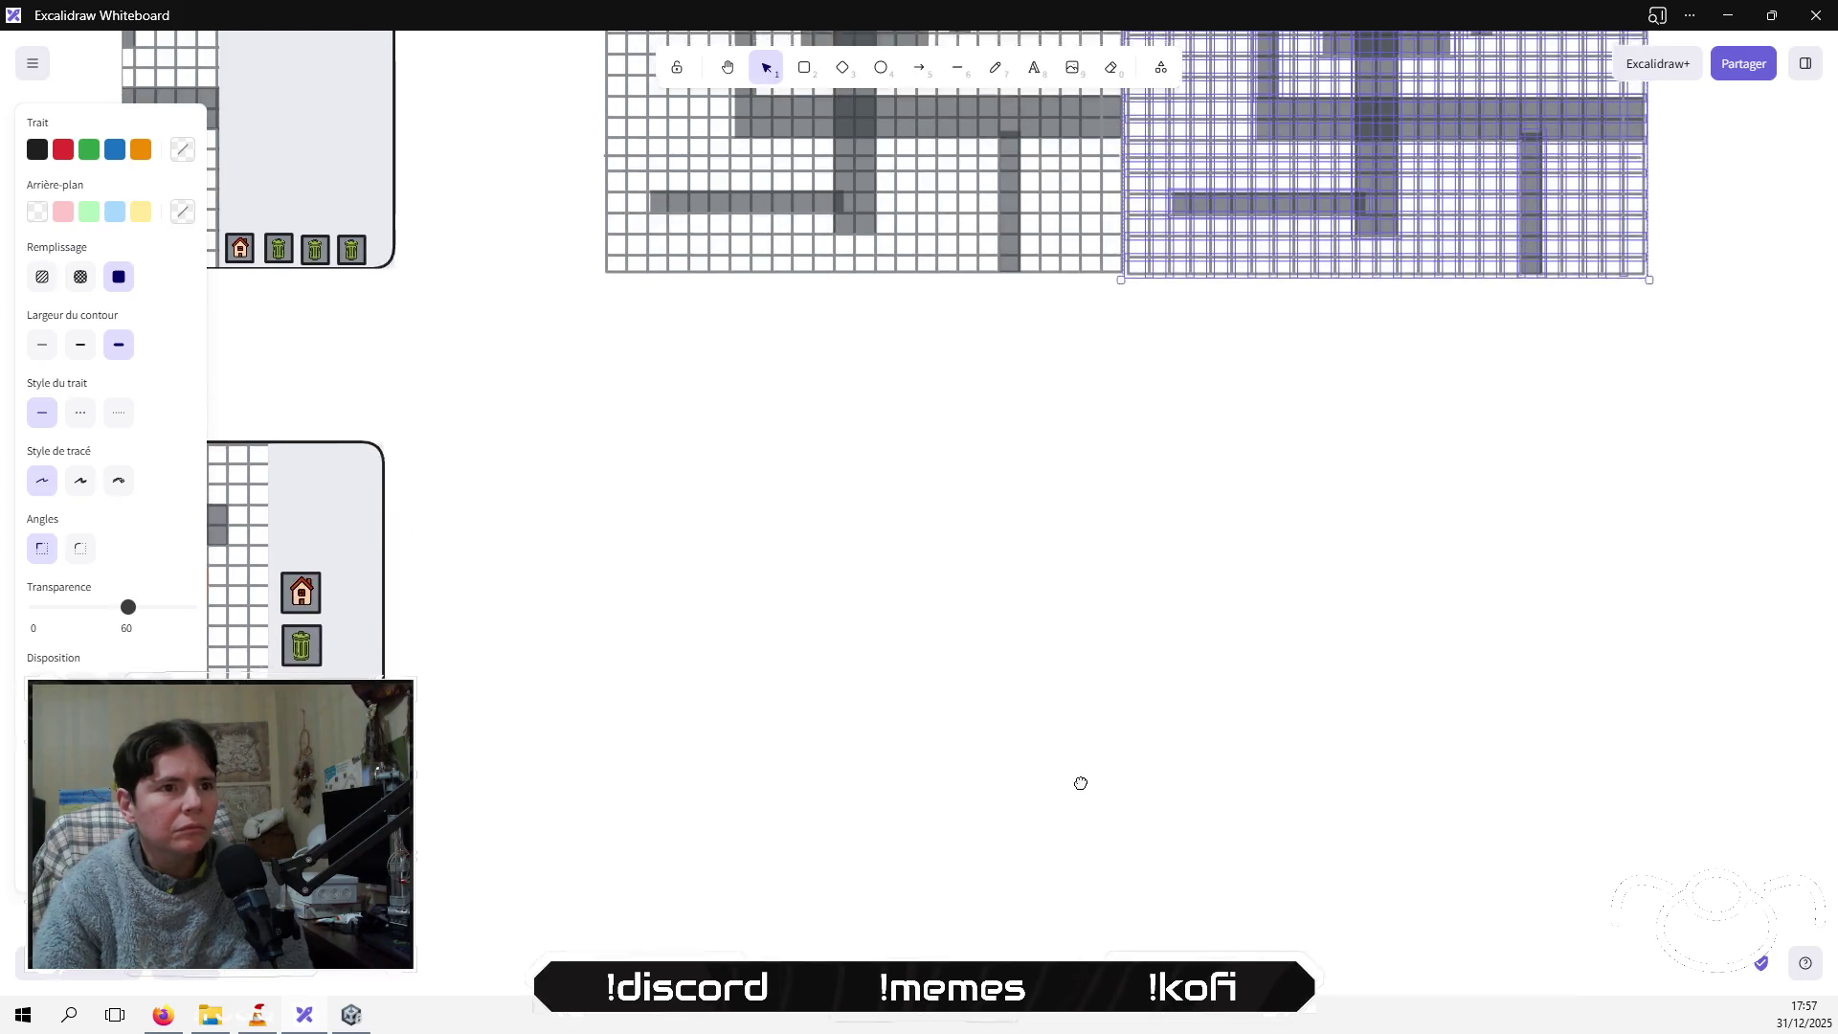
scroll(1025, 510, up, 2)
scroll(1155, 531, up, 3)
mouse_move(1117, 587)
mouse_down()
mouse_move(1127, 569)
mouse_move(1167, 602)
mouse_up()
Nudge the copied map flush against the original.
scroll(1092, 653, up, 4)
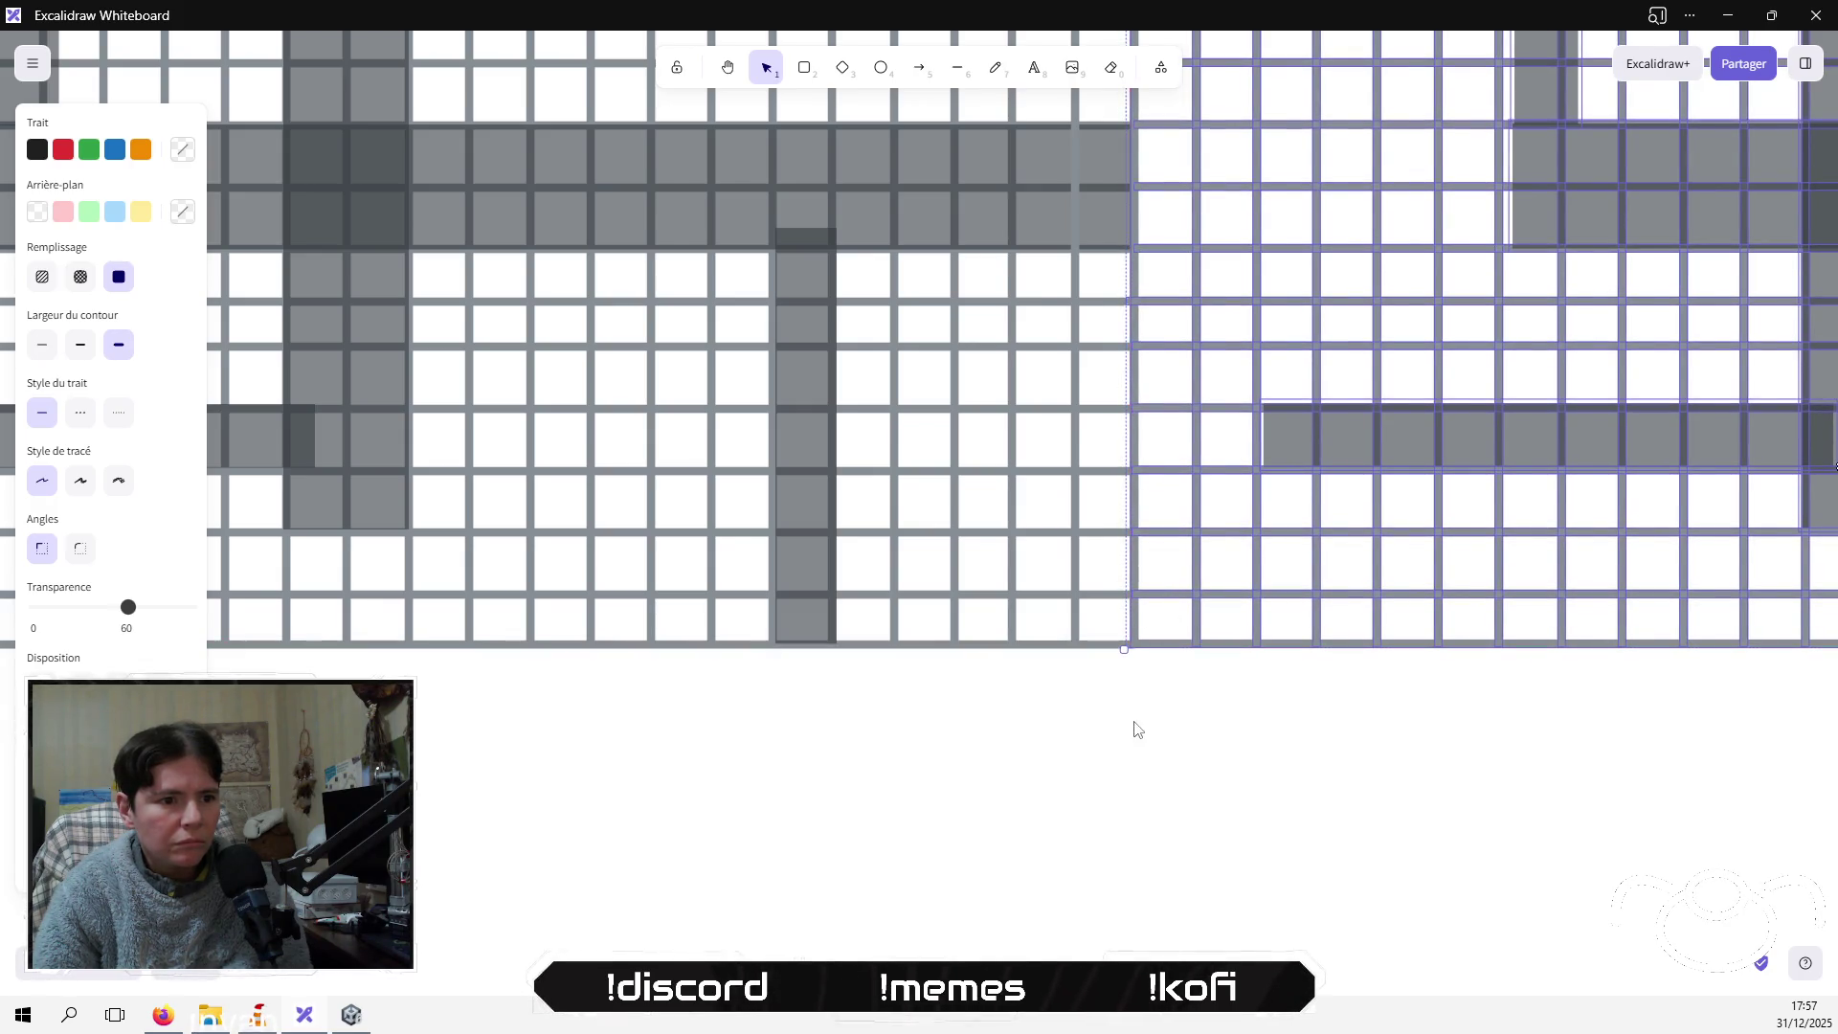
ctrl+scroll(1135, 727, up, 5)
drag(1211, 508, 1205, 496)
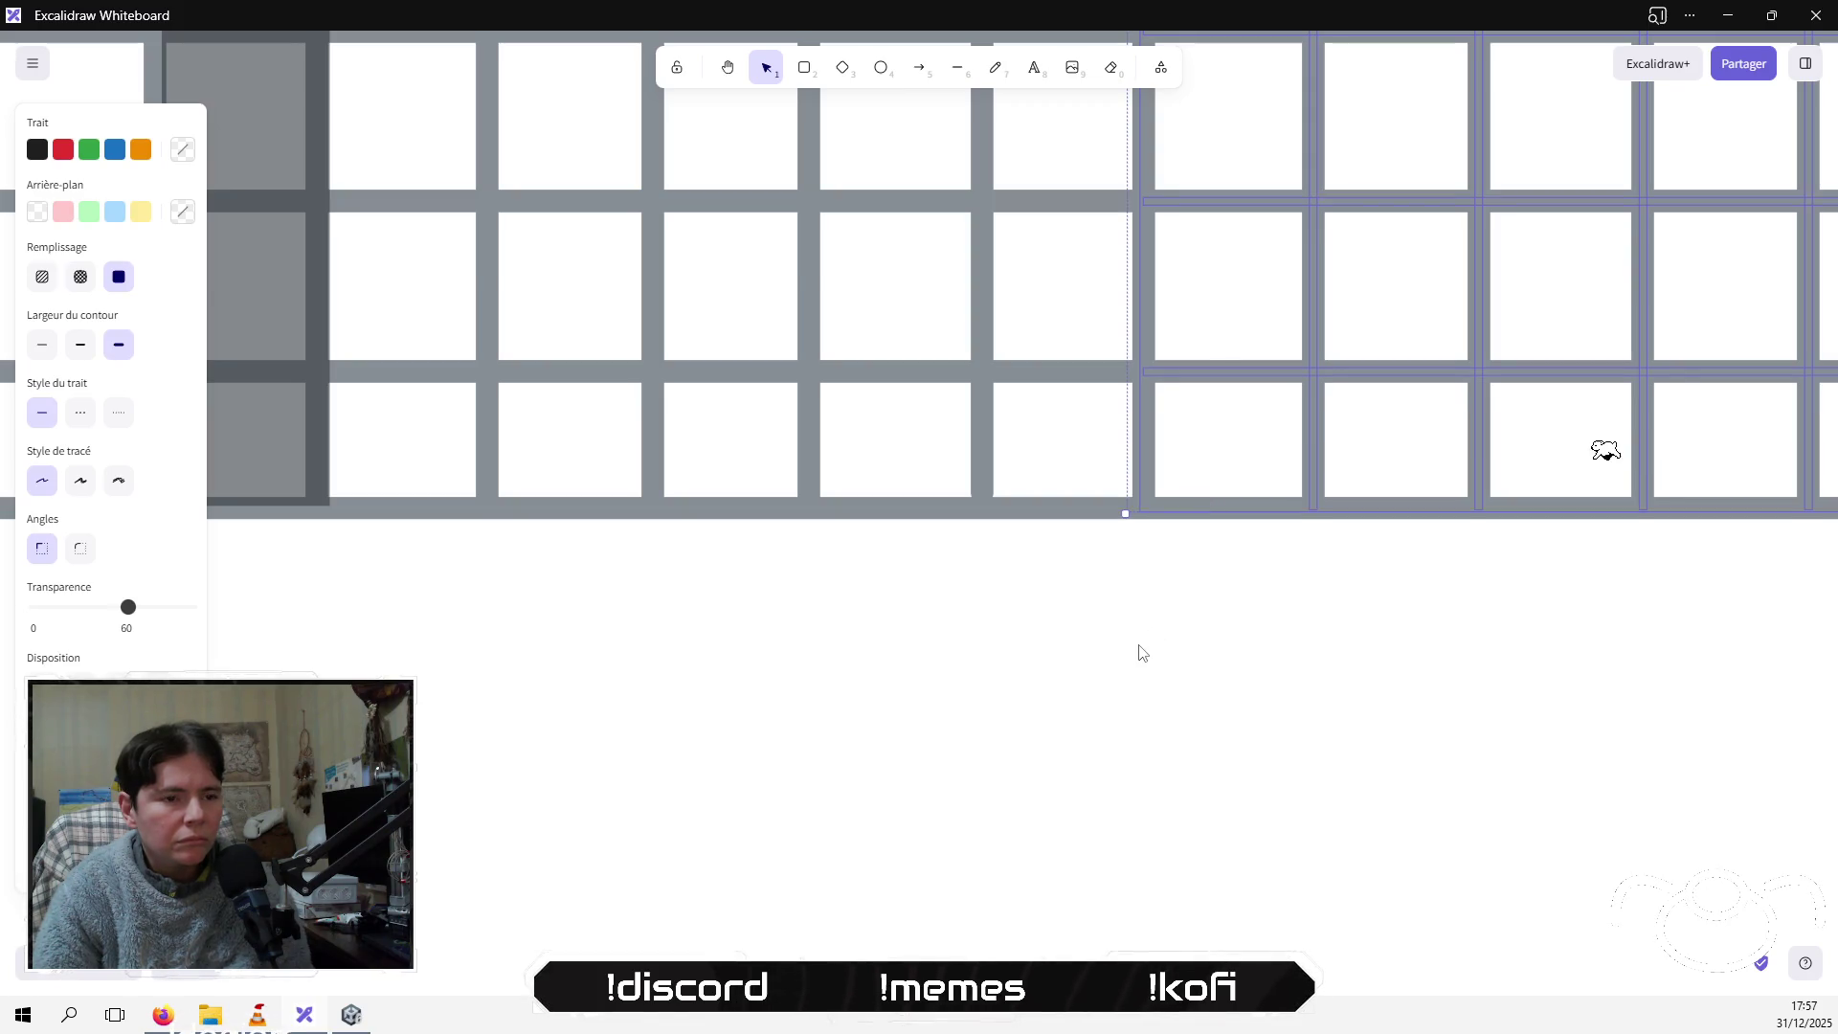
scroll(1139, 653, down, 10)
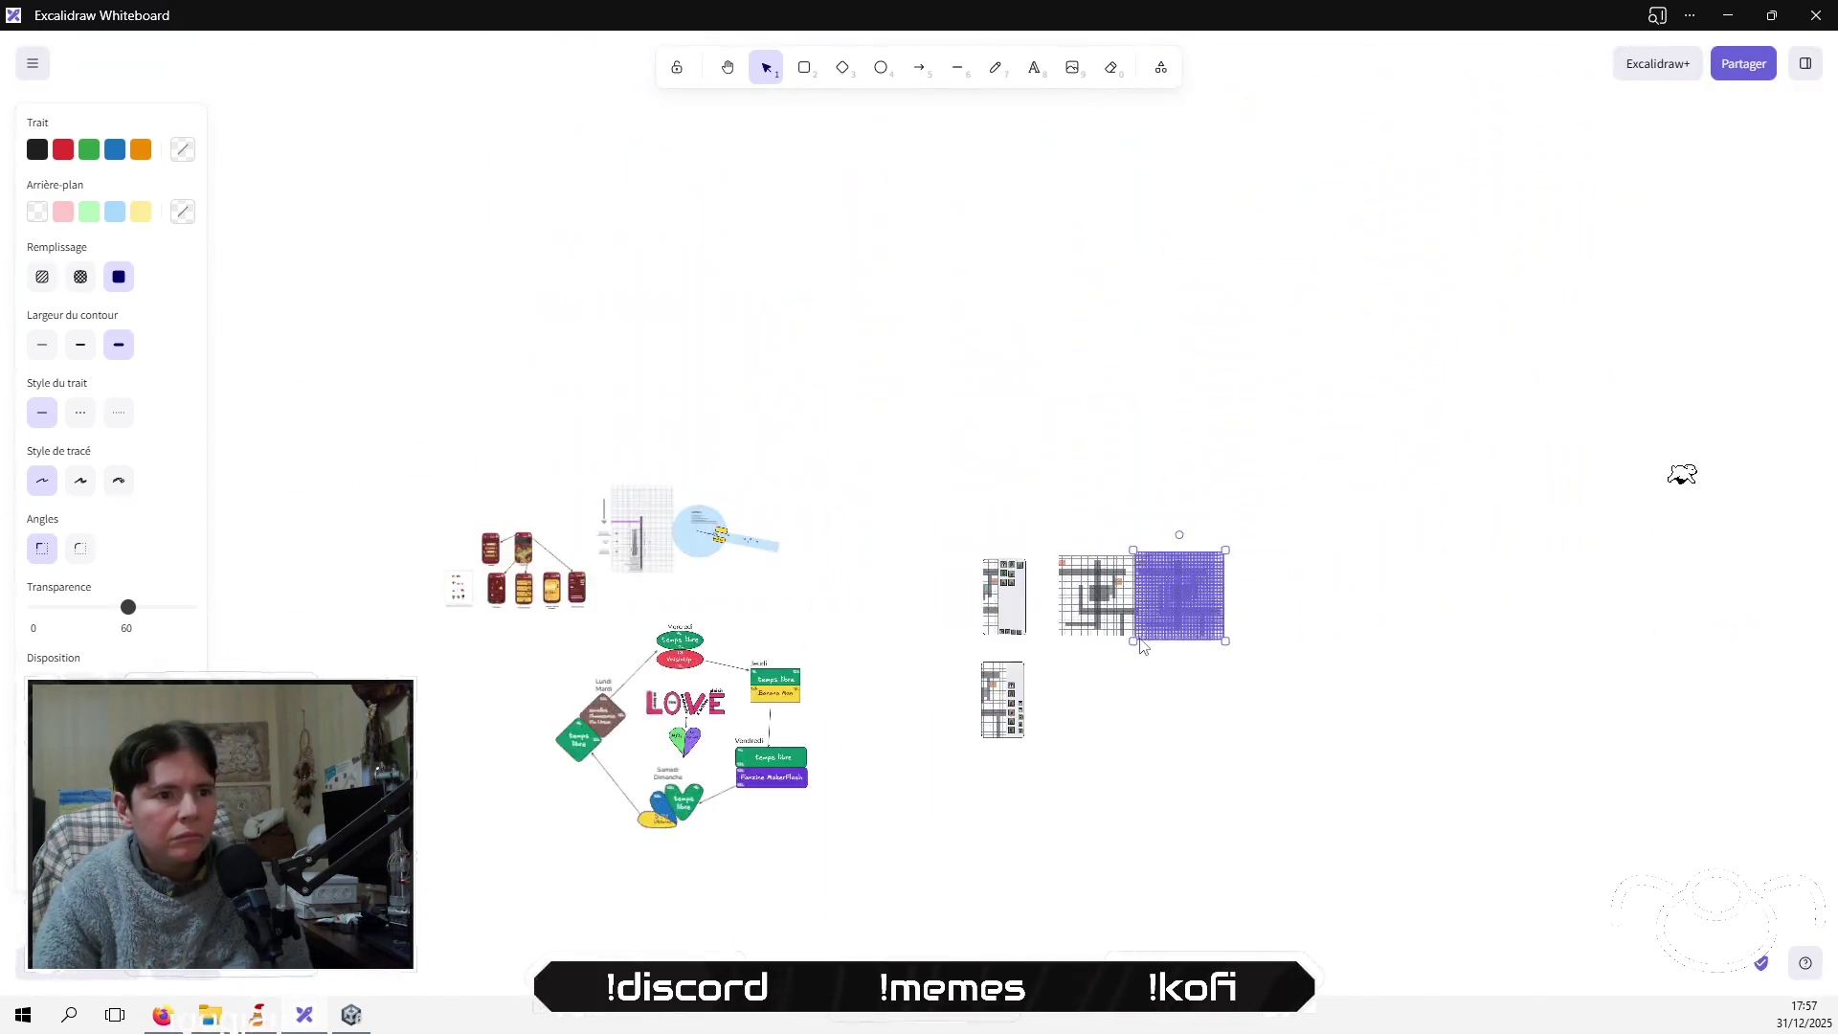
scroll(1209, 666, up, 5)
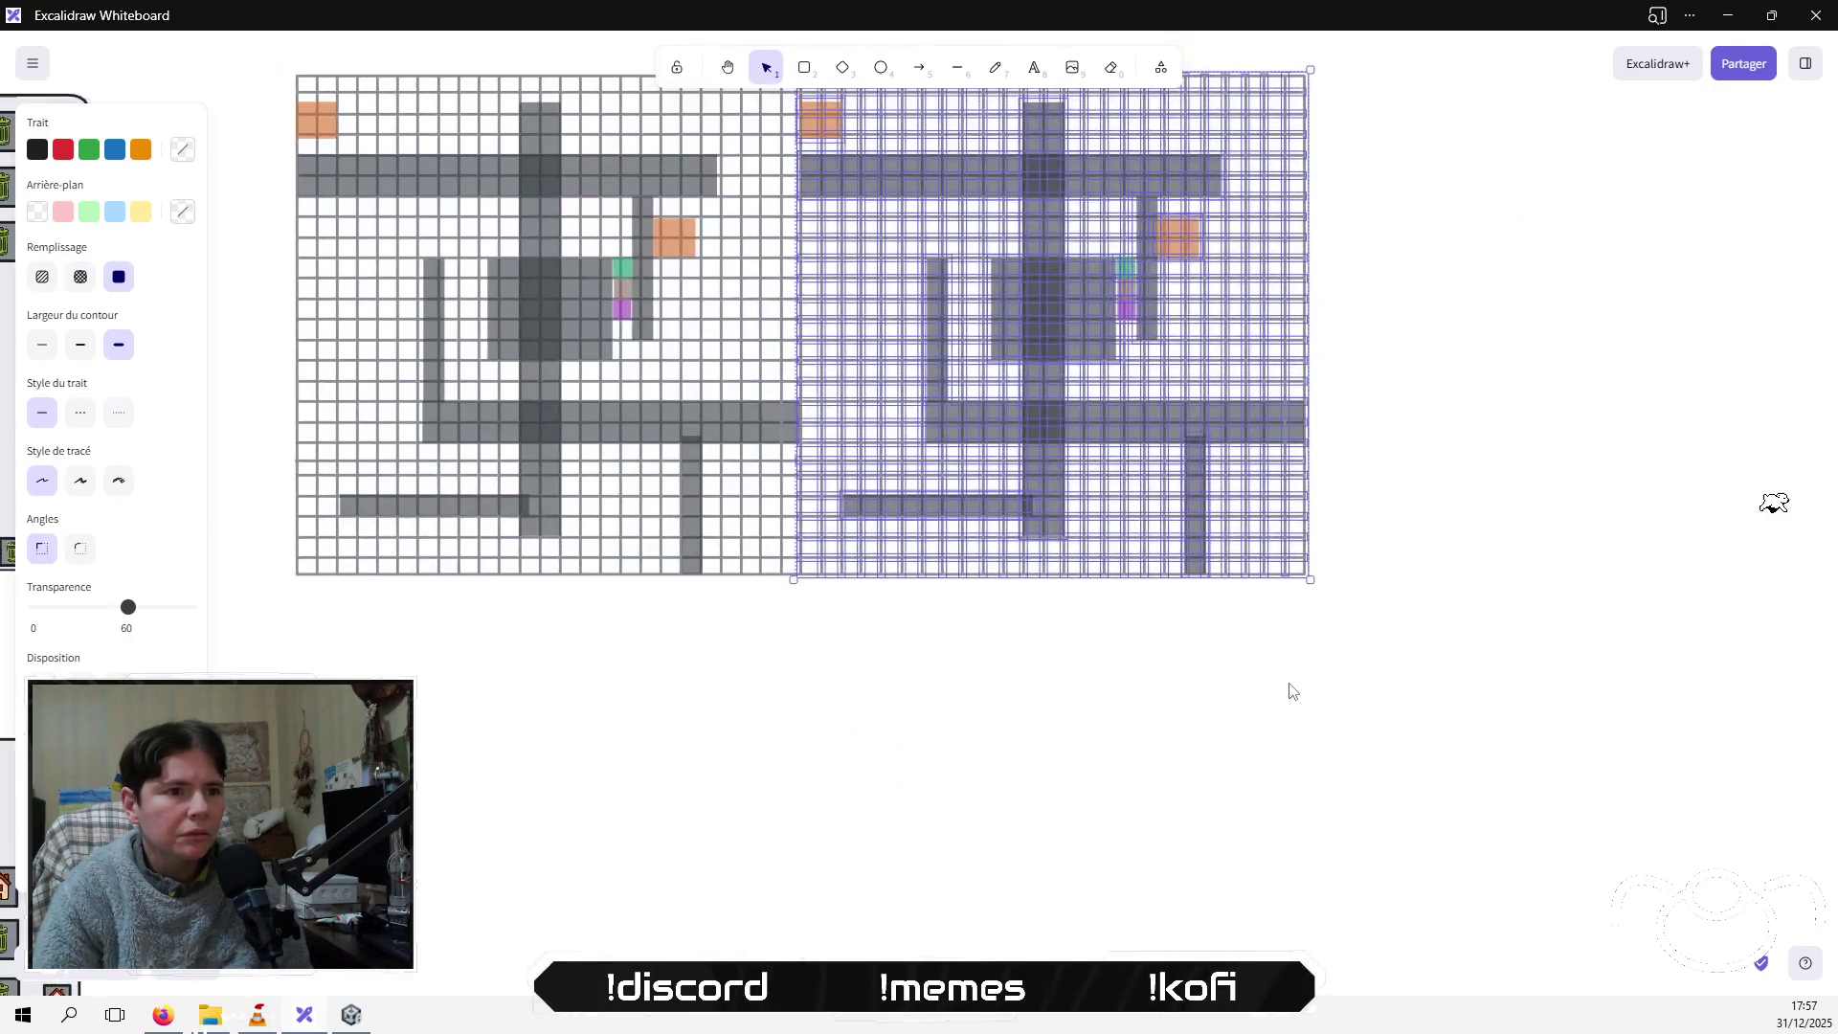
scroll(1100, 600, down, 2)
Alt-drag both maps into a duplicate pair, aligning all four edge to edge in one row.
mouse_move(1370, 677)
mouse_down()
mouse_move(657, 226)
mouse_move(488, 161)
mouse_up()
mouse_move(816, 345)
mouse_down()
mouse_move(855, 415)
mouse_move(1278, 440)
mouse_move(1474, 387)
mouse_move(1402, 413)
mouse_up()
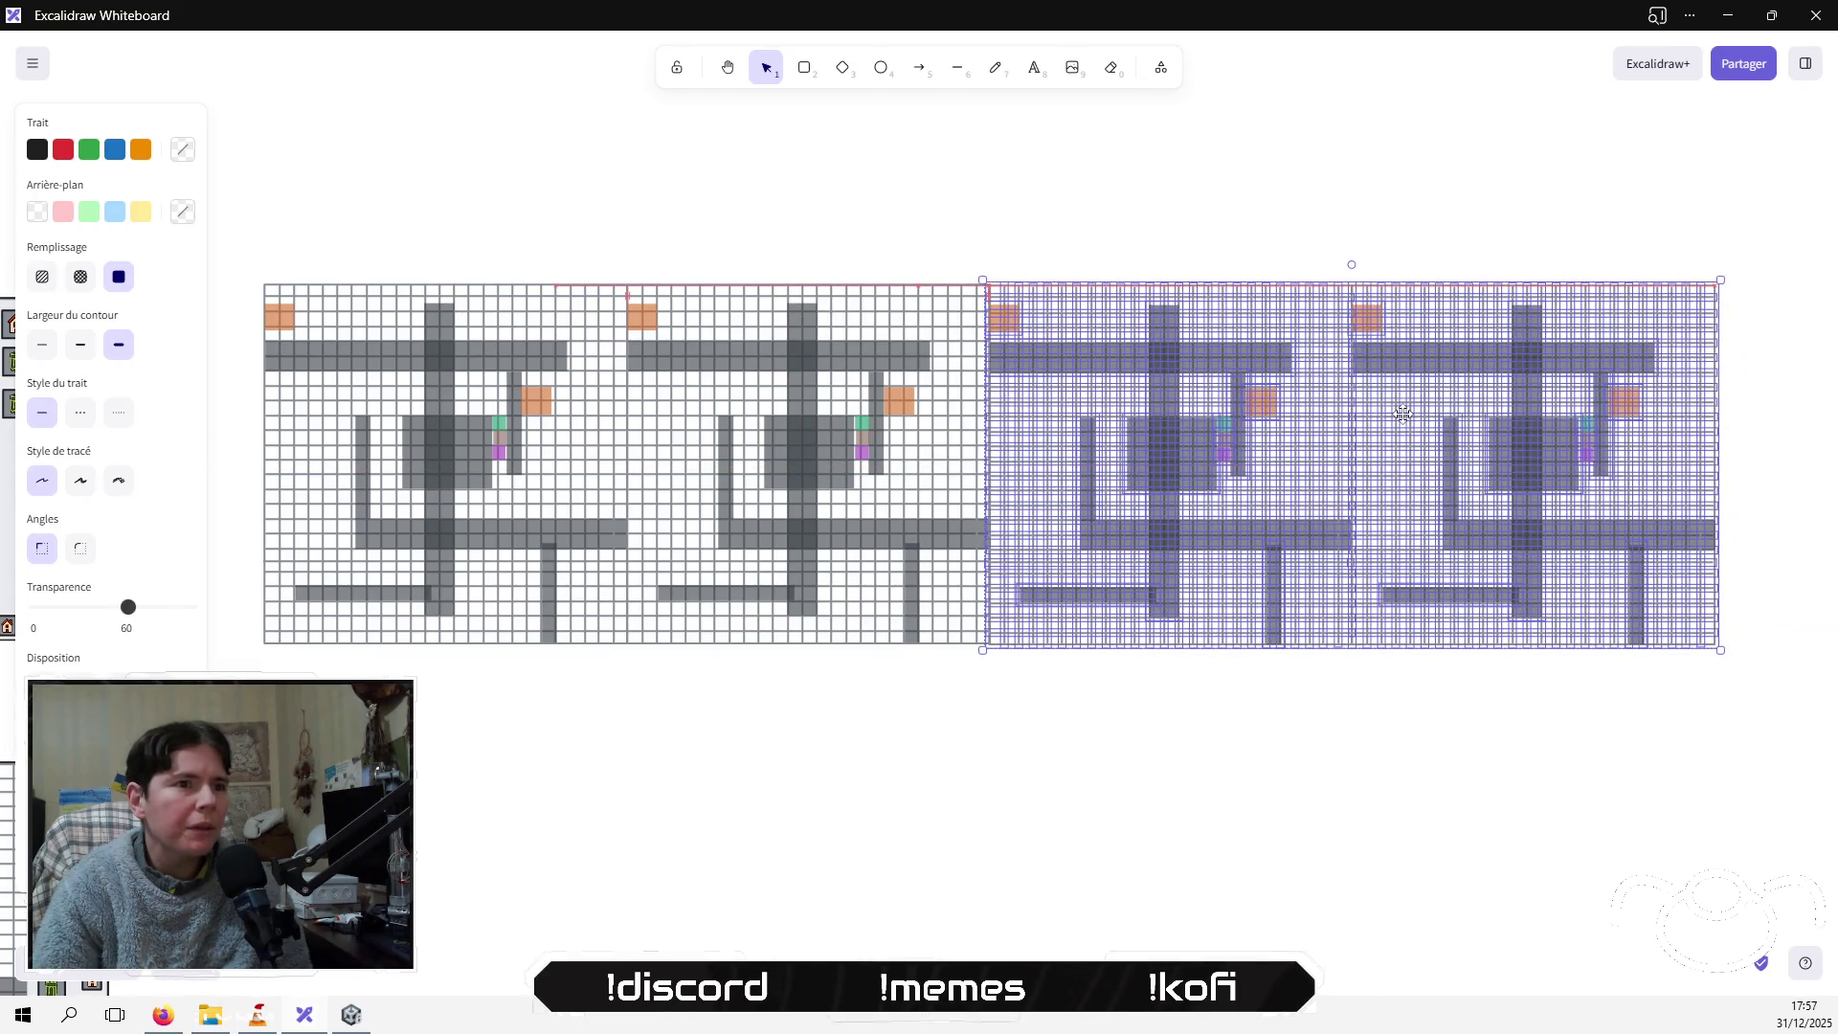
scroll(946, 595, up, 10)
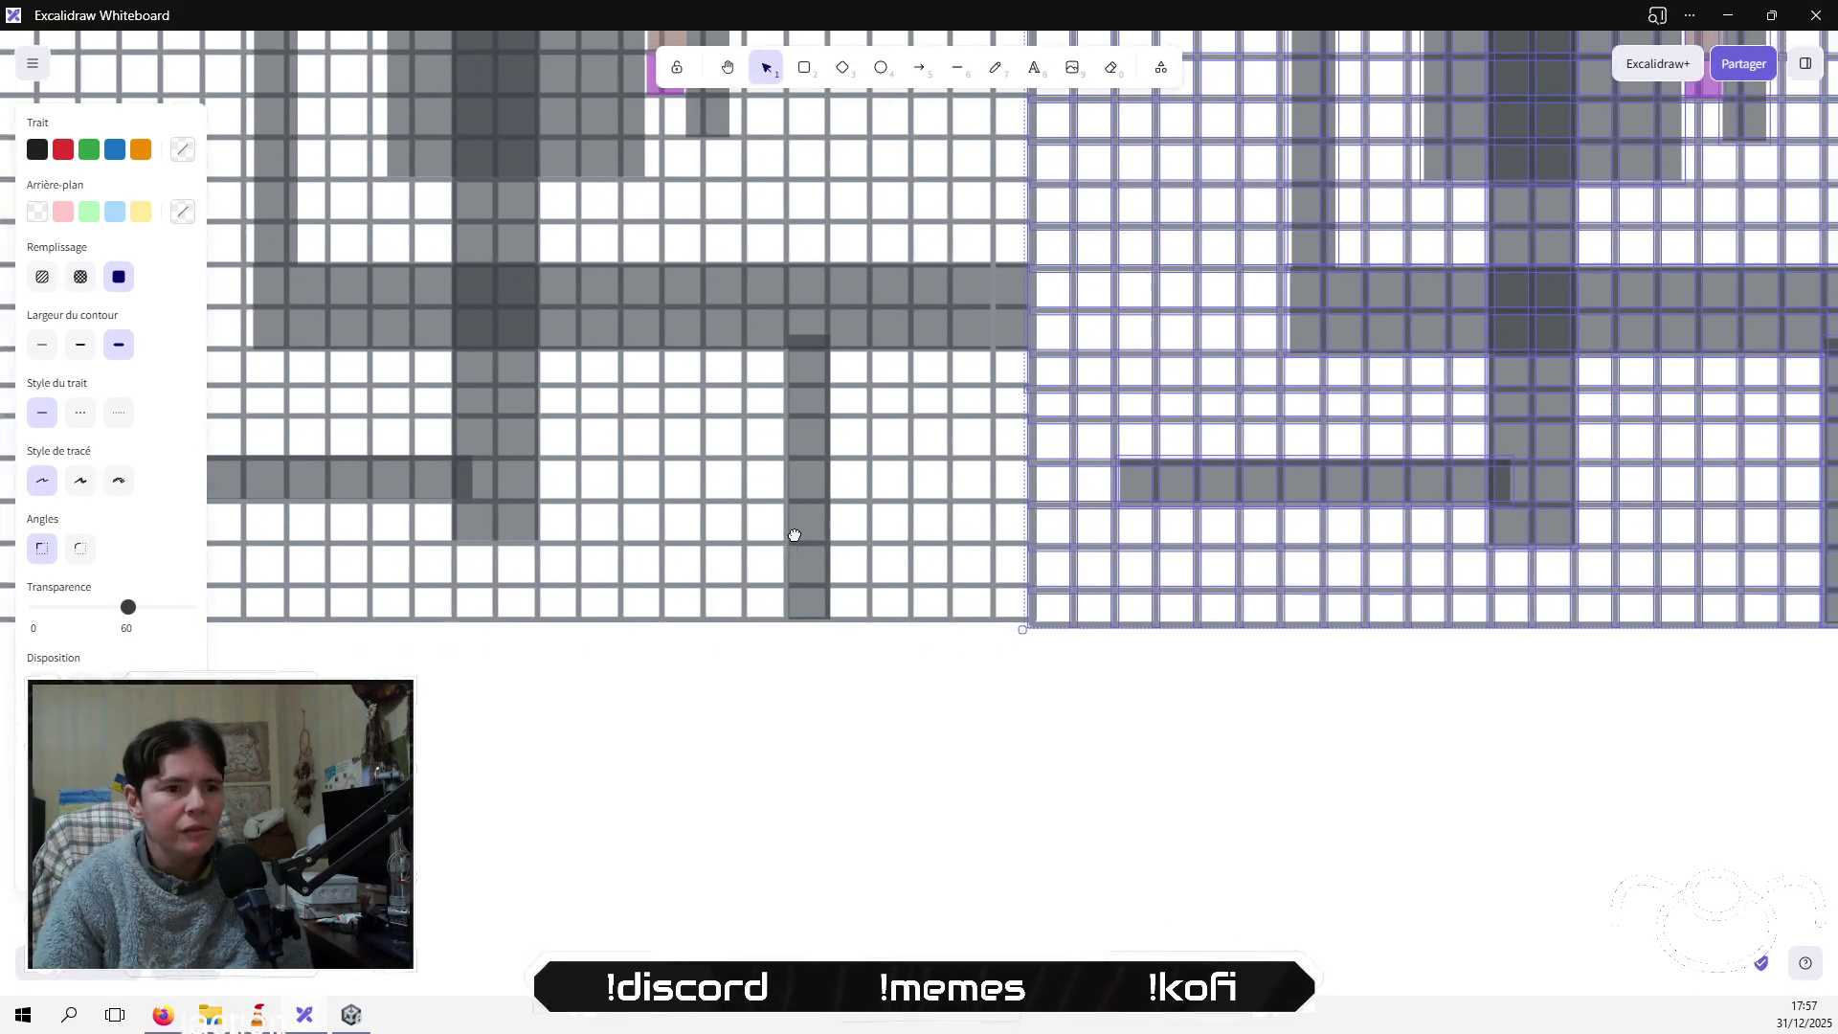
scroll(1104, 636, up, 8)
drag(1038, 606, 1037, 584)
scroll(903, 642, up, 8)
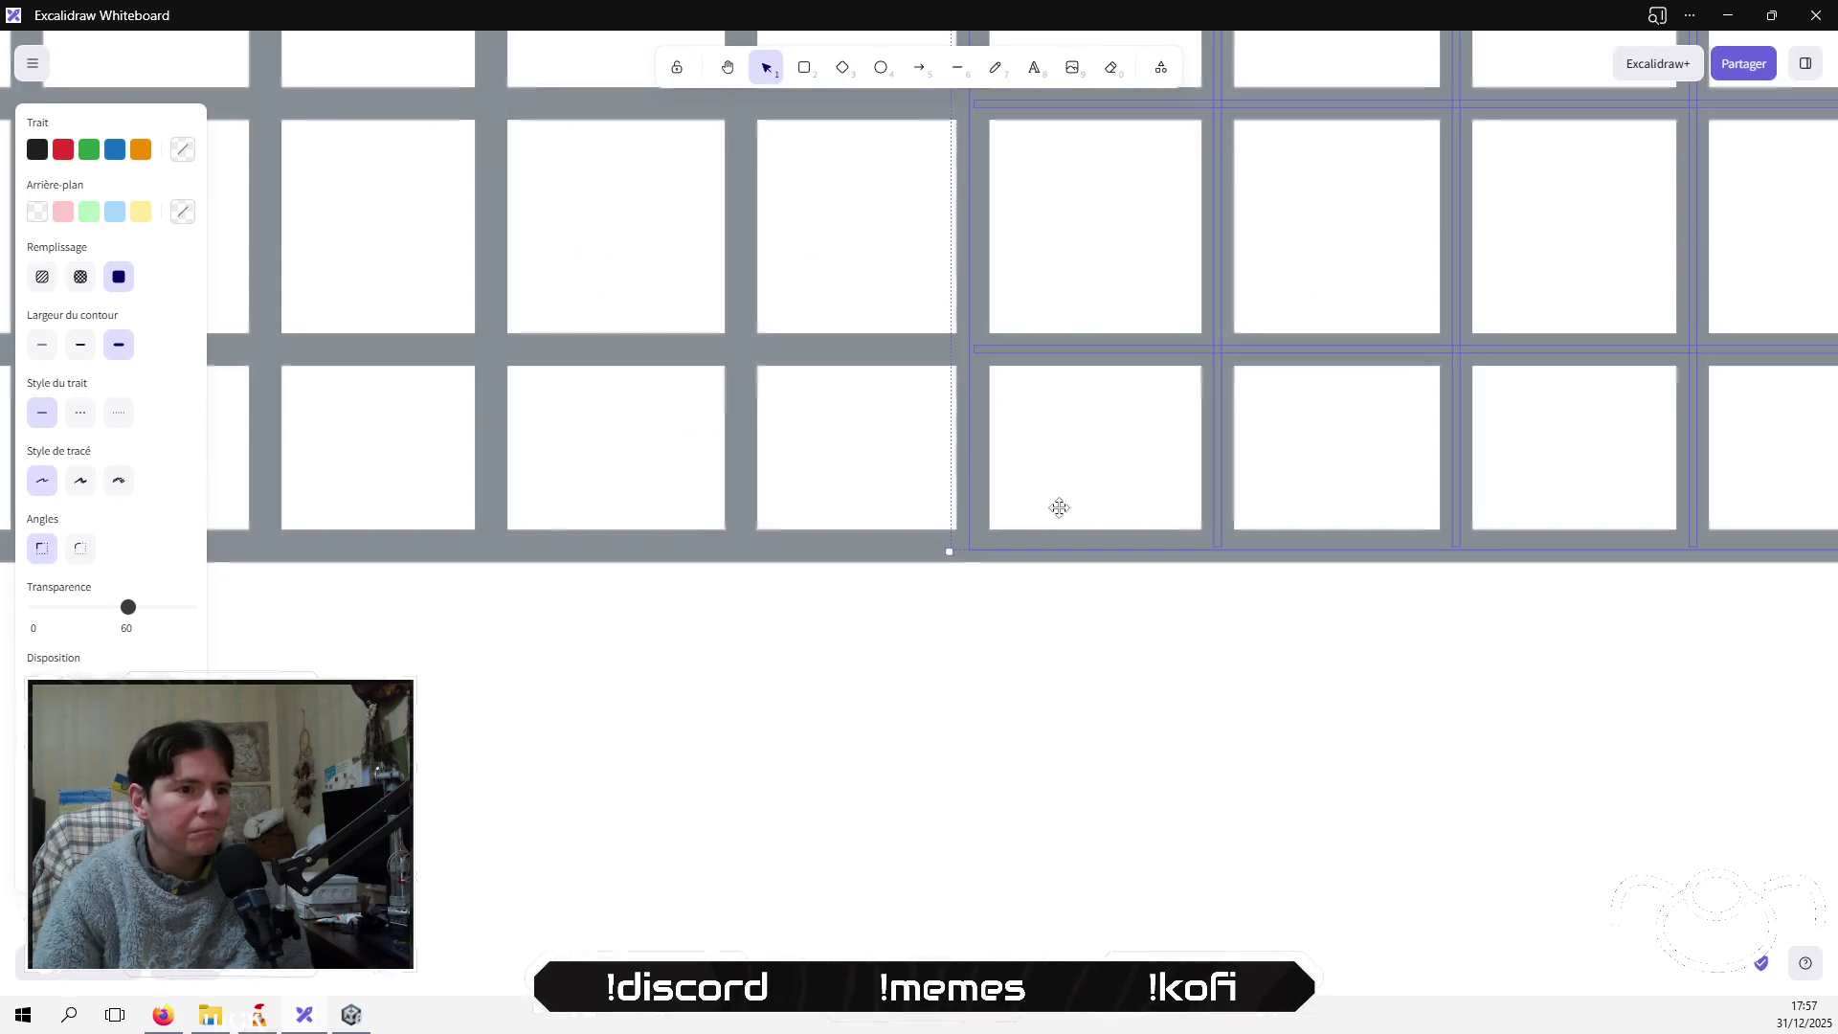
drag(1067, 373, 1074, 356)
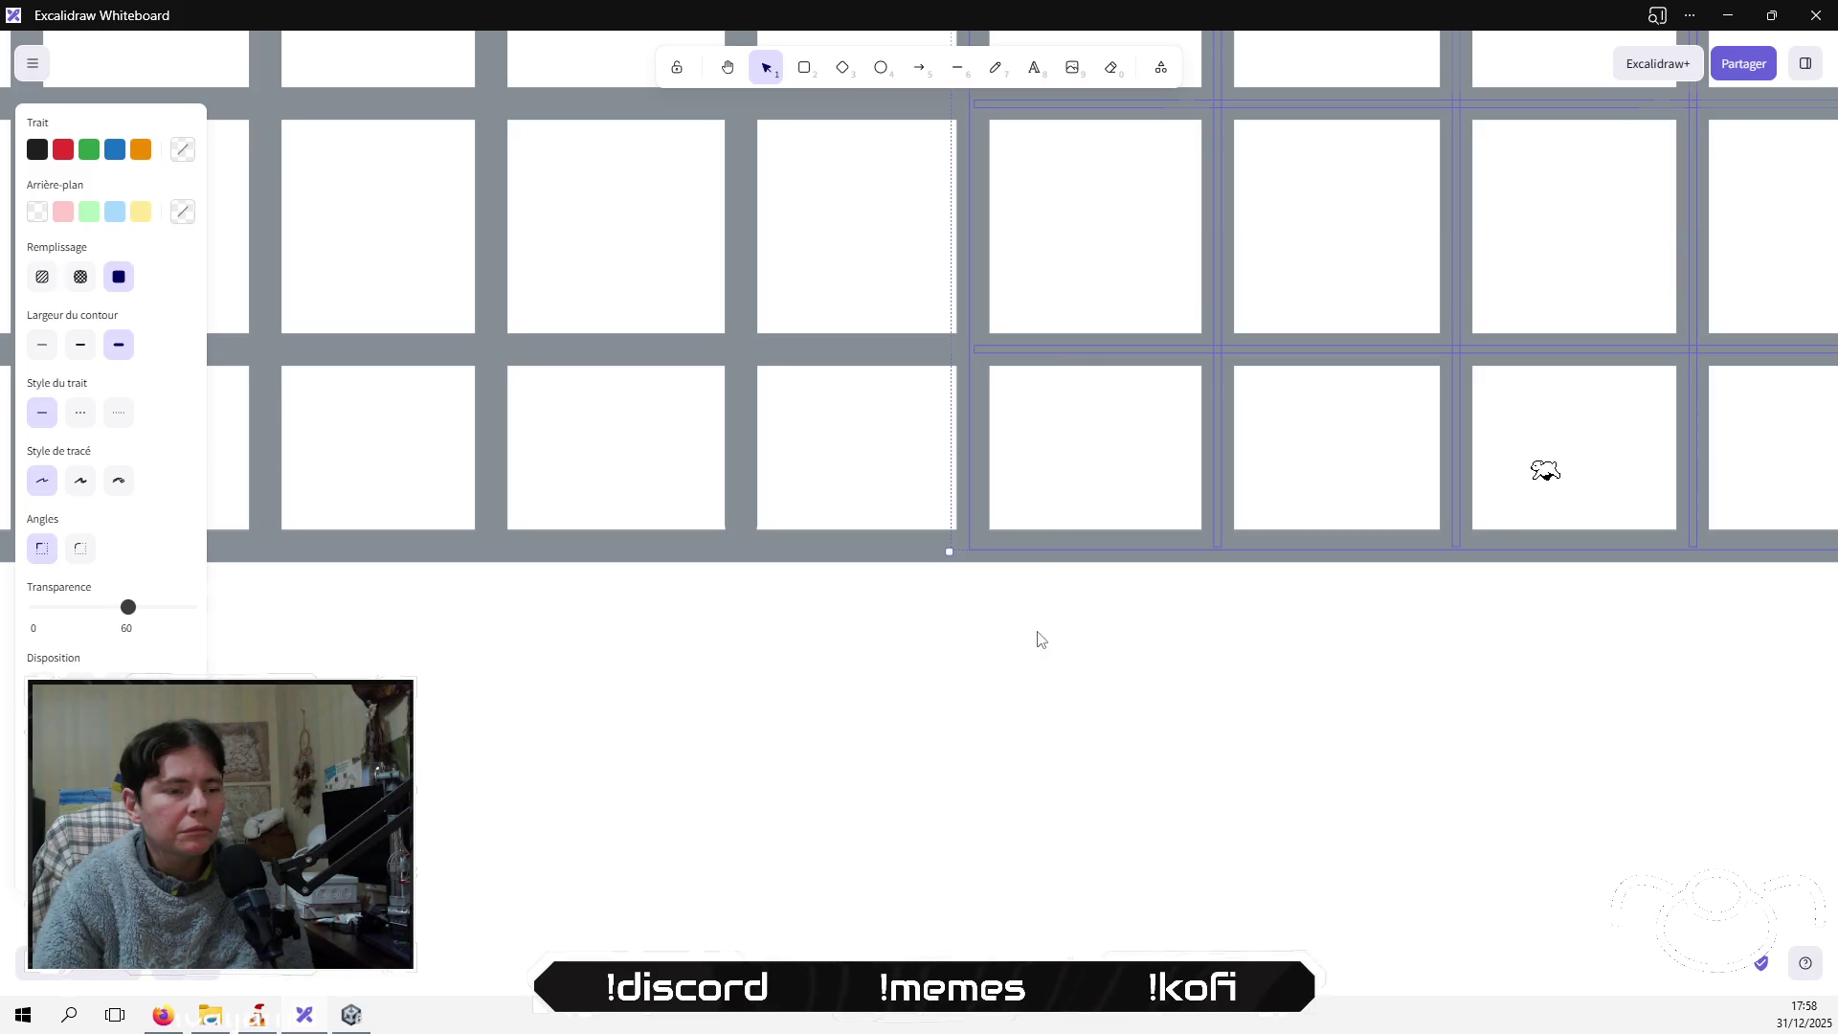
click(1041, 640)
ctrl+scroll(1029, 642, down, 5)
ctrl+scroll(1022, 644, down, 6)
ctrl+scroll(1153, 725, up, 10)
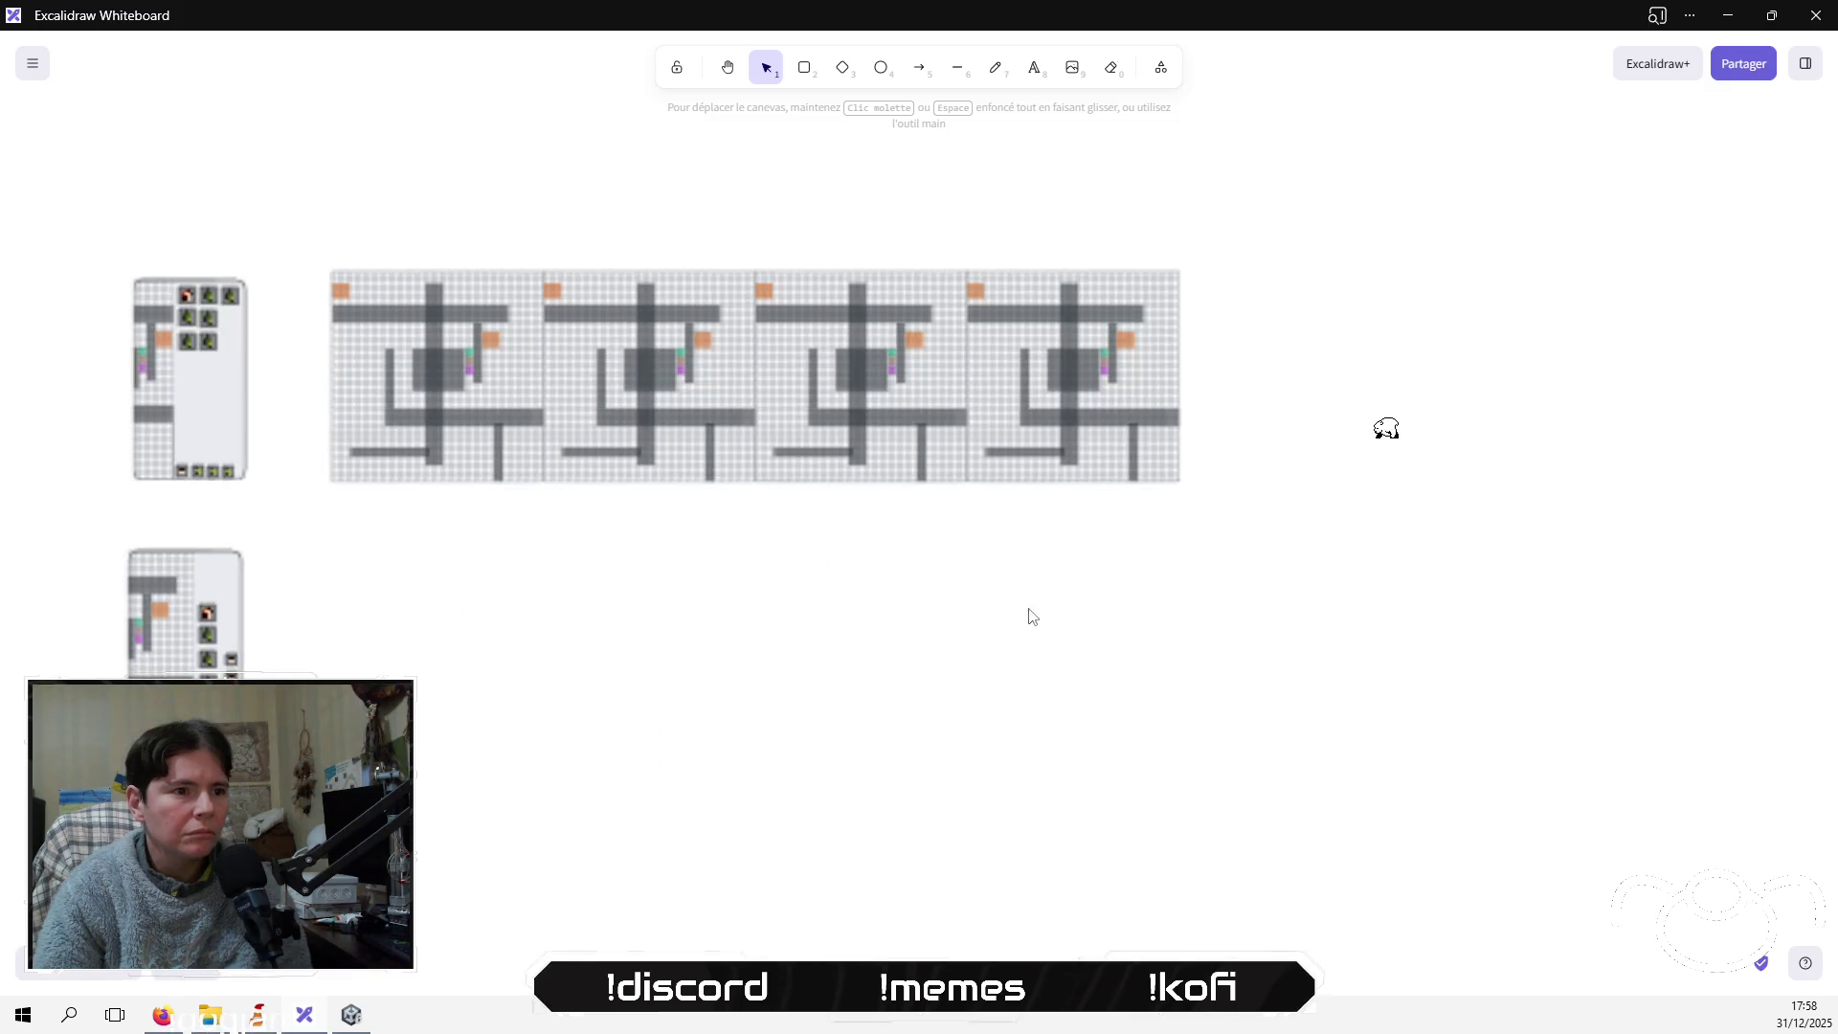
scroll(1030, 616, left, 3)
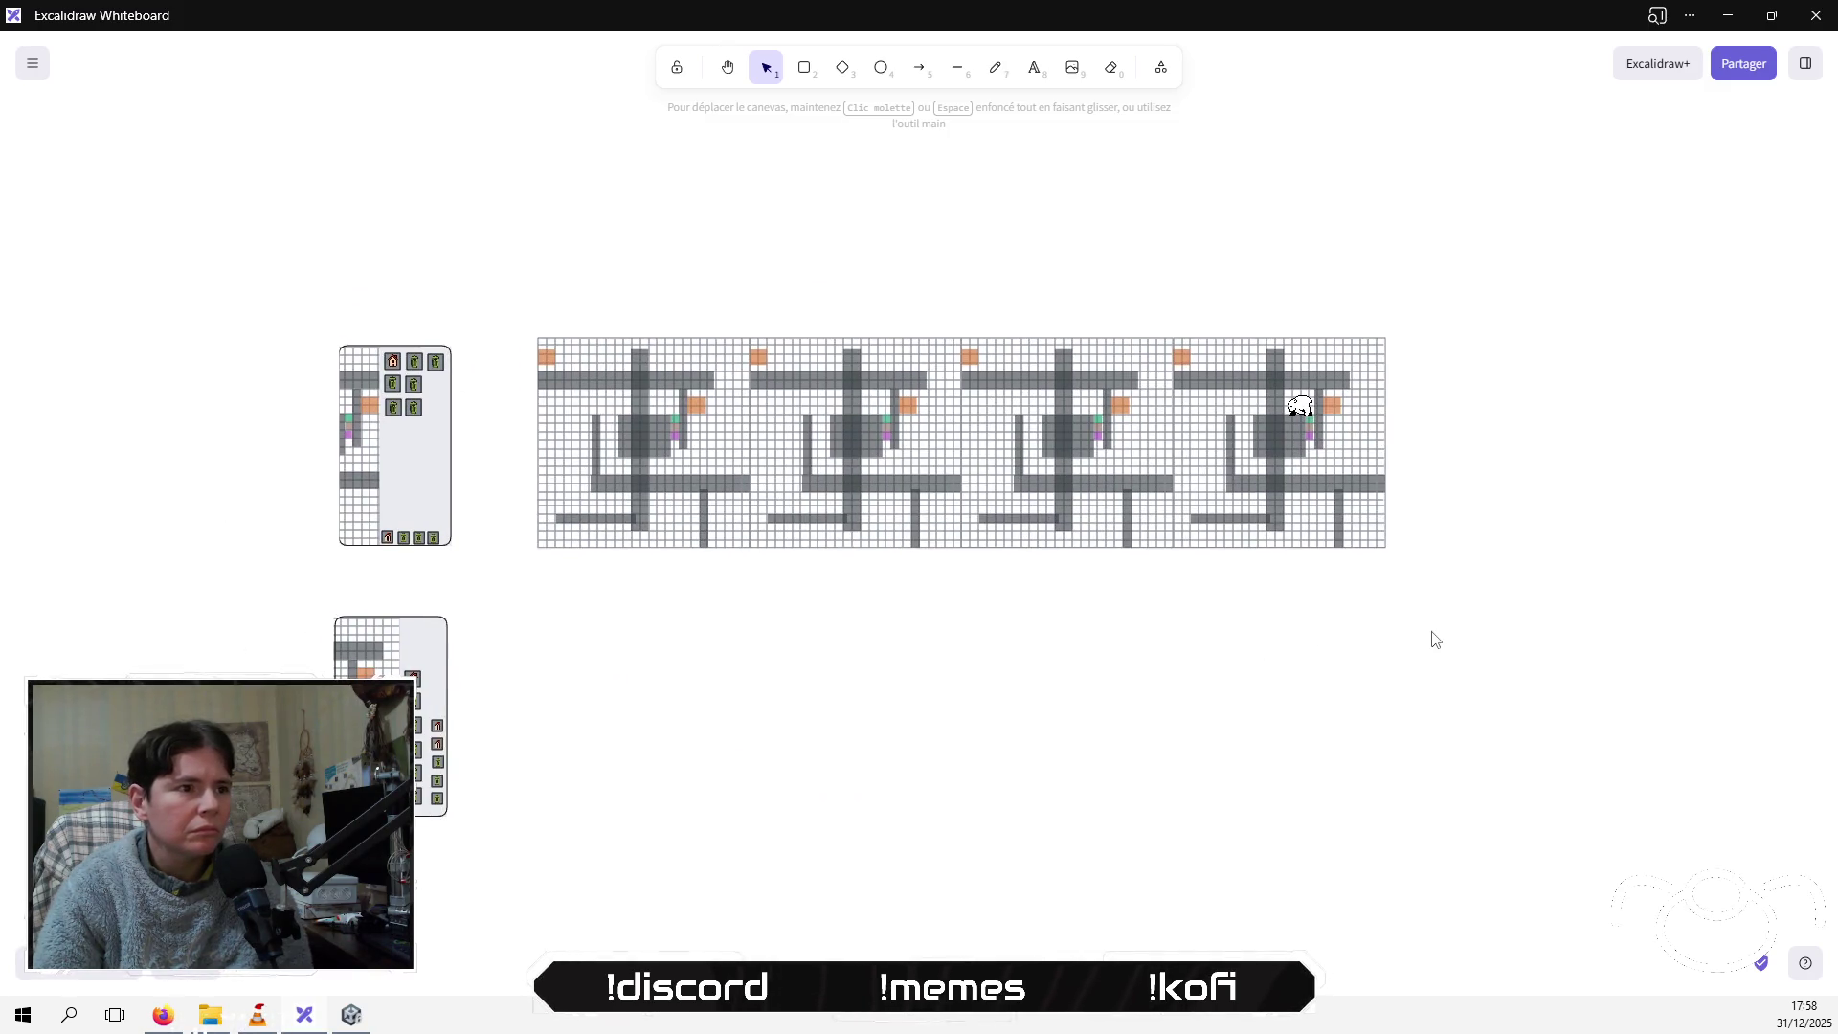
ctrl+scroll(1235, 459, up, 10)
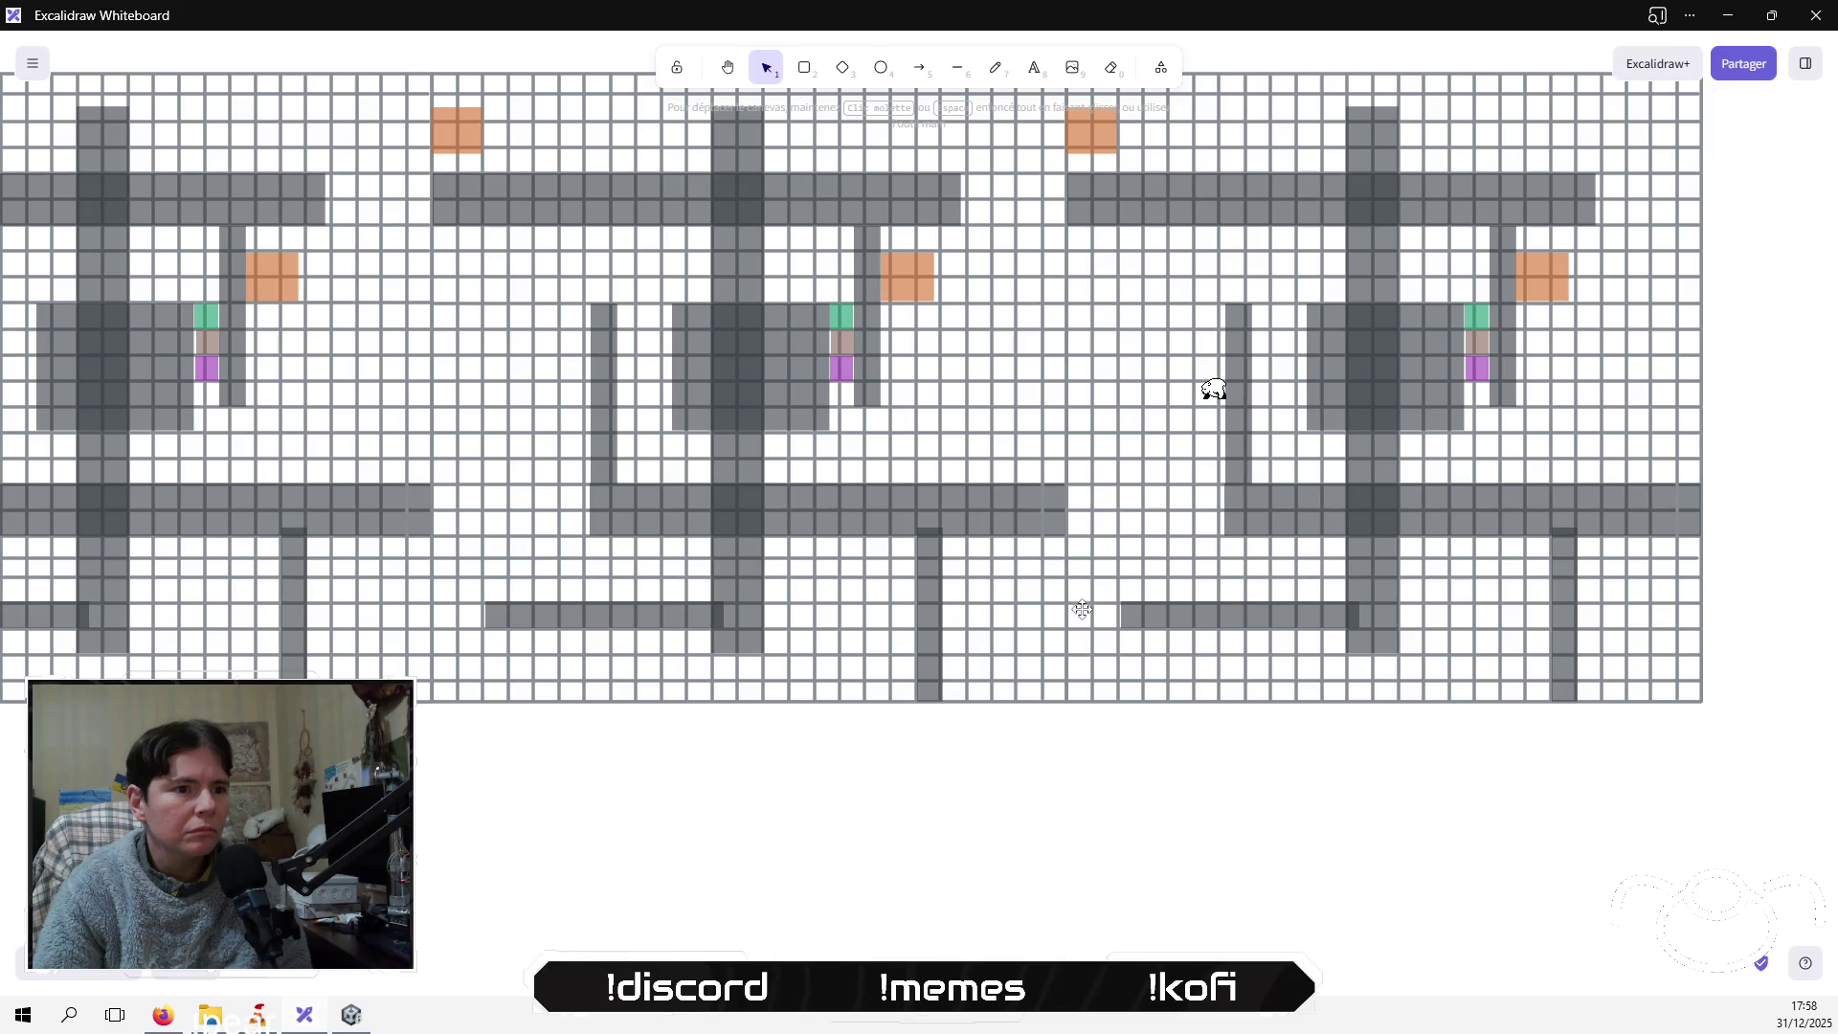
Select the row of four maps and Alt-drag a duplicate row, snapped edge to edge.
ctrl+scroll(1083, 614, down, 6)
ctrl+scroll(1083, 613, down, 2)
mouse_move(1433, 701)
mouse_down()
mouse_move(792, 562)
mouse_move(218, 268)
mouse_move(323, 287)
mouse_up()
drag(574, 494, 719, 538)
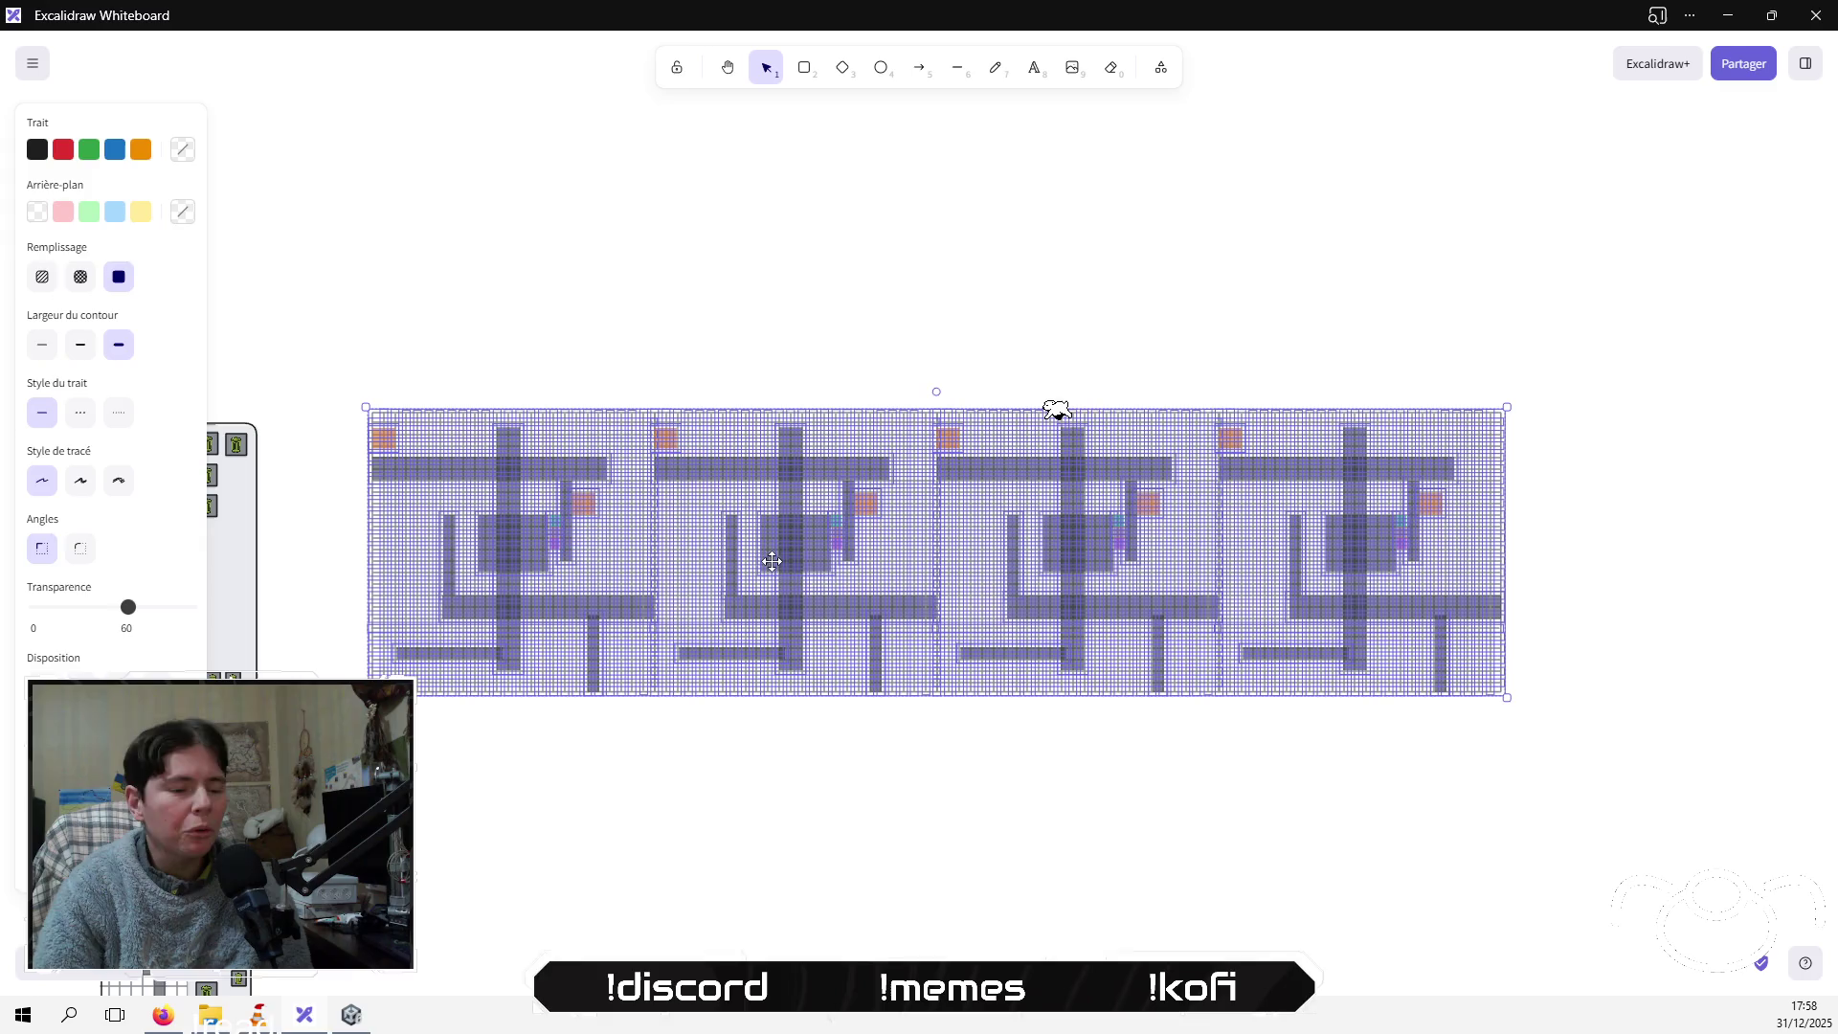
mouse_move(1120, 612)
alt+mouse_down()
mouse_move(1050, 476)
mouse_move(1108, 312)
mouse_move(1133, 320)
mouse_move(1119, 333)
alt+mouse_up()
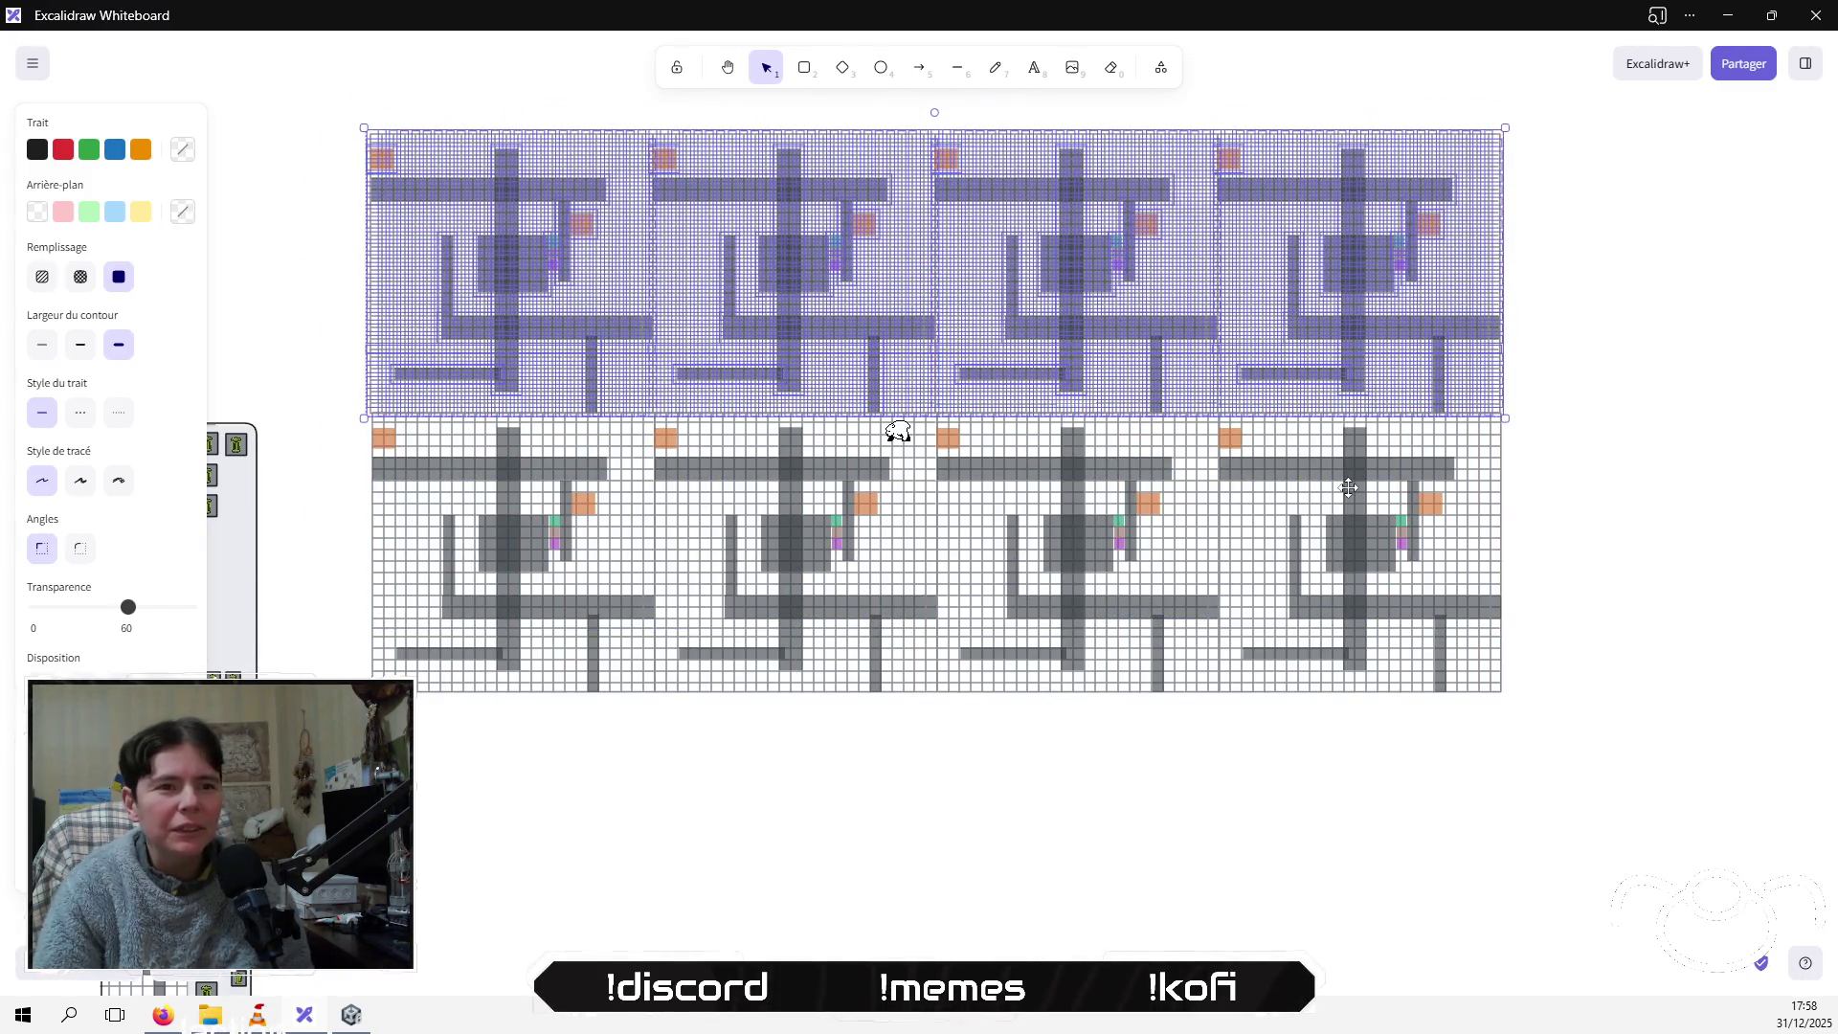
ctrl+scroll(1453, 467, up, 15)
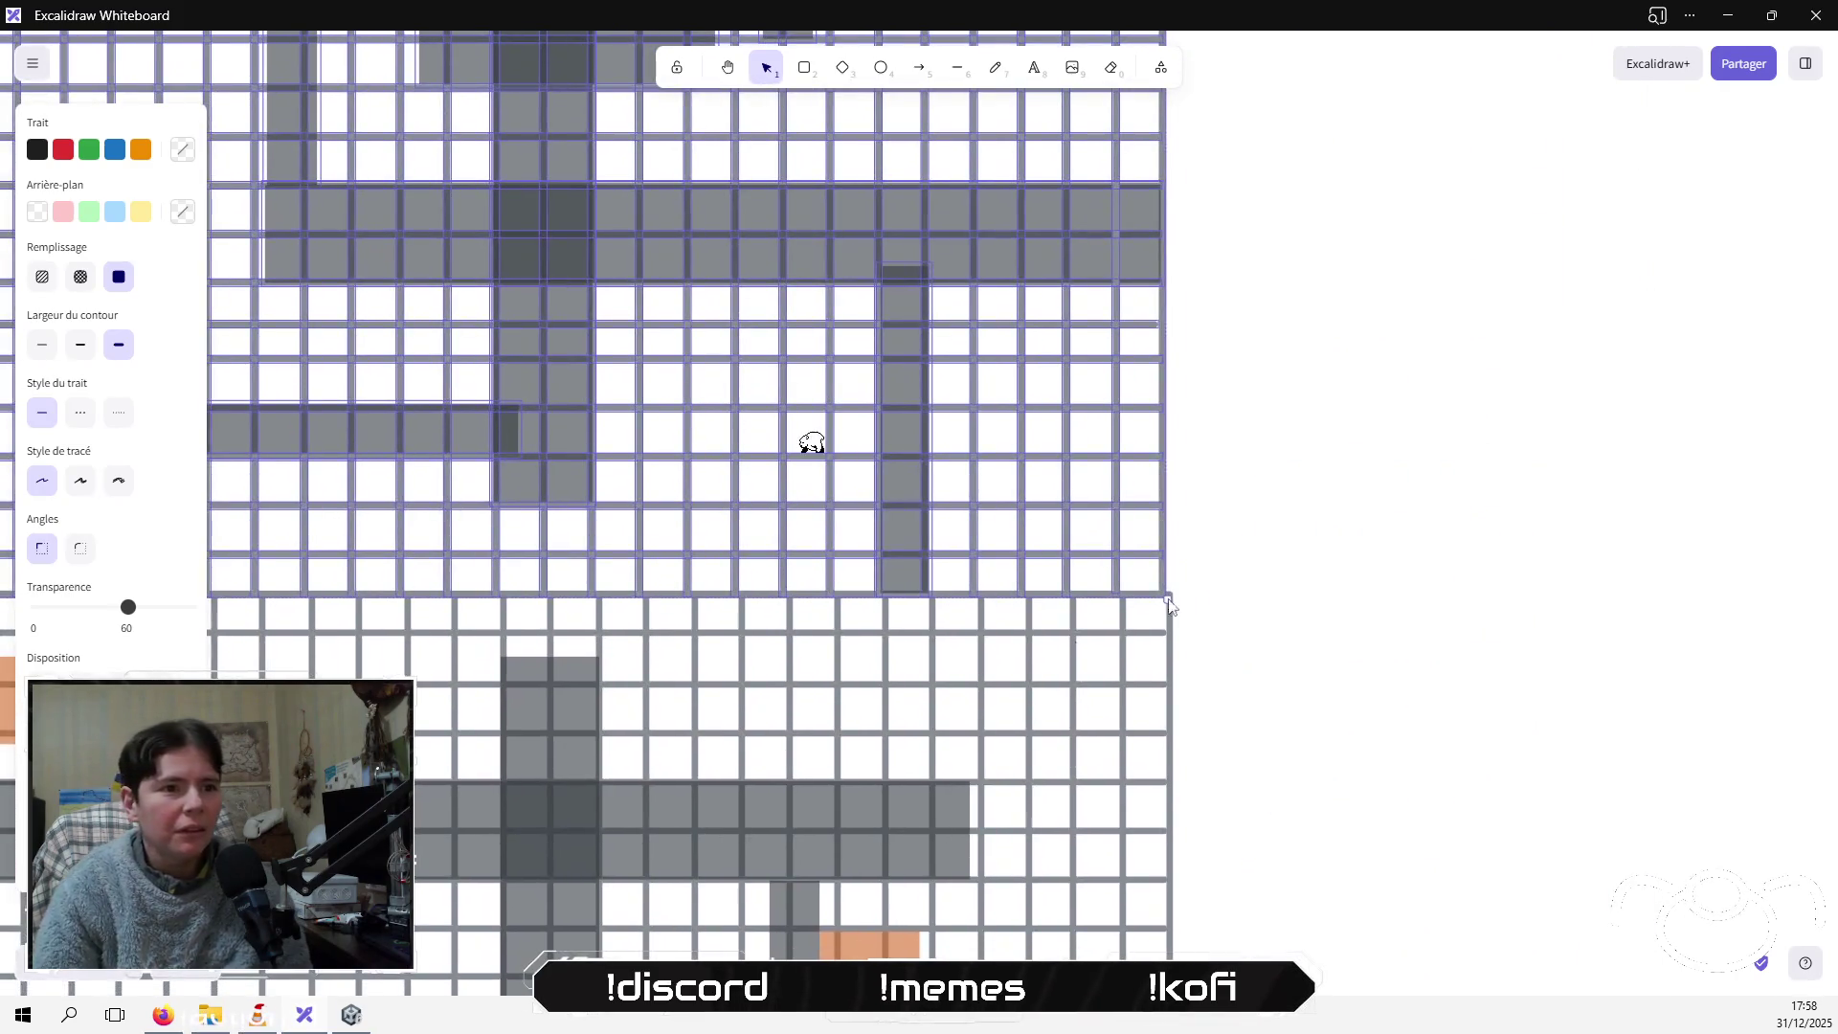
drag(1117, 500, 1125, 498)
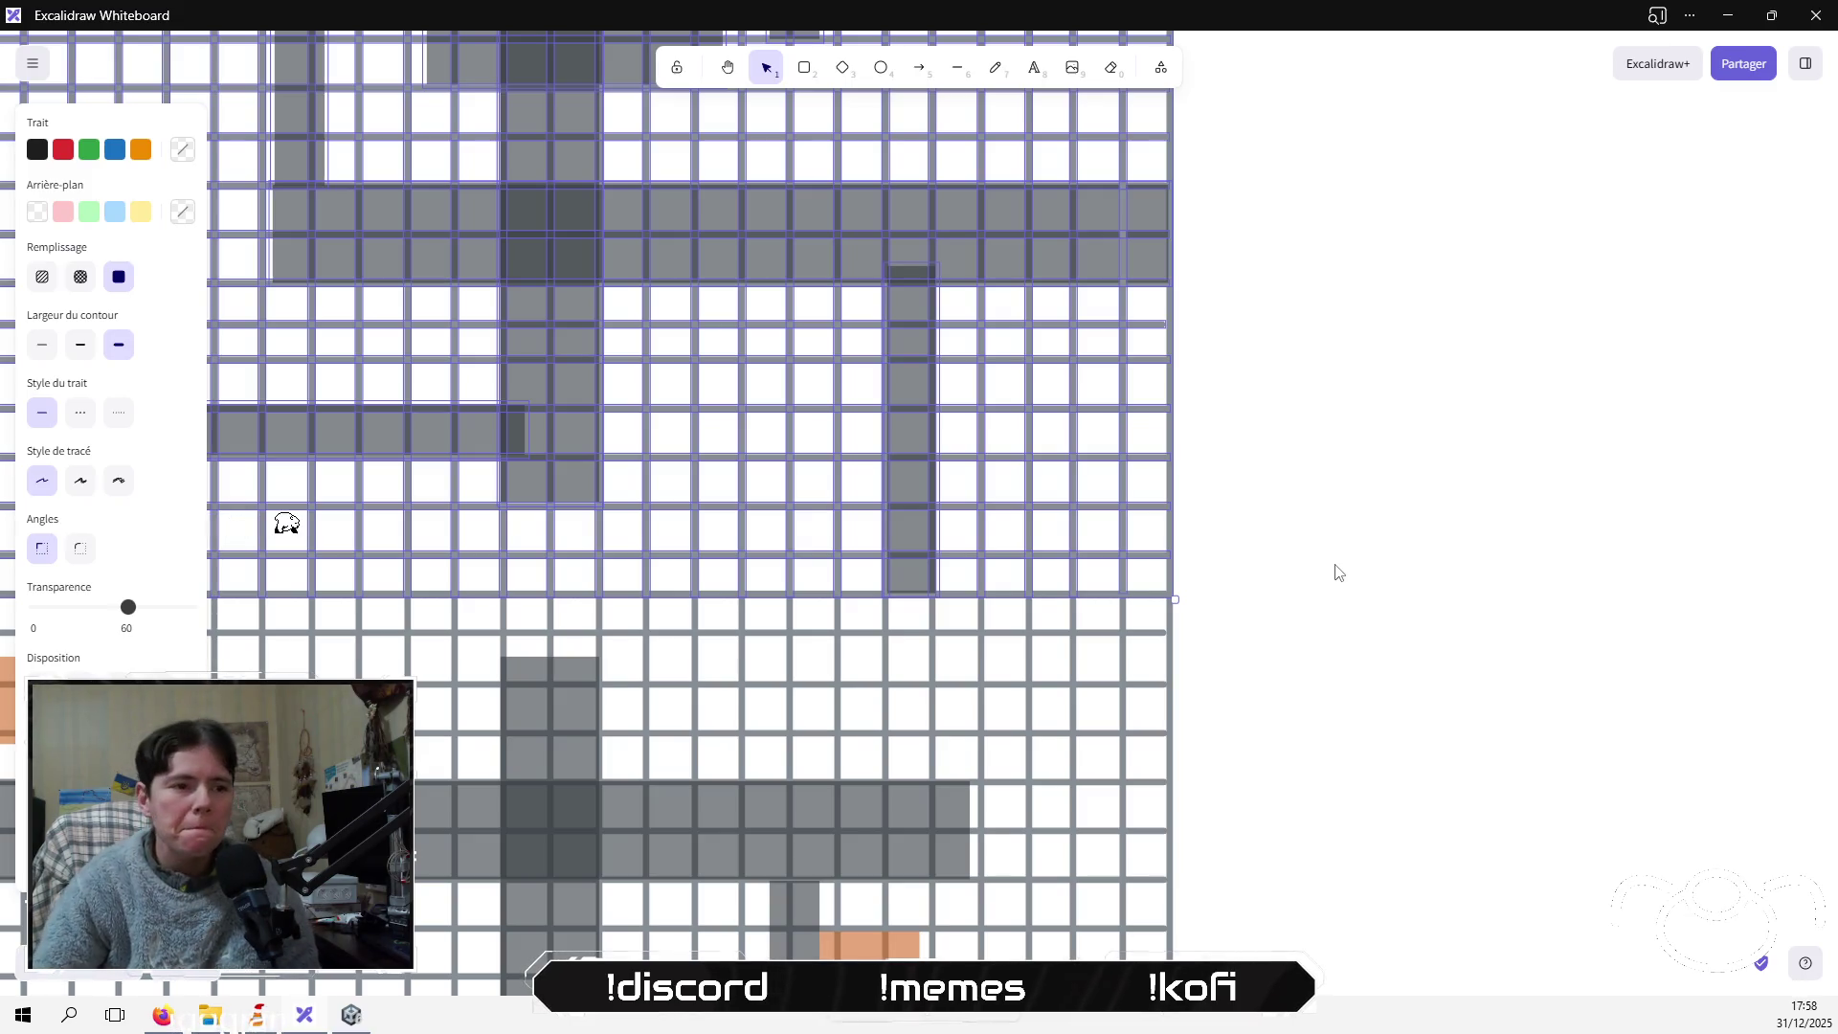
click(1276, 498)
scroll(1283, 503, down, 15)
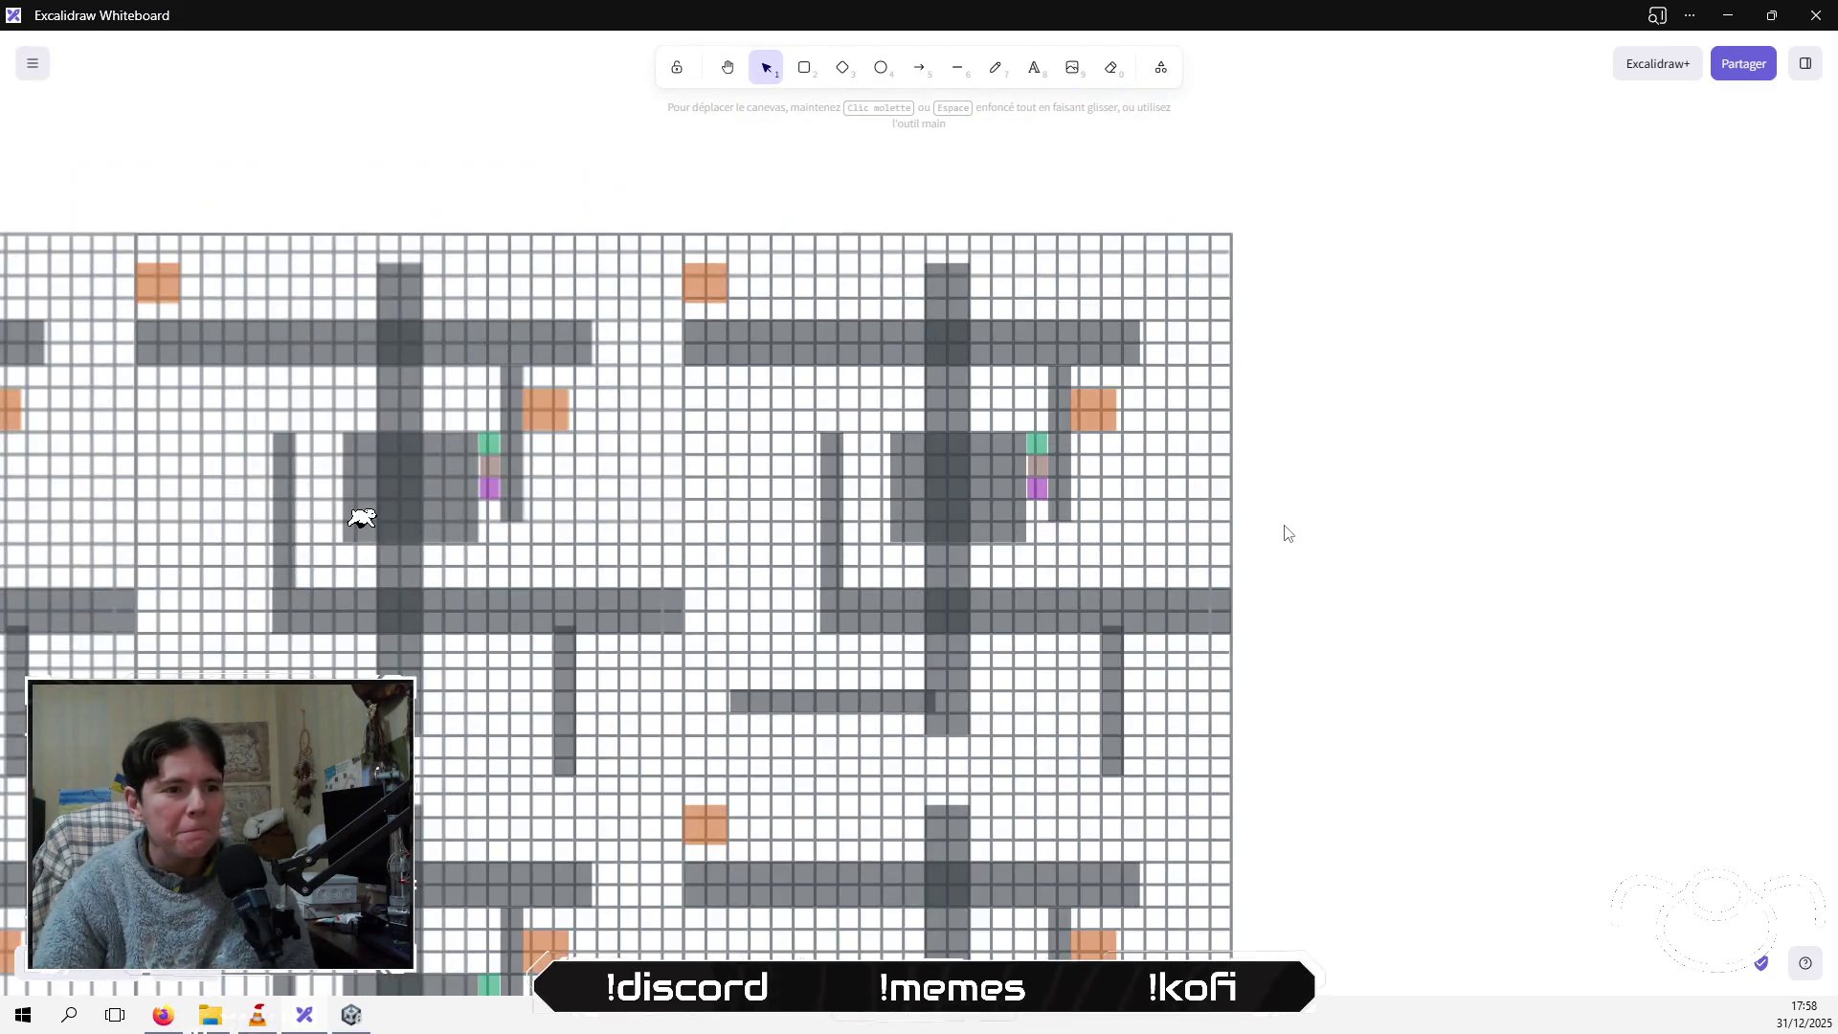
Select the two-row block of maps and Alt-drag a duplicate upward.
scroll(1310, 518, down, 10)
scroll(1326, 496, up, 10)
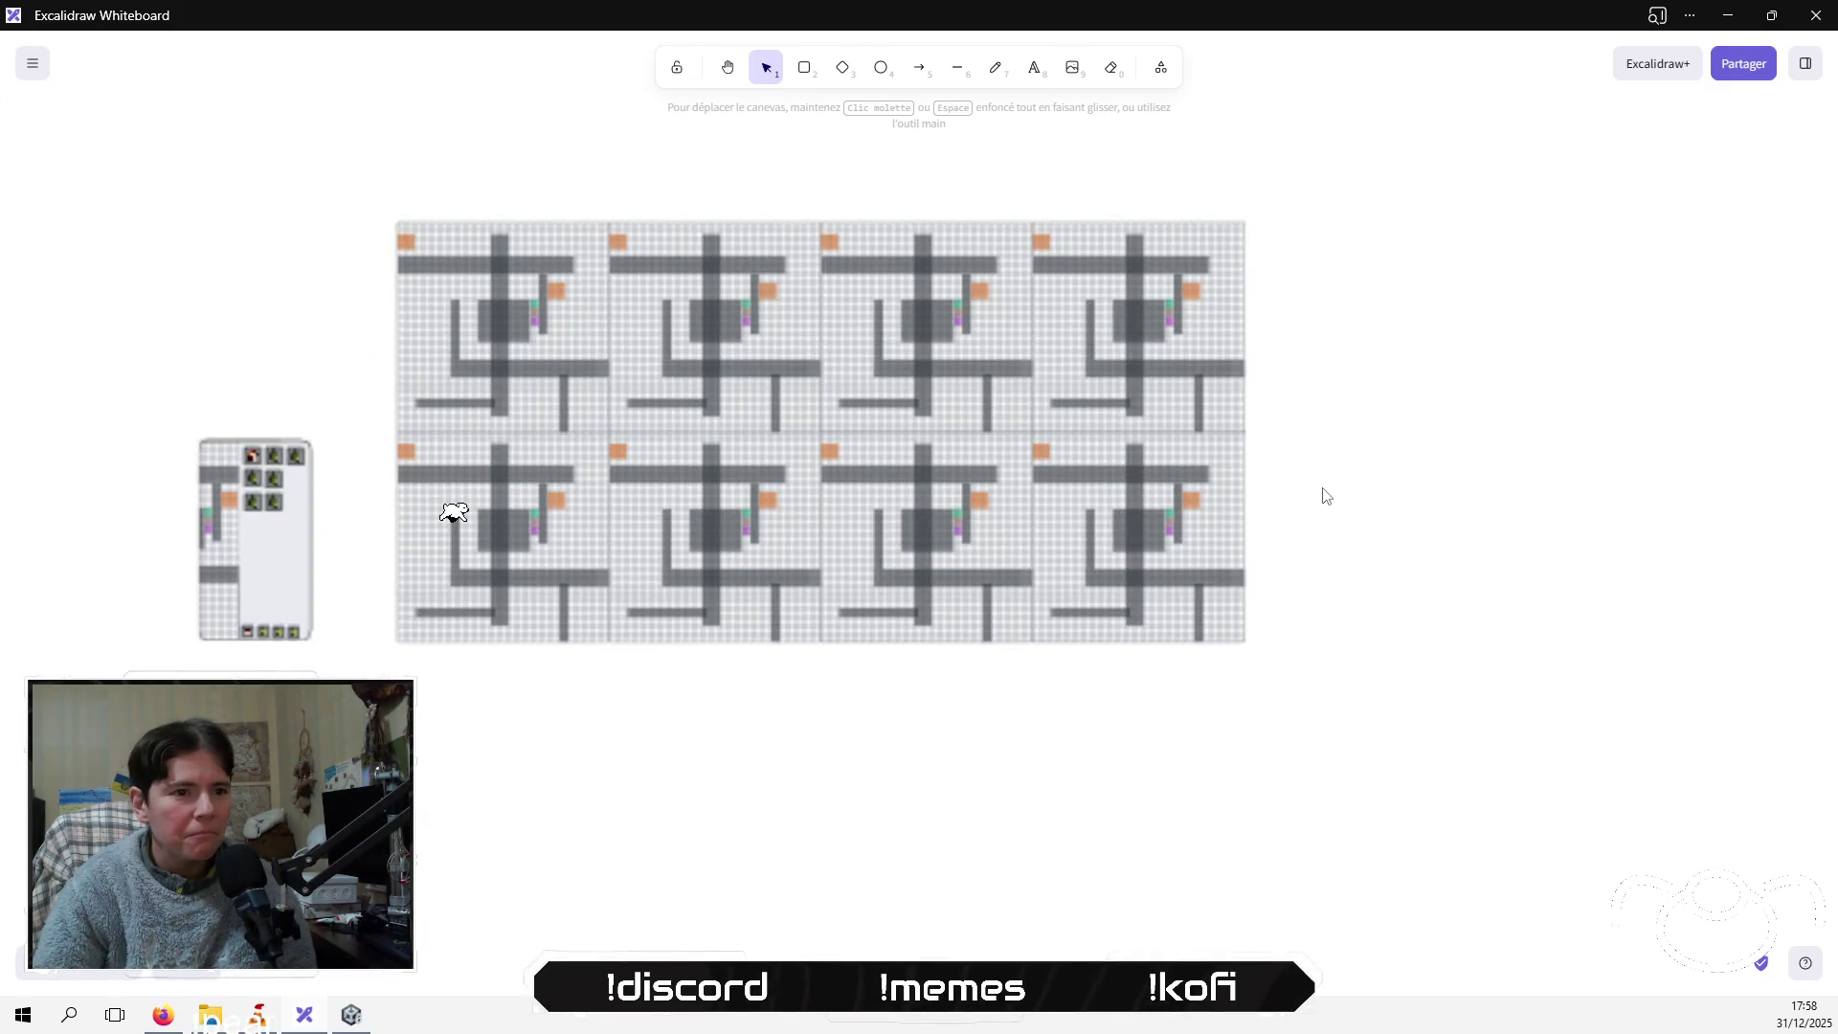
scroll(1377, 589, left, 2)
mouse_move(1489, 733)
mouse_down()
mouse_move(1321, 562)
mouse_move(710, 255)
mouse_move(469, 188)
mouse_up()
scroll(957, 459, up, 2)
scroll(957, 459, left, 2)
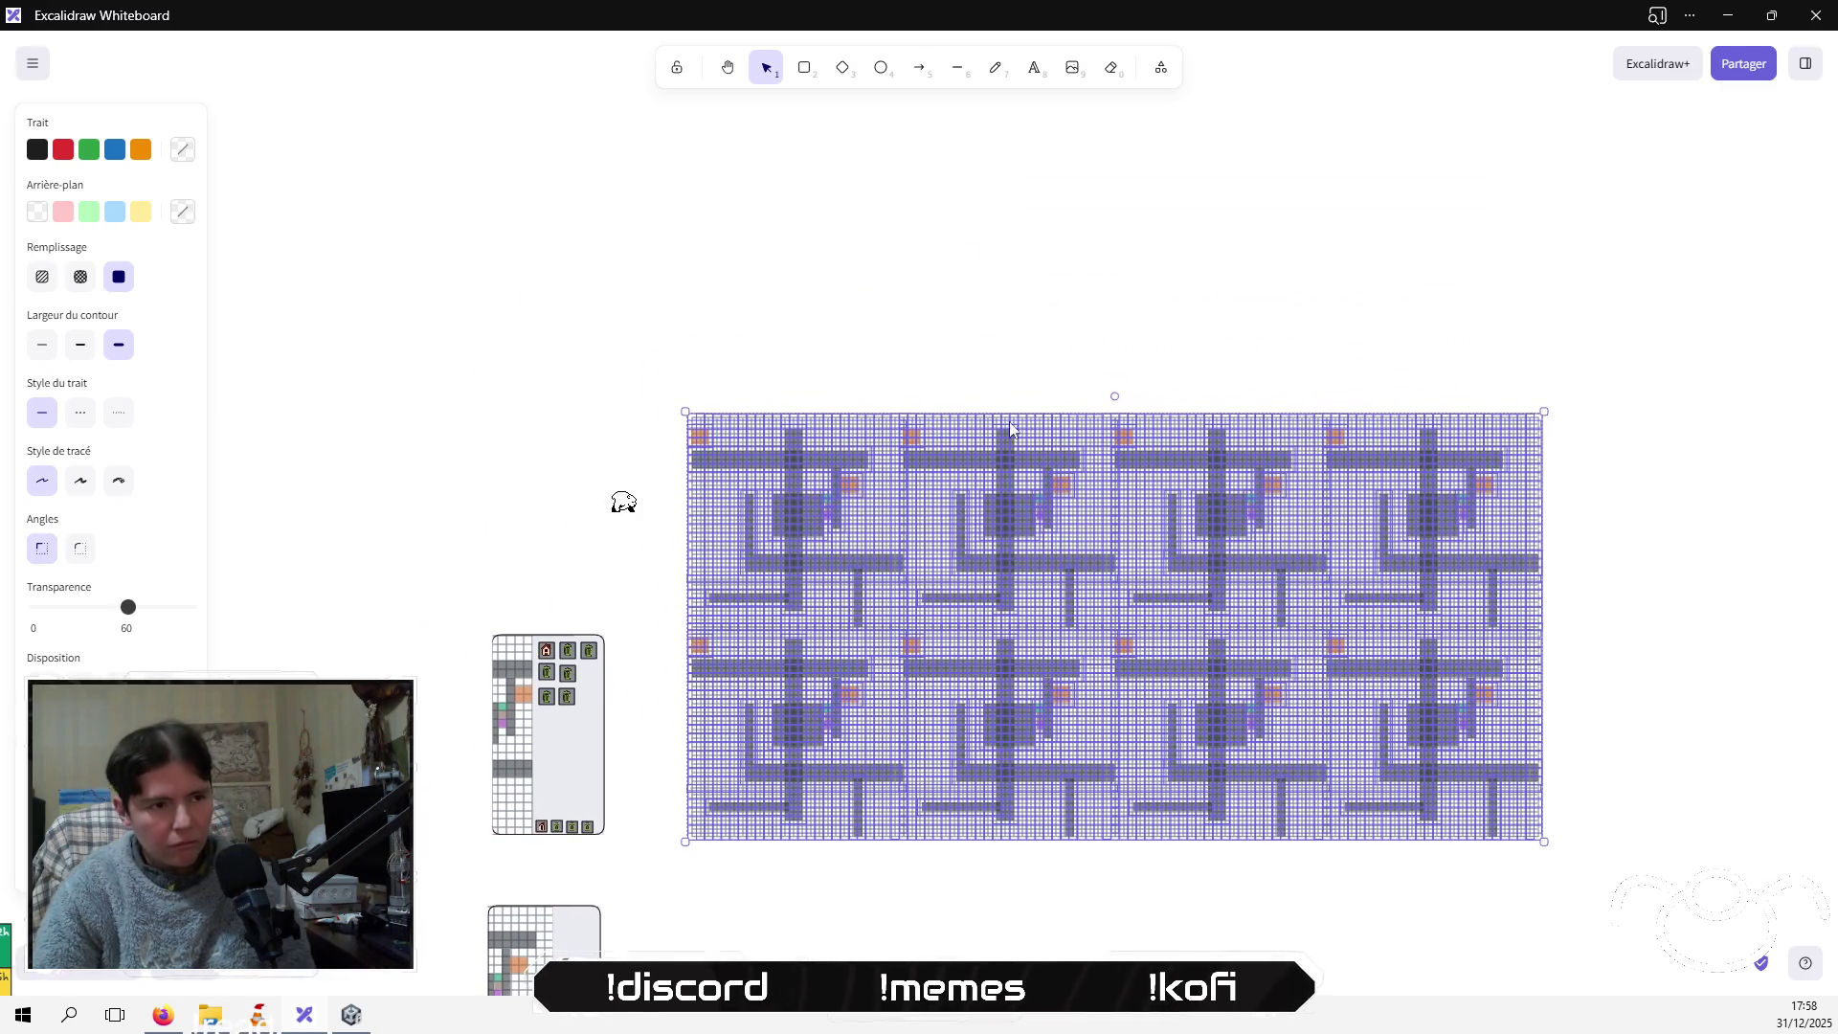
mouse_move(1206, 721)
mouse_down()
mouse_move(1129, 323)
mouse_move(1191, 263)
mouse_move(1209, 296)
mouse_up()
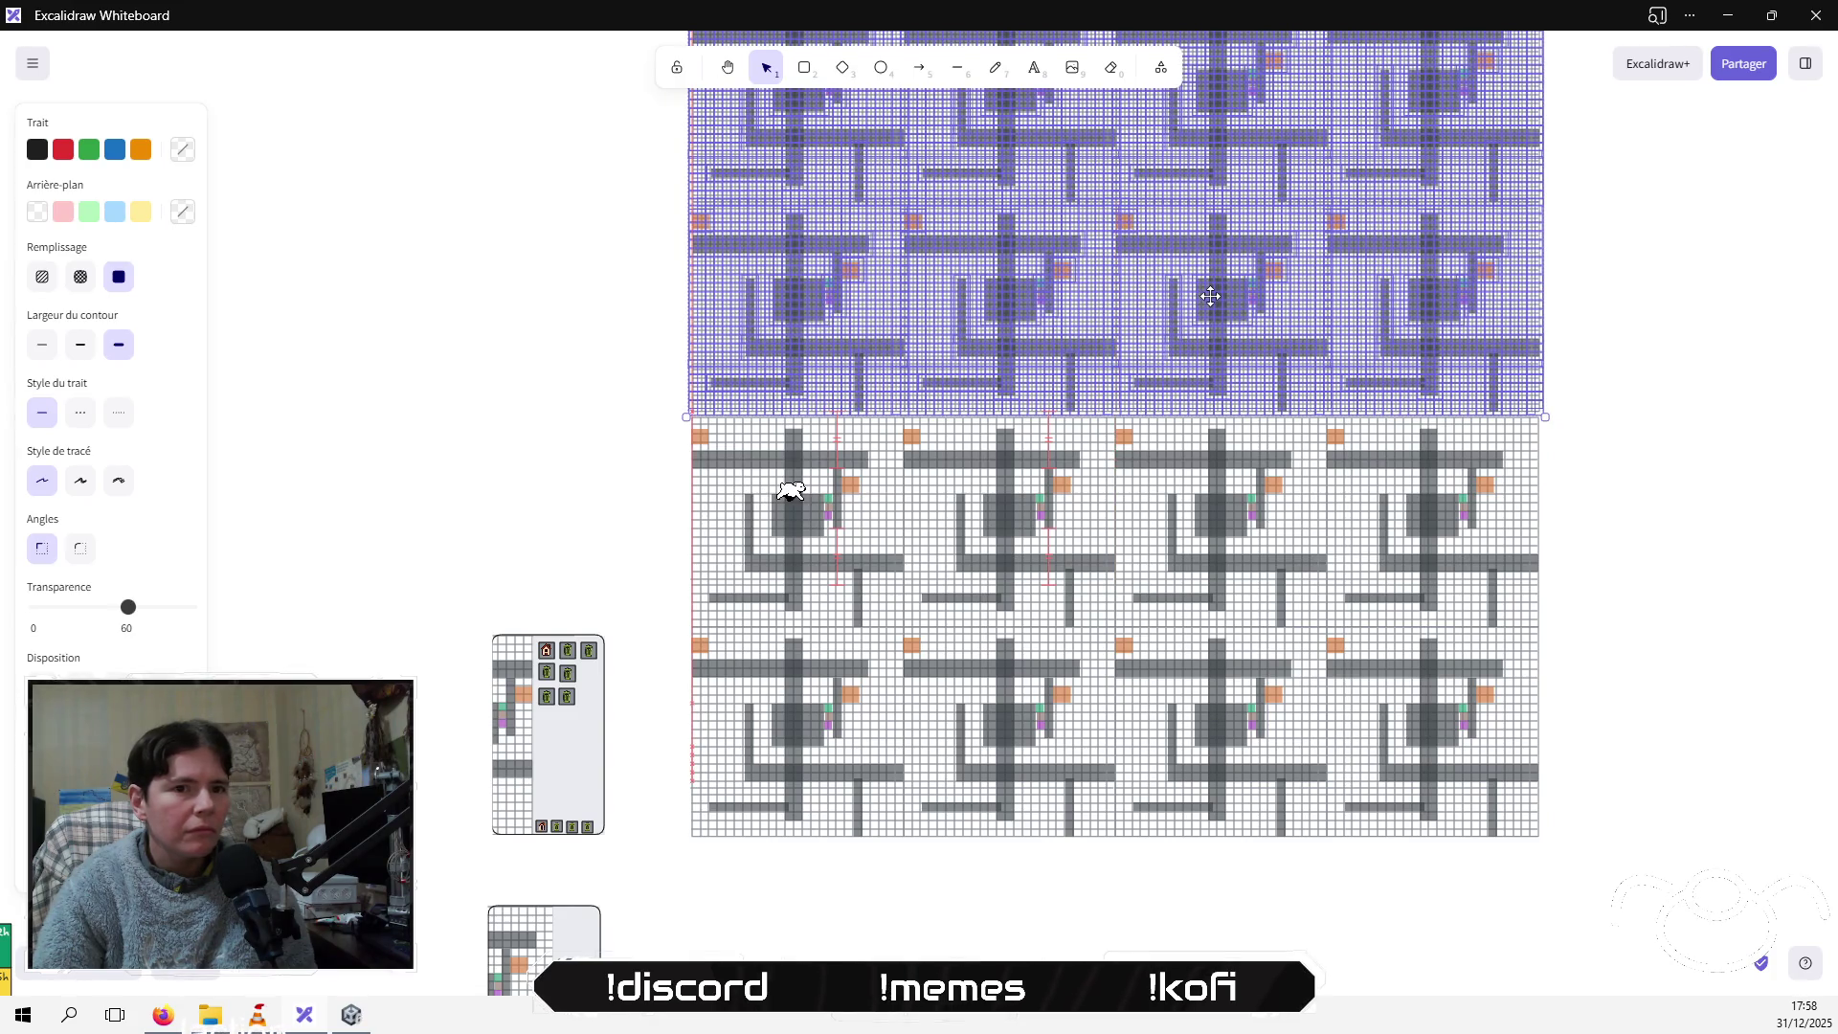
Snap the new rows' bottom edge onto the block below, completing the 4×4 tiling.
scroll(833, 492, up, 5)
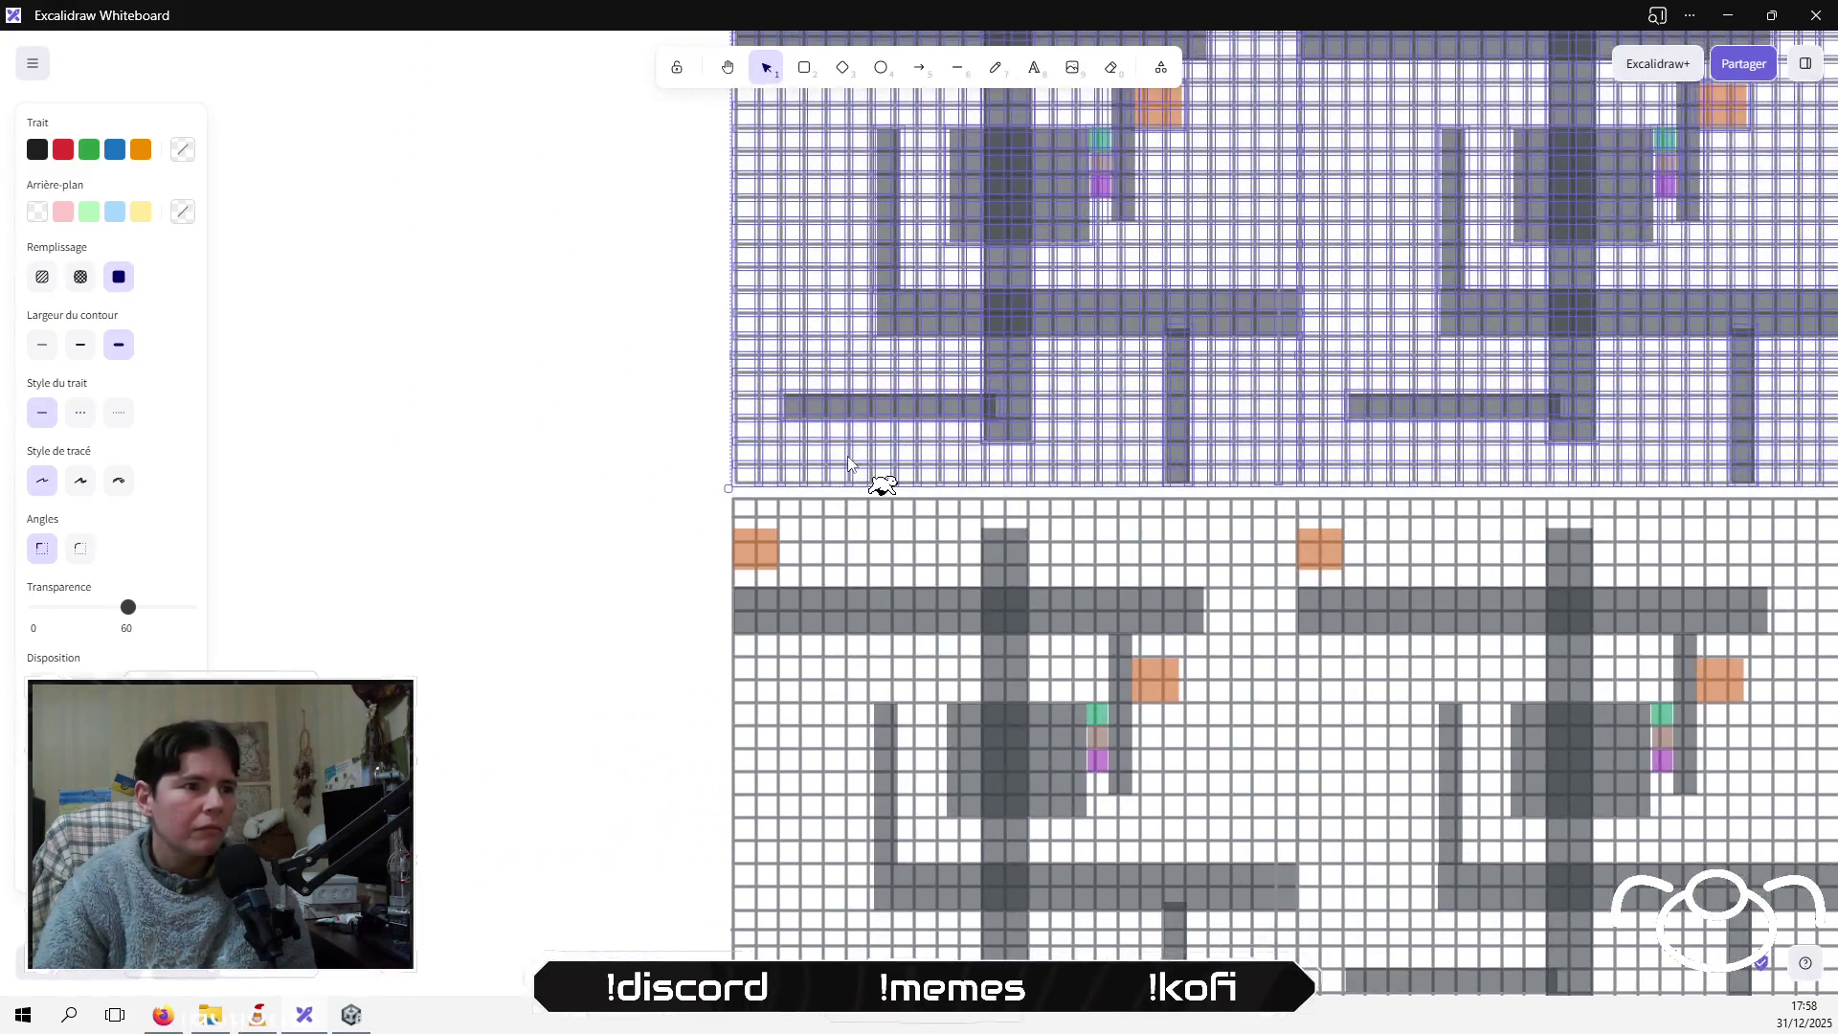
scroll(850, 464, up, 3)
drag(749, 442, 748, 461)
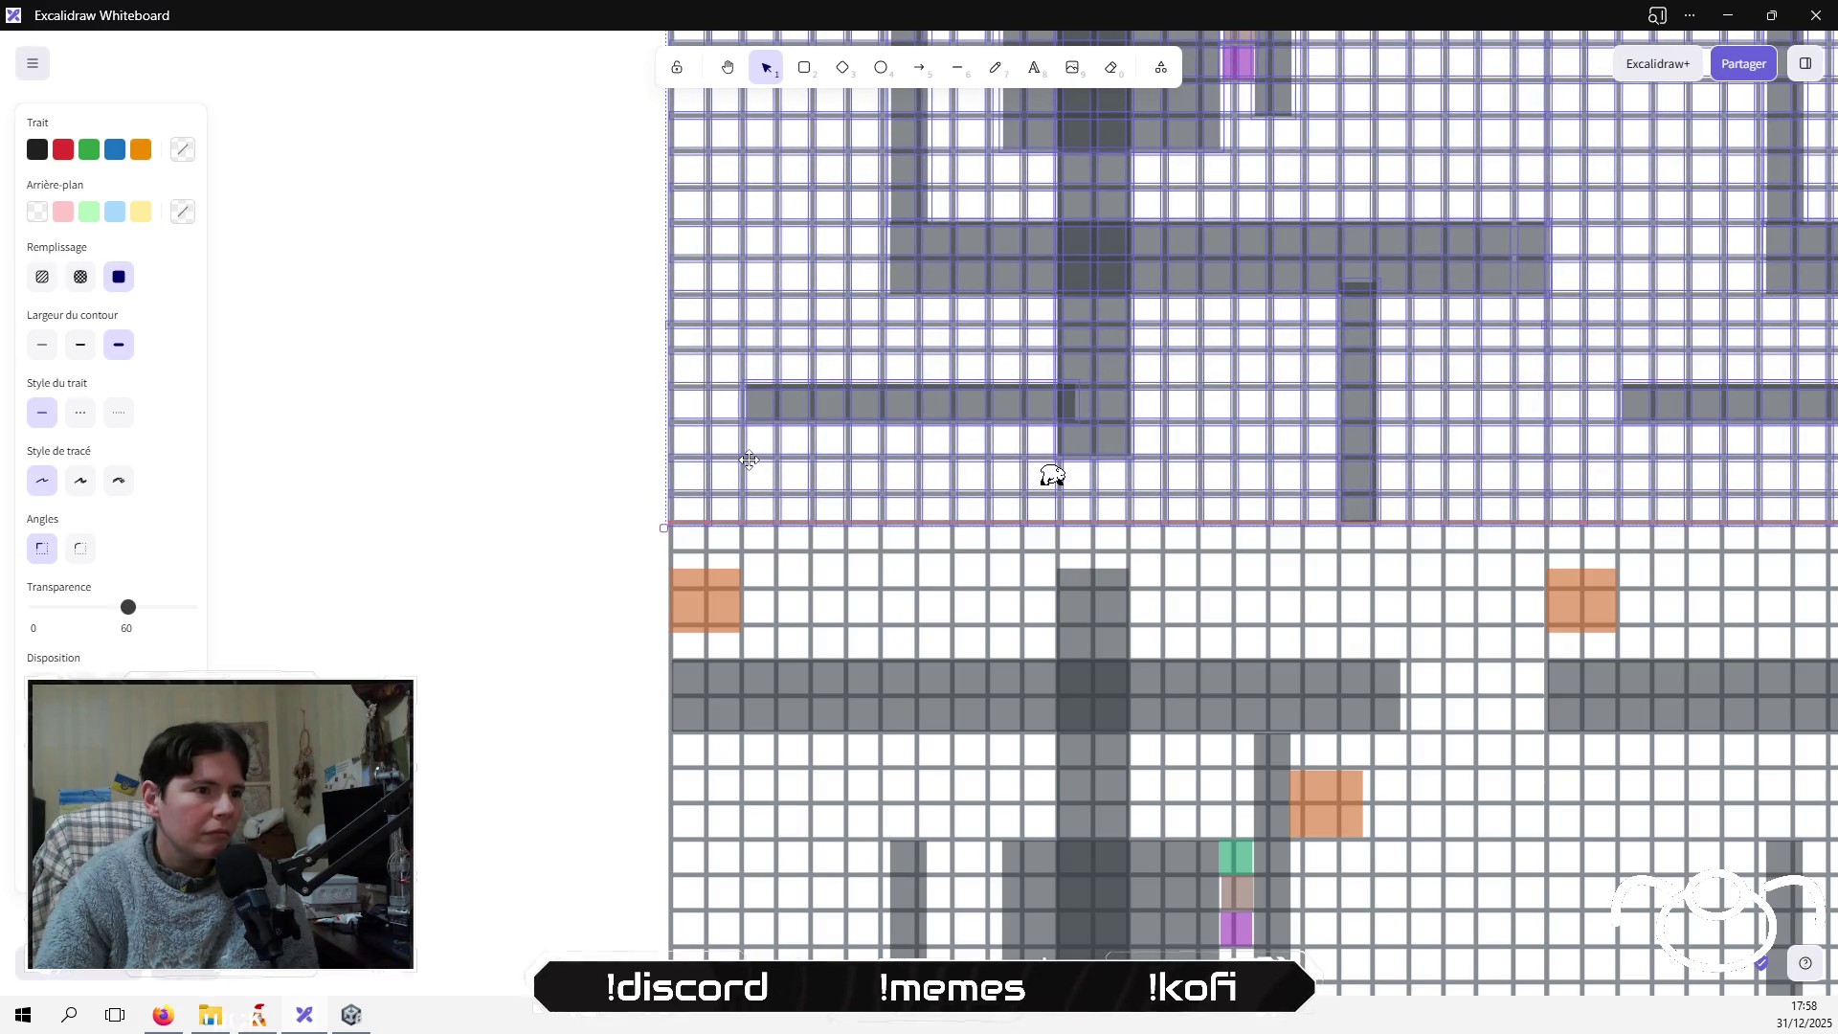
scroll(713, 493, up, 5)
drag(866, 482, 869, 490)
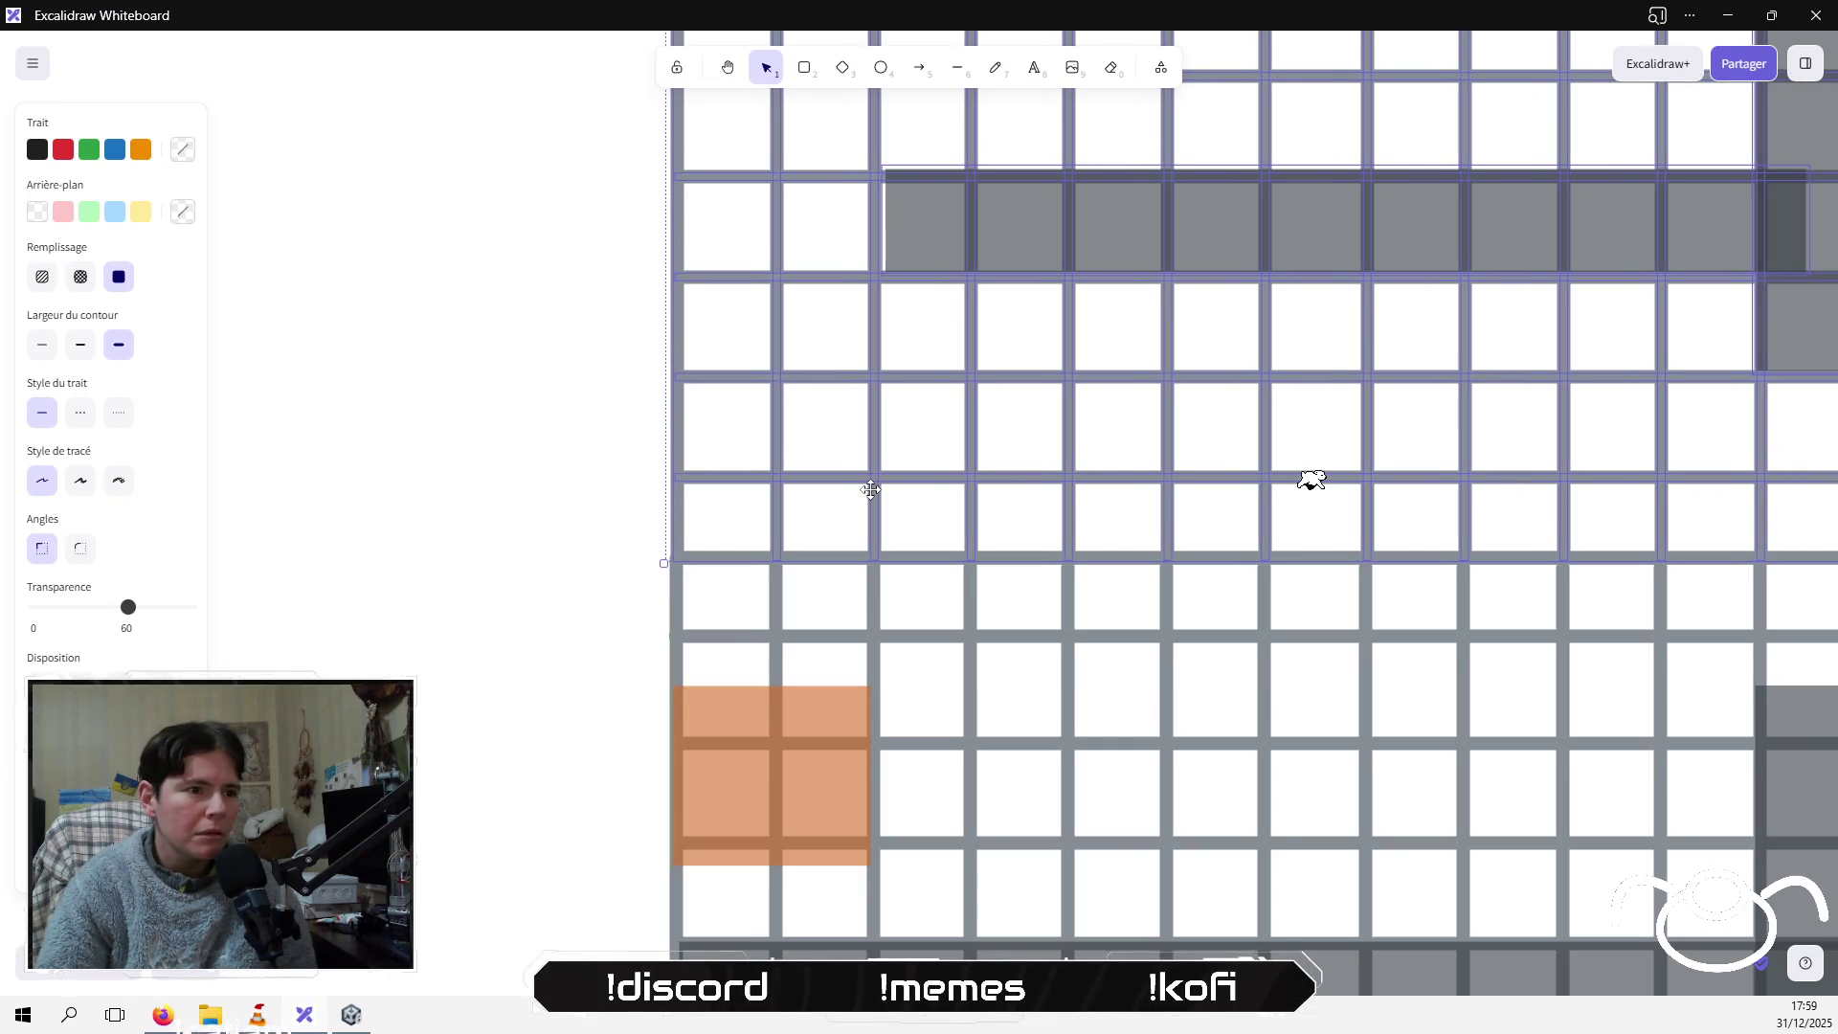
click(559, 469)
scroll(555, 469, down, 10)
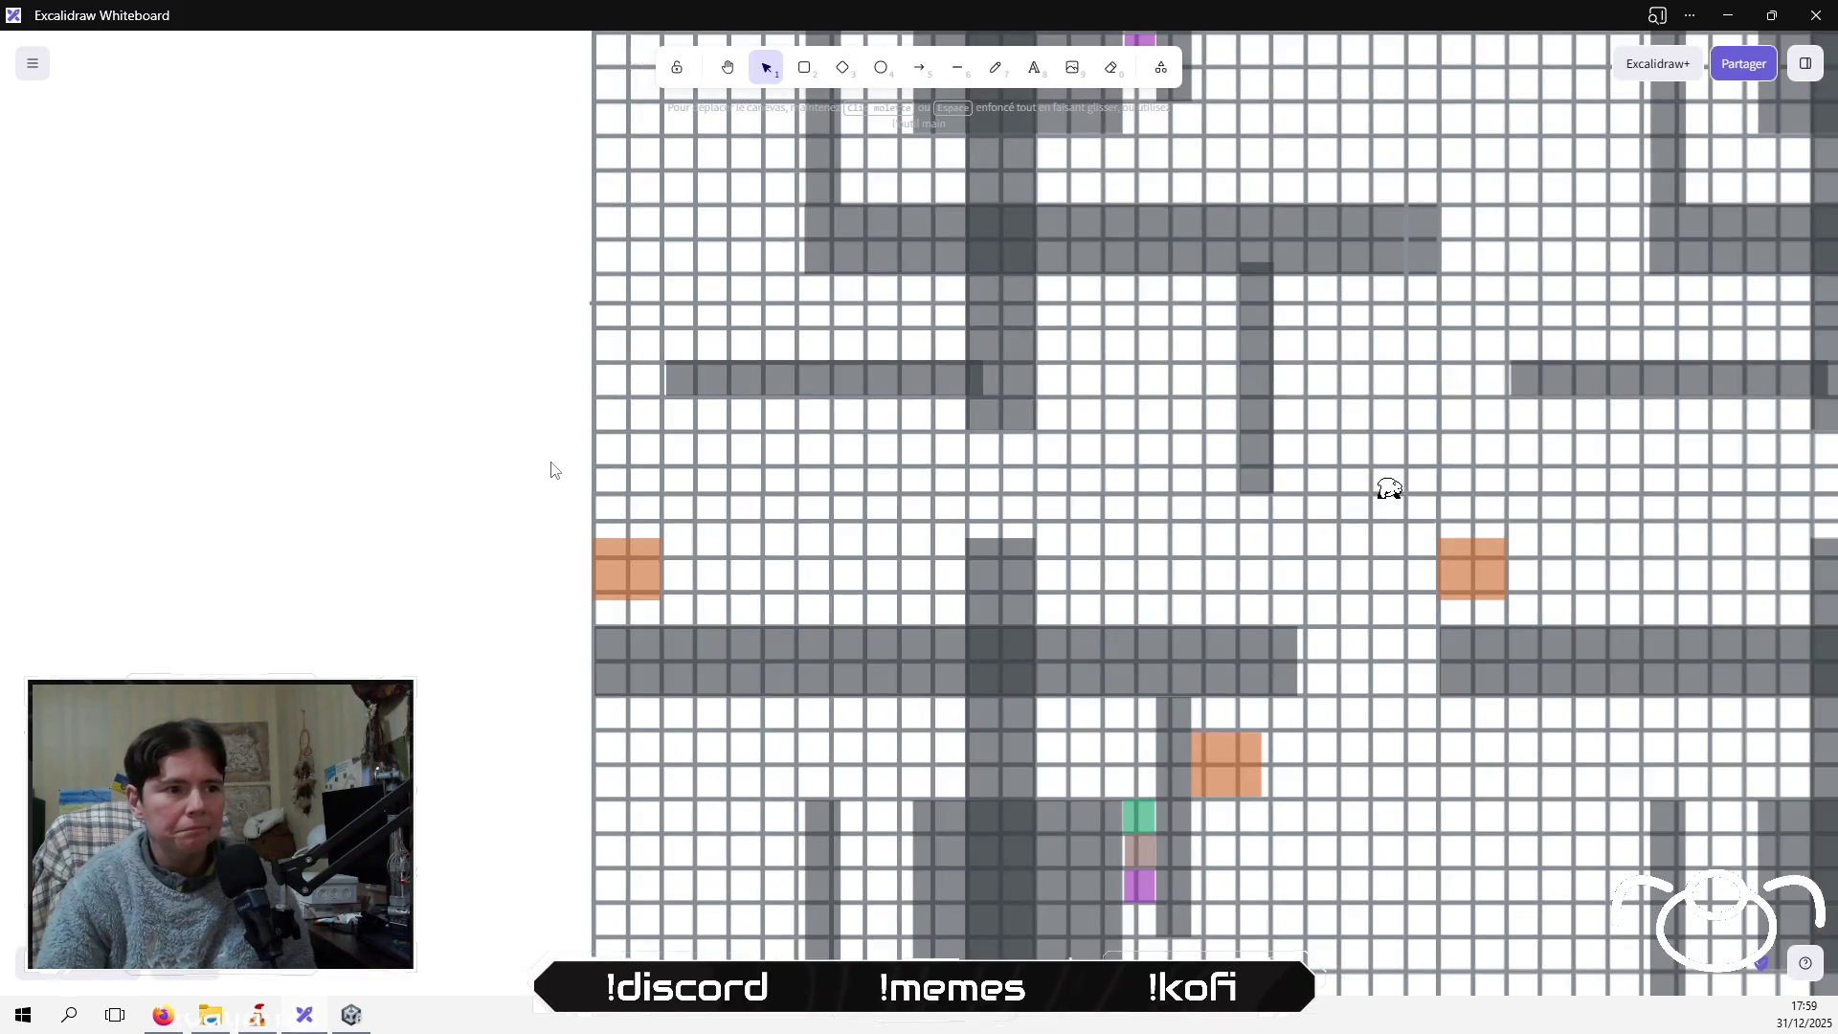
scroll(676, 422, up, 10)
scroll(1244, 521, left, 3)
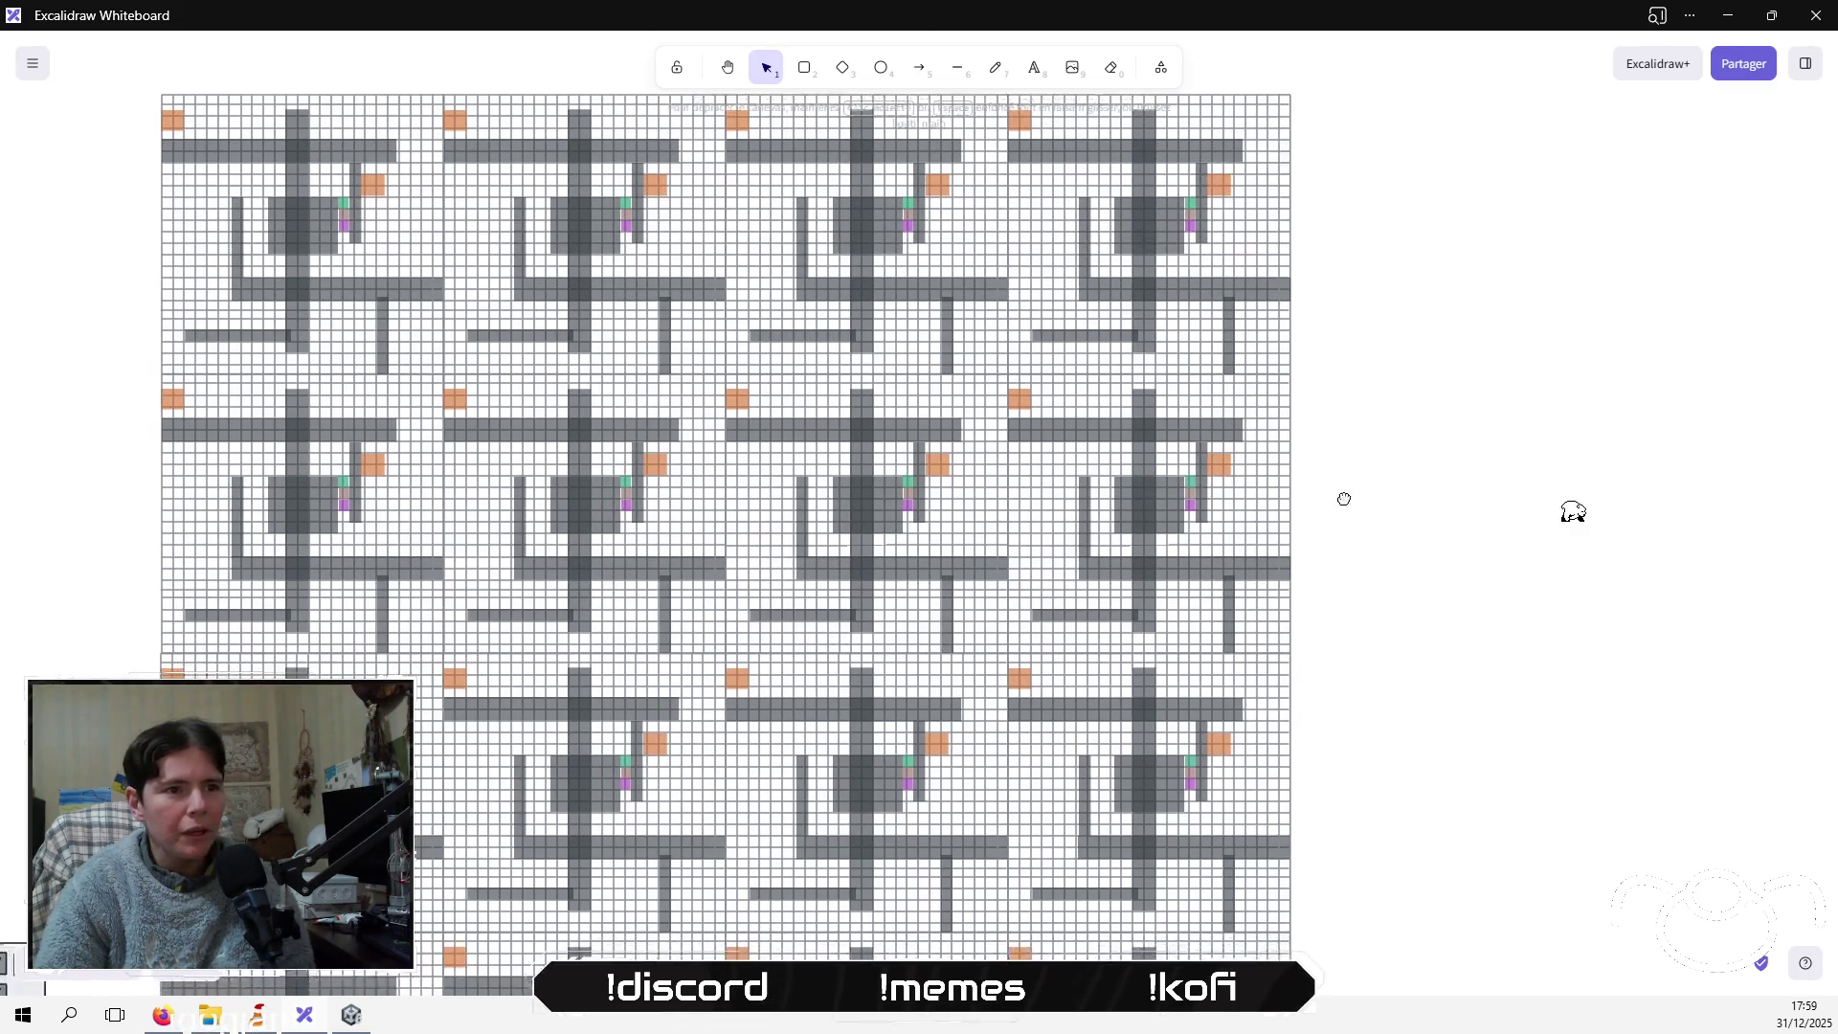
Raise the top edge of one orange house square slightly on the tiled plan.
scroll(1544, 478, down, 5)
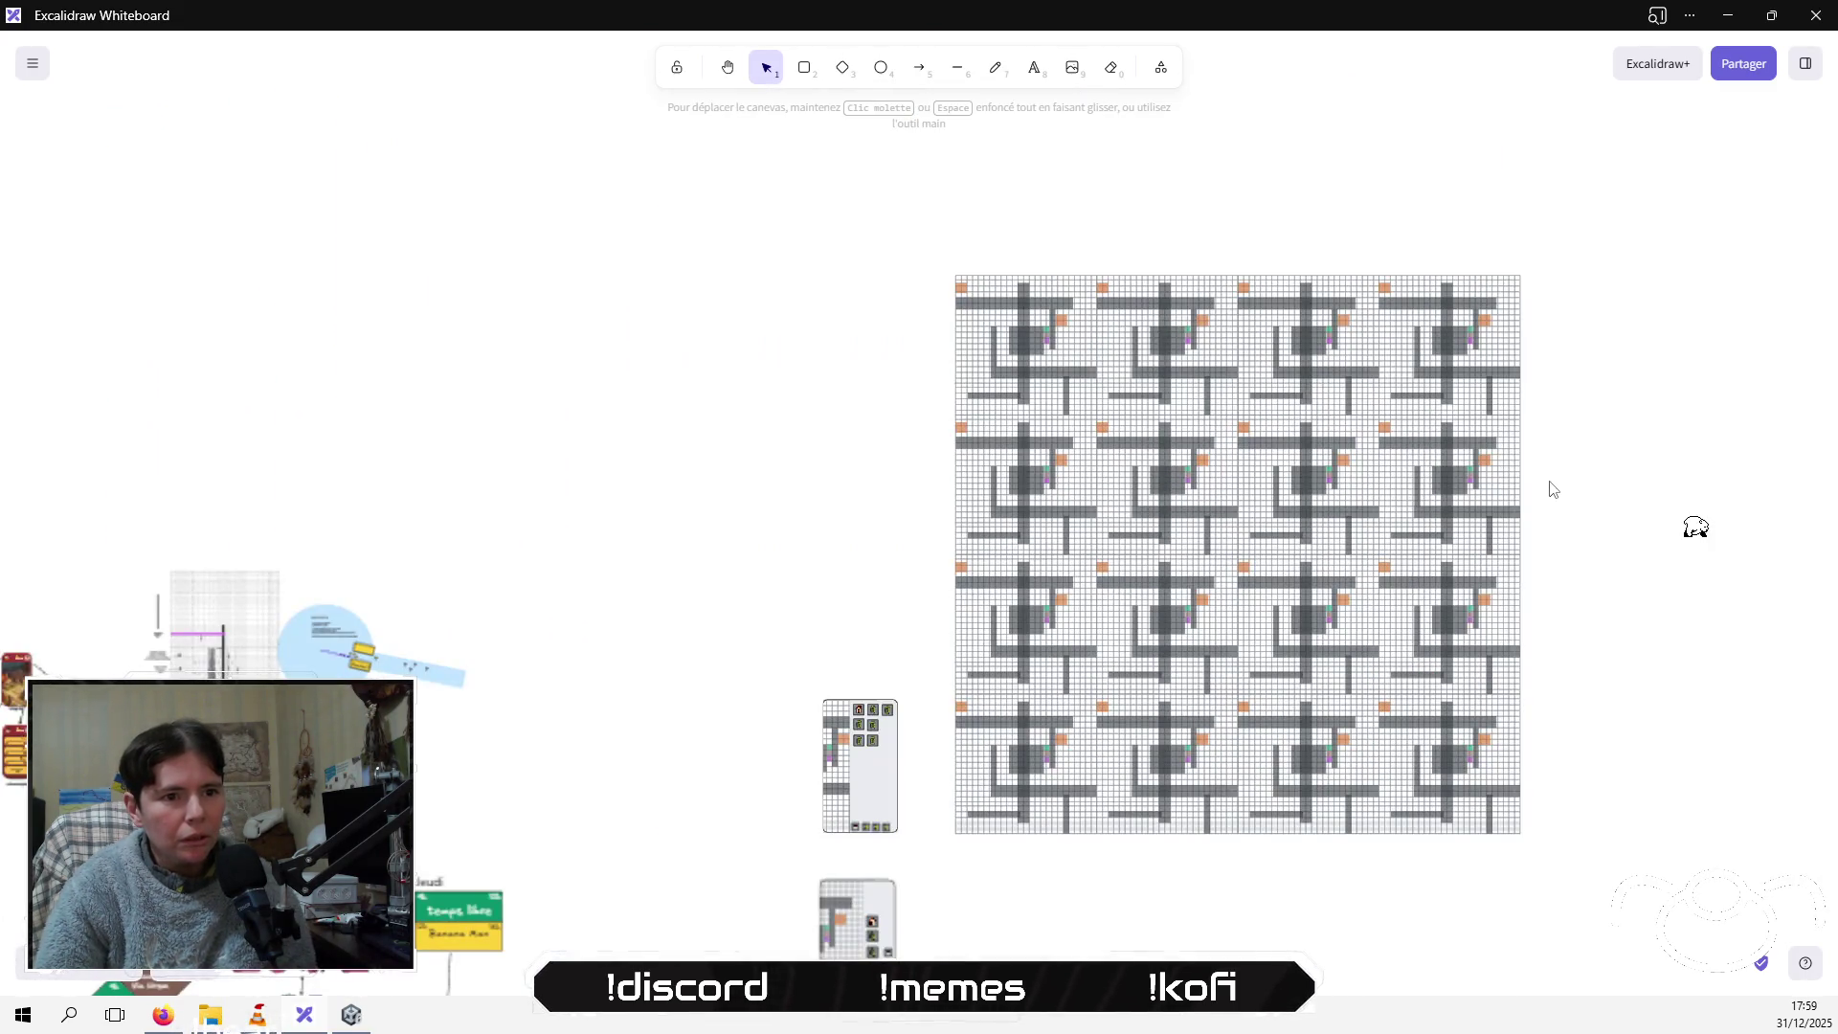
scroll(1551, 485, up, 4)
mouse_move(1531, 501)
mouse_down()
mouse_move(1506, 427)
mouse_move(1501, 476)
mouse_up()
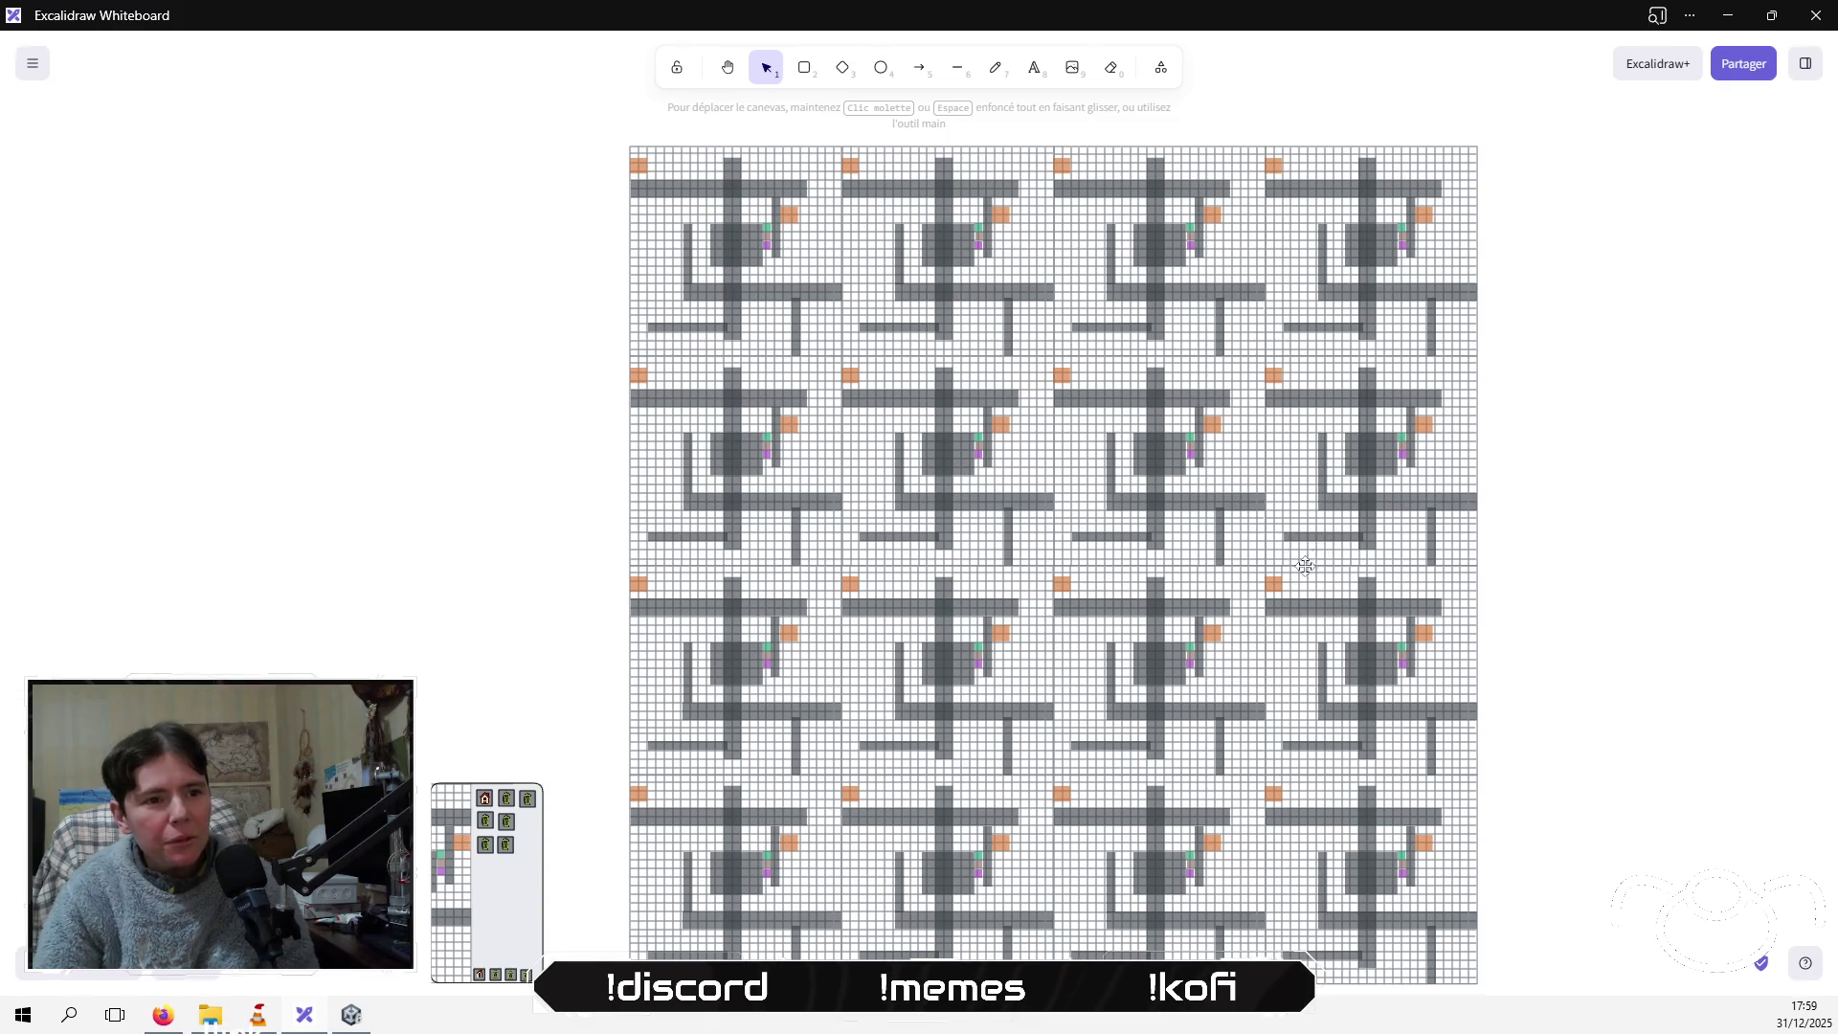
scroll(1238, 568, up, 5)
scroll(1342, 630, up, 2)
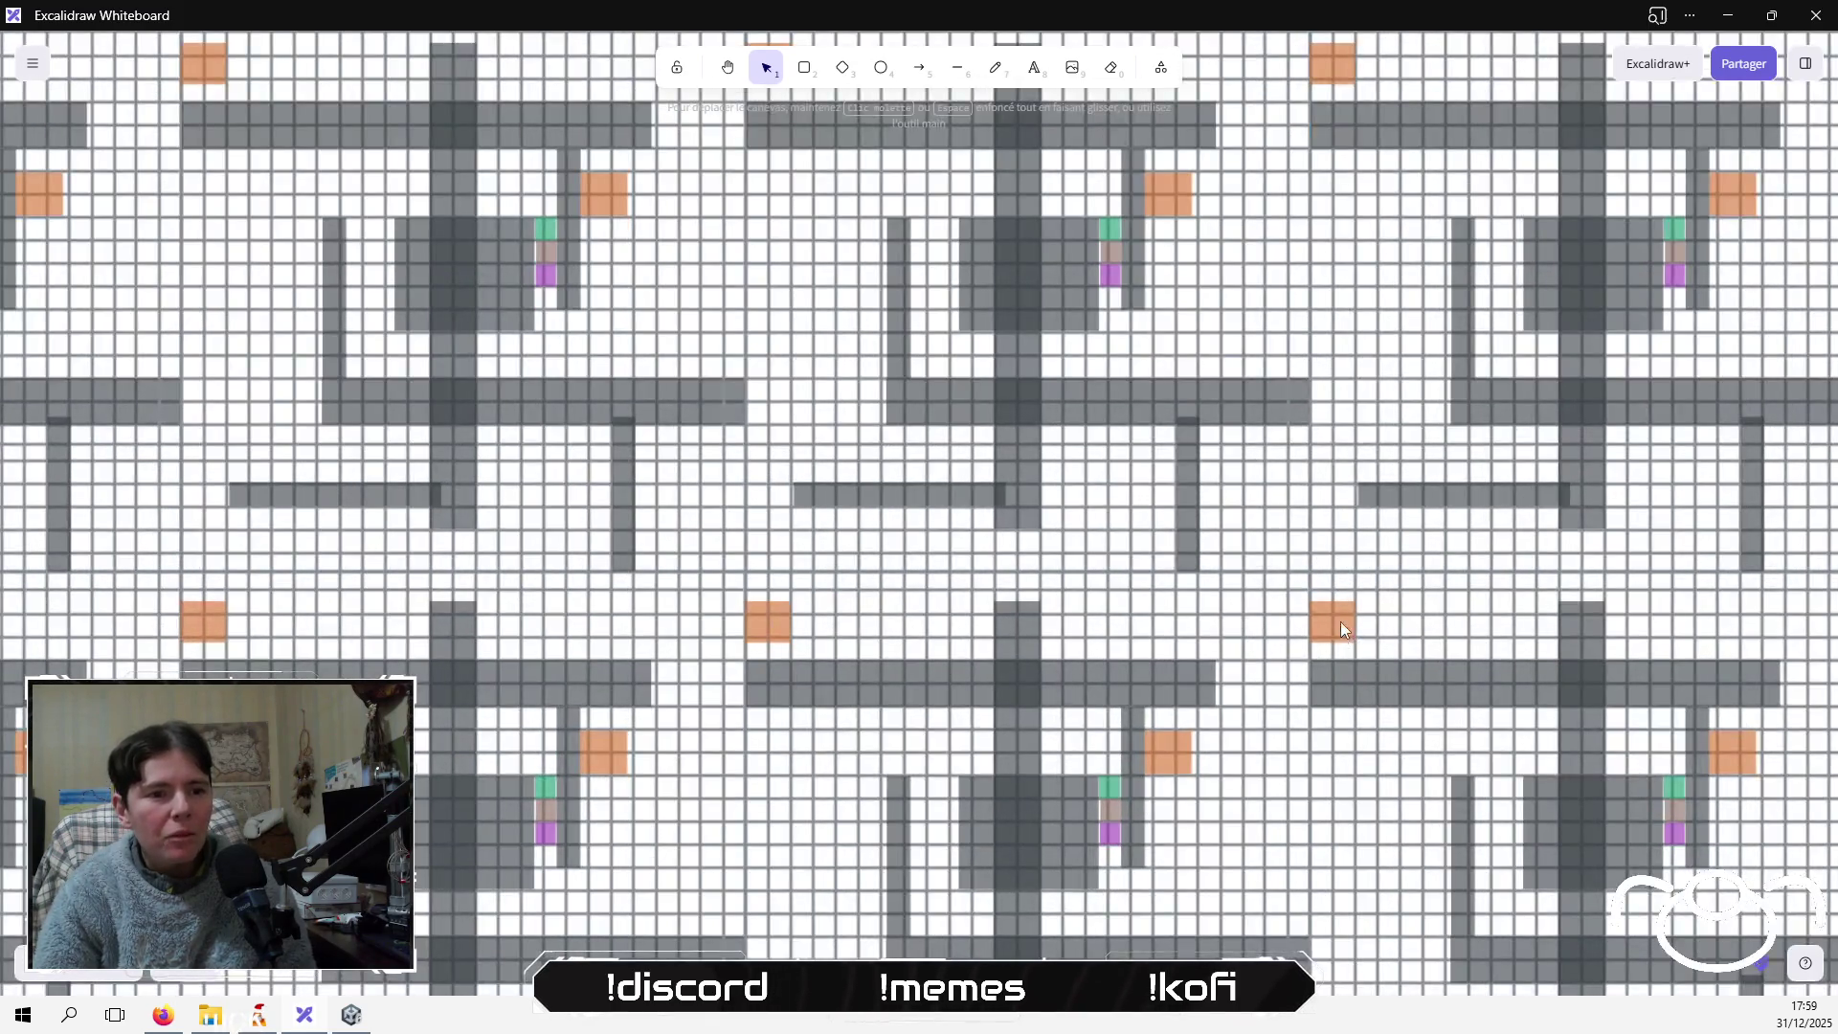
click(1340, 620)
drag(1349, 585, 1343, 641)
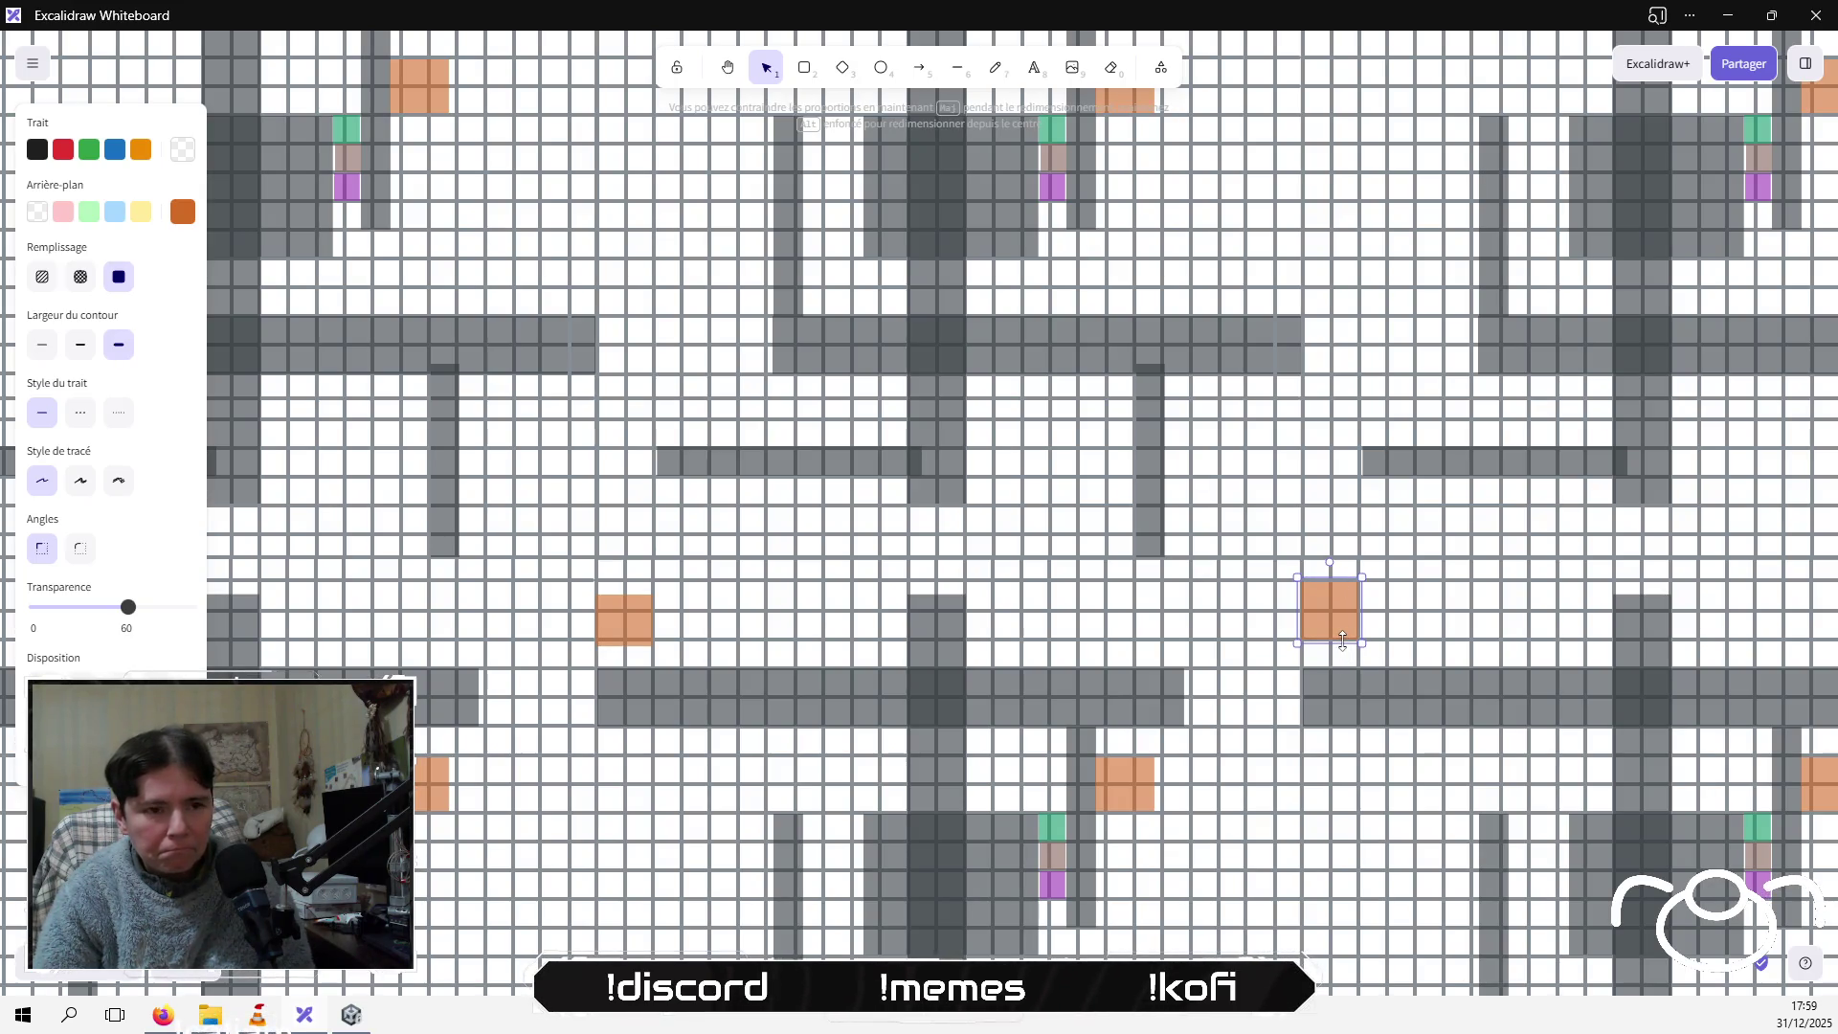
scroll(1342, 639, down, 5)
scroll(1345, 637, down, 2)
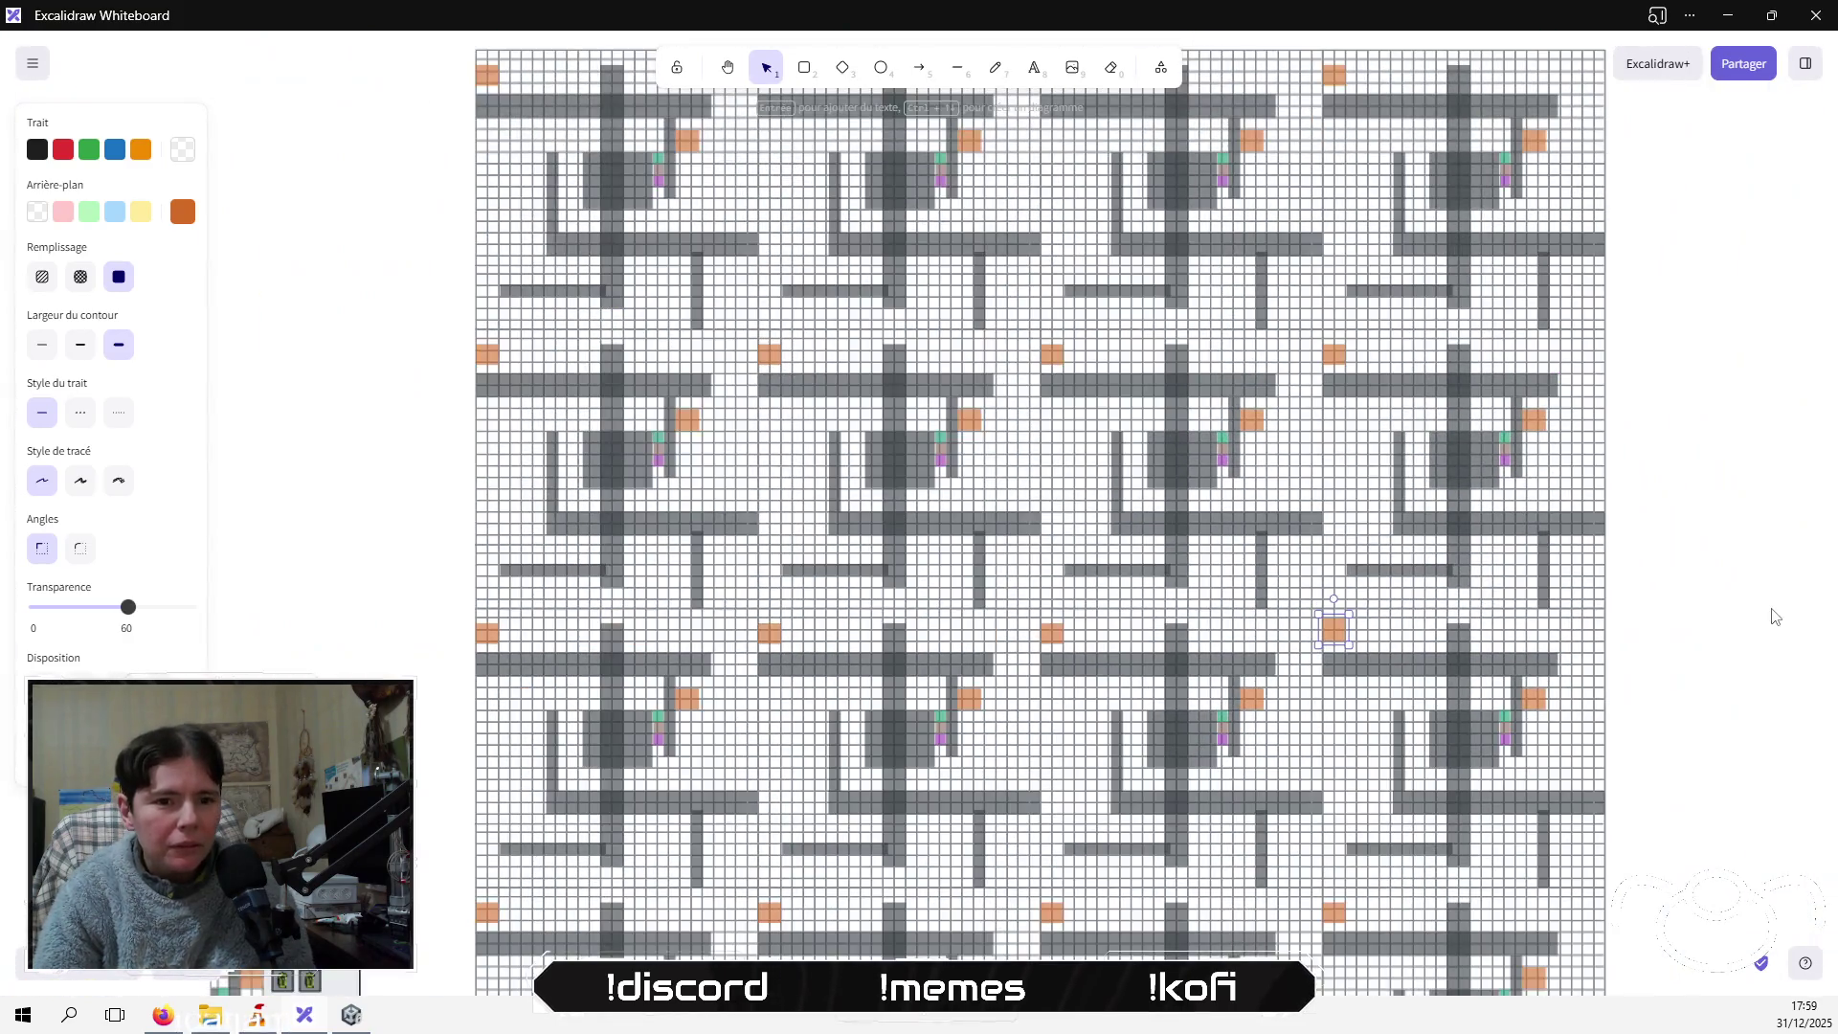
click(1727, 631)
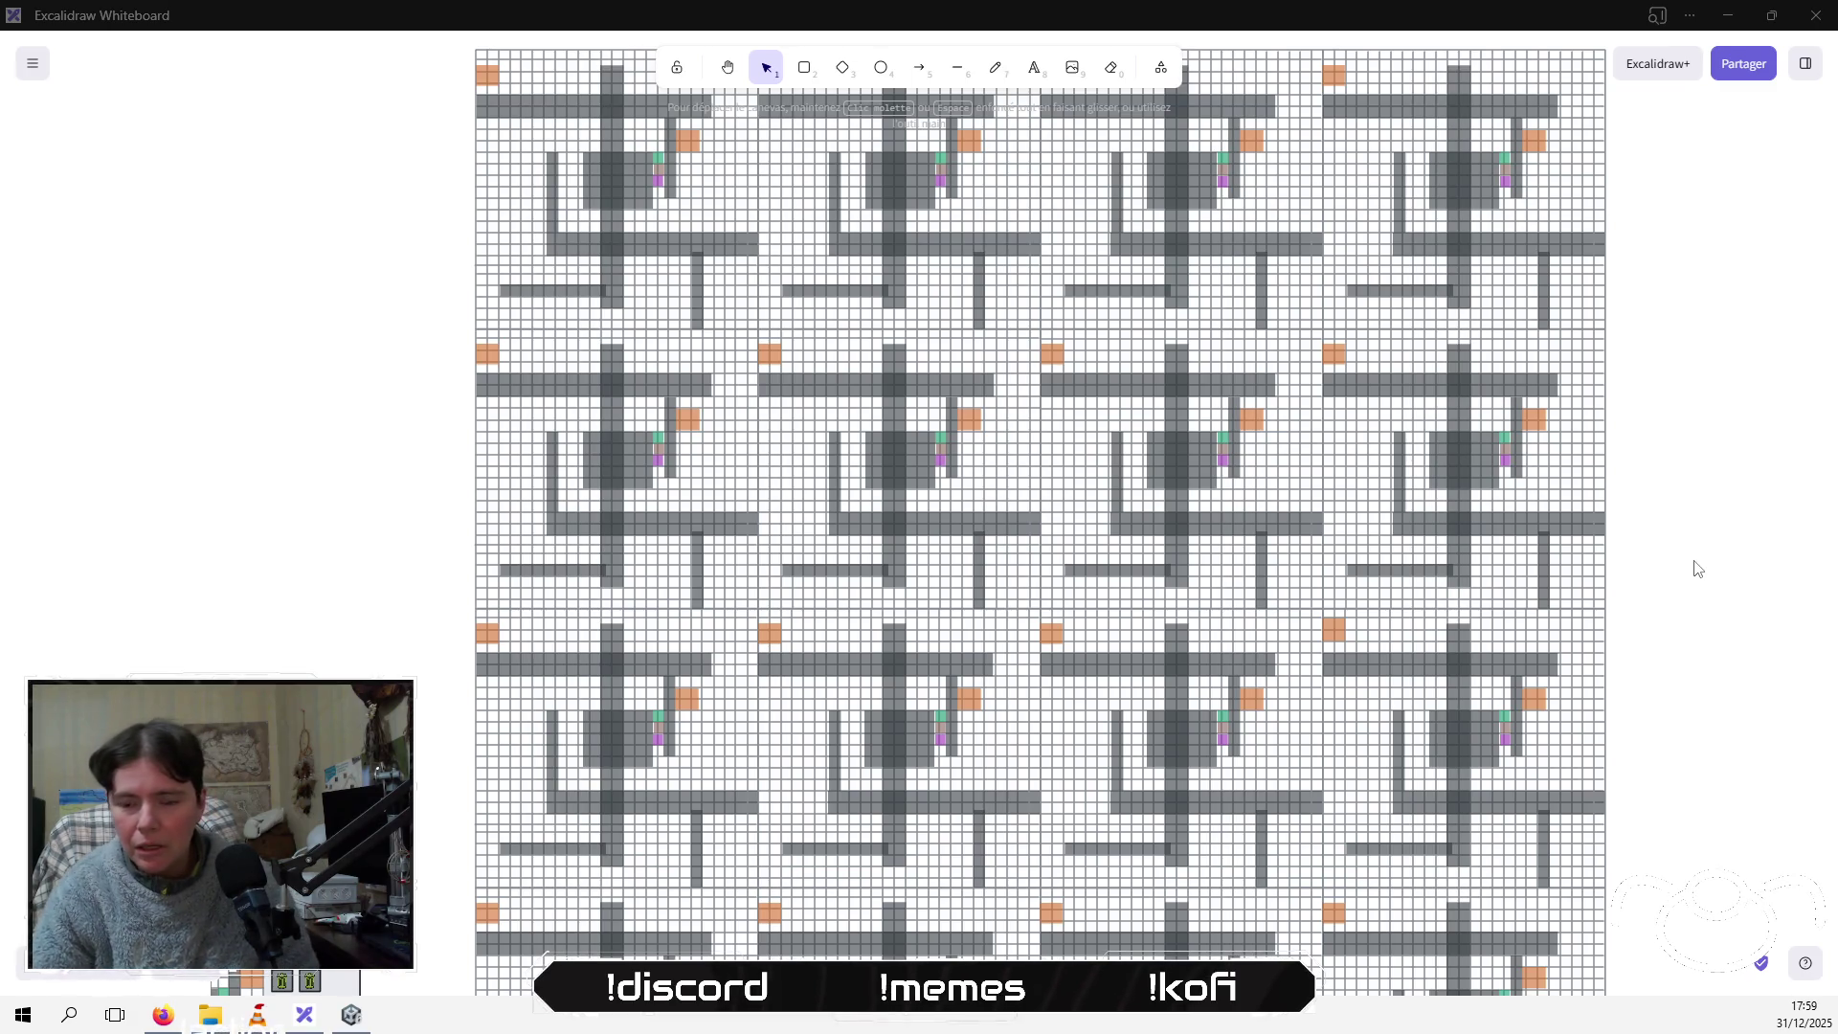
Back in Unity, reset the Game preview to 1x scale and widen it.
key(alt+Tab)
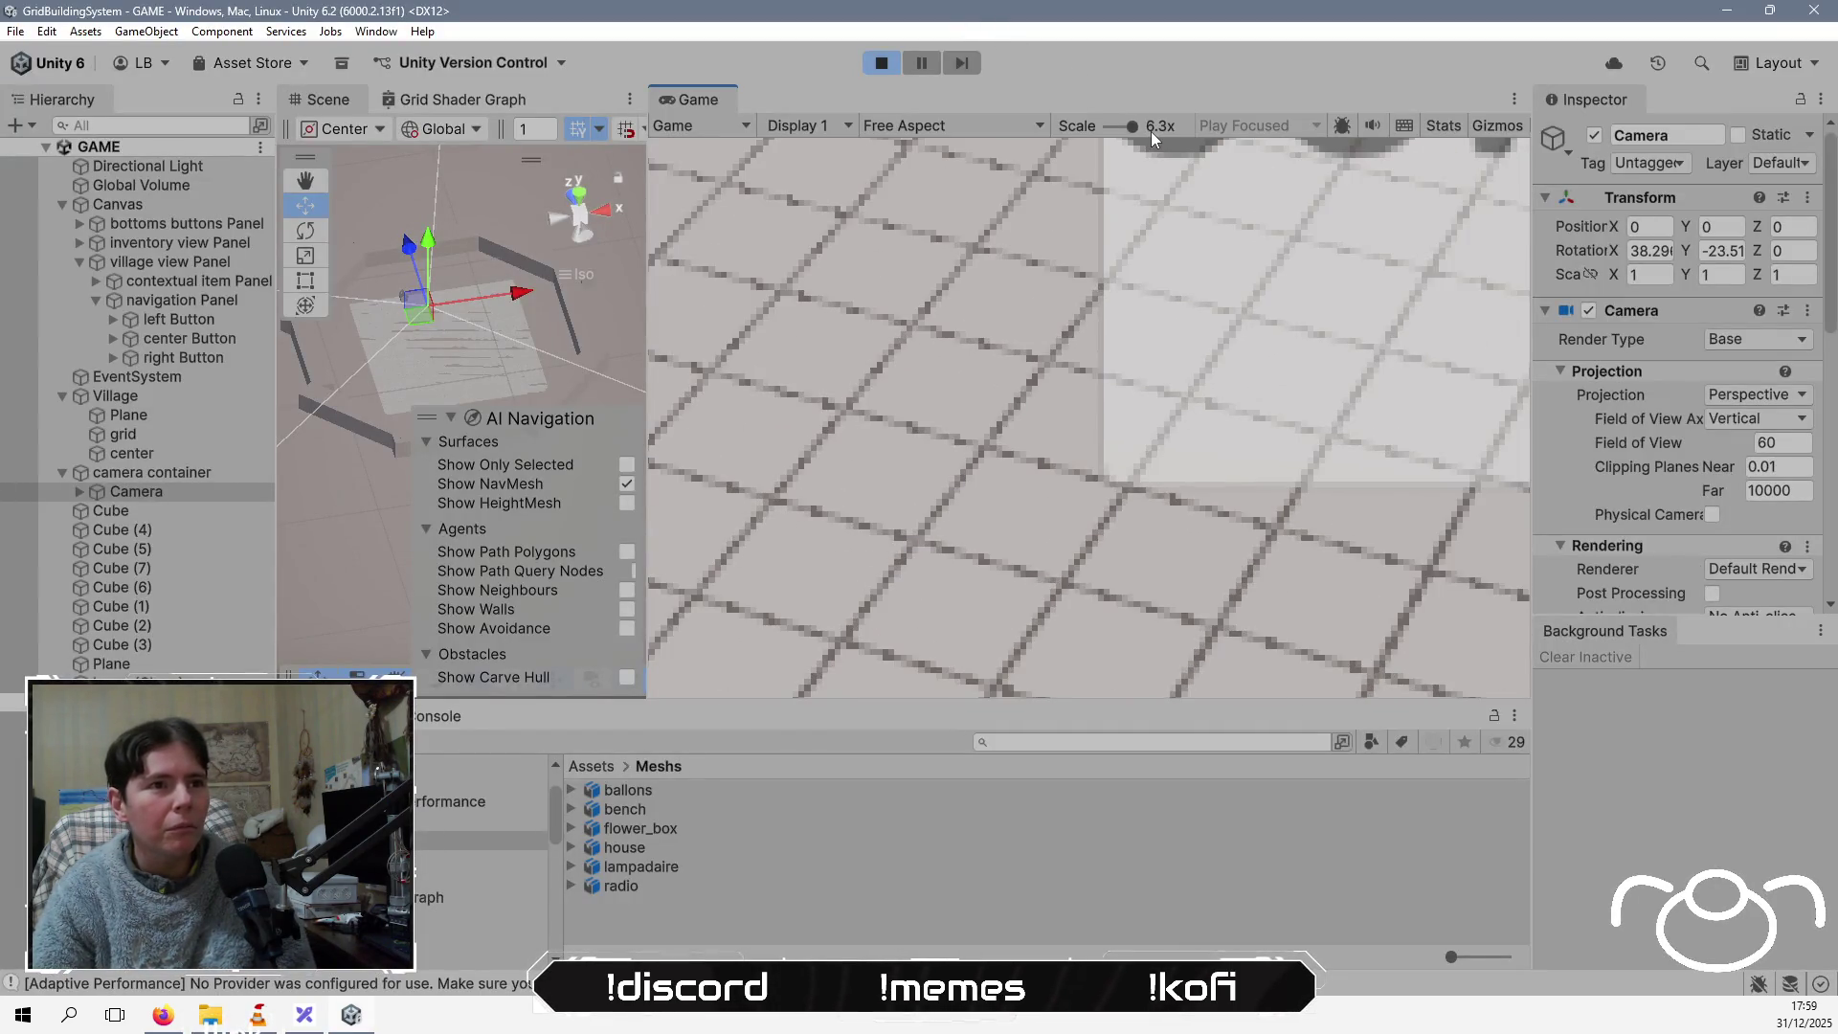
drag(1151, 130, 1042, 138)
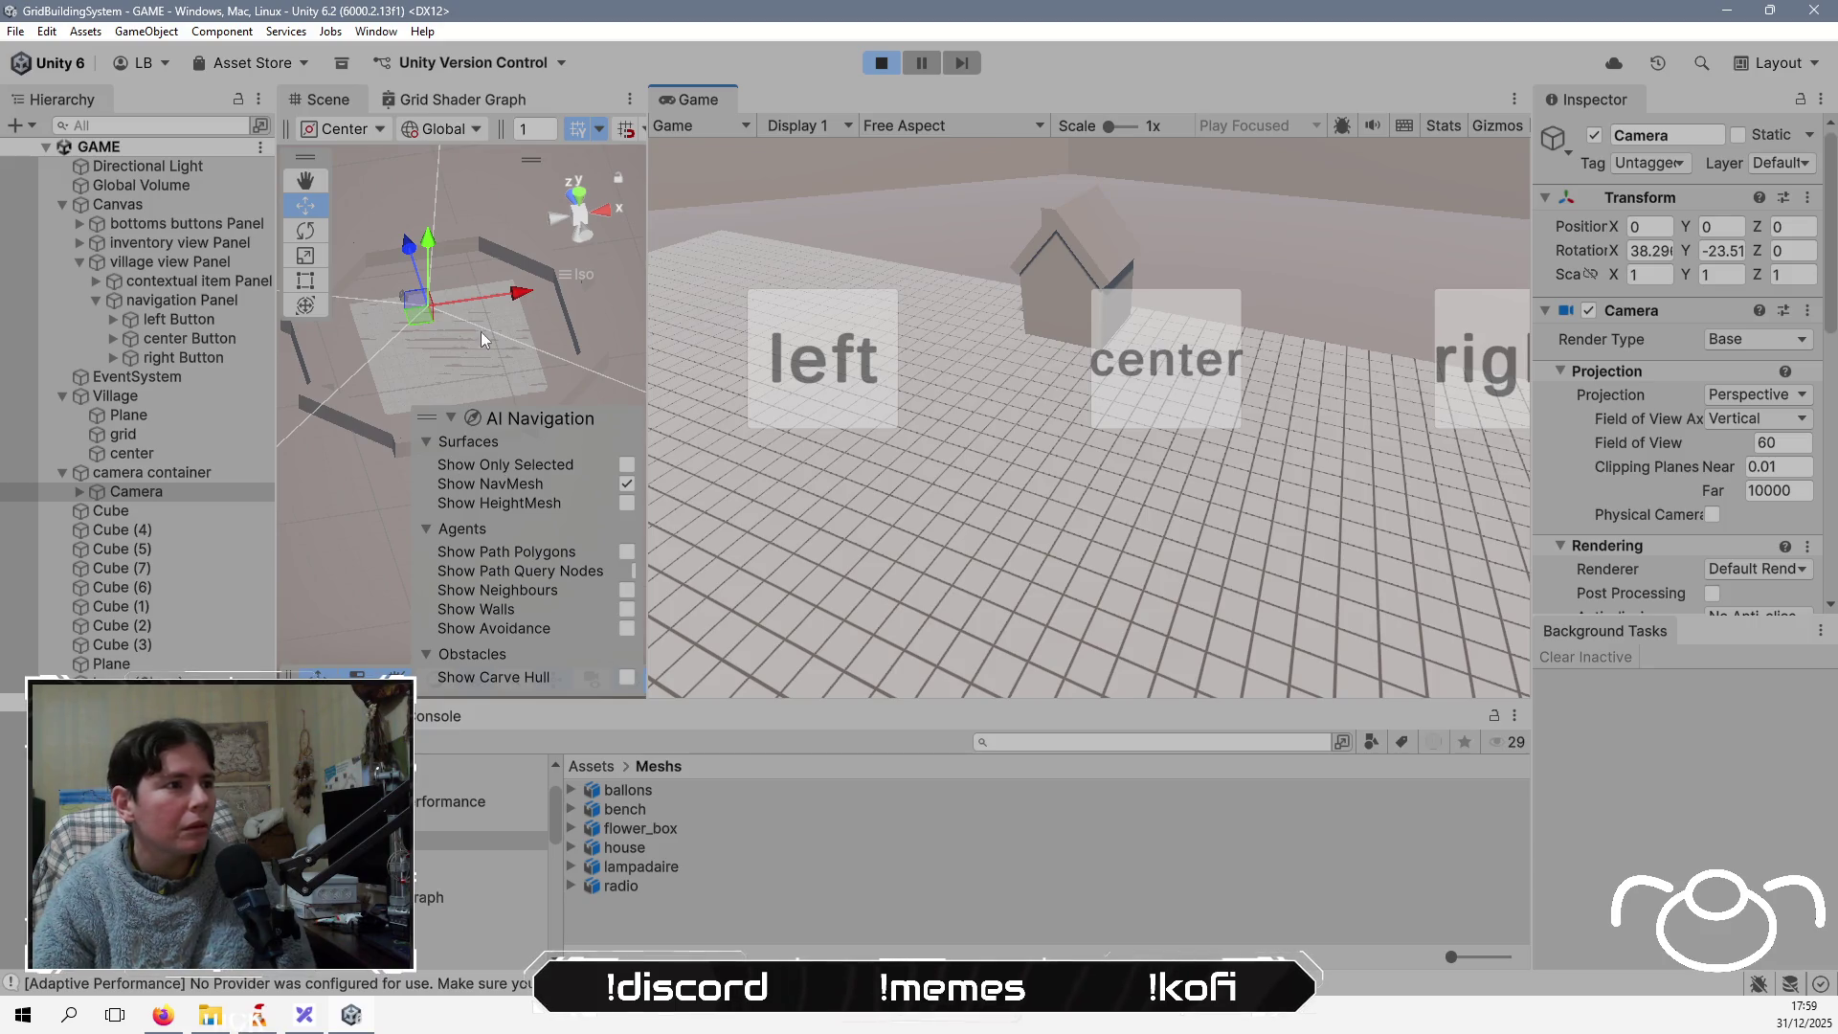
drag(656, 333, 633, 333)
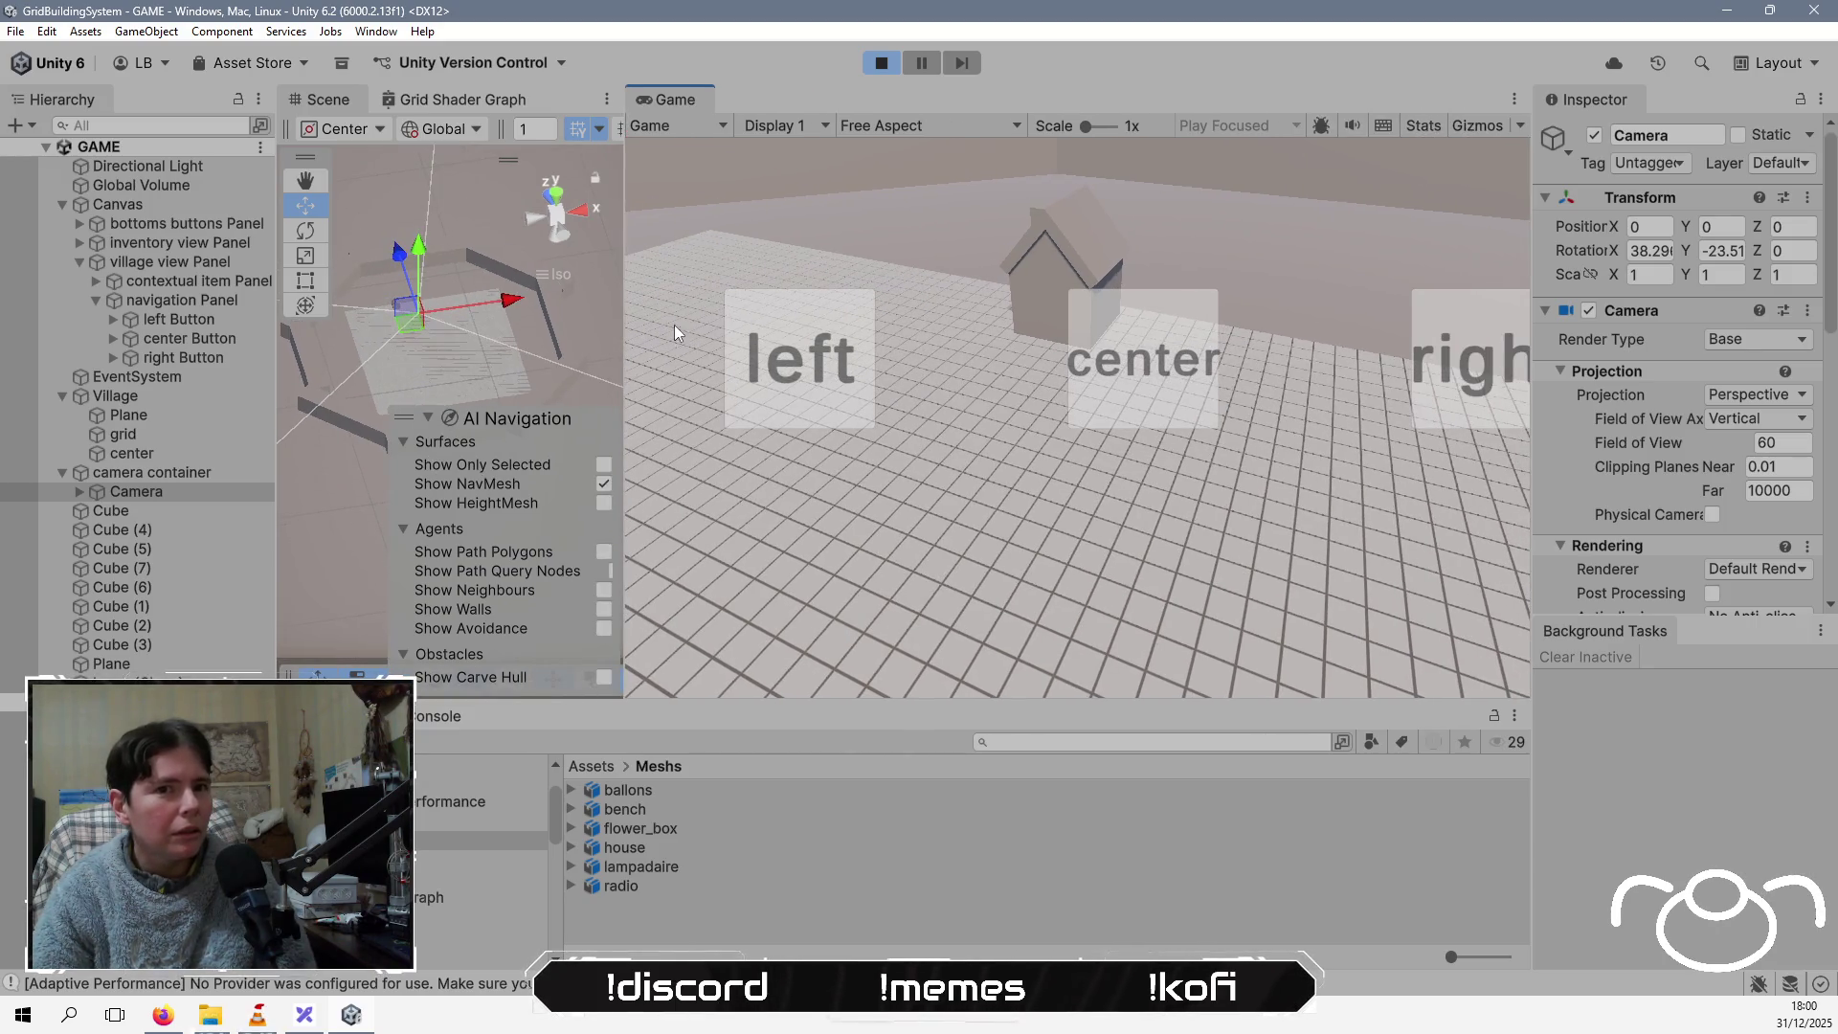
Select the Cube wall pieces and Plane in the Hierarchy, then open Assets > Prefabs.
click(164, 531)
shift+click(163, 646)
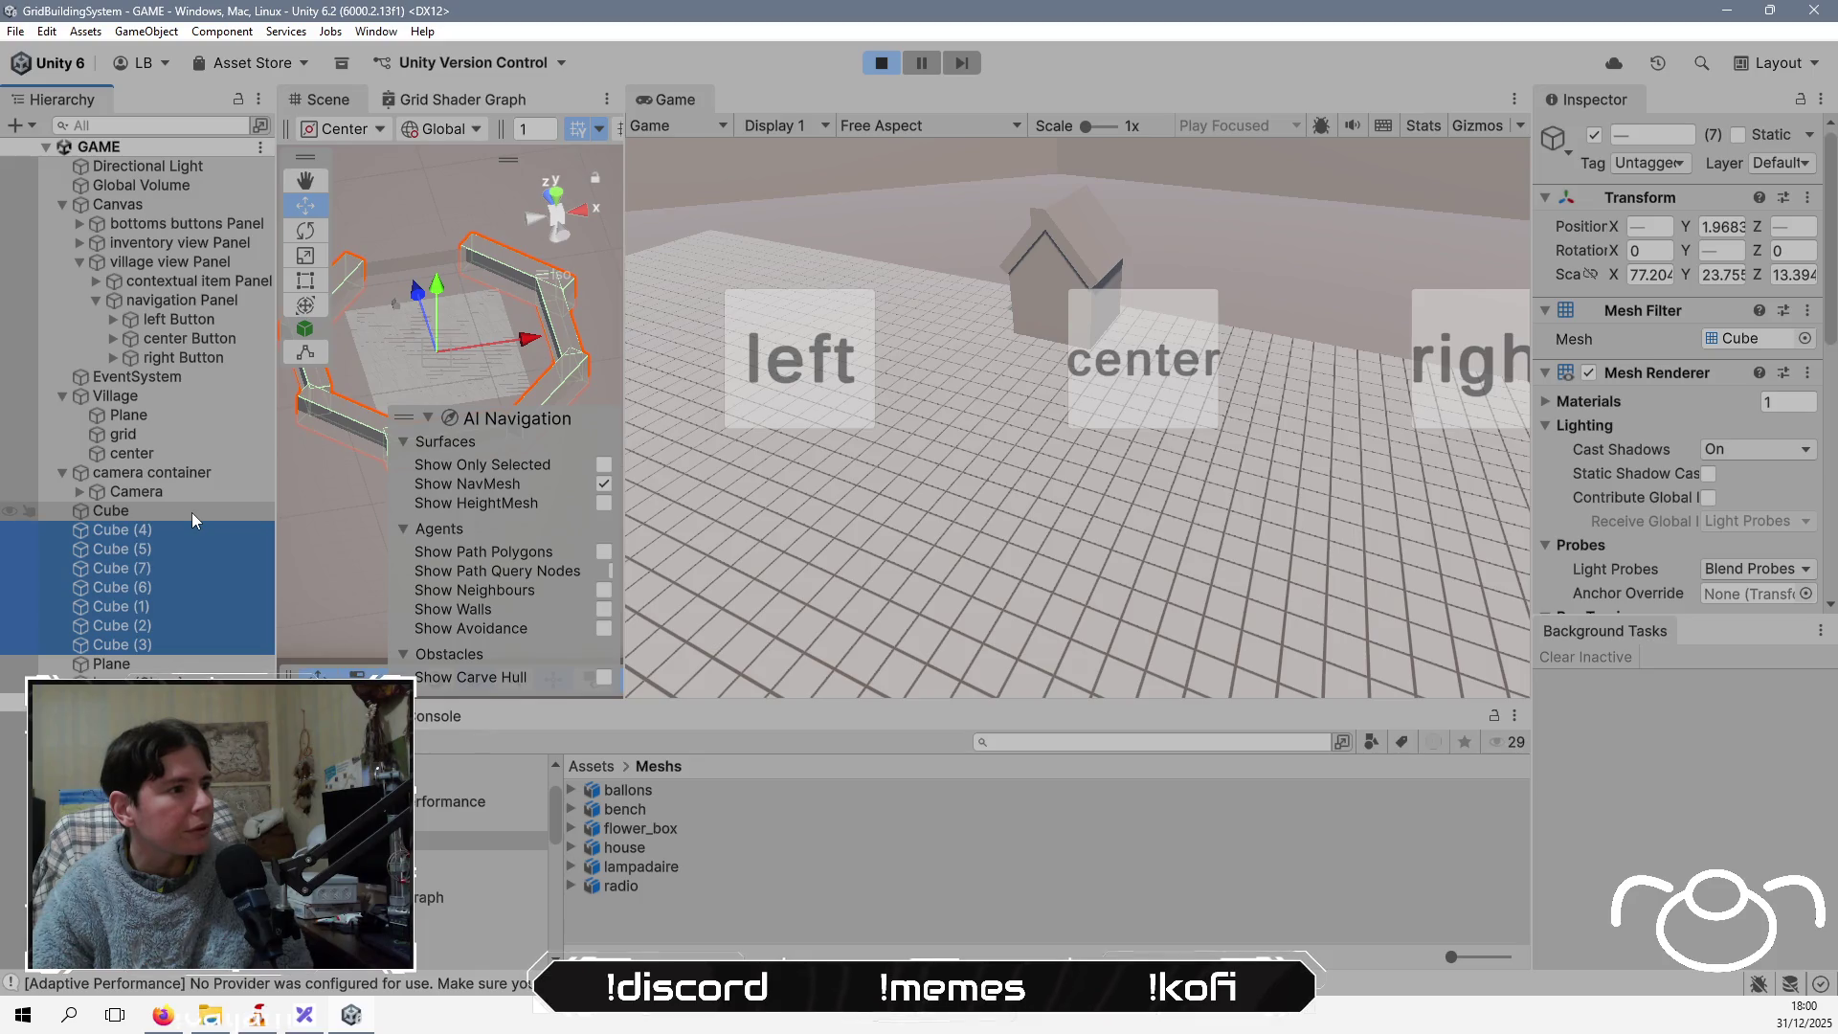
ctrl+click(191, 513)
ctrl+click(139, 667)
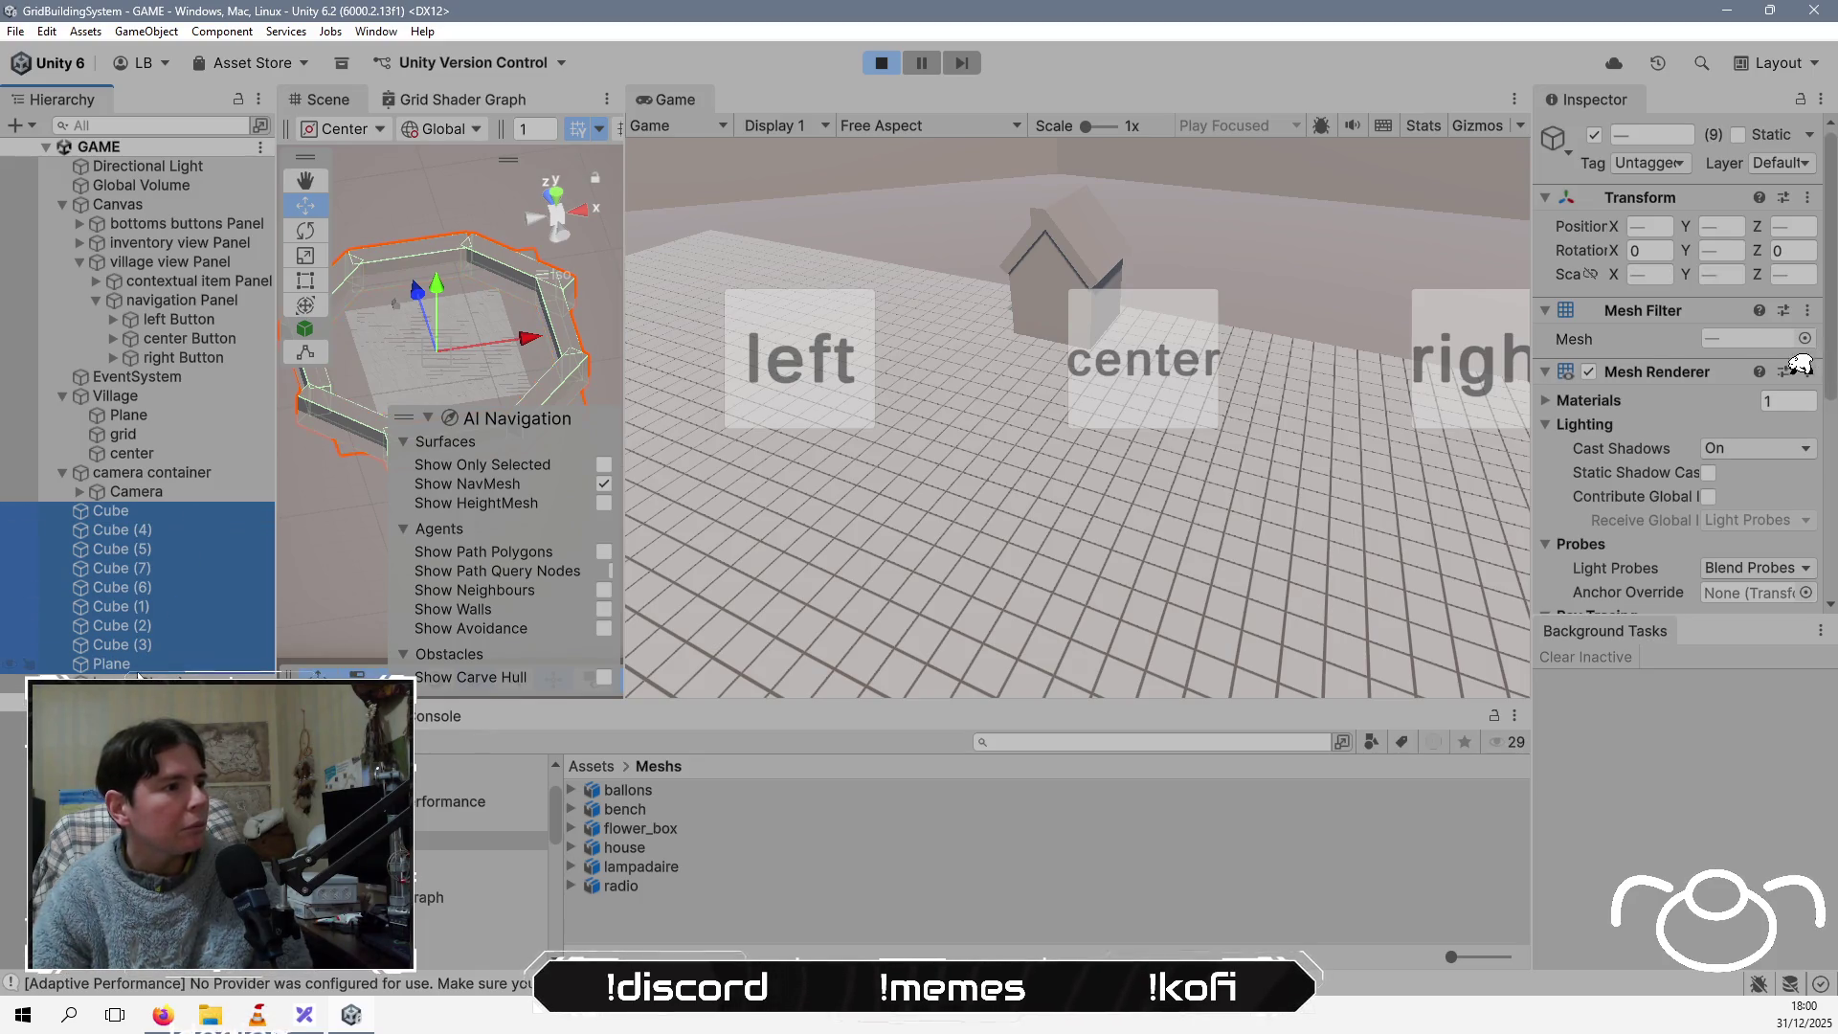
click(590, 770)
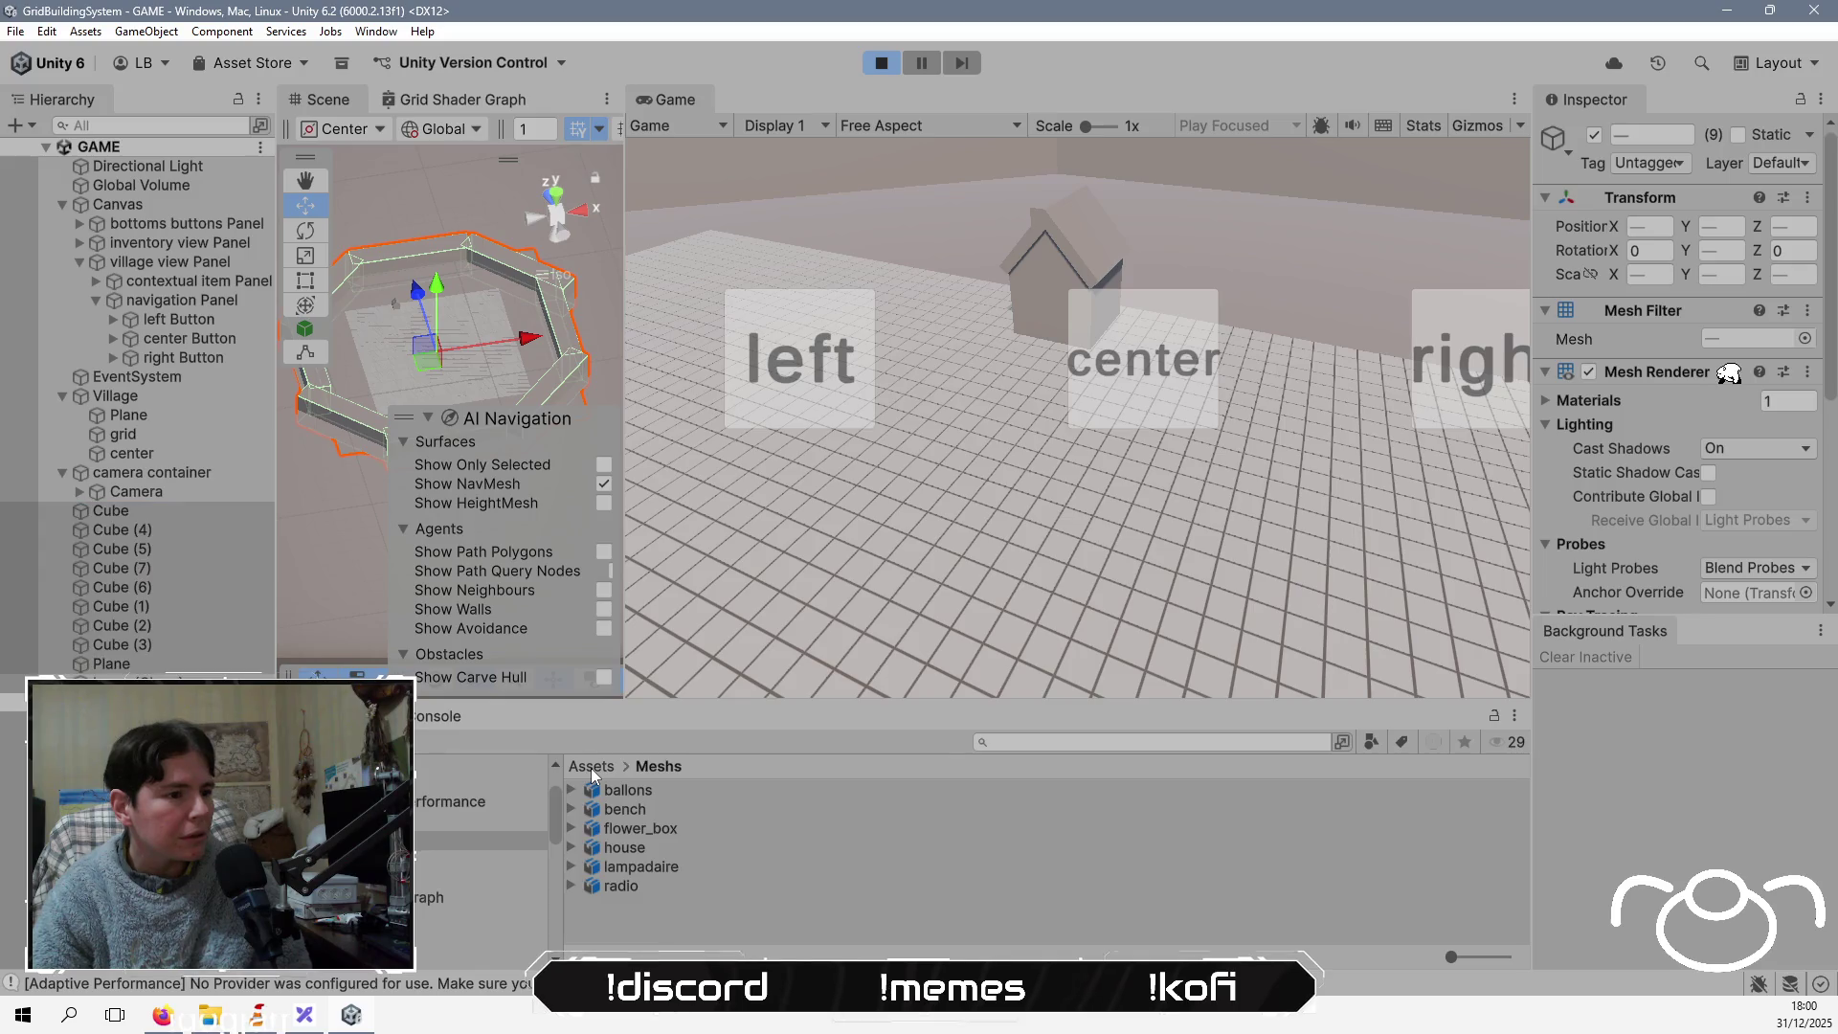
double_click(624, 849)
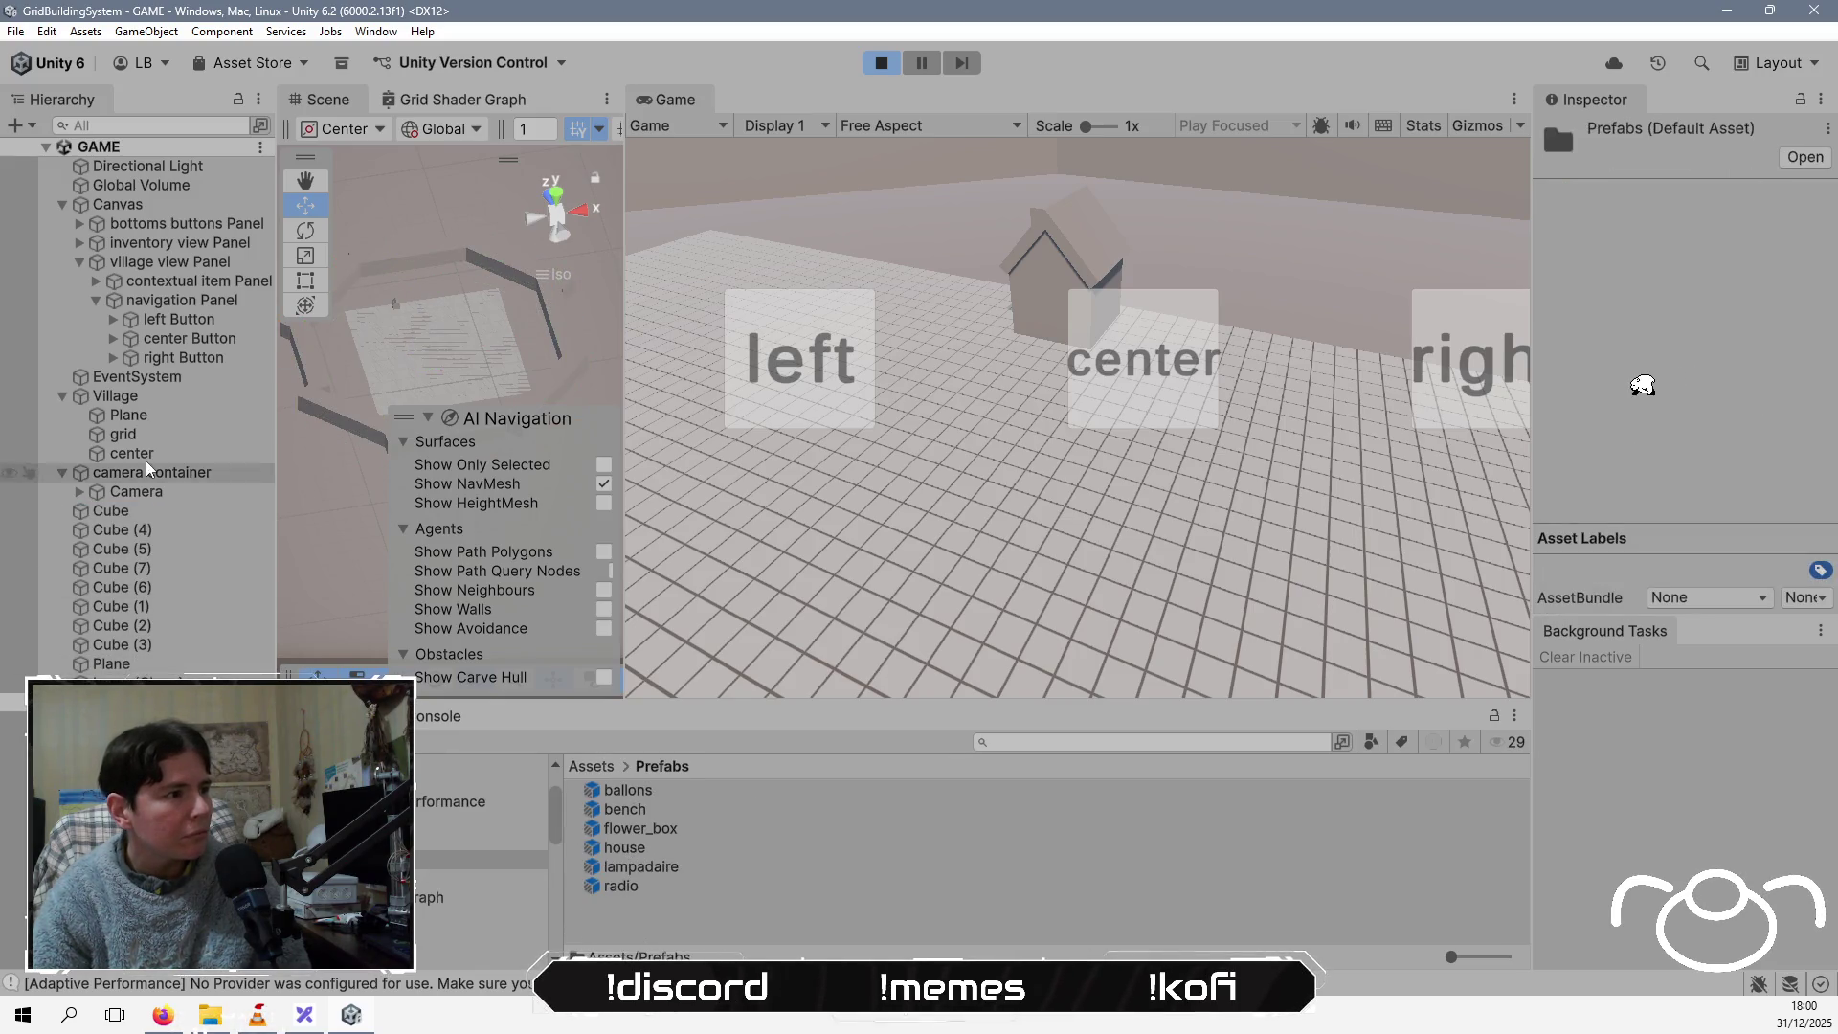
Create an empty child object under Village named 'decor'.
click(134, 397)
right_click(134, 394)
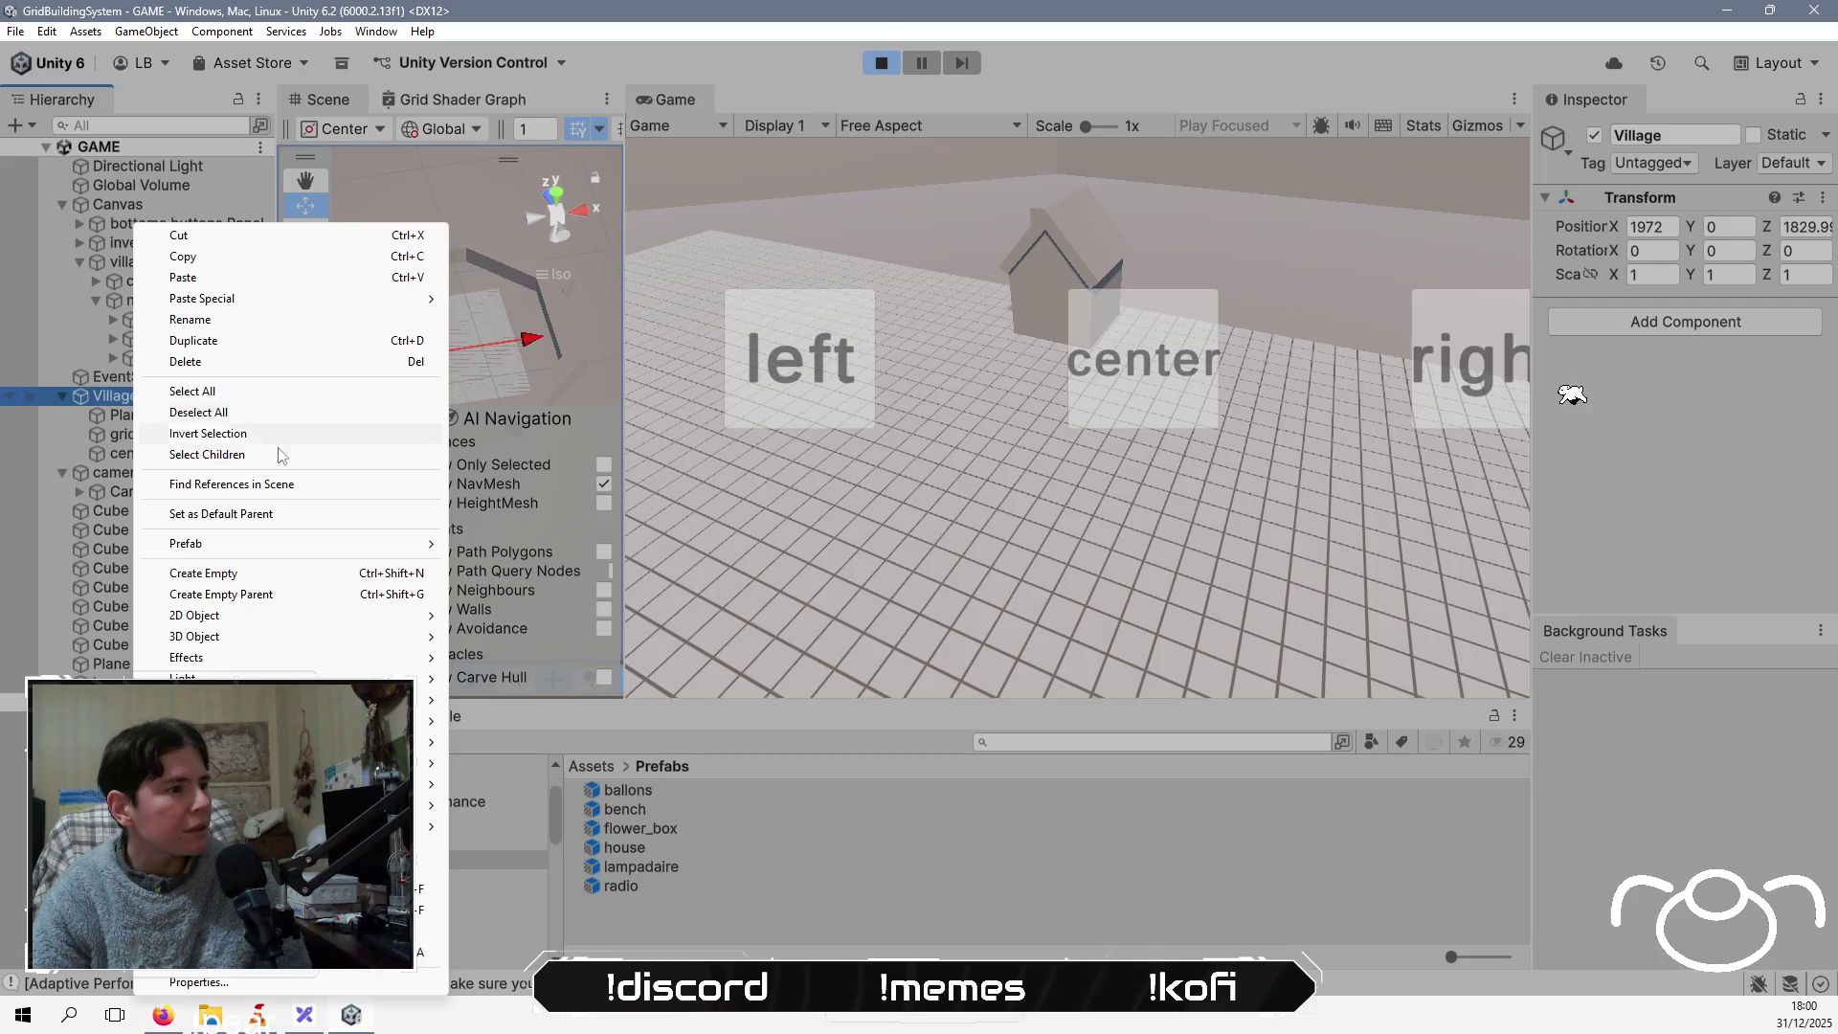
click(234, 574)
text(decor)
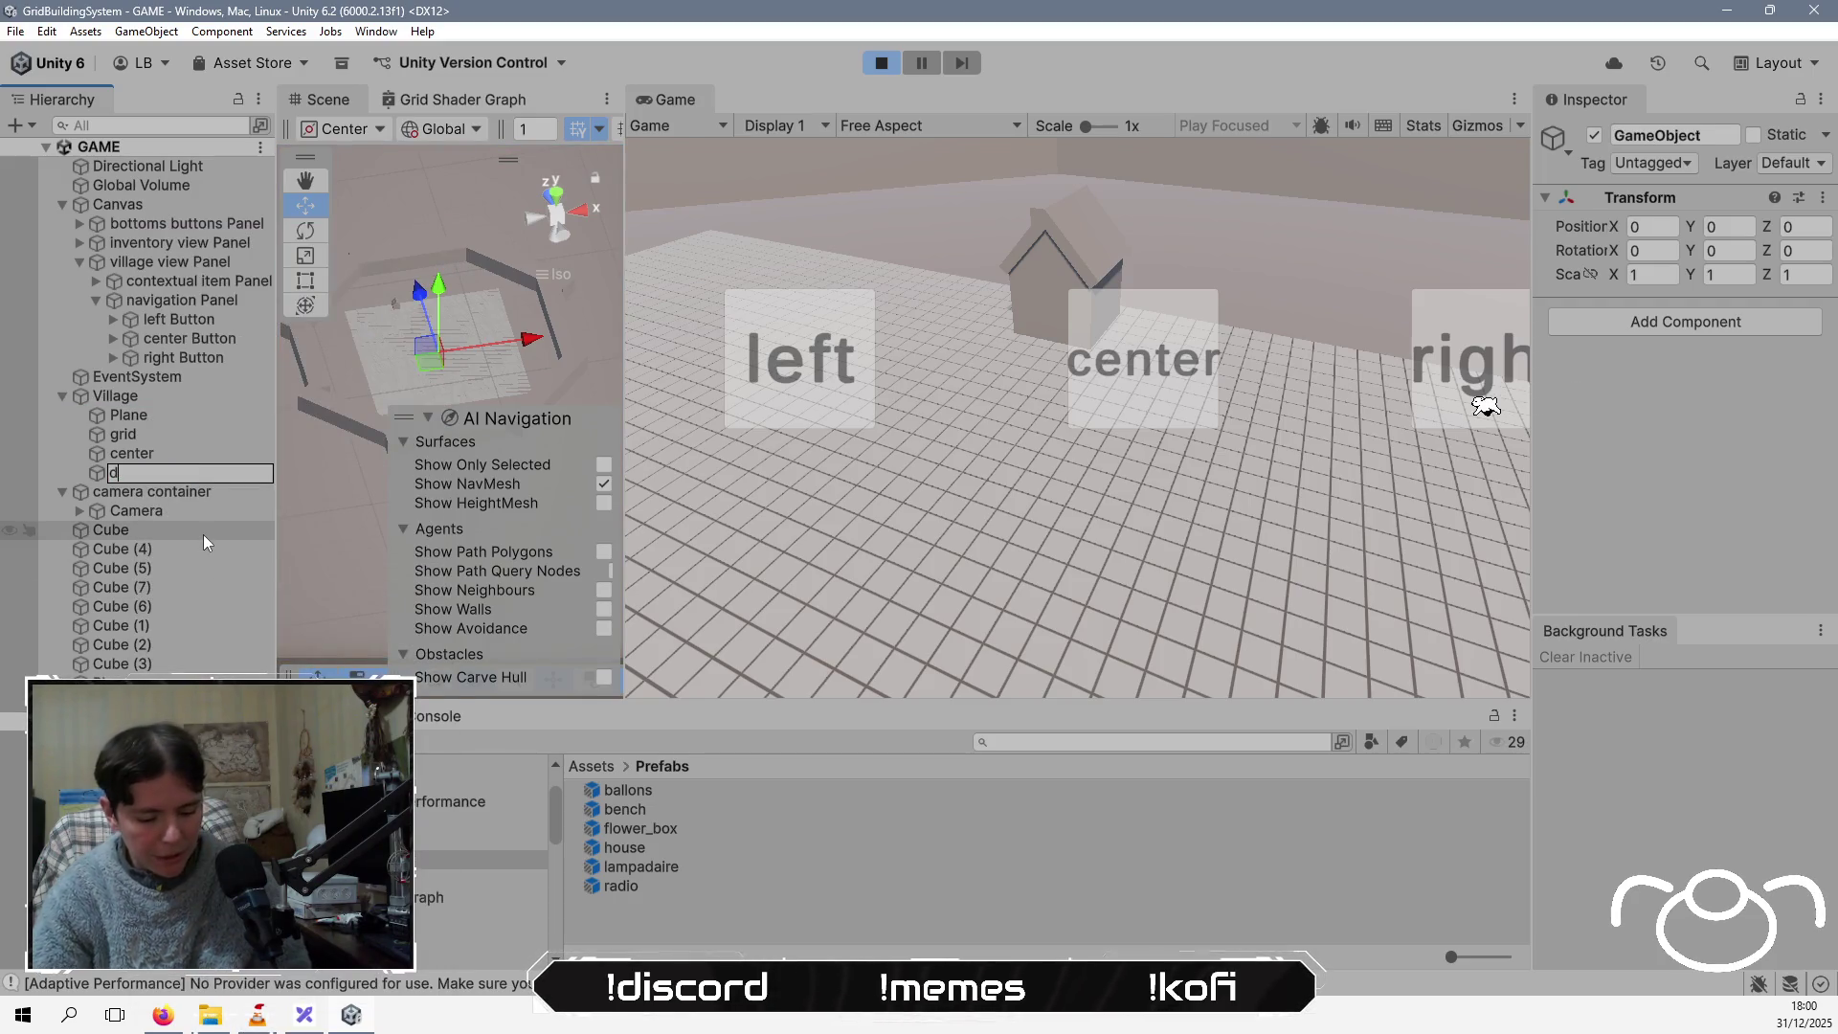
key(Return)
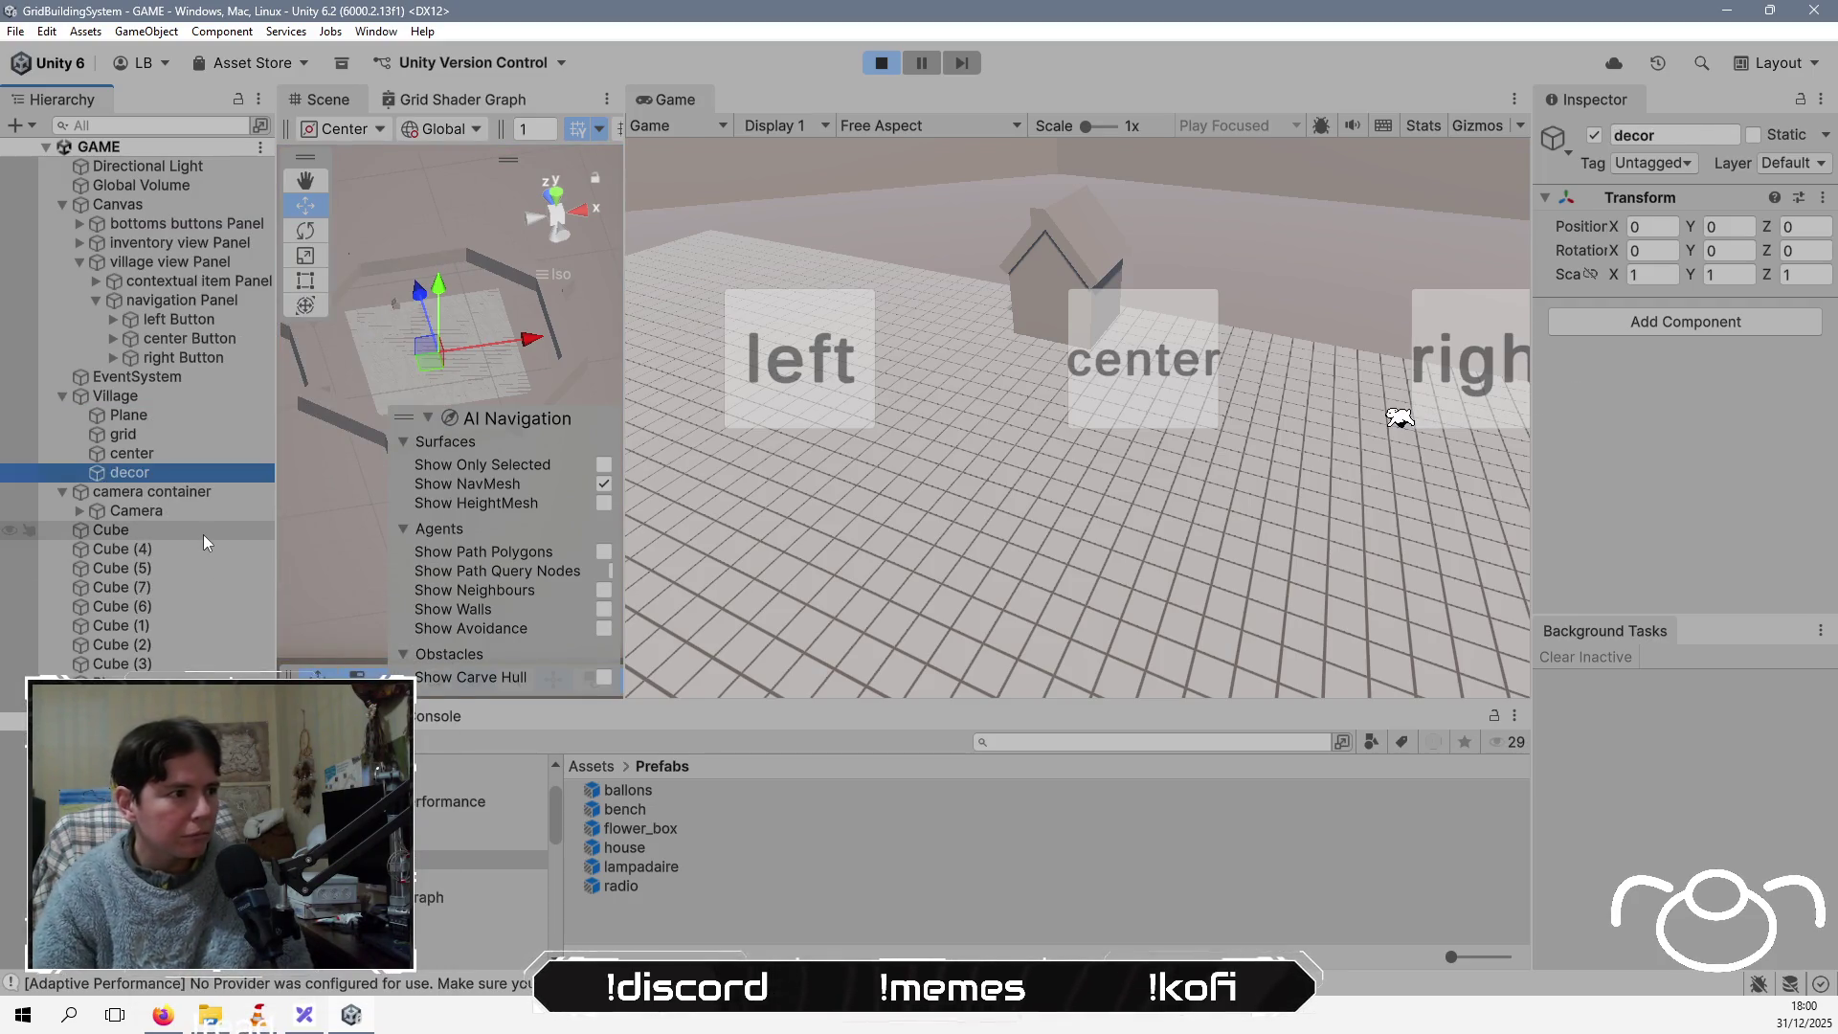
Move all the Cube wall pieces and the Plane inside decor.
click(152, 534)
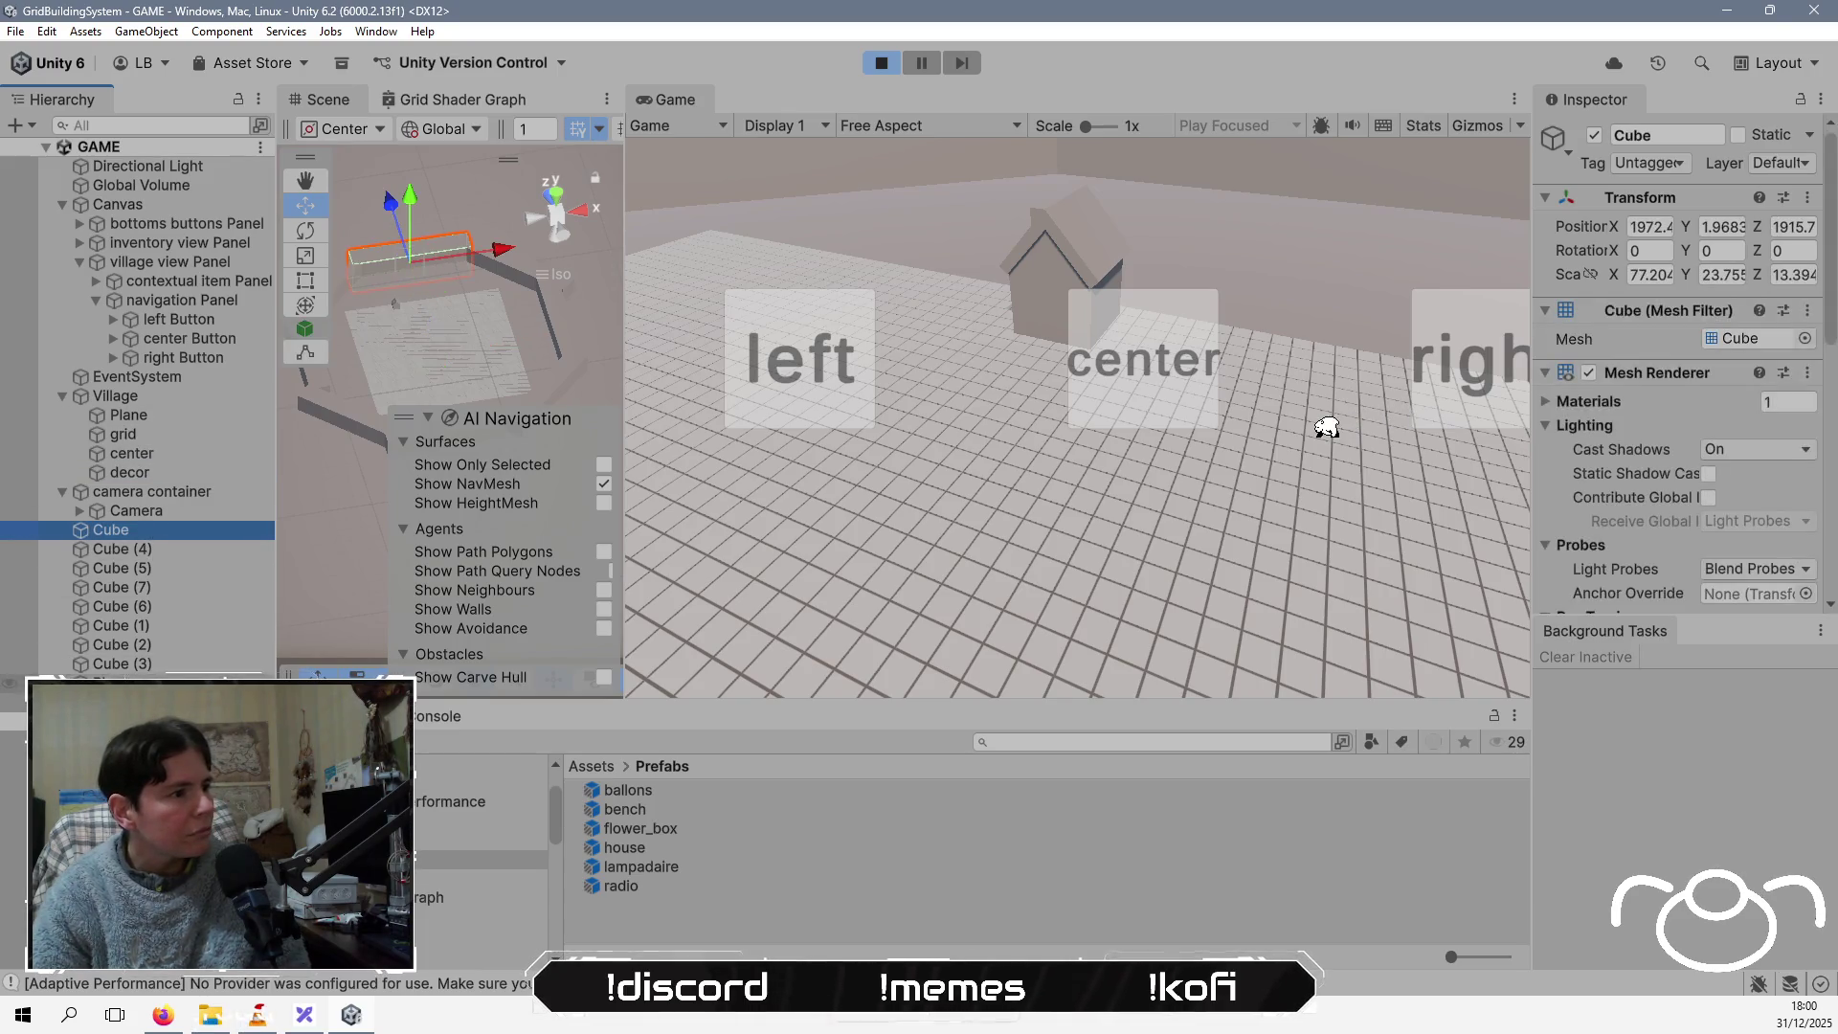
key(shift+End)
drag(155, 534, 186, 469)
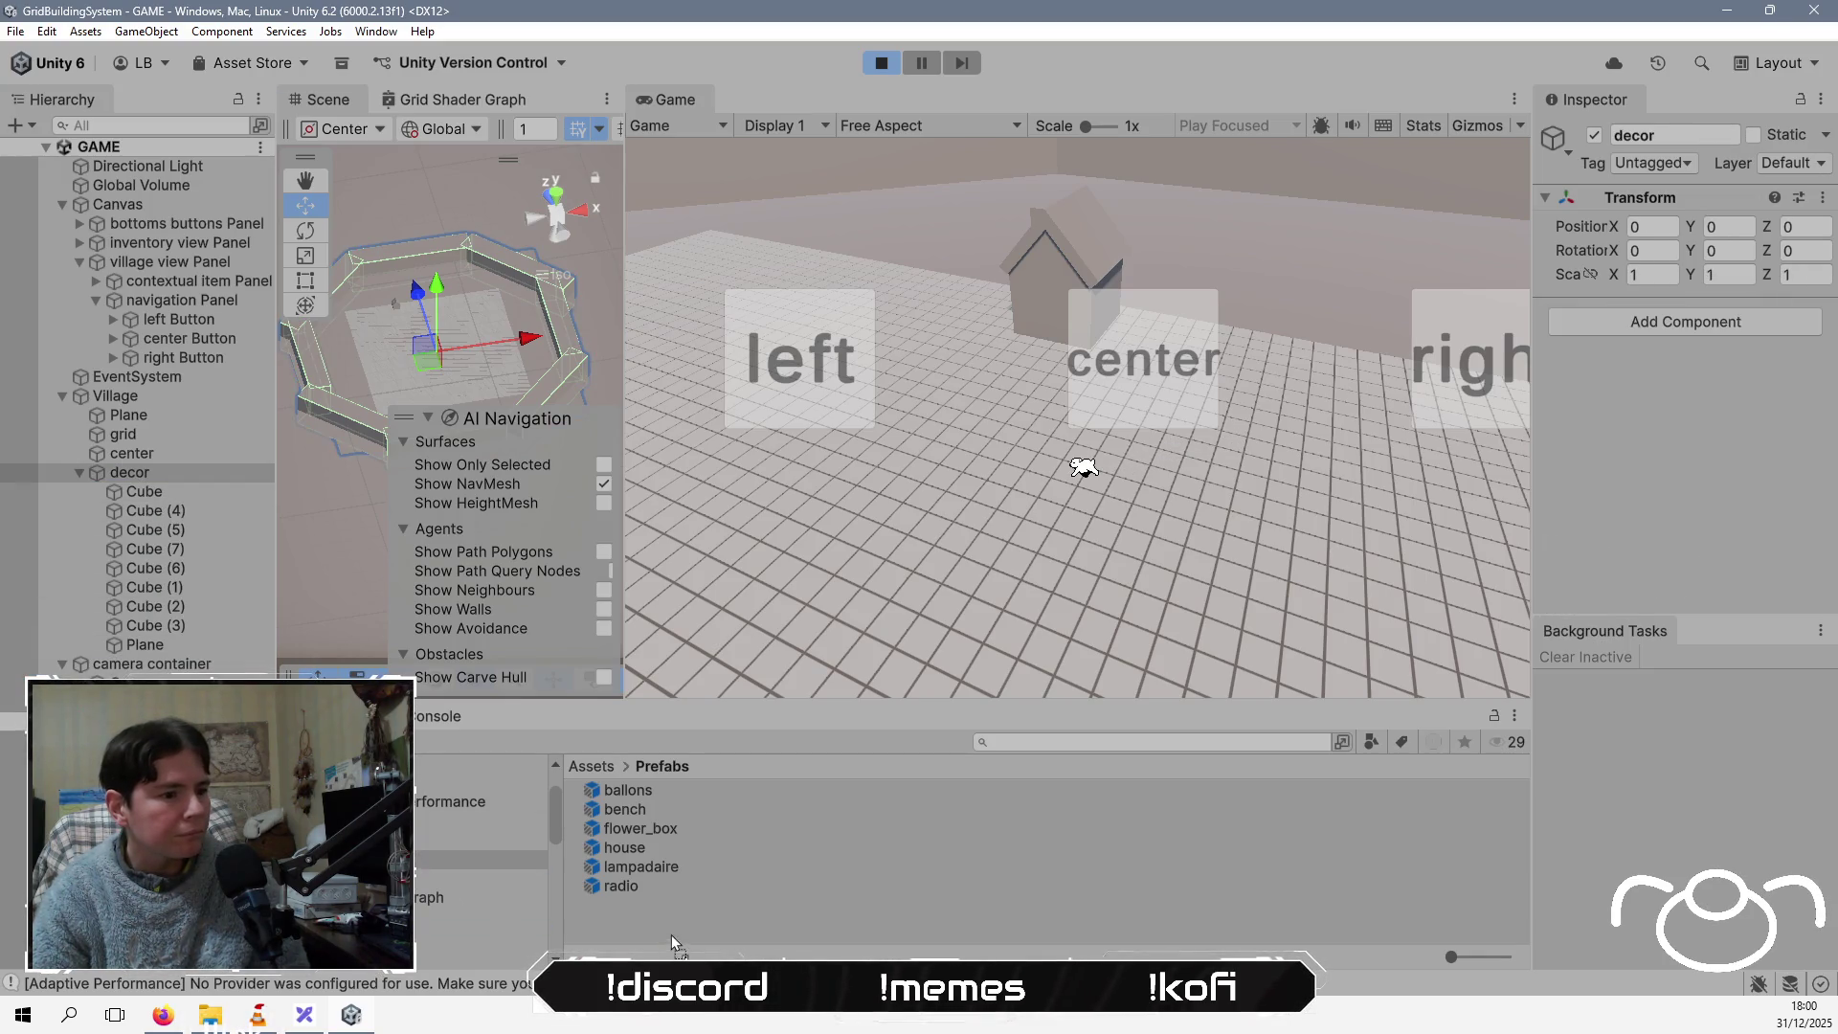
Save decor as a prefab in Assets/Prefabs and attempt to save the scene.
drag(668, 922, 647, 923)
click(647, 922)
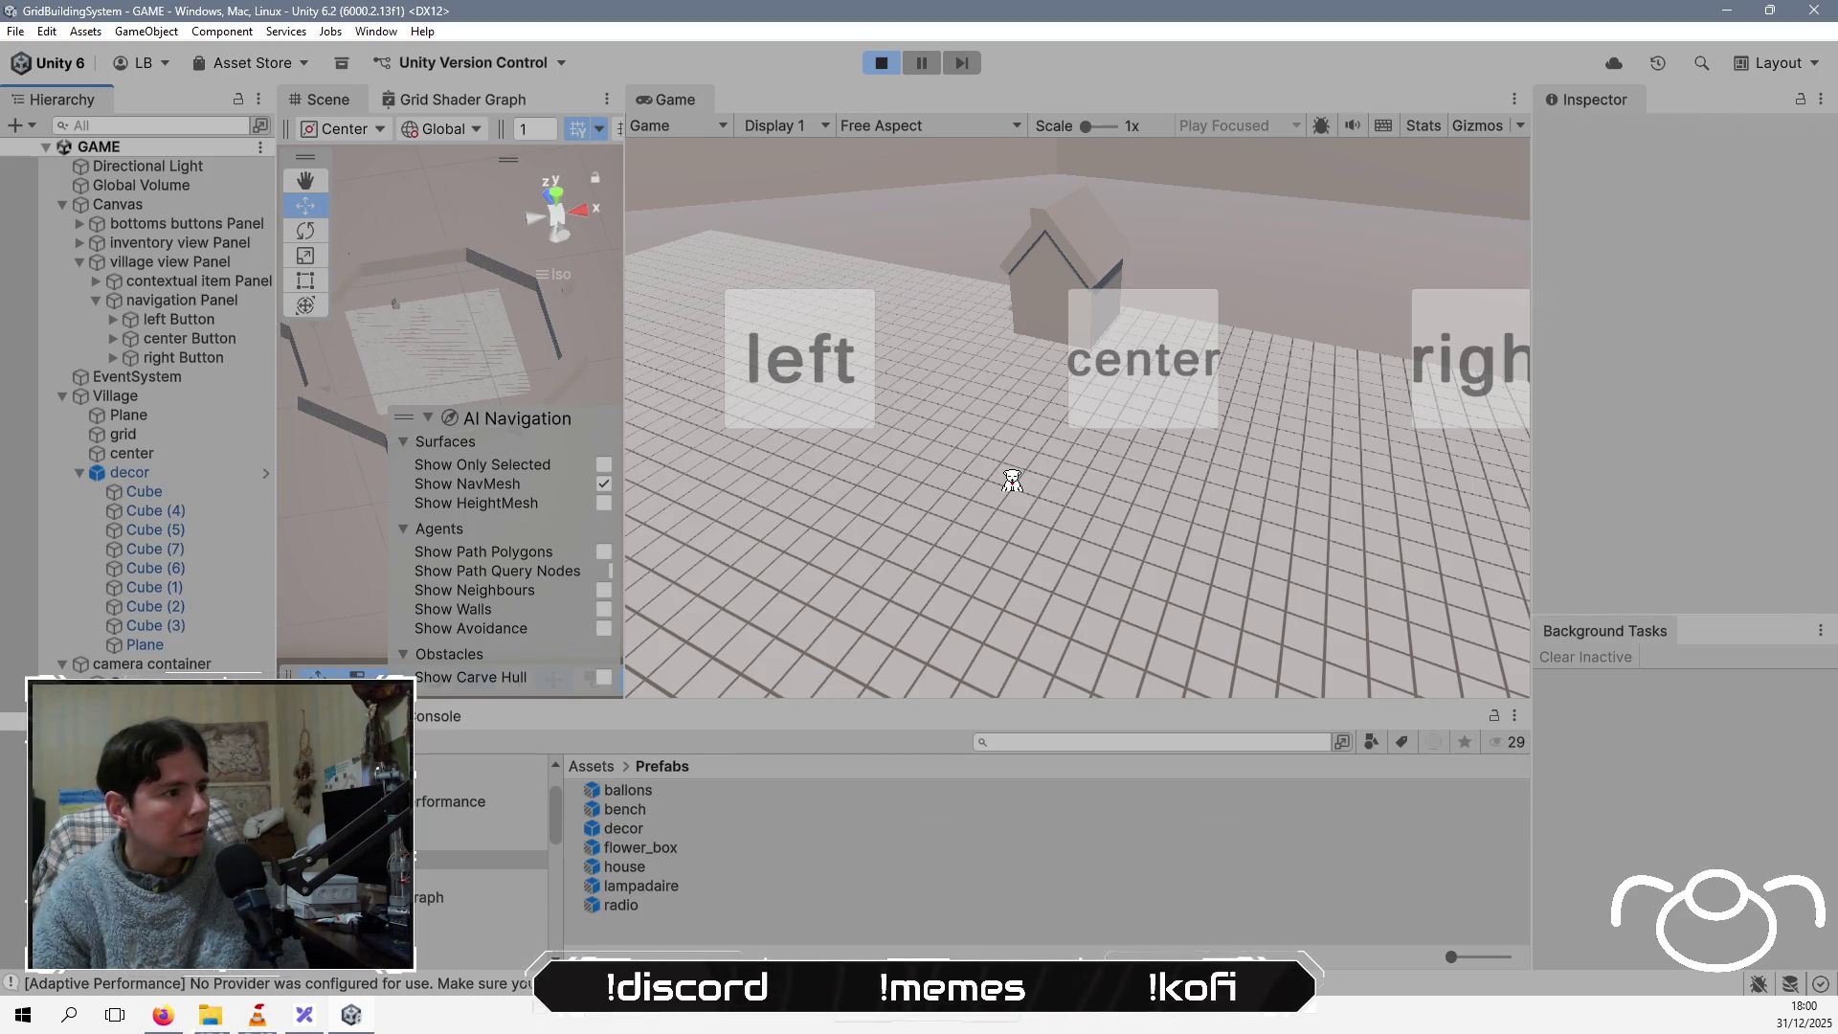
key(ctrl+s)
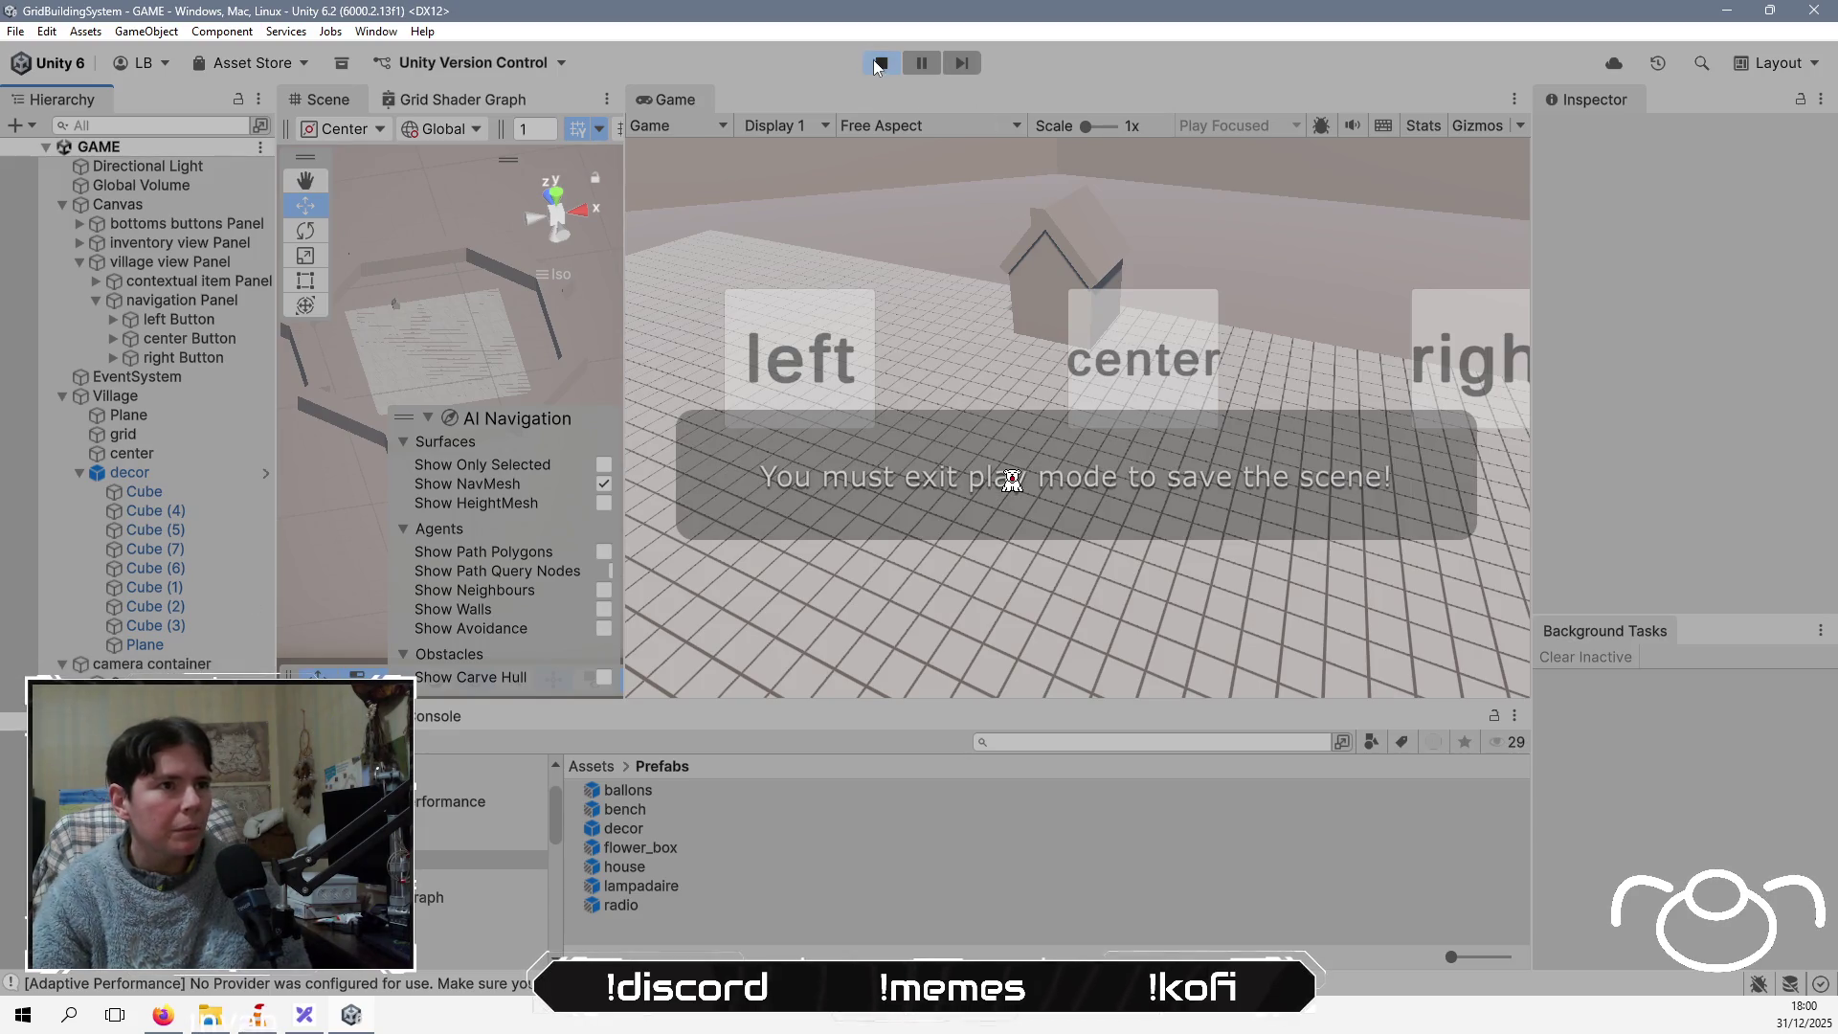
Stop play mode, letting the scene revert while the decor prefab stays.
click(881, 63)
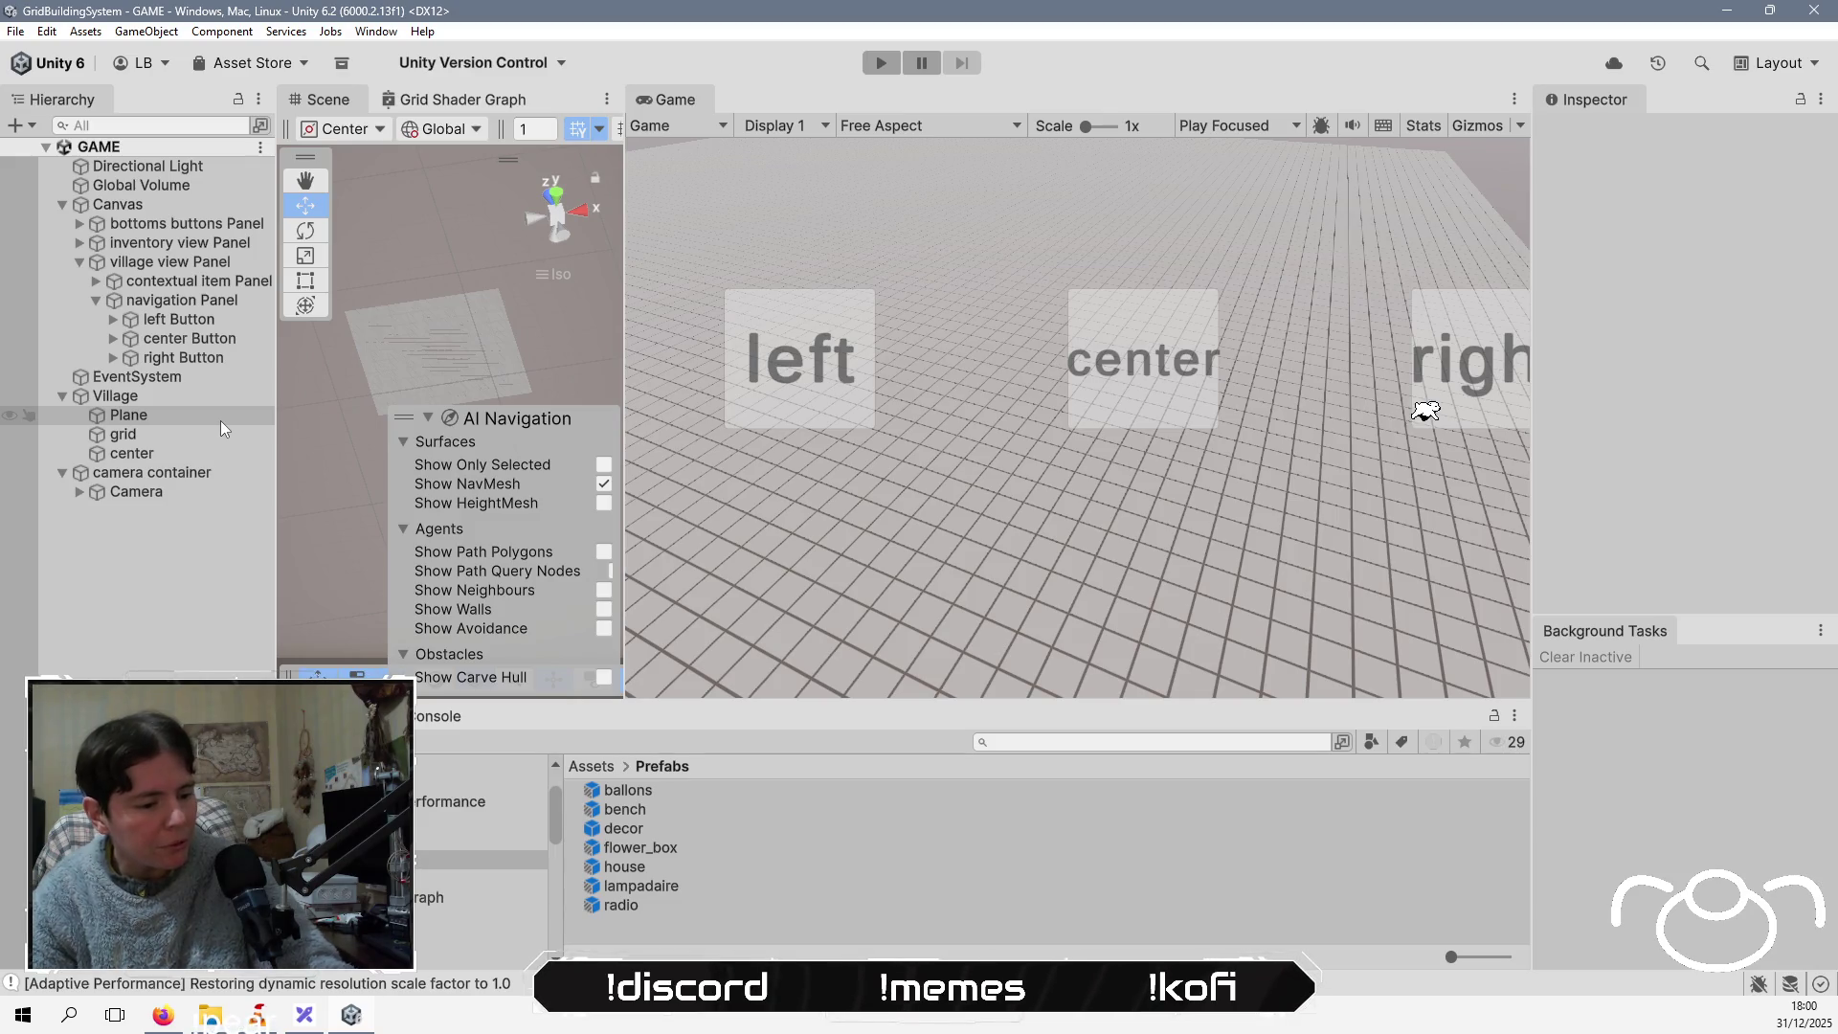
Set the grid's X and Y scale to 10.
click(166, 436)
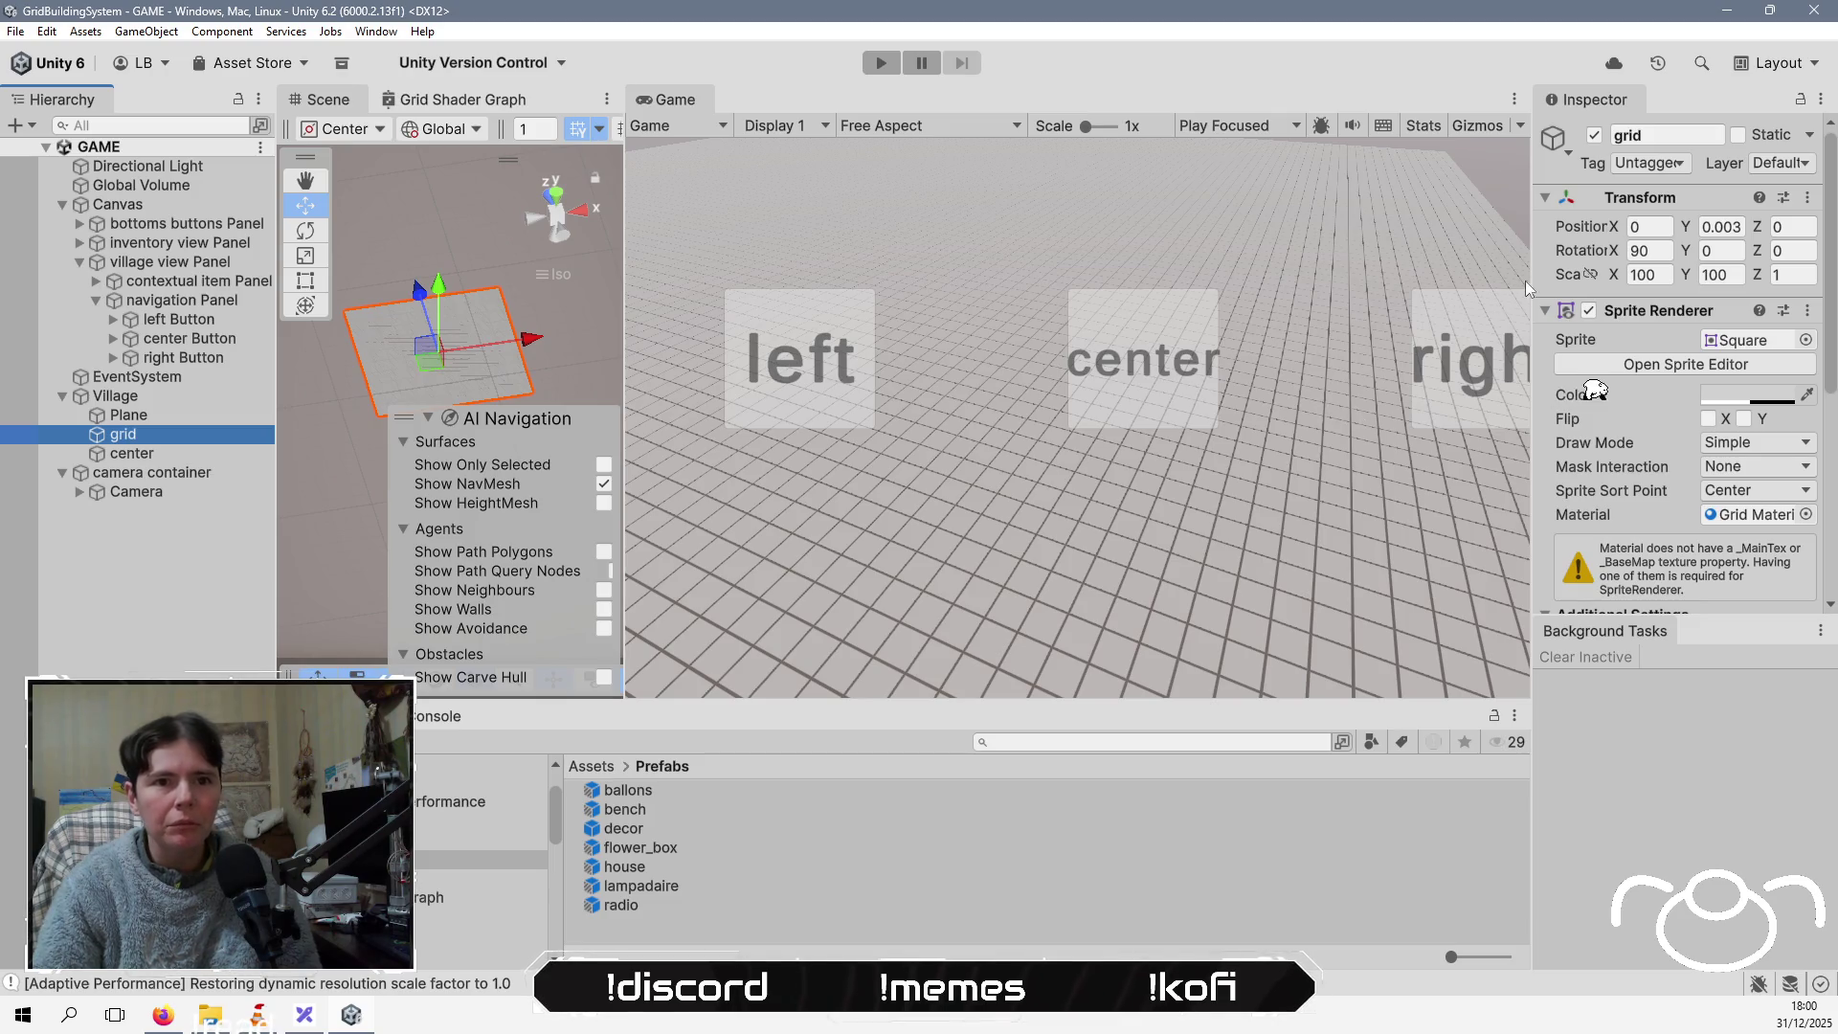
drag(1533, 271, 1080, 271)
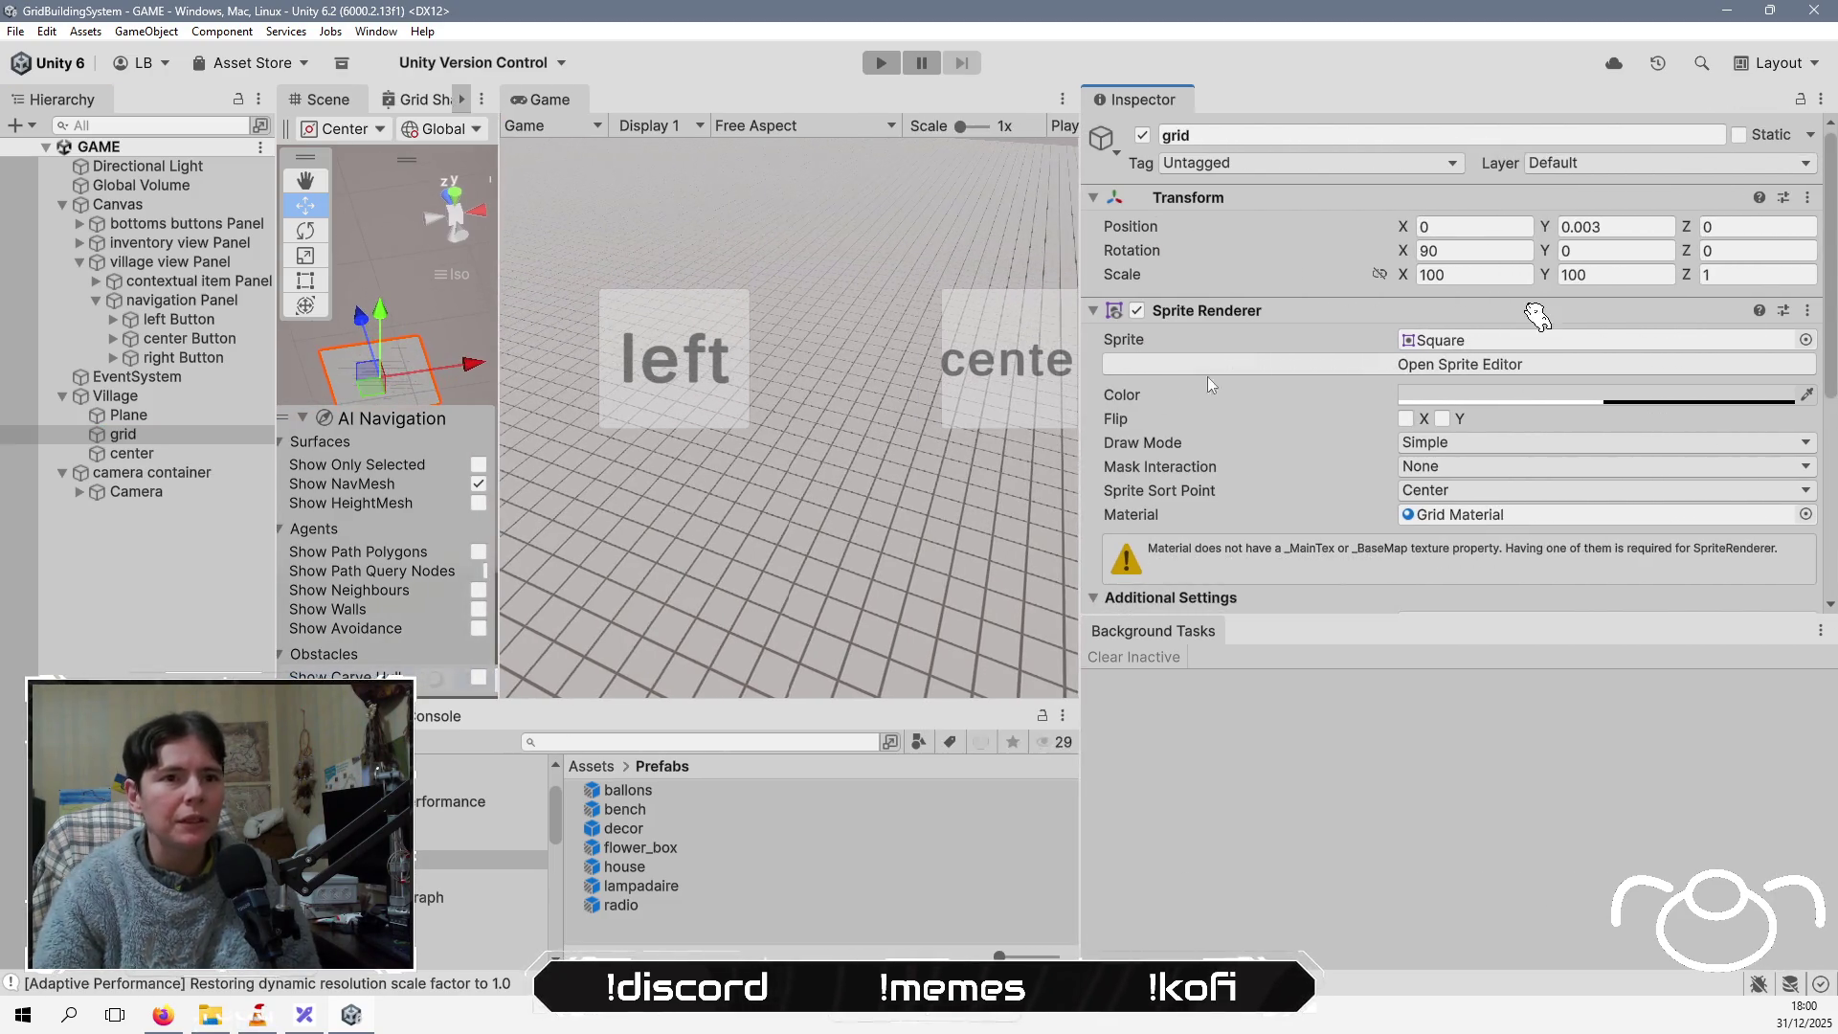
click(1466, 274)
text(10)
key(Tab)
text(10)
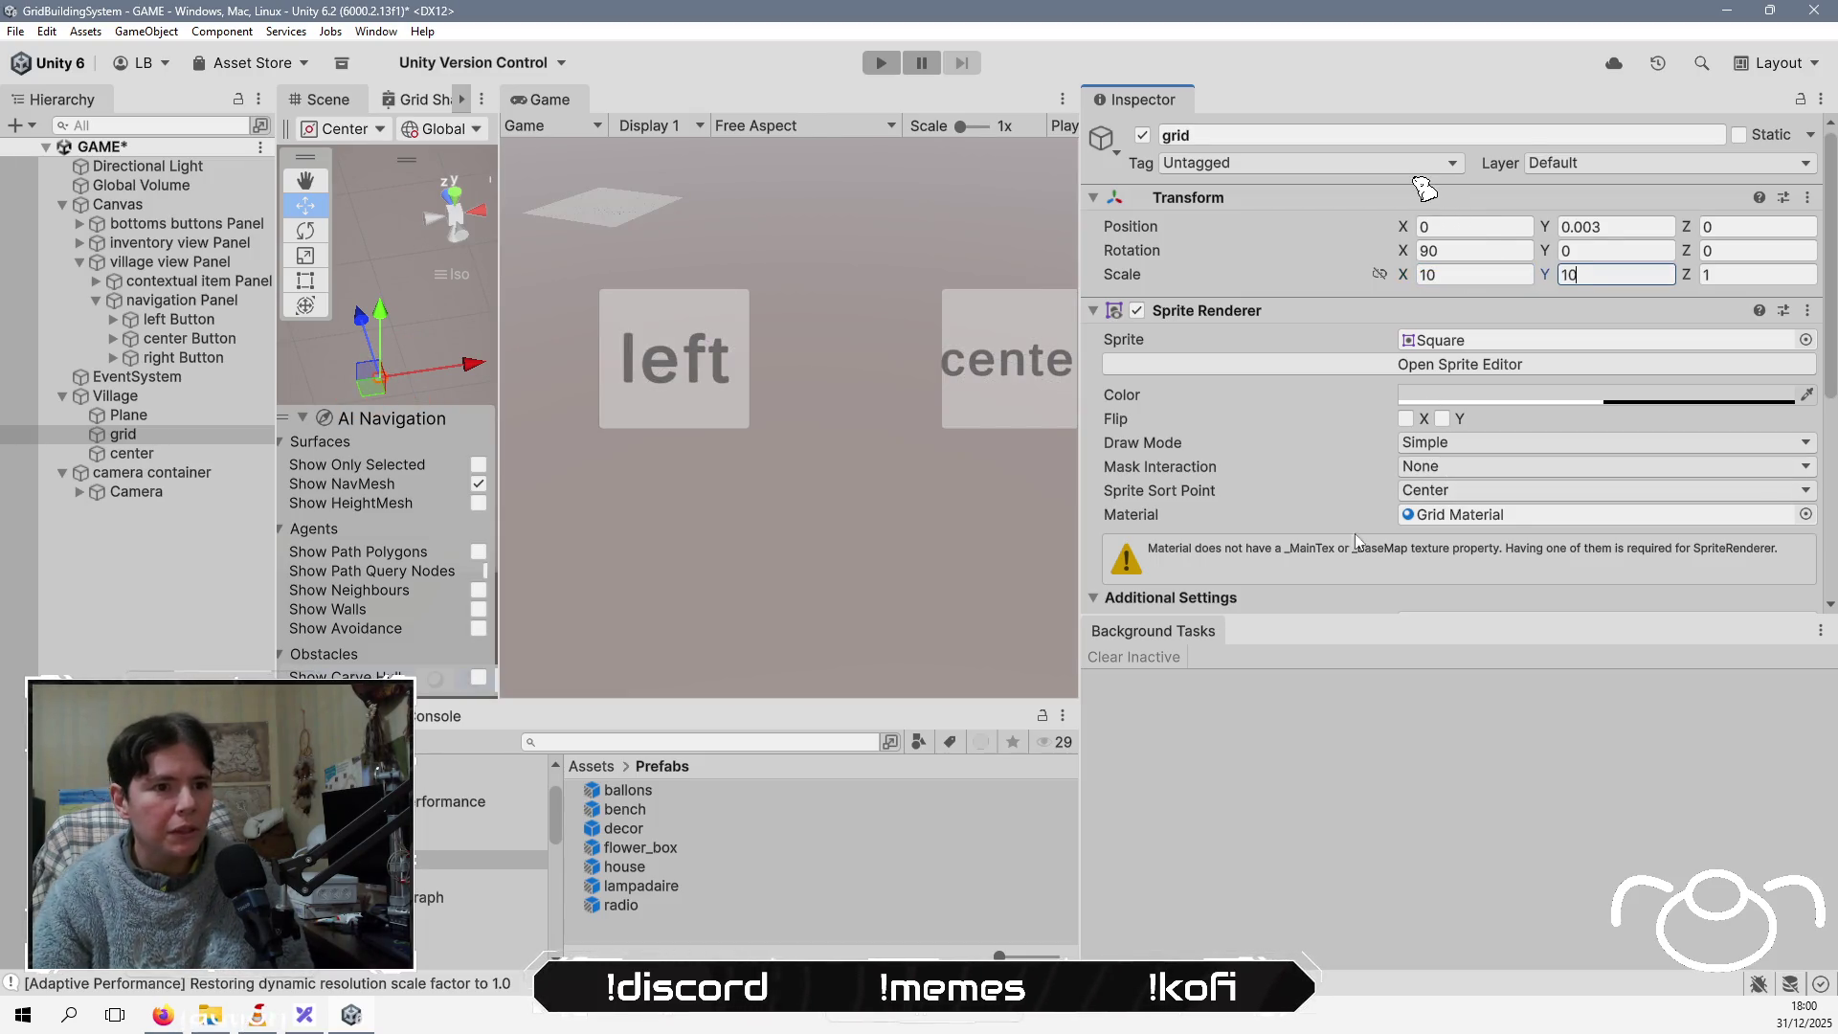
Set the Grid Material's cells_number to 10.
click(1460, 514)
click(680, 792)
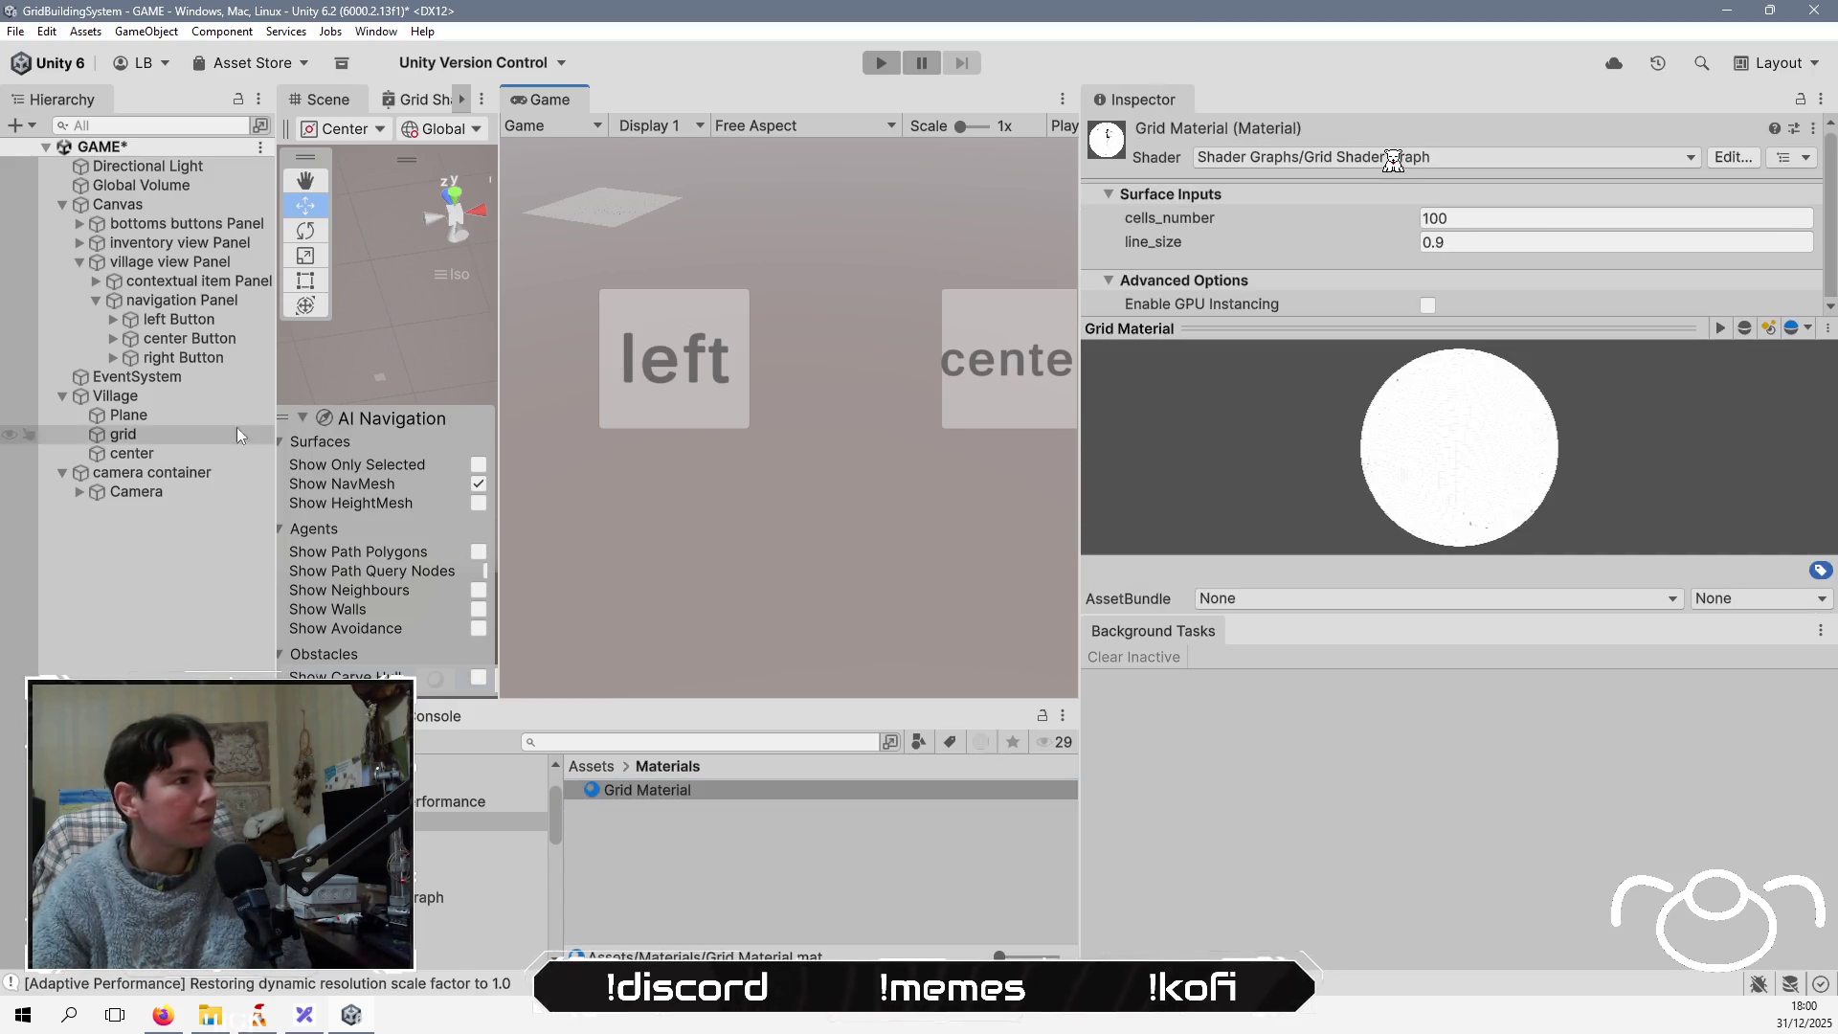
click(178, 435)
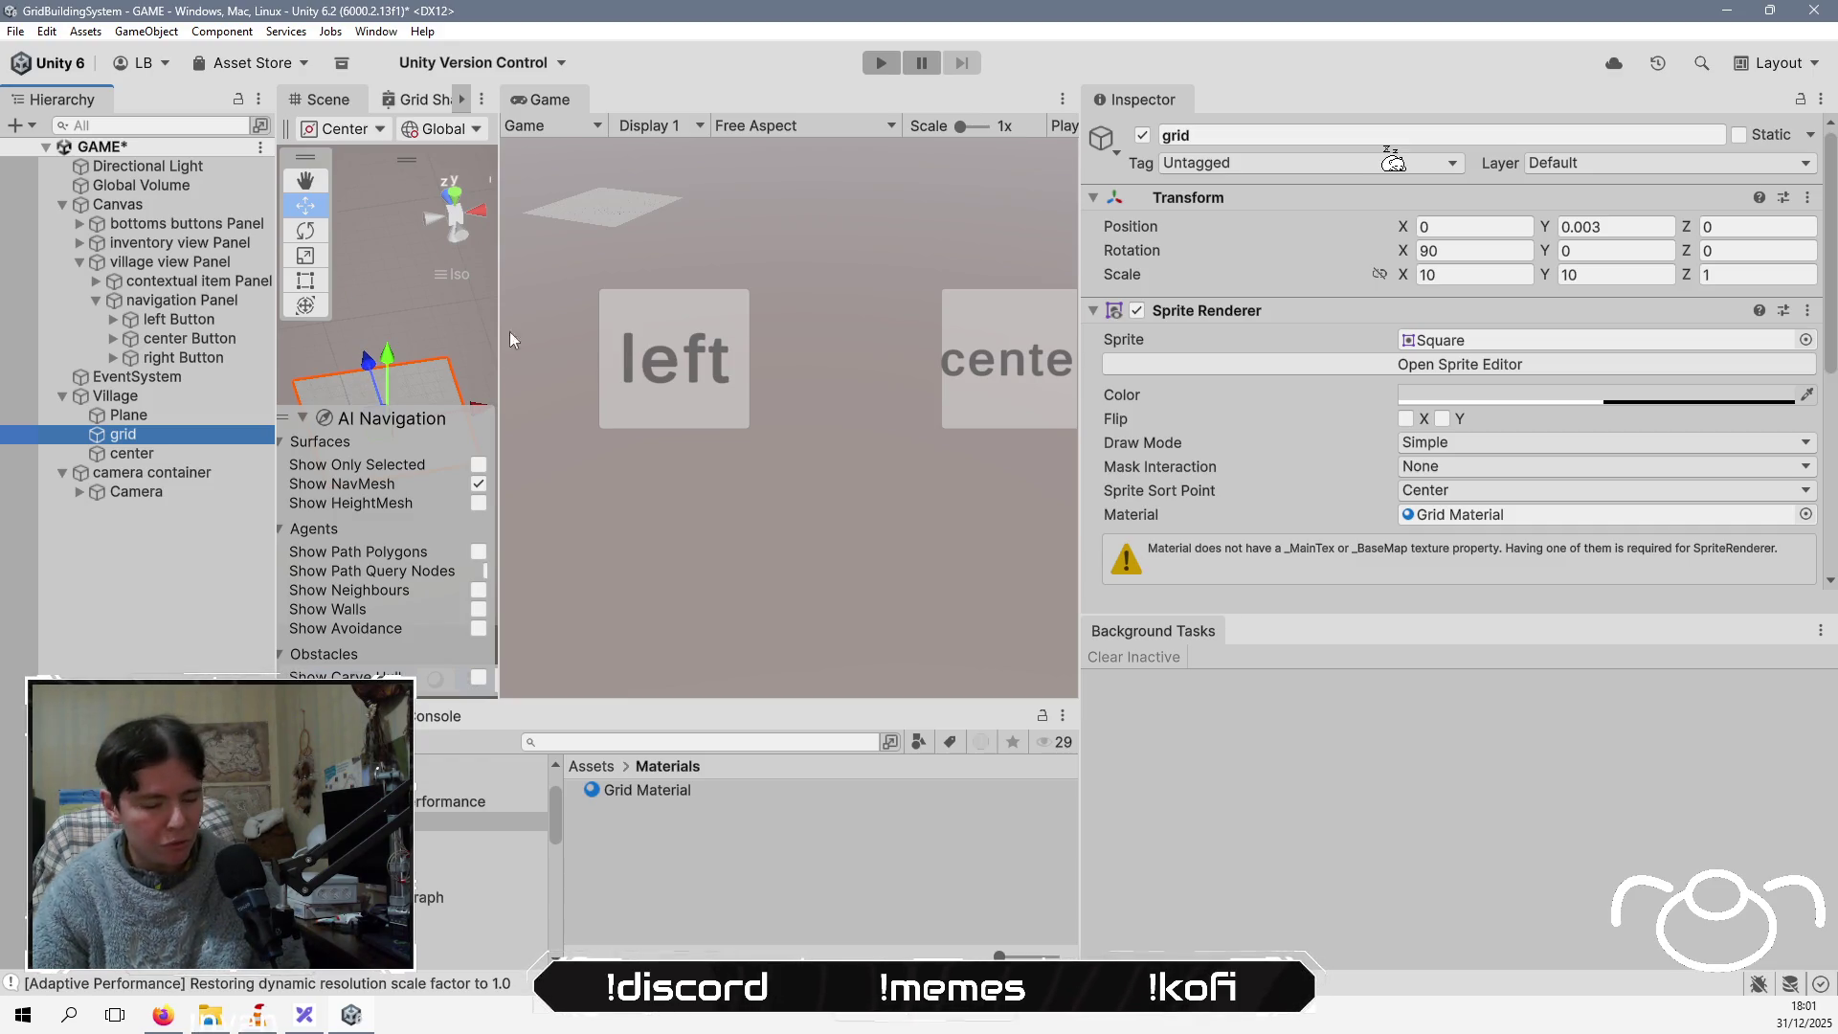
drag(1082, 381, 1445, 381)
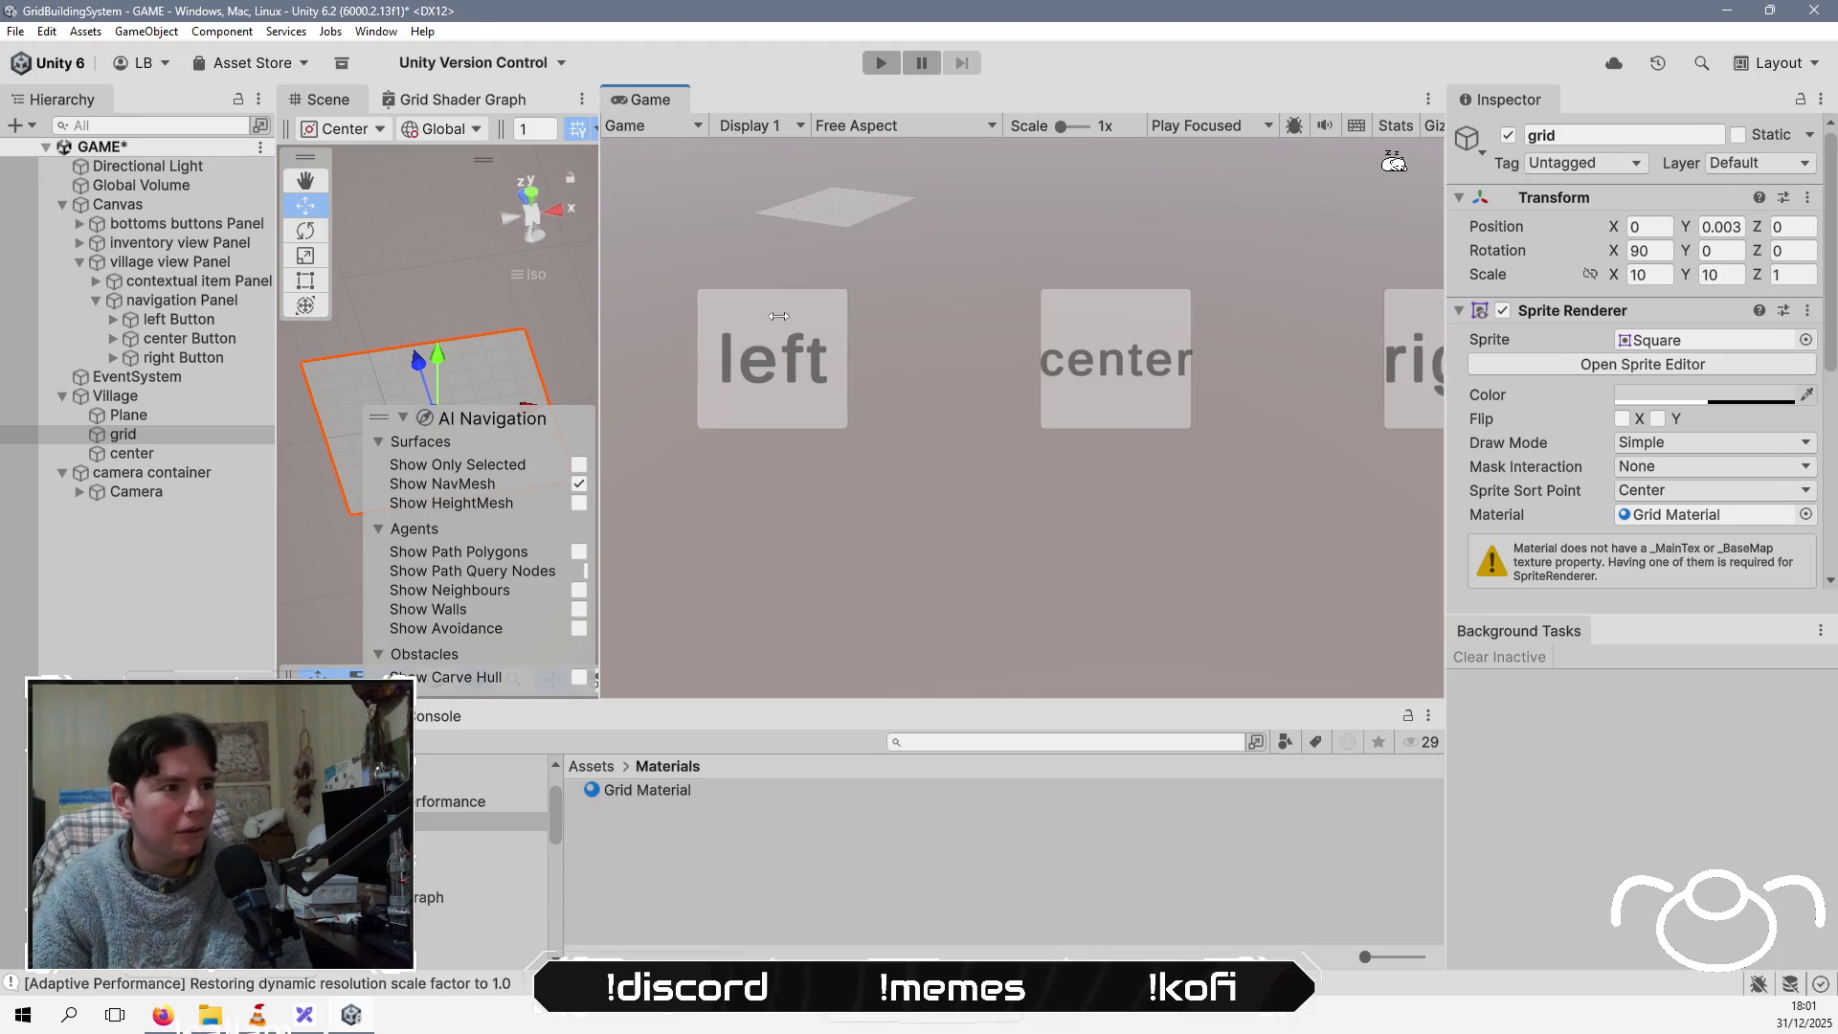
drag(600, 318, 1151, 319)
mouse_move(728, 431)
mouse_down()
mouse_move(681, 575)
mouse_move(707, 497)
mouse_move(764, 446)
mouse_up()
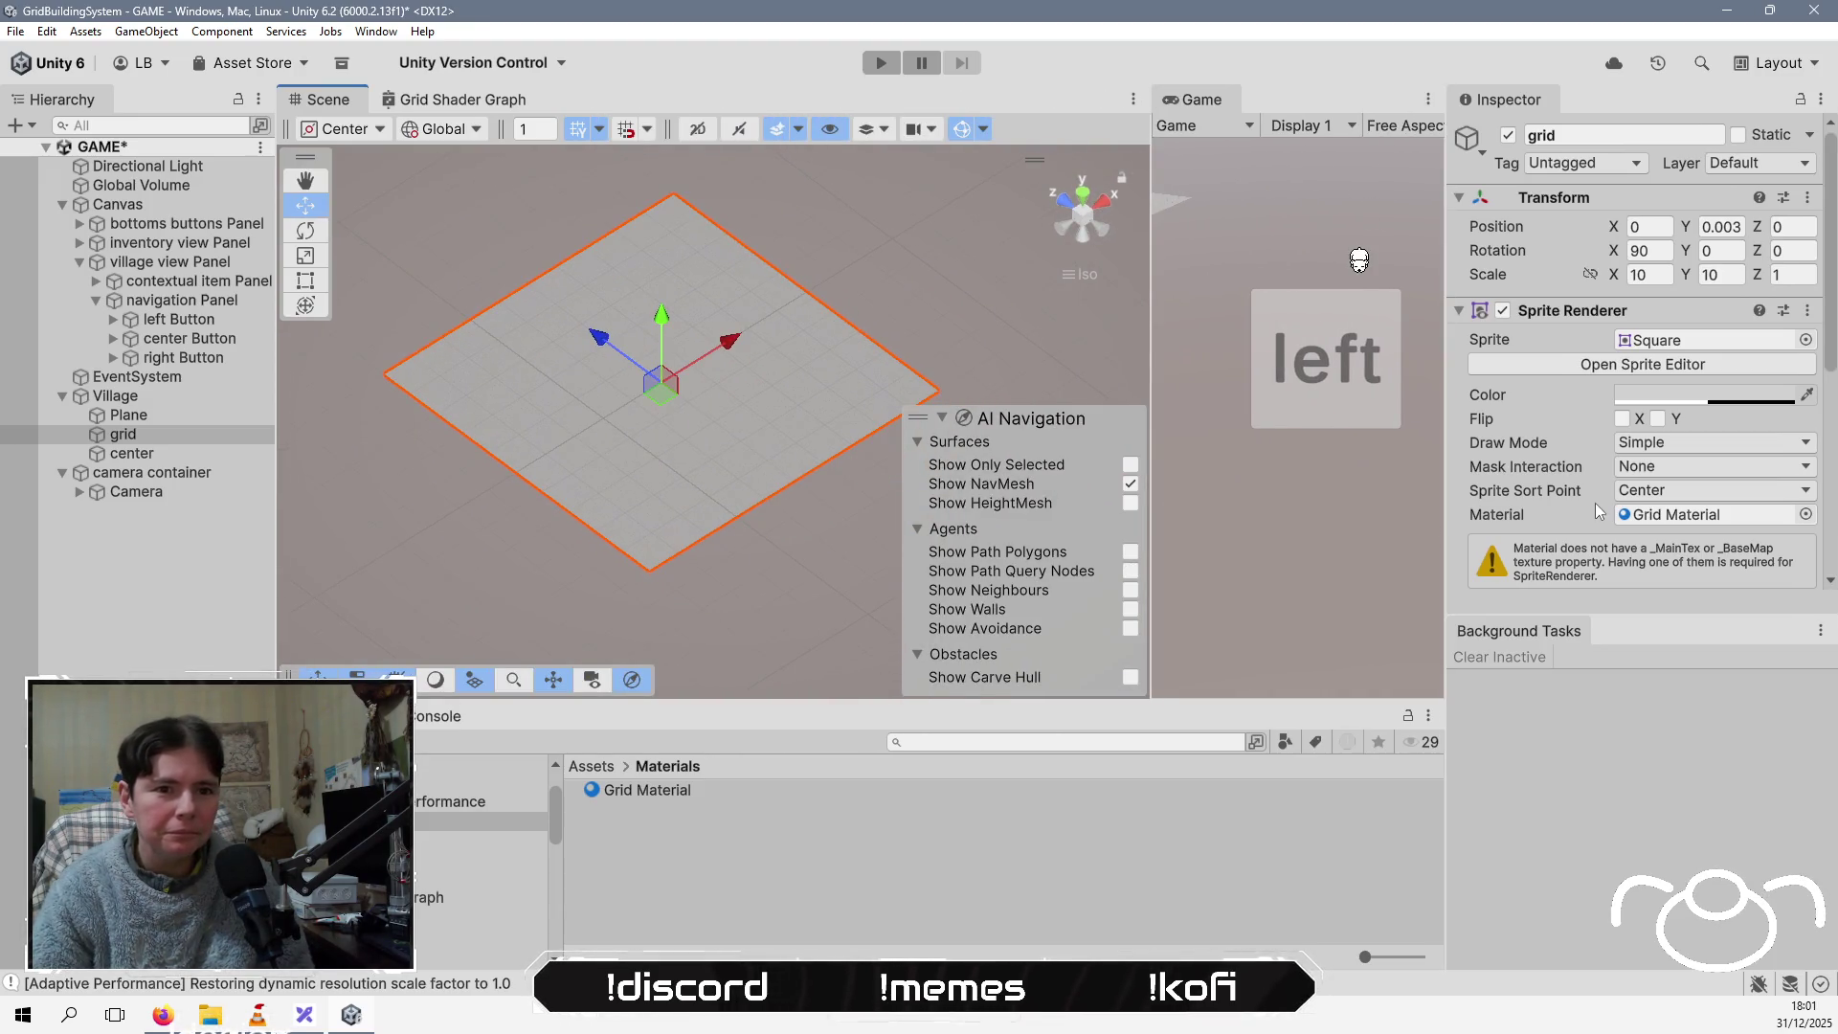
scroll(1594, 505, down, 5)
click(1701, 483)
text(10)
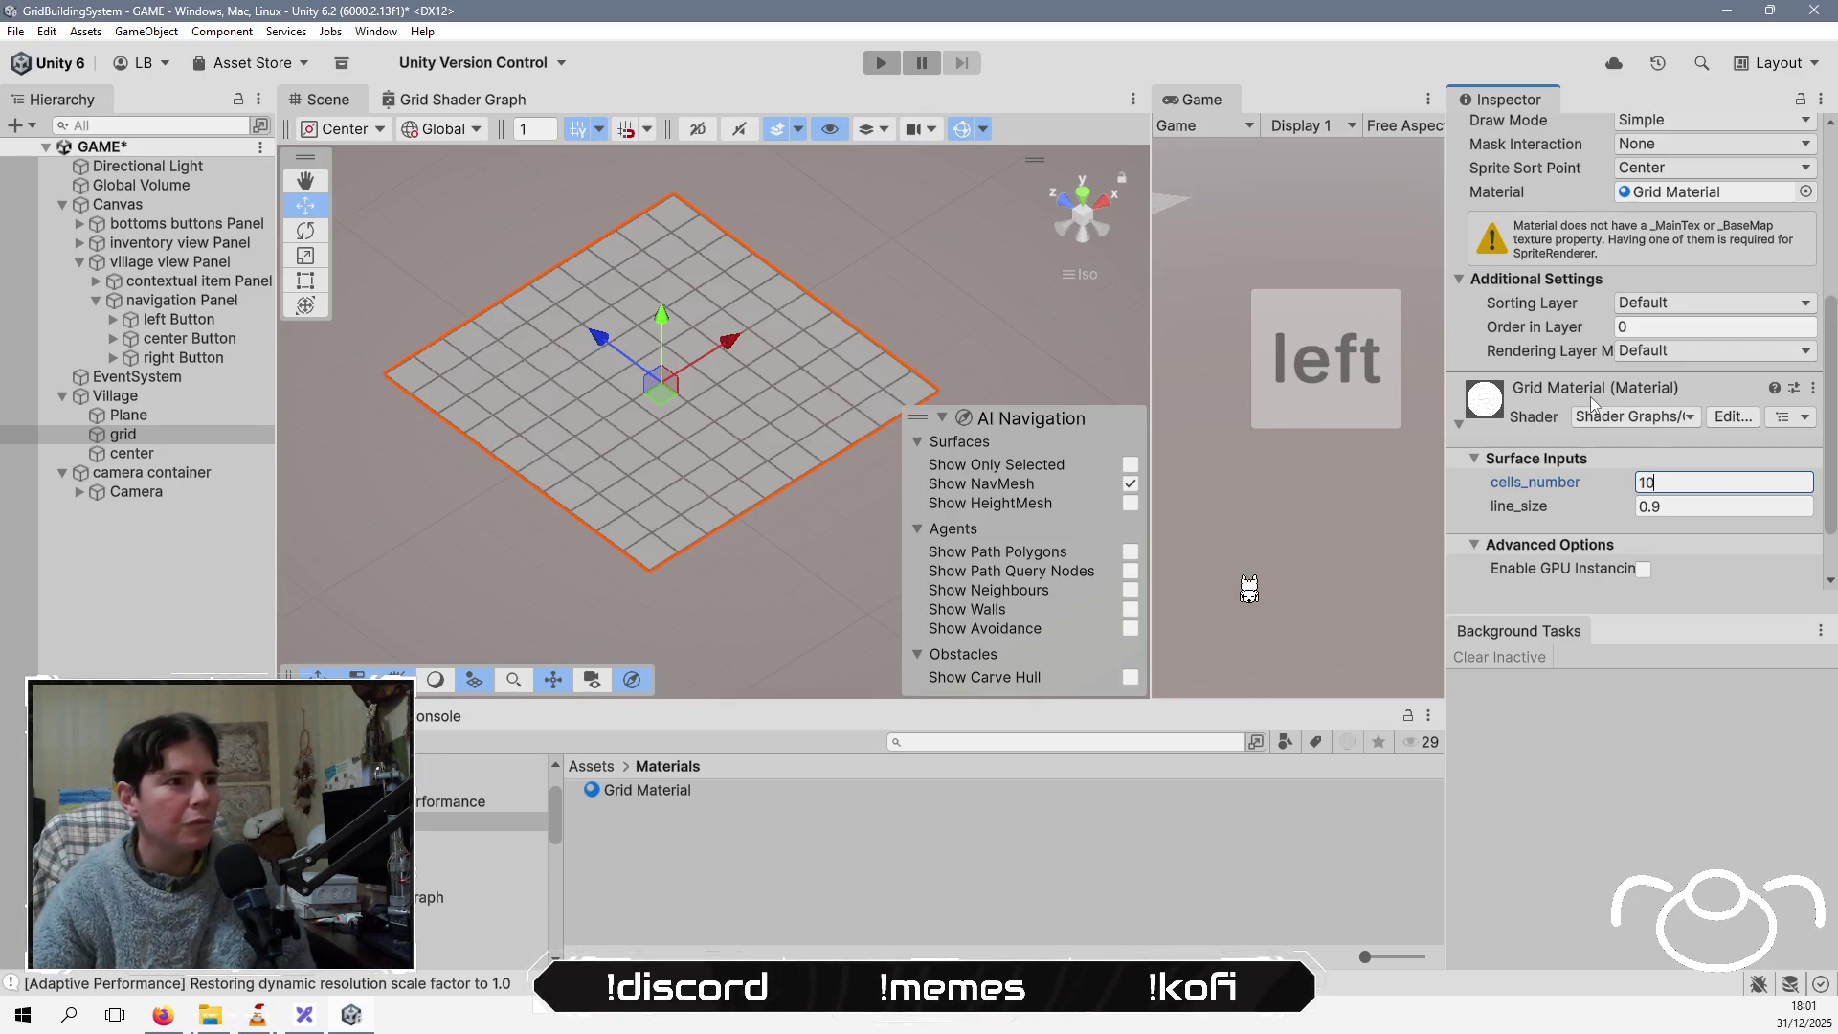
Browse the Meshs and Prefabs folders and place a house prefab in the scene.
click(603, 767)
double_click(634, 829)
click(603, 769)
double_click(647, 849)
drag(632, 867, 596, 448)
Reset the house's X and Y scale to 1 and its position to 0, 0, 0.
click(1653, 339)
text(1)
key(Tab)
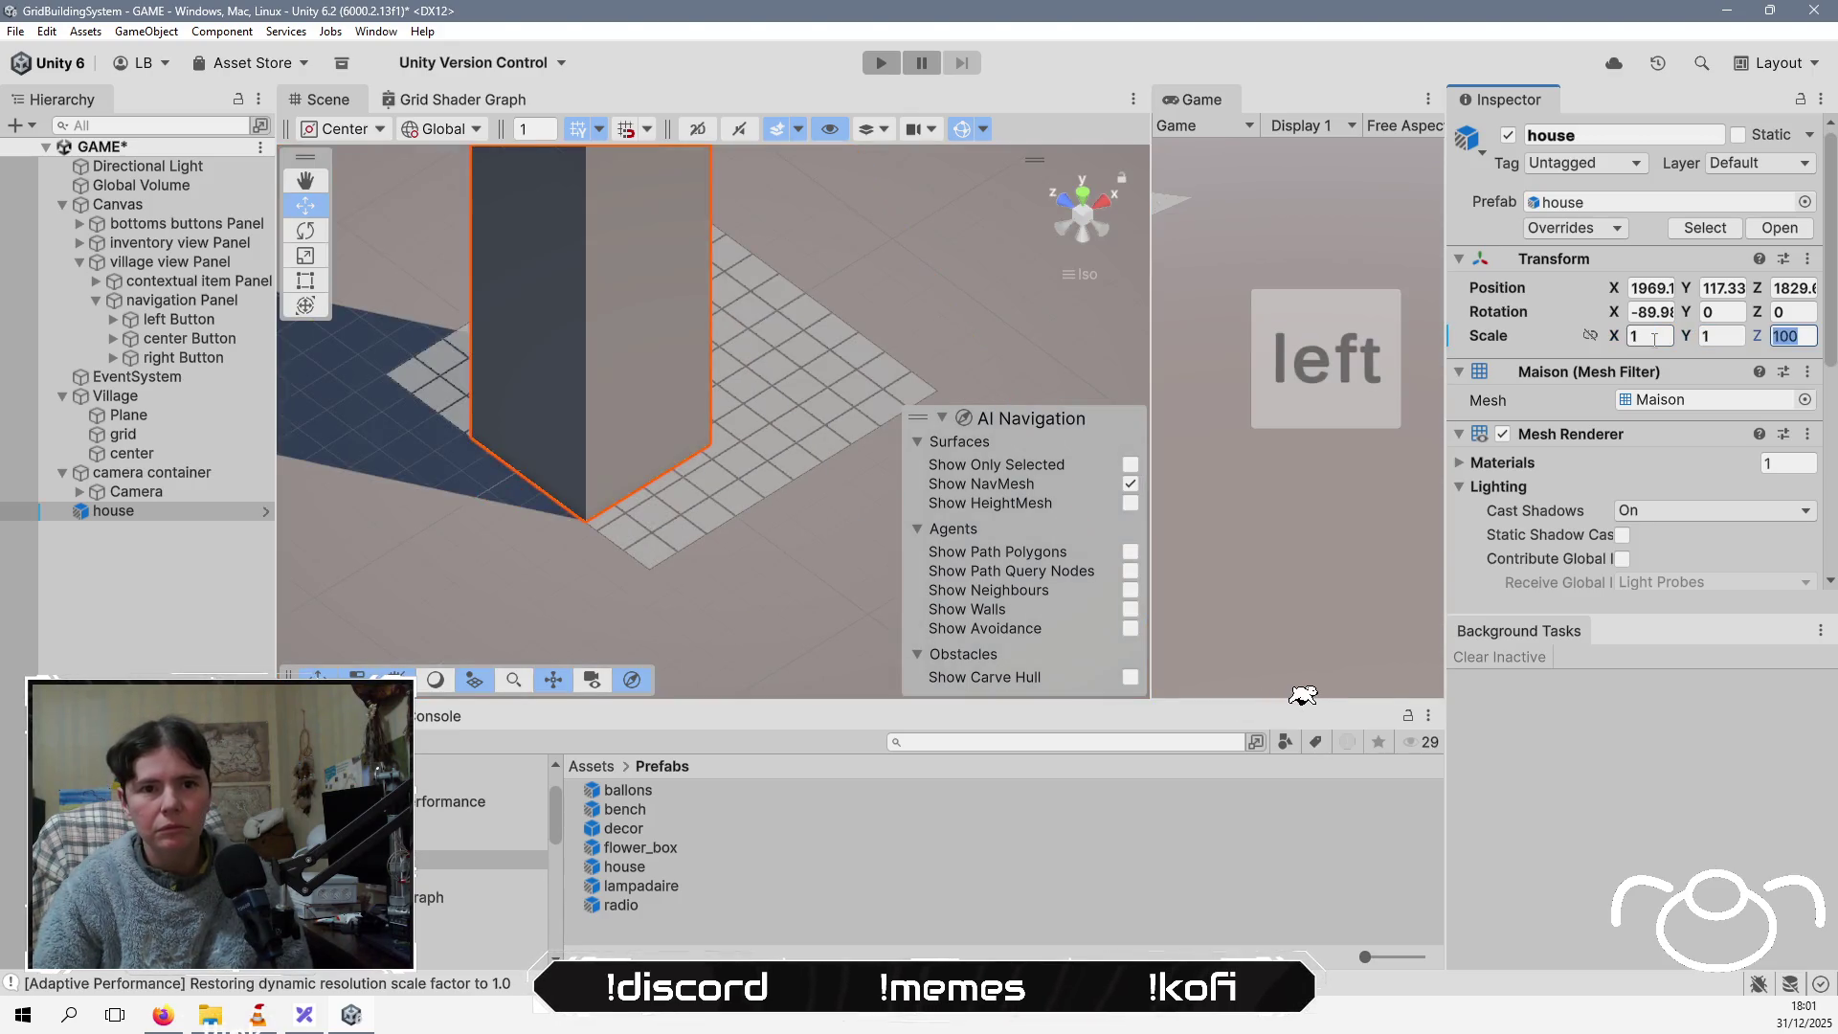
text(1)
click(1652, 288)
text(0)
key(Tab)
key(Tab)
text(0)
key(shift+Tab)
text(0)
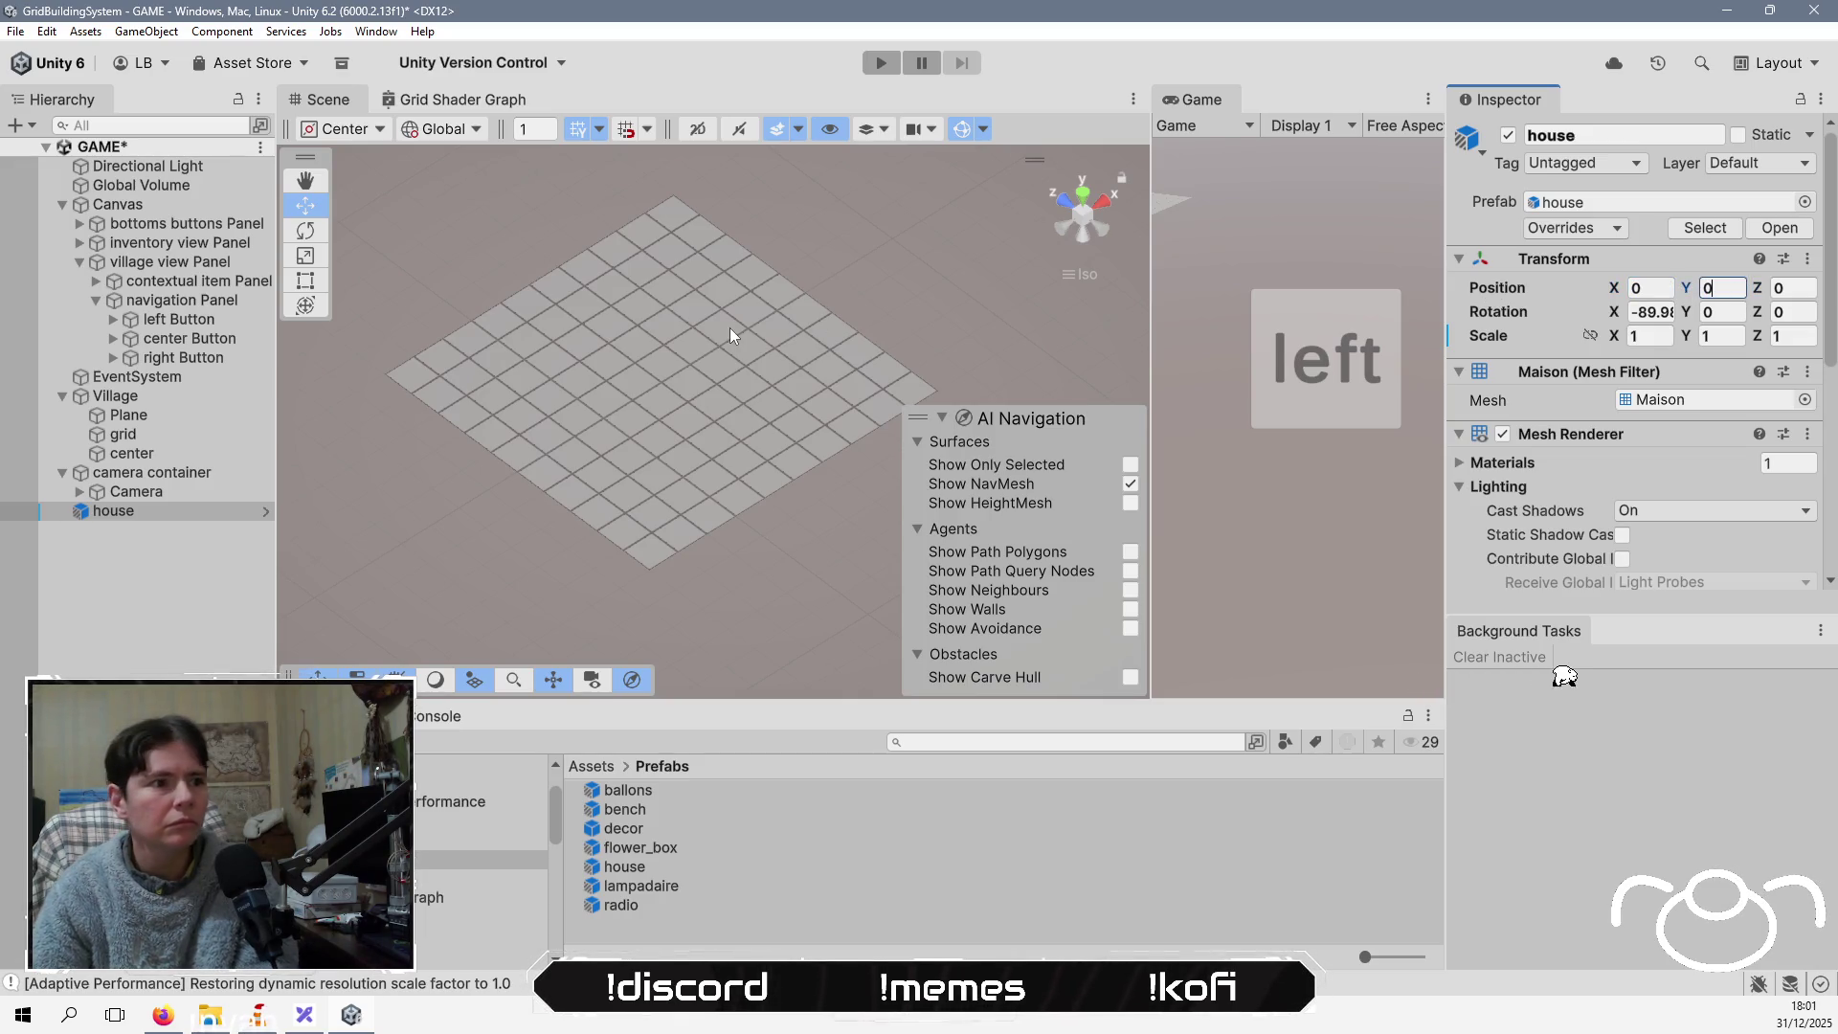
Parent the house under Village and zero its X and Z position.
drag(158, 510, 198, 404)
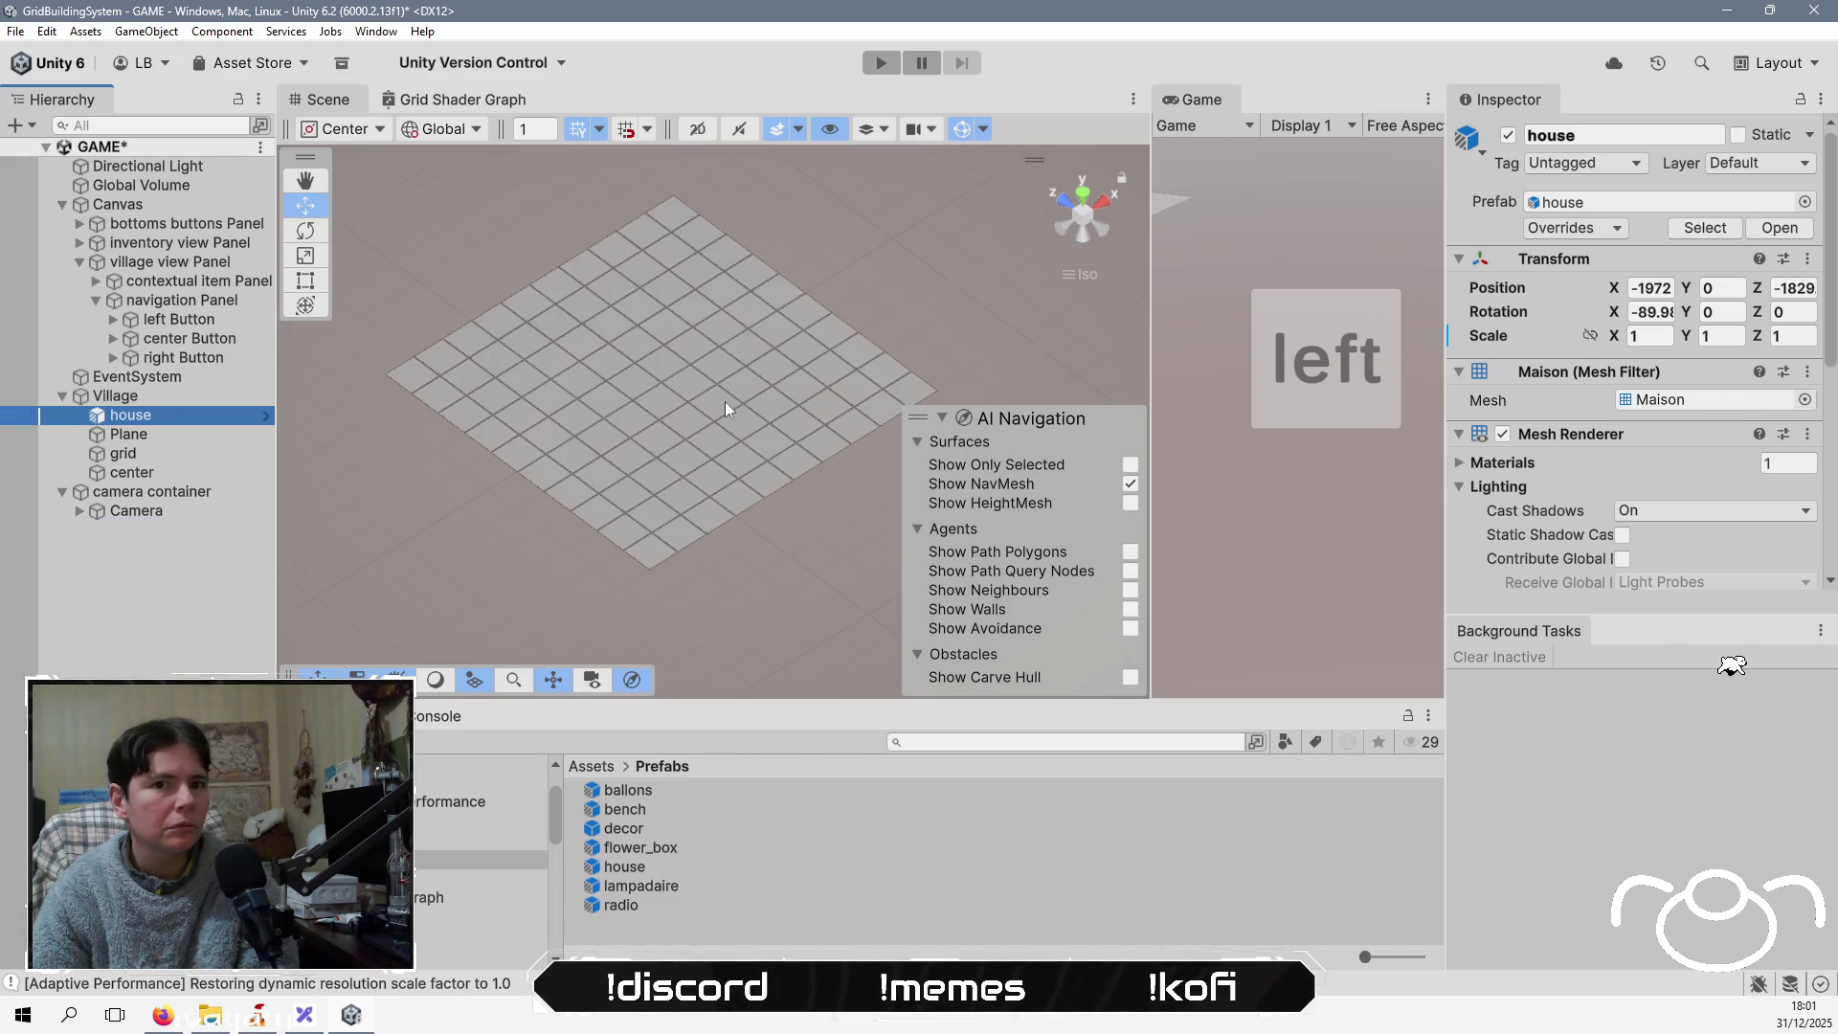
click(1648, 286)
text(0)
click(1794, 288)
text(0)
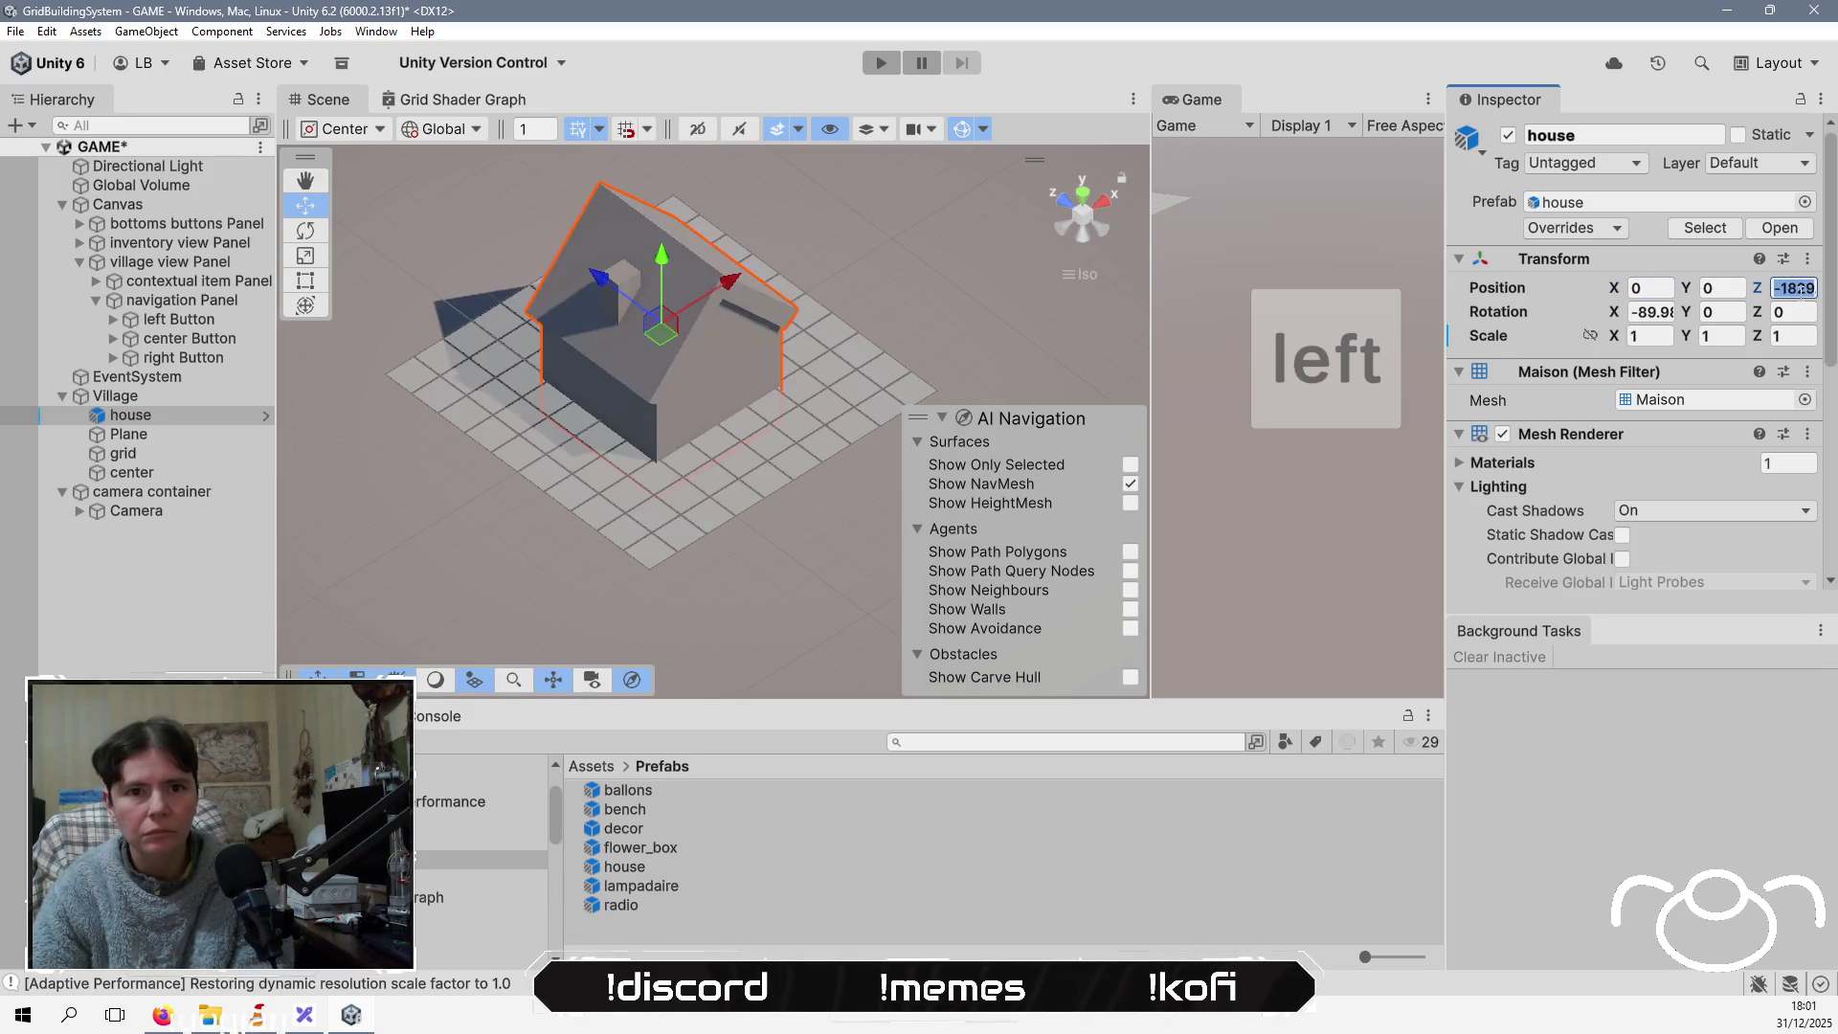
Scale the house down uniformly to about 0.483.
click(310, 264)
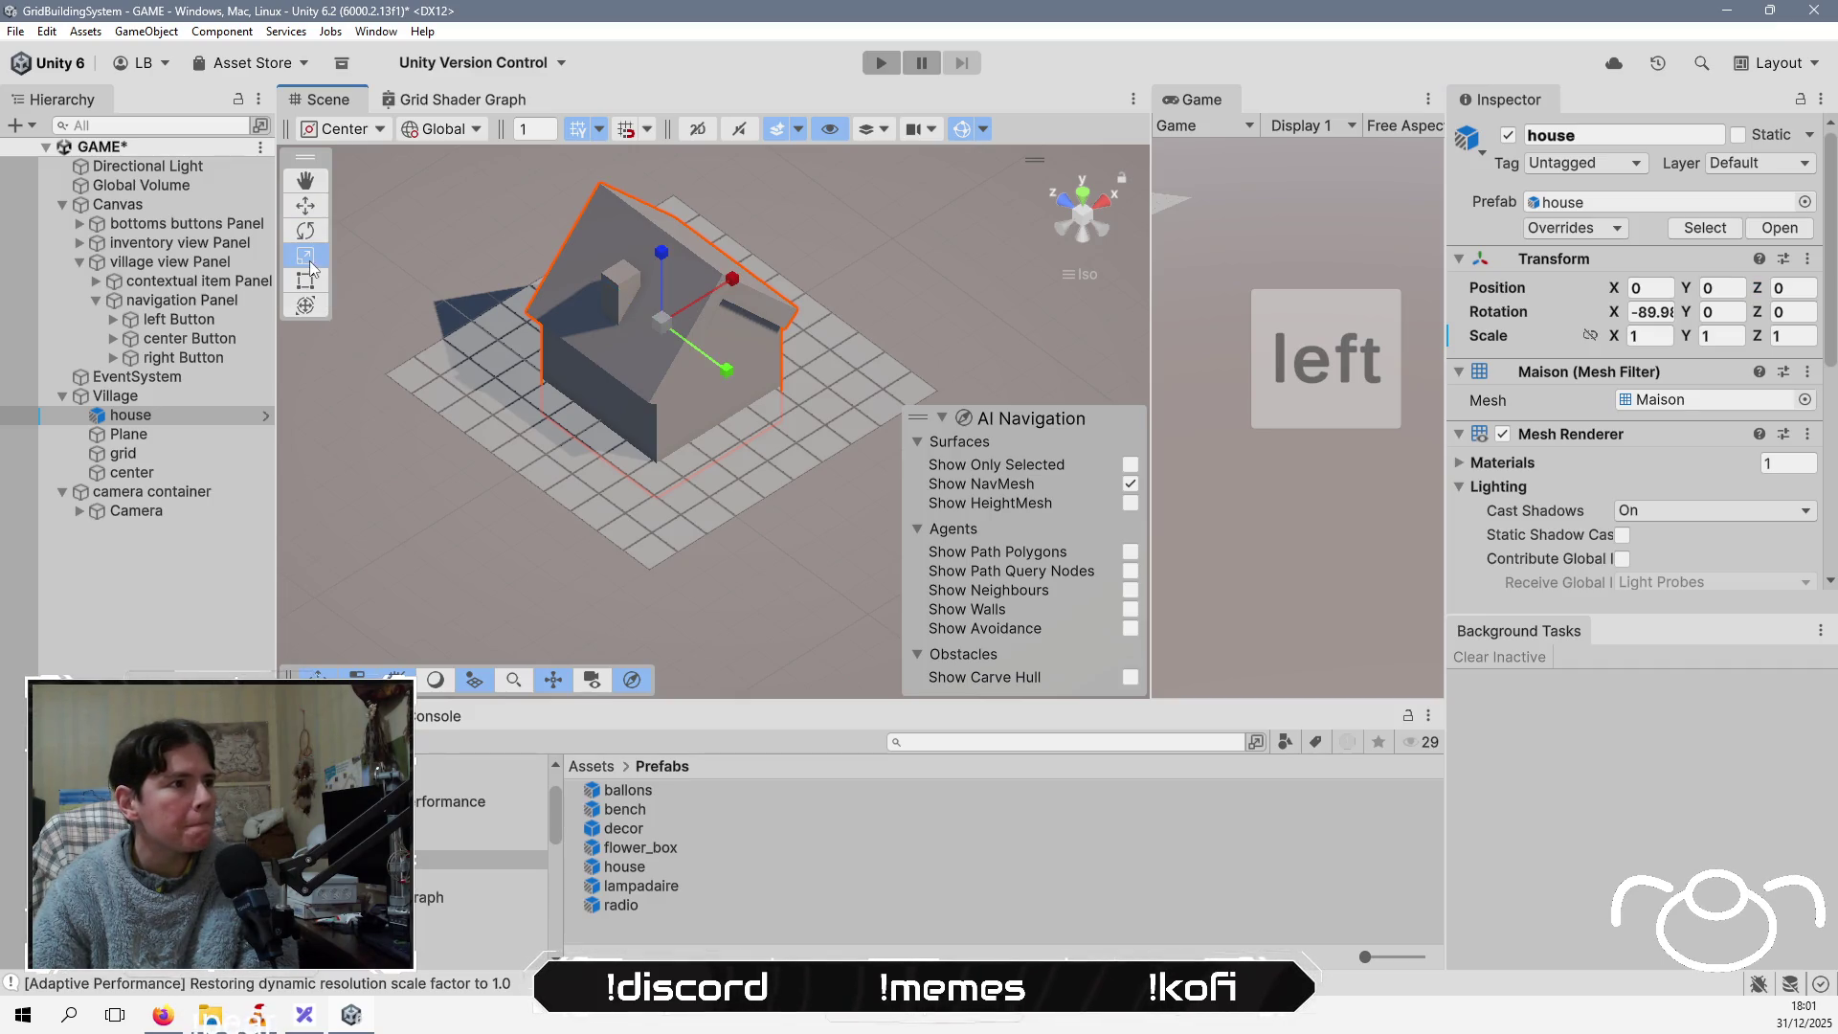
drag(662, 329, 638, 383)
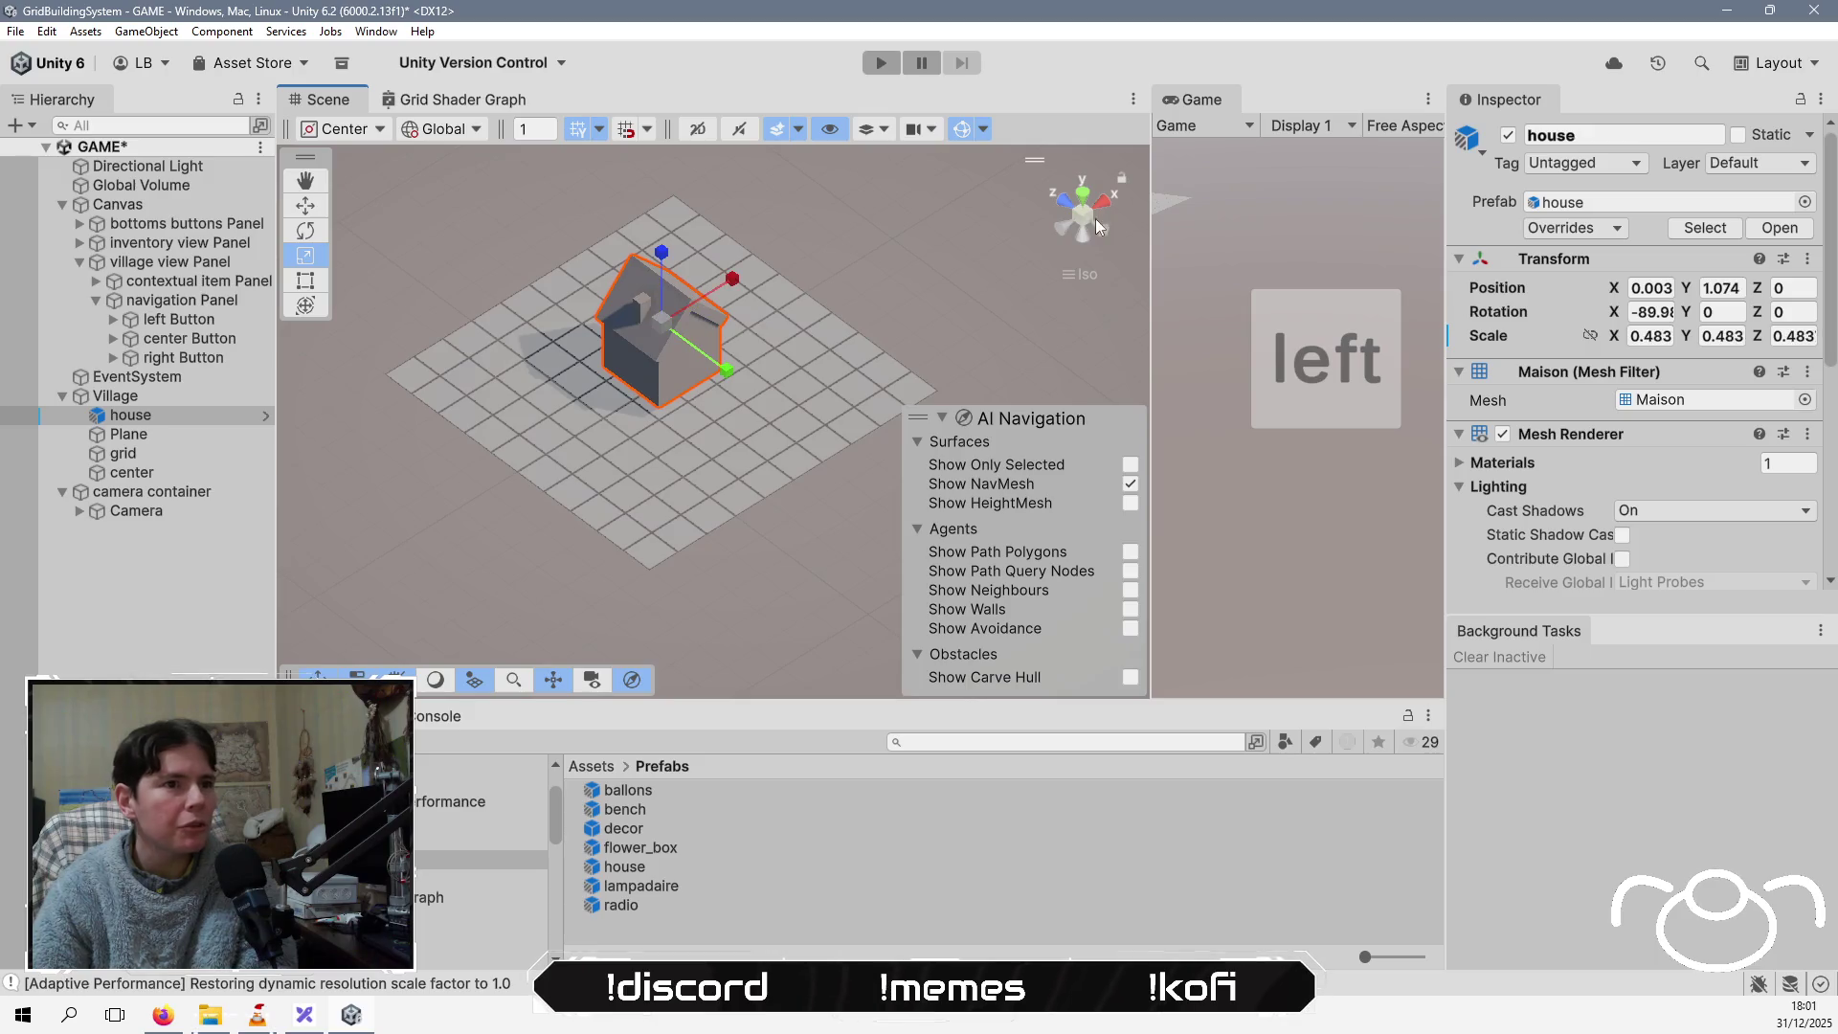
click(1083, 206)
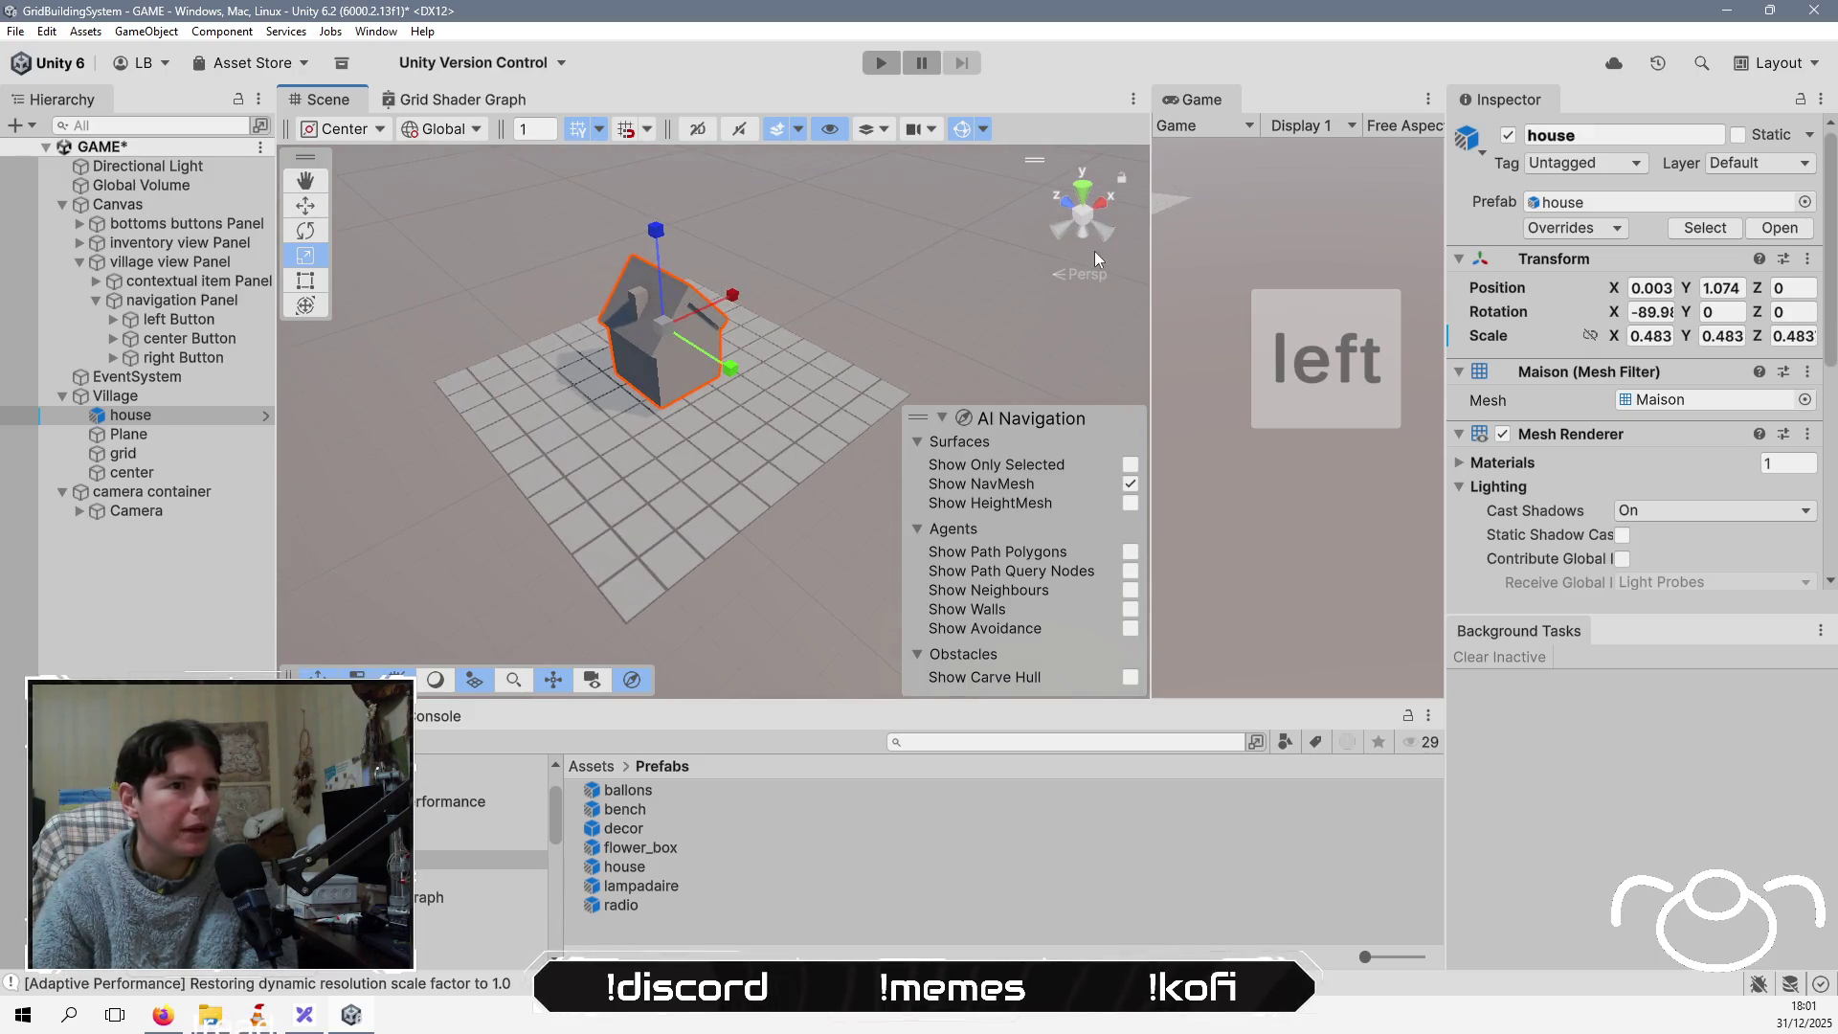
click(1082, 184)
click(1083, 213)
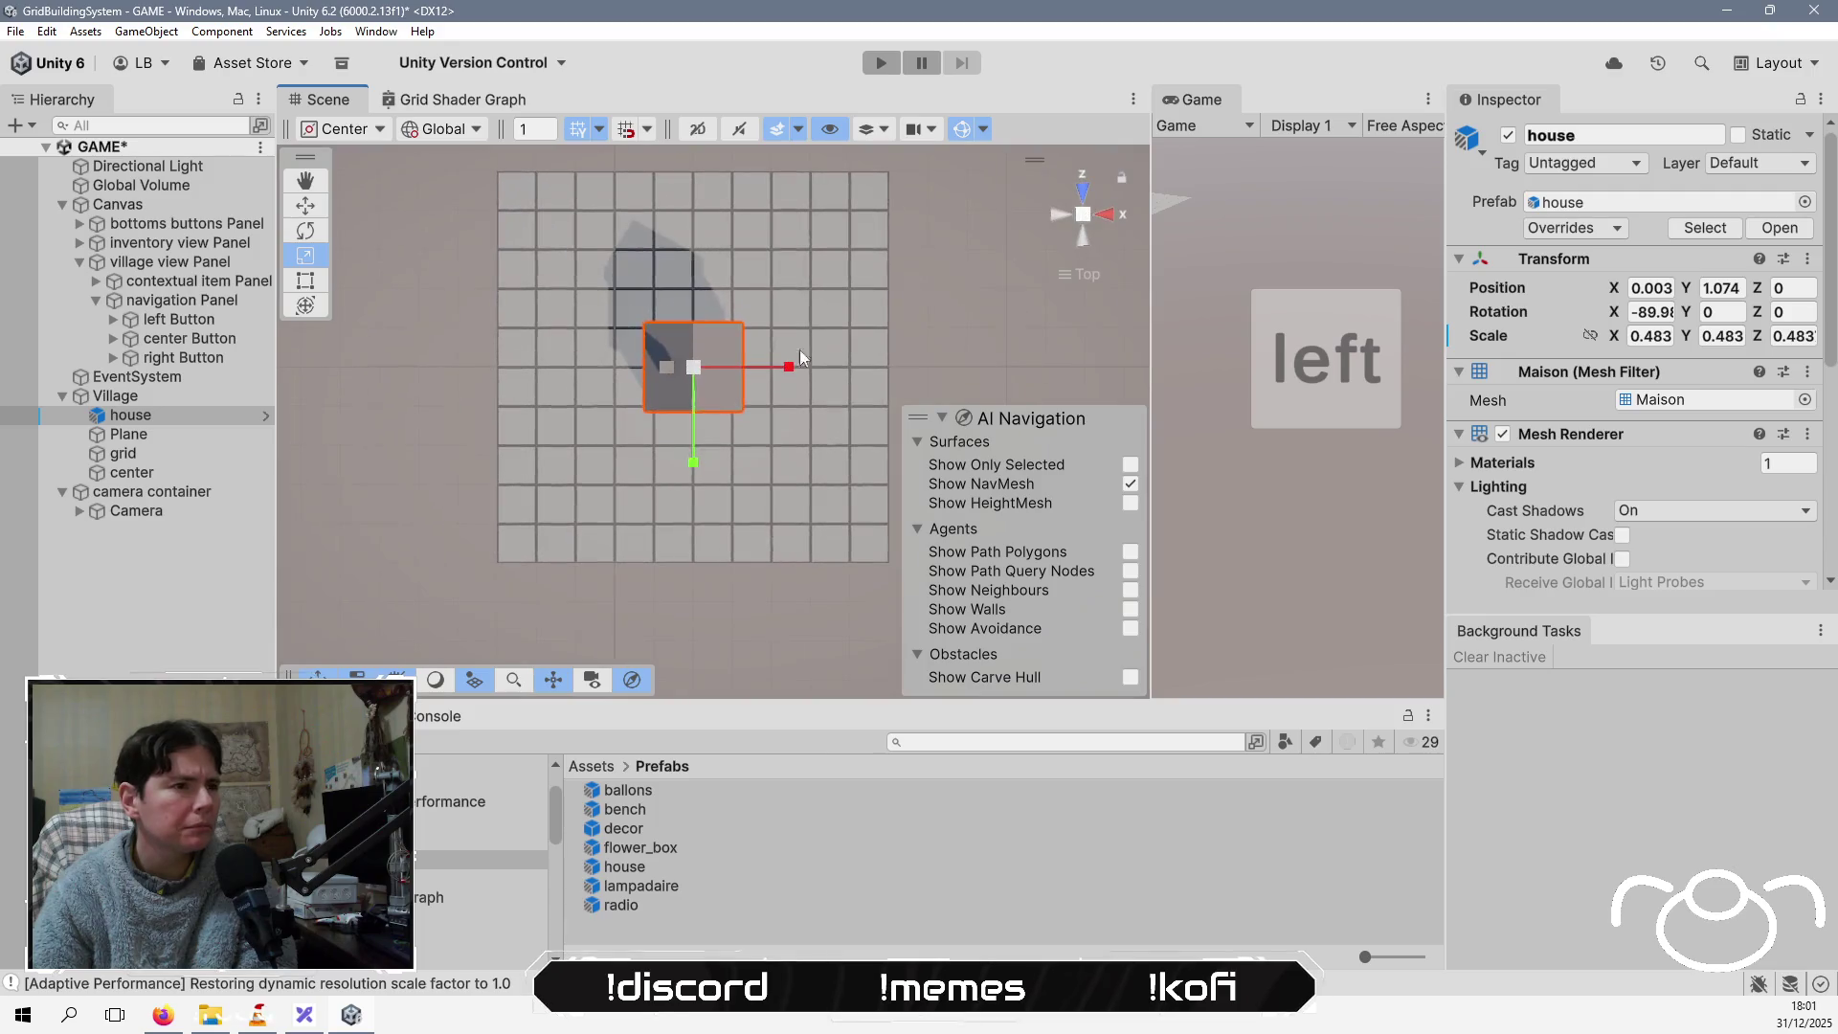
drag(670, 418, 675, 356)
Lower the house onto the grid at Y 0.5 and centre it.
click(306, 205)
drag(709, 274, 703, 289)
mouse_move(568, 456)
mouse_down()
mouse_move(1042, 255)
mouse_move(620, 203)
mouse_move(622, 220)
mouse_up()
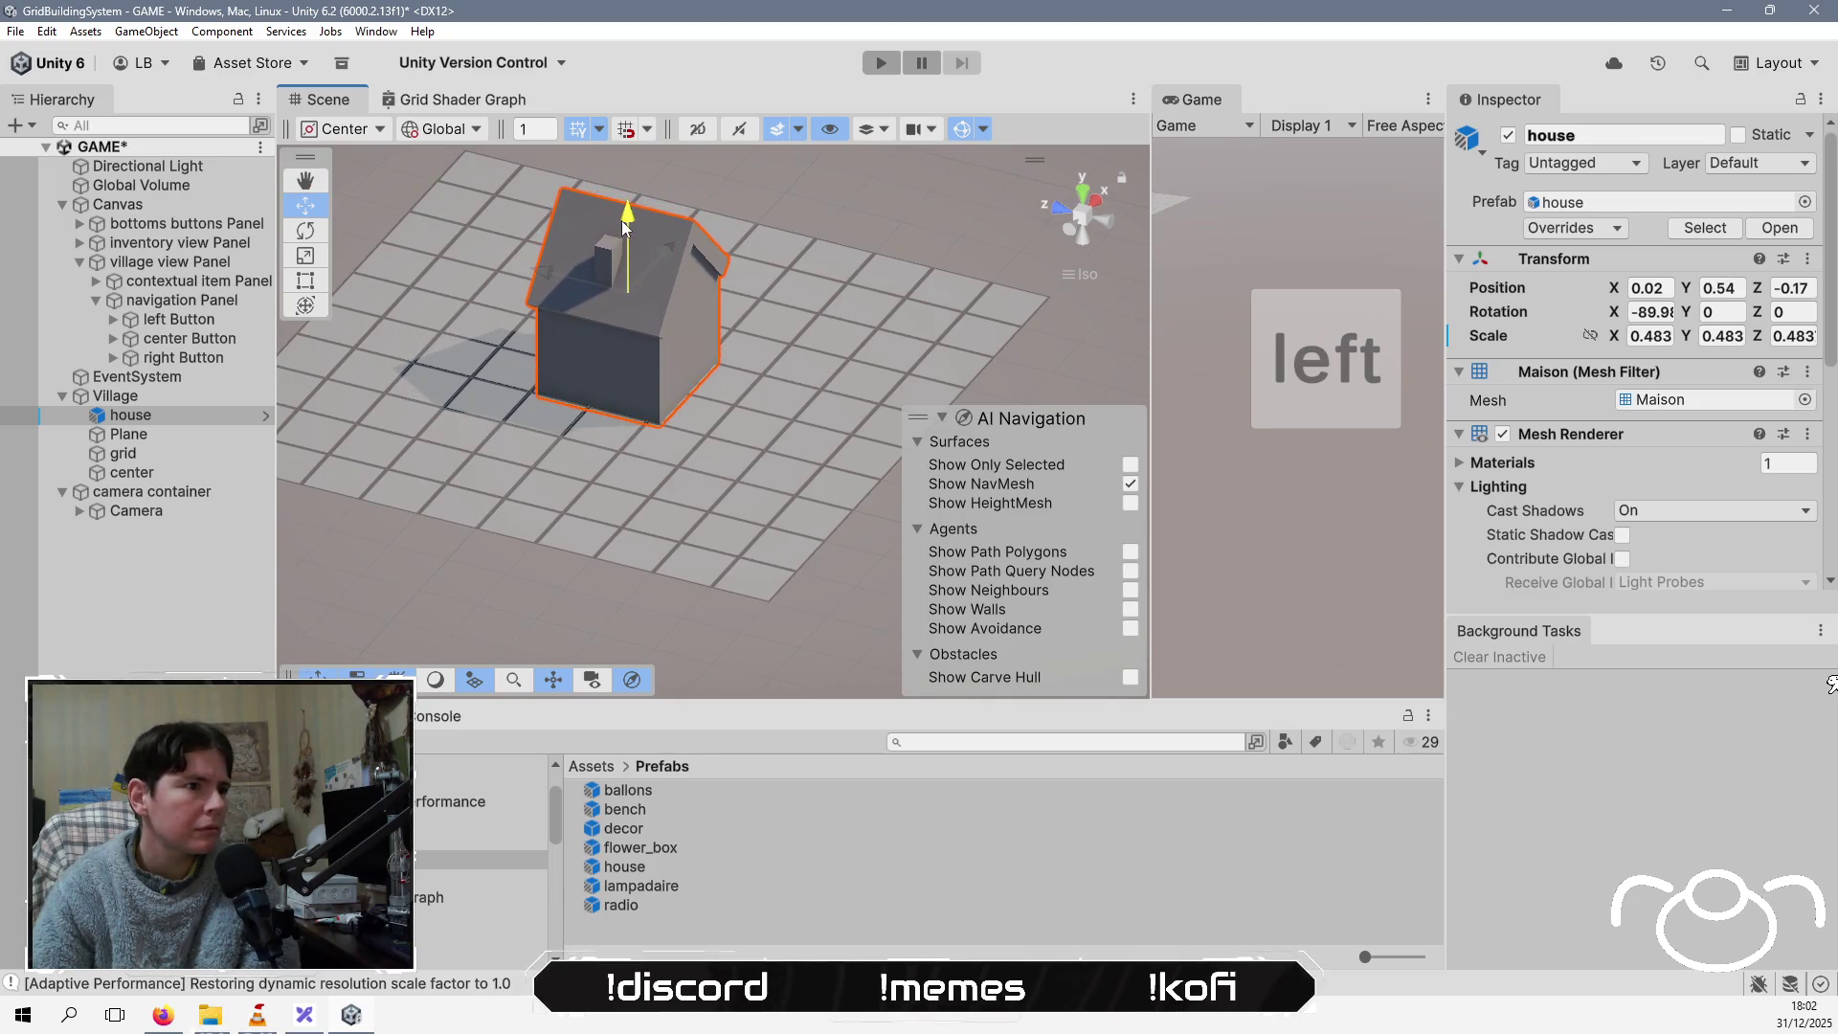
mouse_move(631, 316)
mouse_down()
mouse_move(658, 400)
mouse_move(492, 601)
mouse_up()
scroll(511, 458, up, 5)
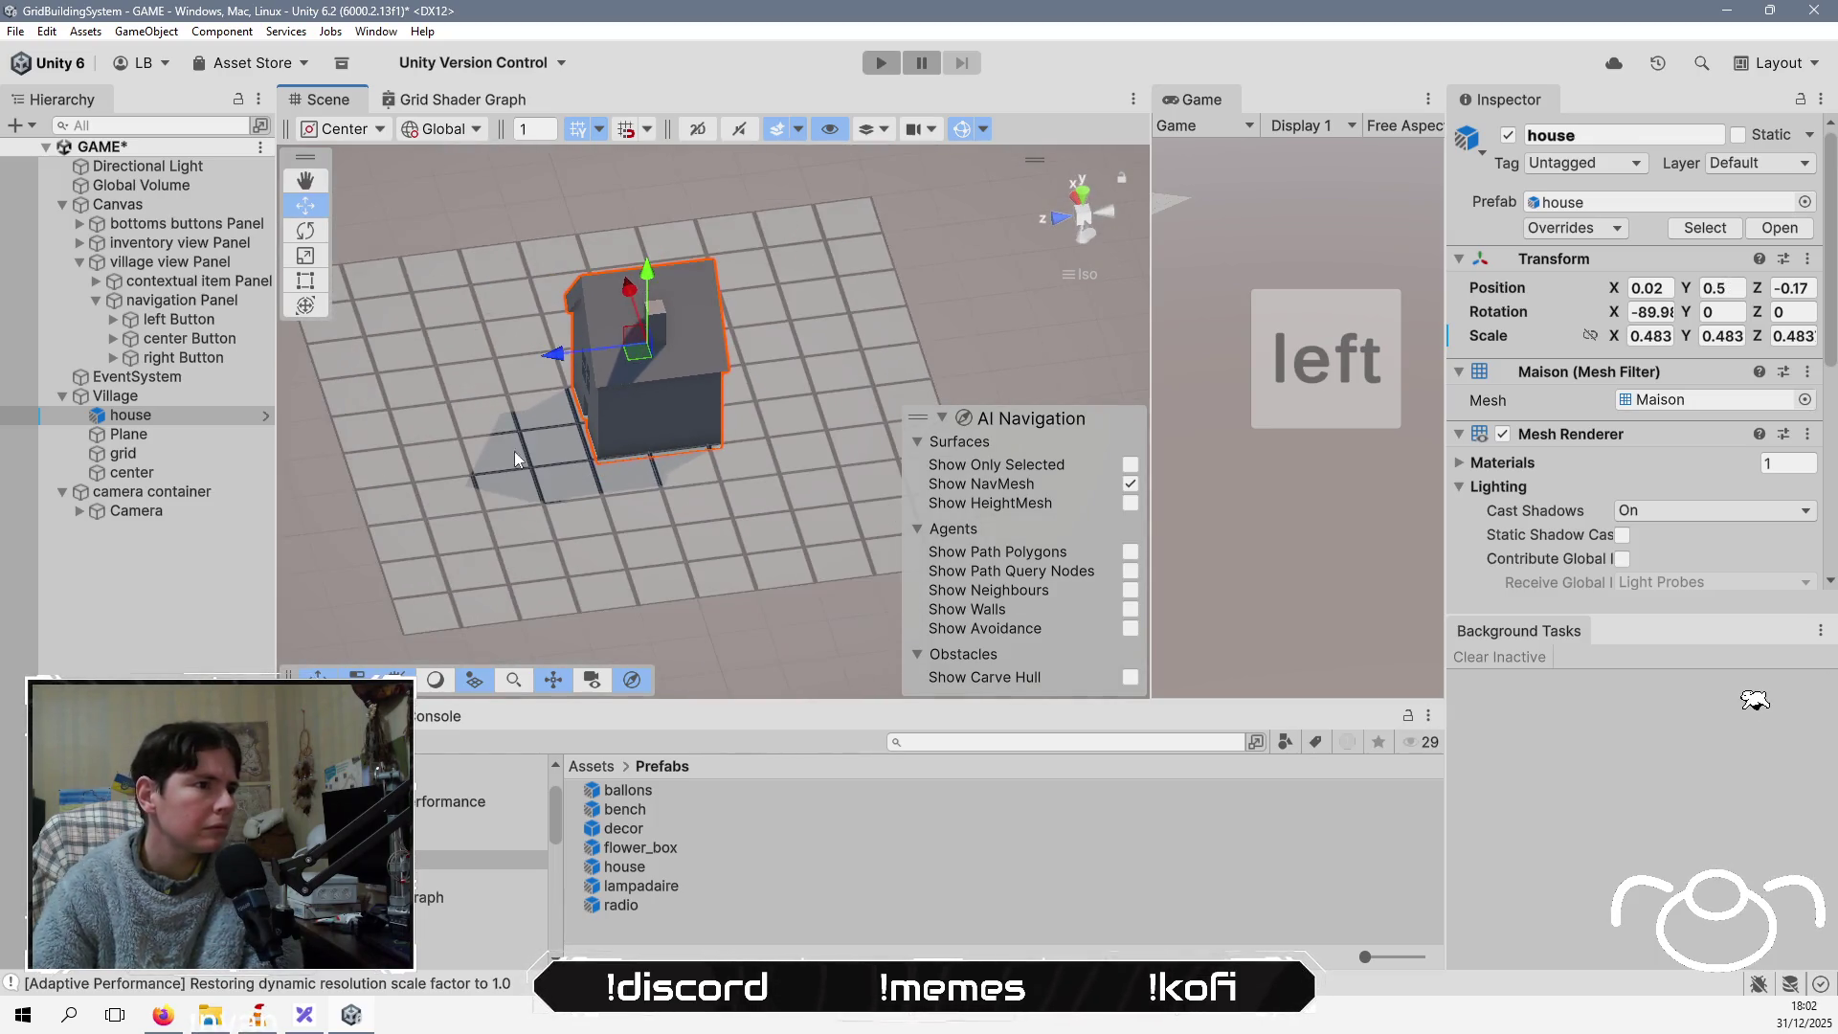
mouse_move(573, 291)
mouse_down()
mouse_move(555, 286)
mouse_move(565, 509)
mouse_move(746, 387)
mouse_move(647, 361)
mouse_up()
drag(575, 282, 563, 279)
mouse_move(537, 400)
mouse_down()
mouse_move(590, 253)
mouse_move(655, 544)
mouse_move(507, 475)
mouse_move(525, 429)
mouse_move(577, 400)
mouse_move(589, 495)
mouse_move(658, 626)
mouse_move(632, 536)
mouse_move(675, 352)
mouse_up()
click(654, 544)
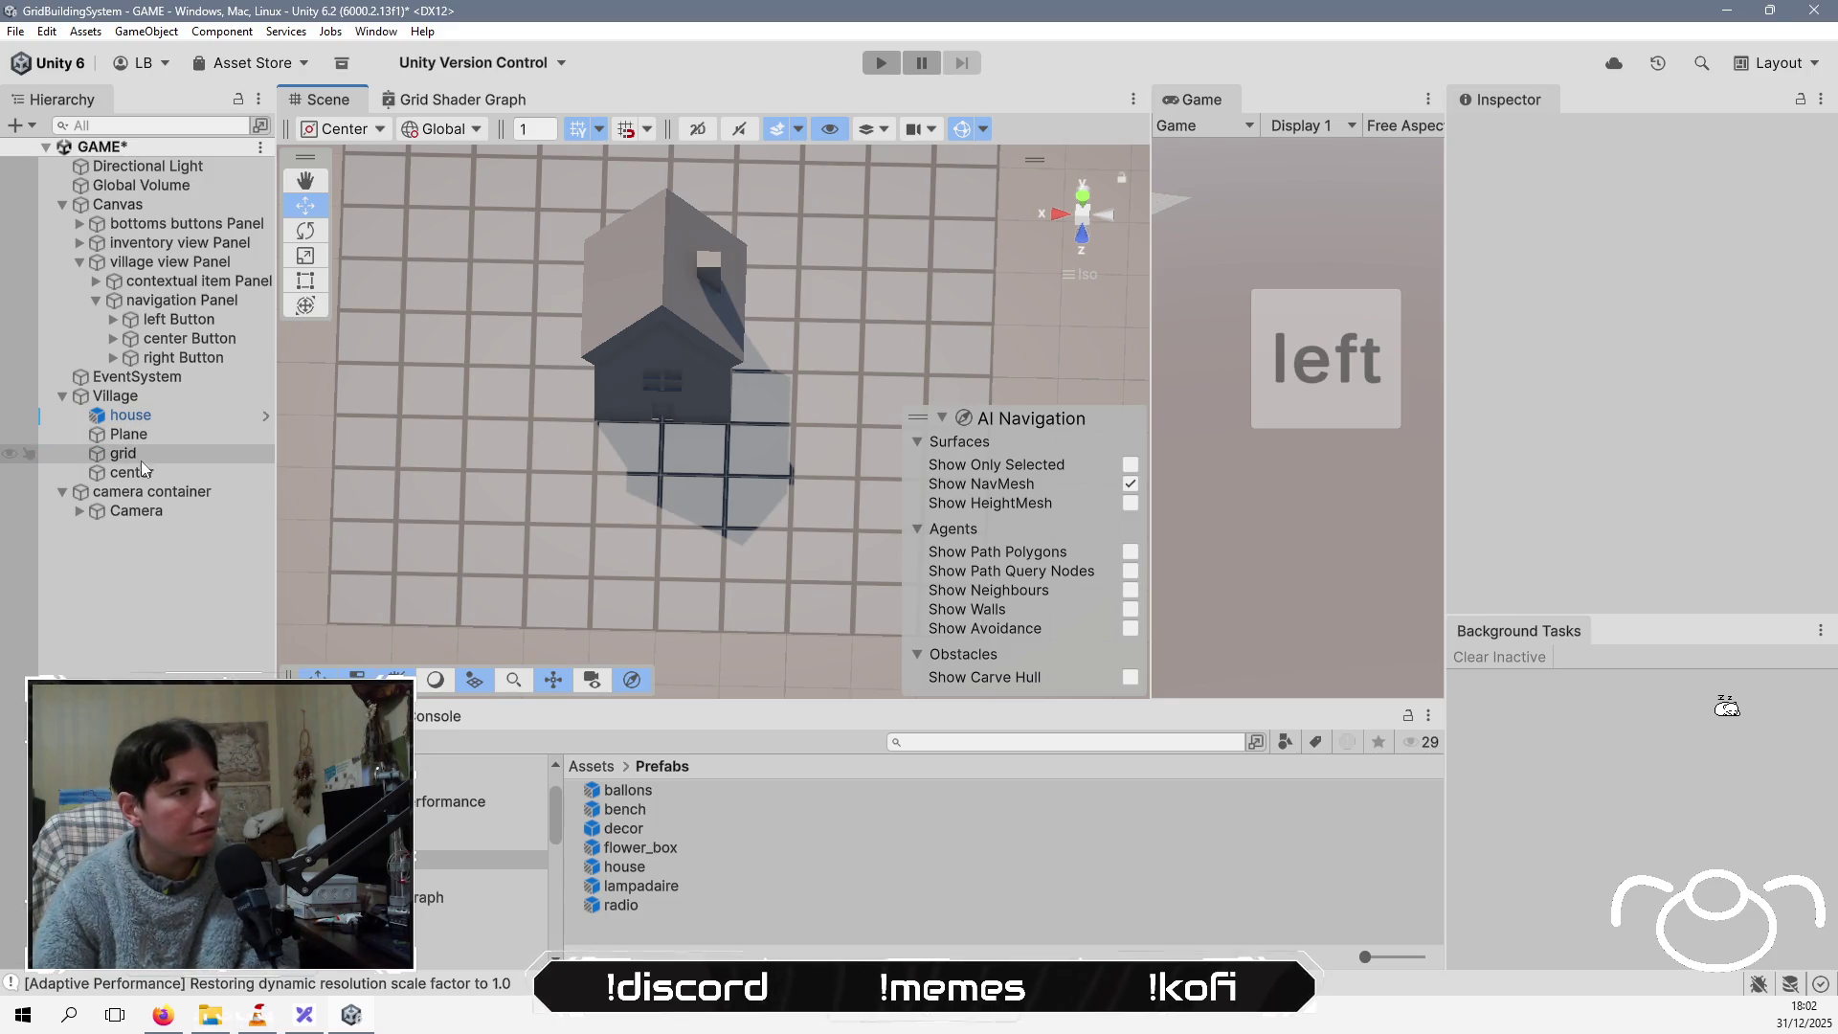
click(167, 455)
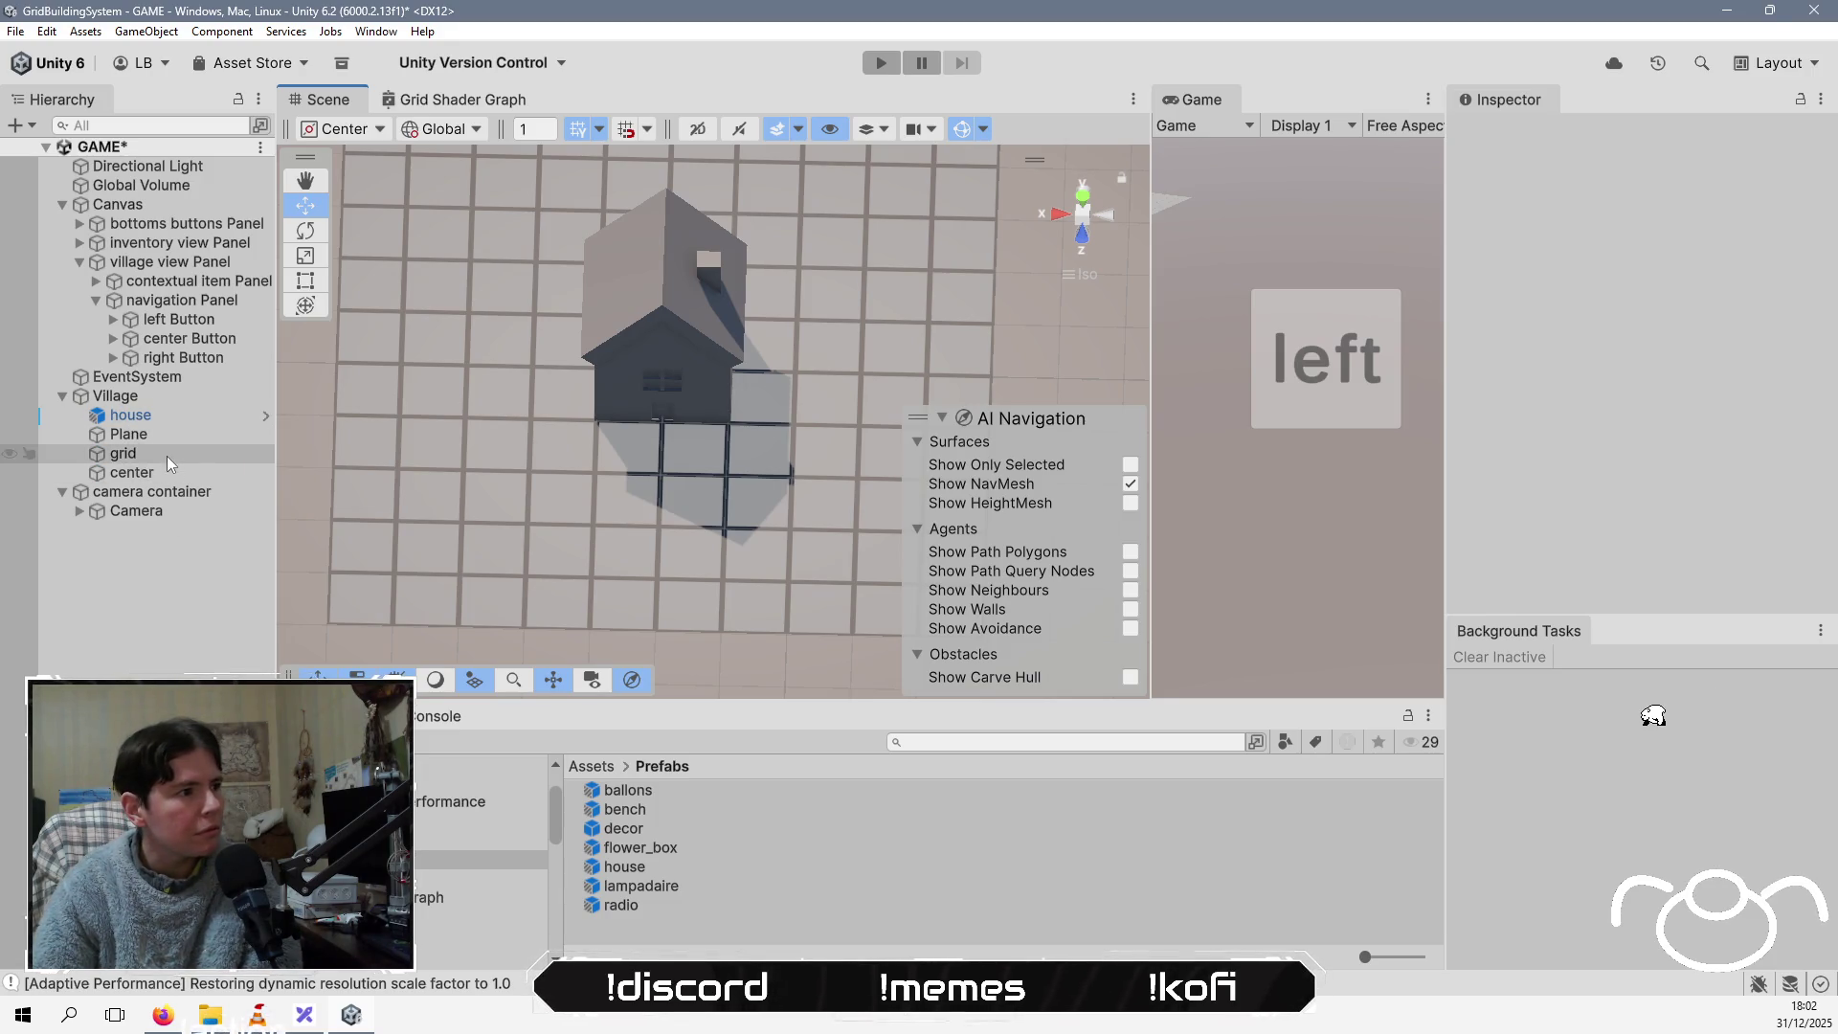
Set the grid's X and Y scale to 20 and its cells_number to 20.
click(1648, 273)
text(20)
key(Tab)
text(20)
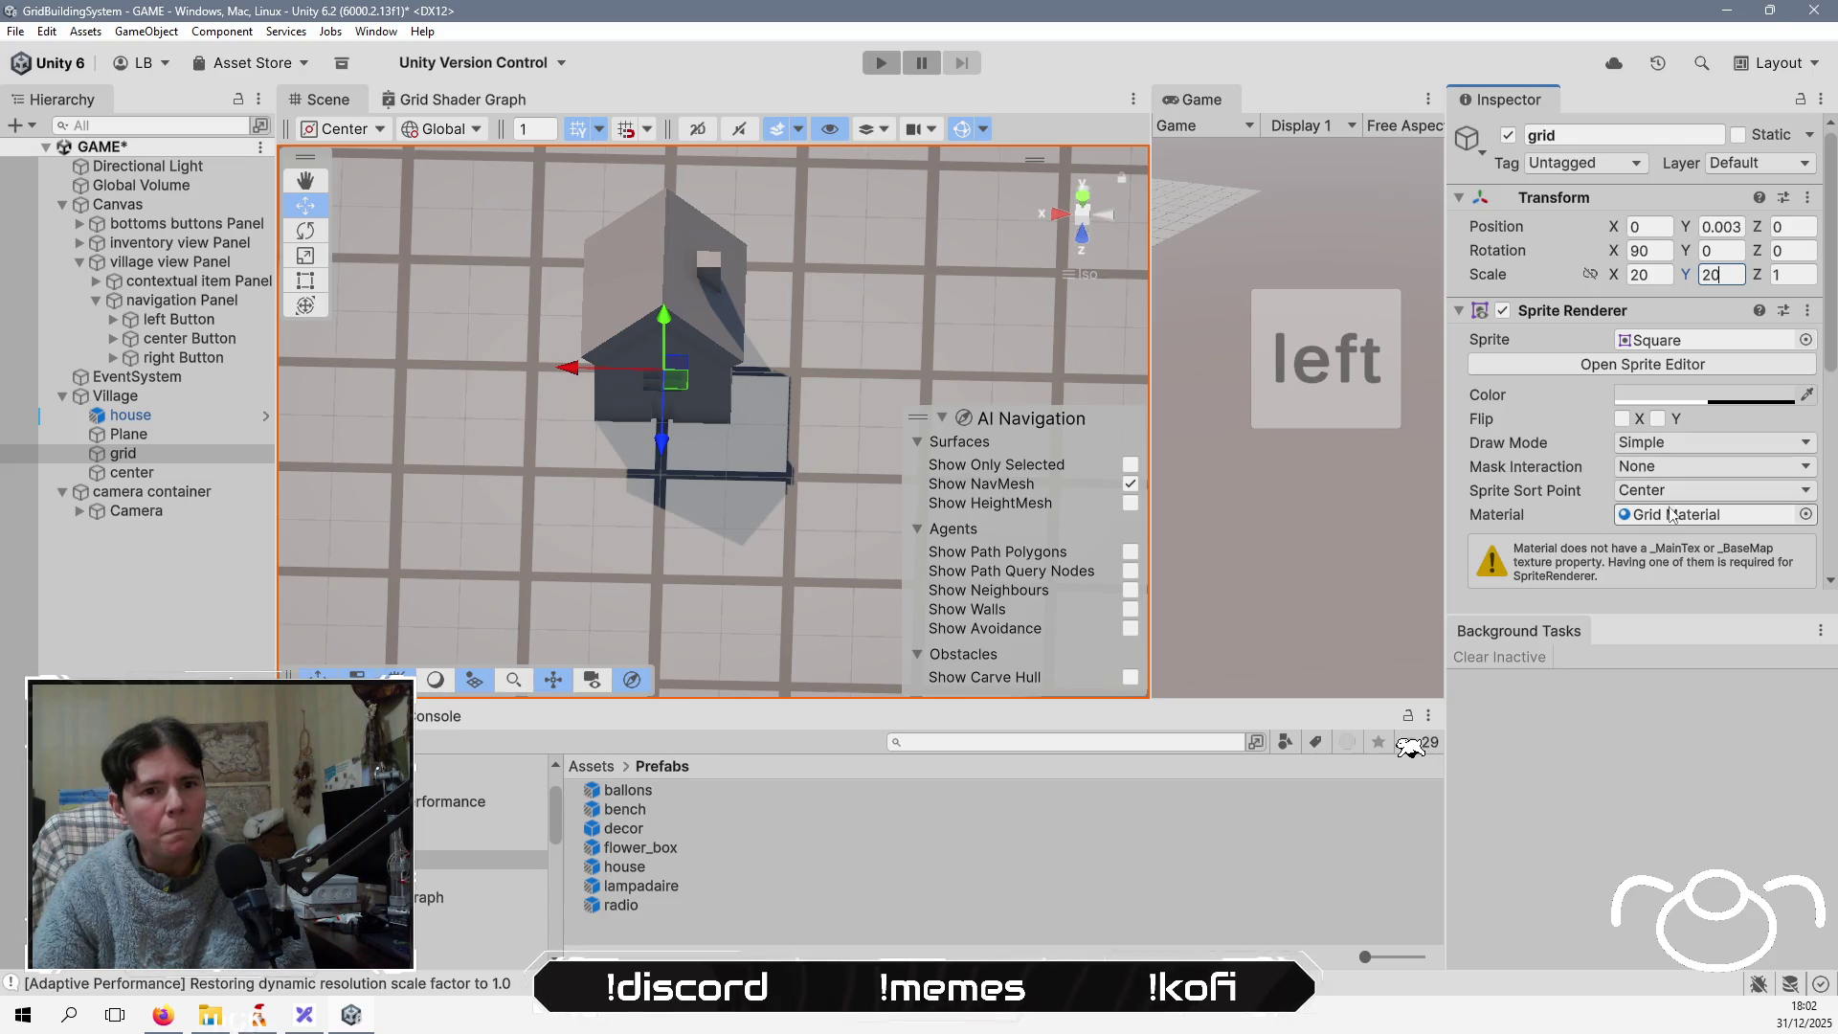
scroll(1627, 536, down, 5)
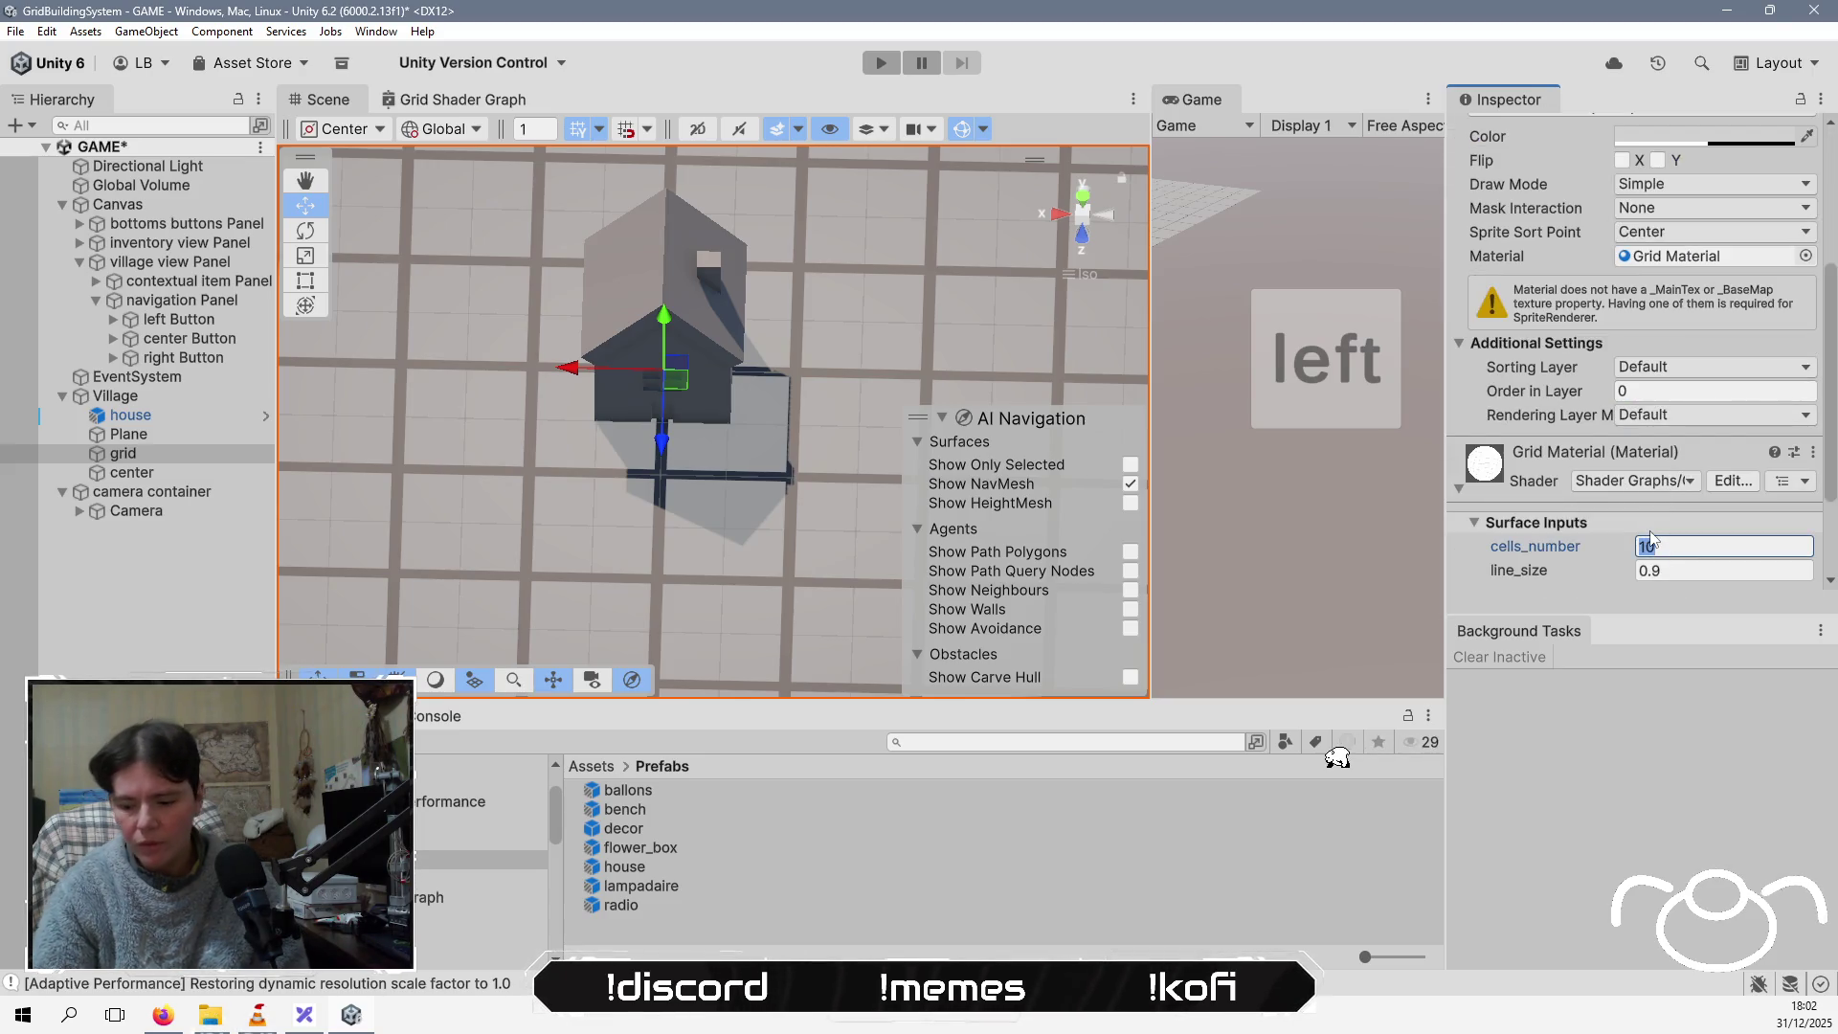
text(20)
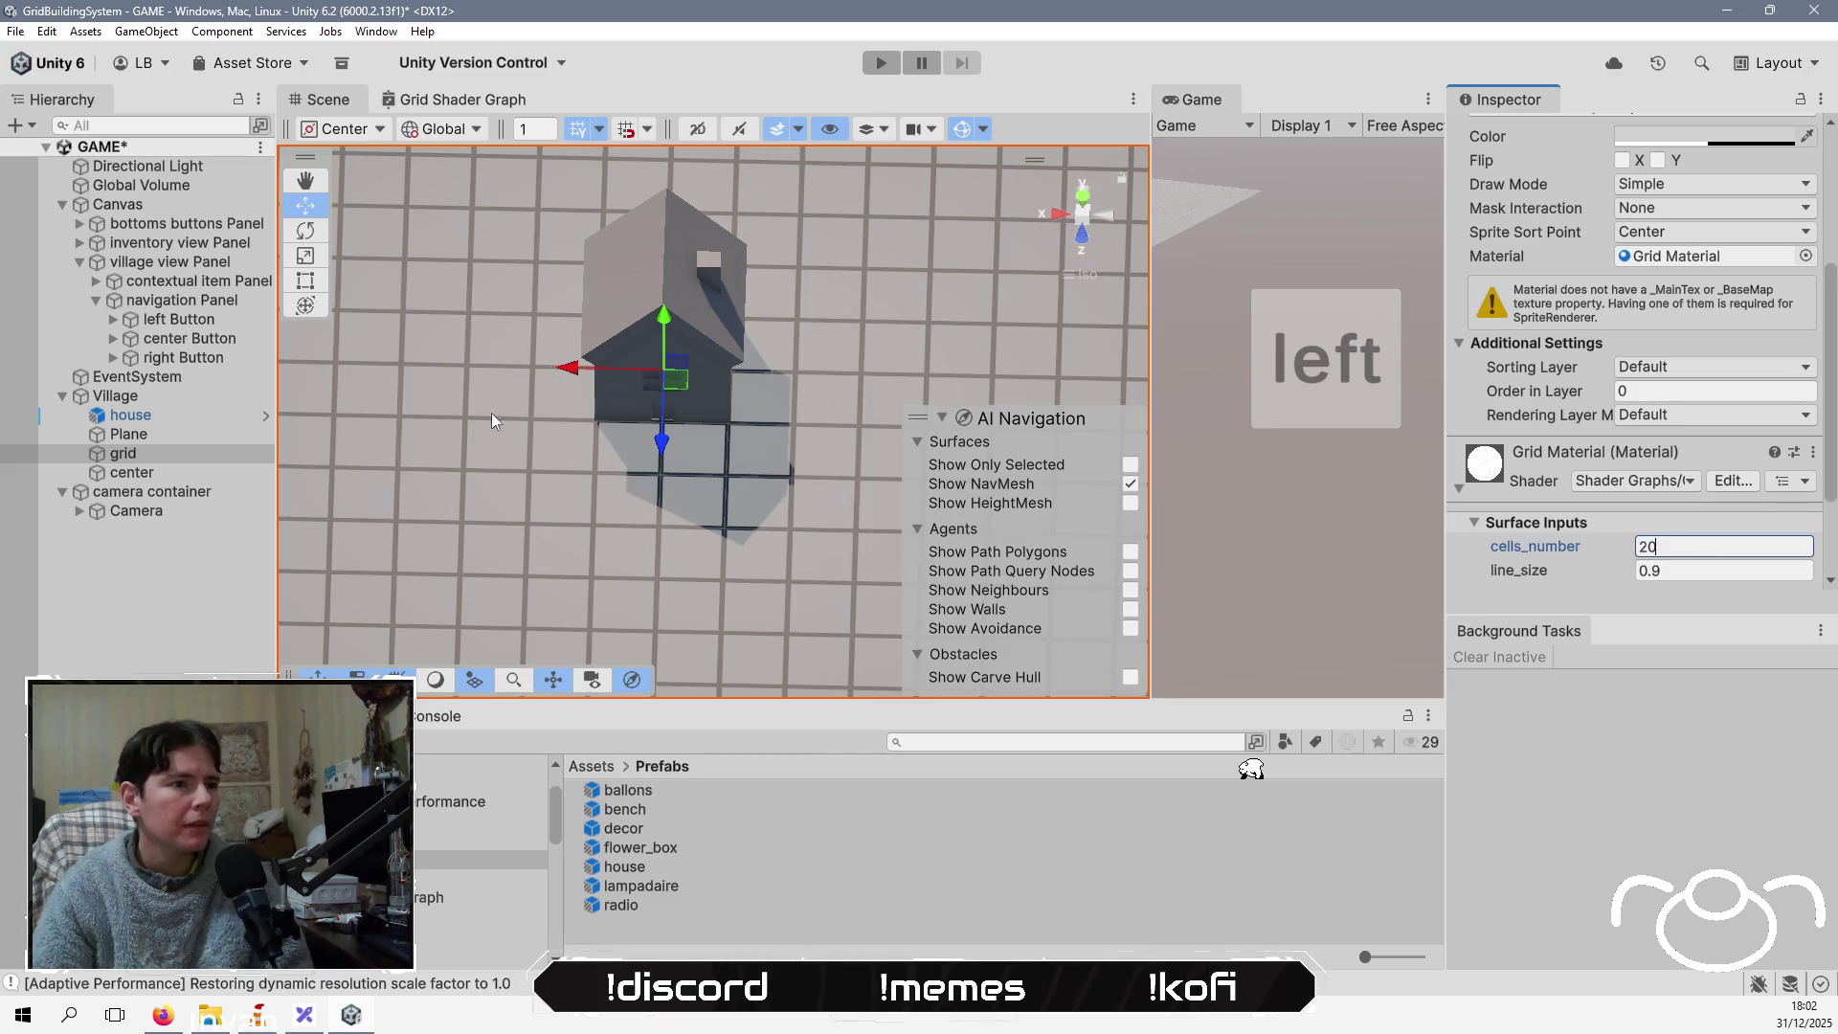
scroll(695, 473, down, 5)
View the grid from above, try and undo a Plane copy, then duplicate the house.
click(410, 388)
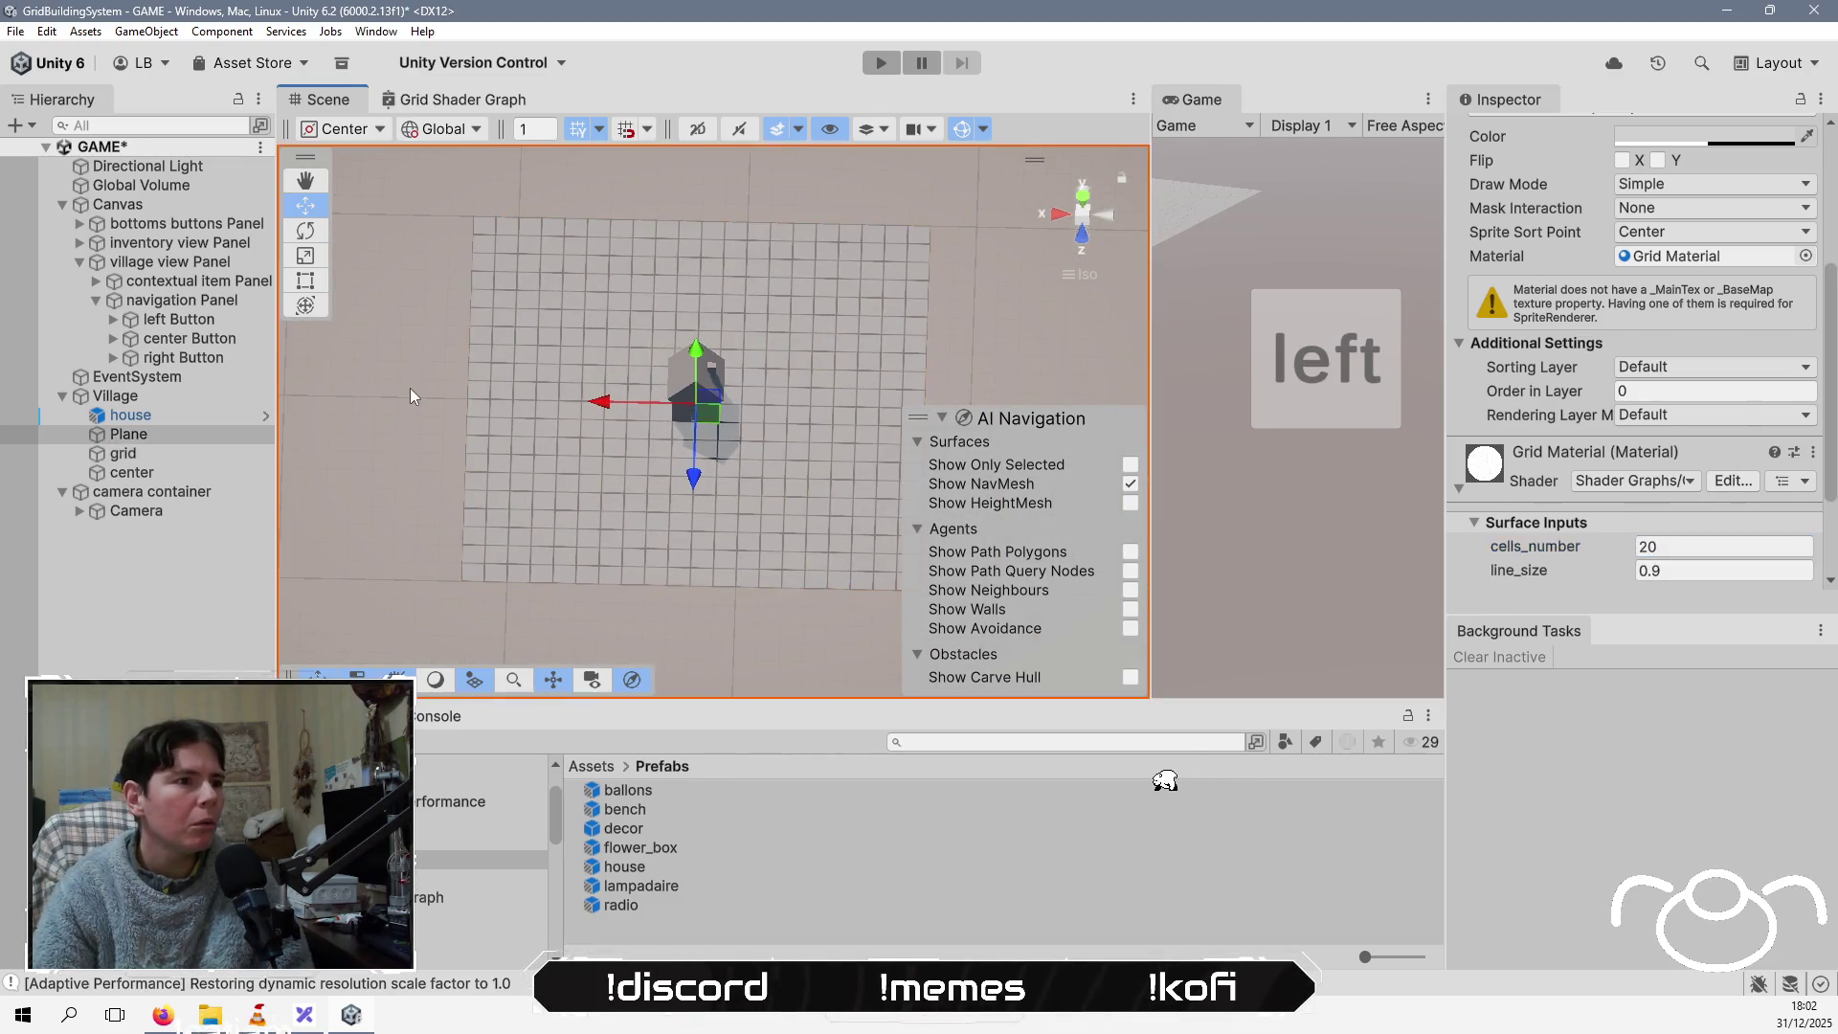
mouse_move(446, 389)
mouse_down()
mouse_move(478, 373)
mouse_move(454, 370)
mouse_up()
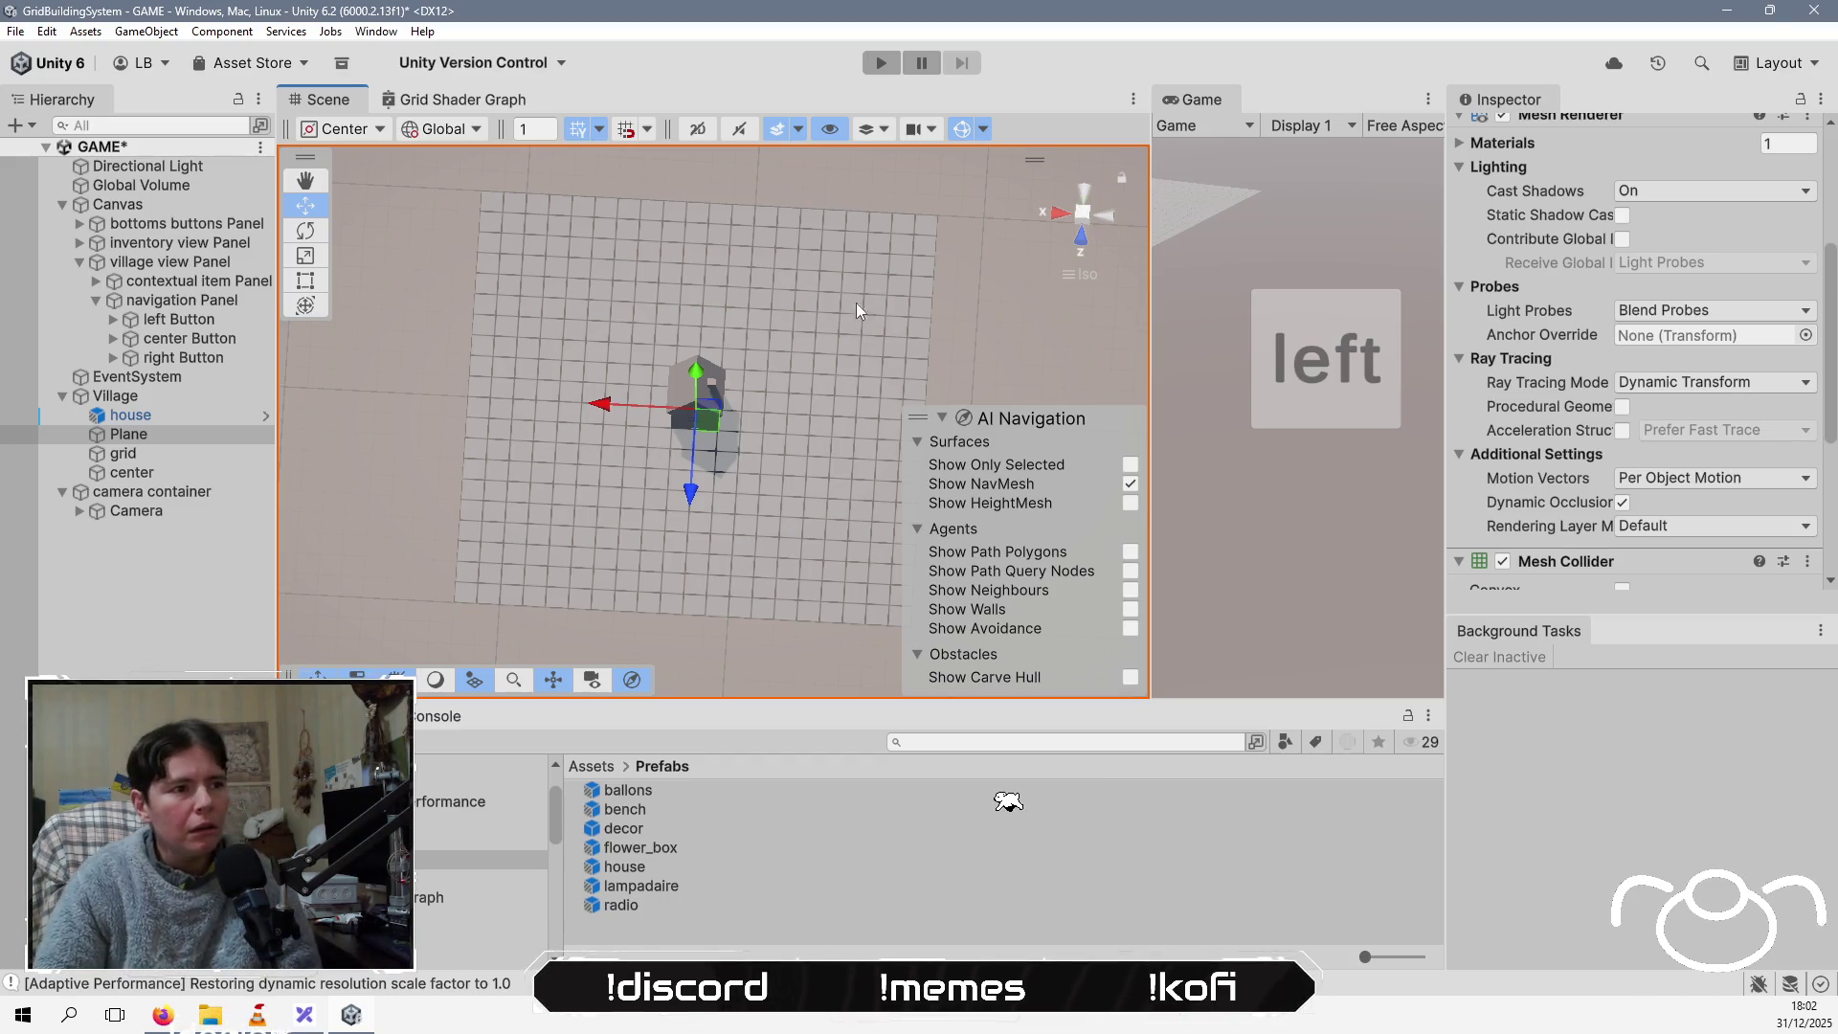
mouse_move(848, 392)
mouse_down()
mouse_move(795, 359)
mouse_move(919, 268)
mouse_up()
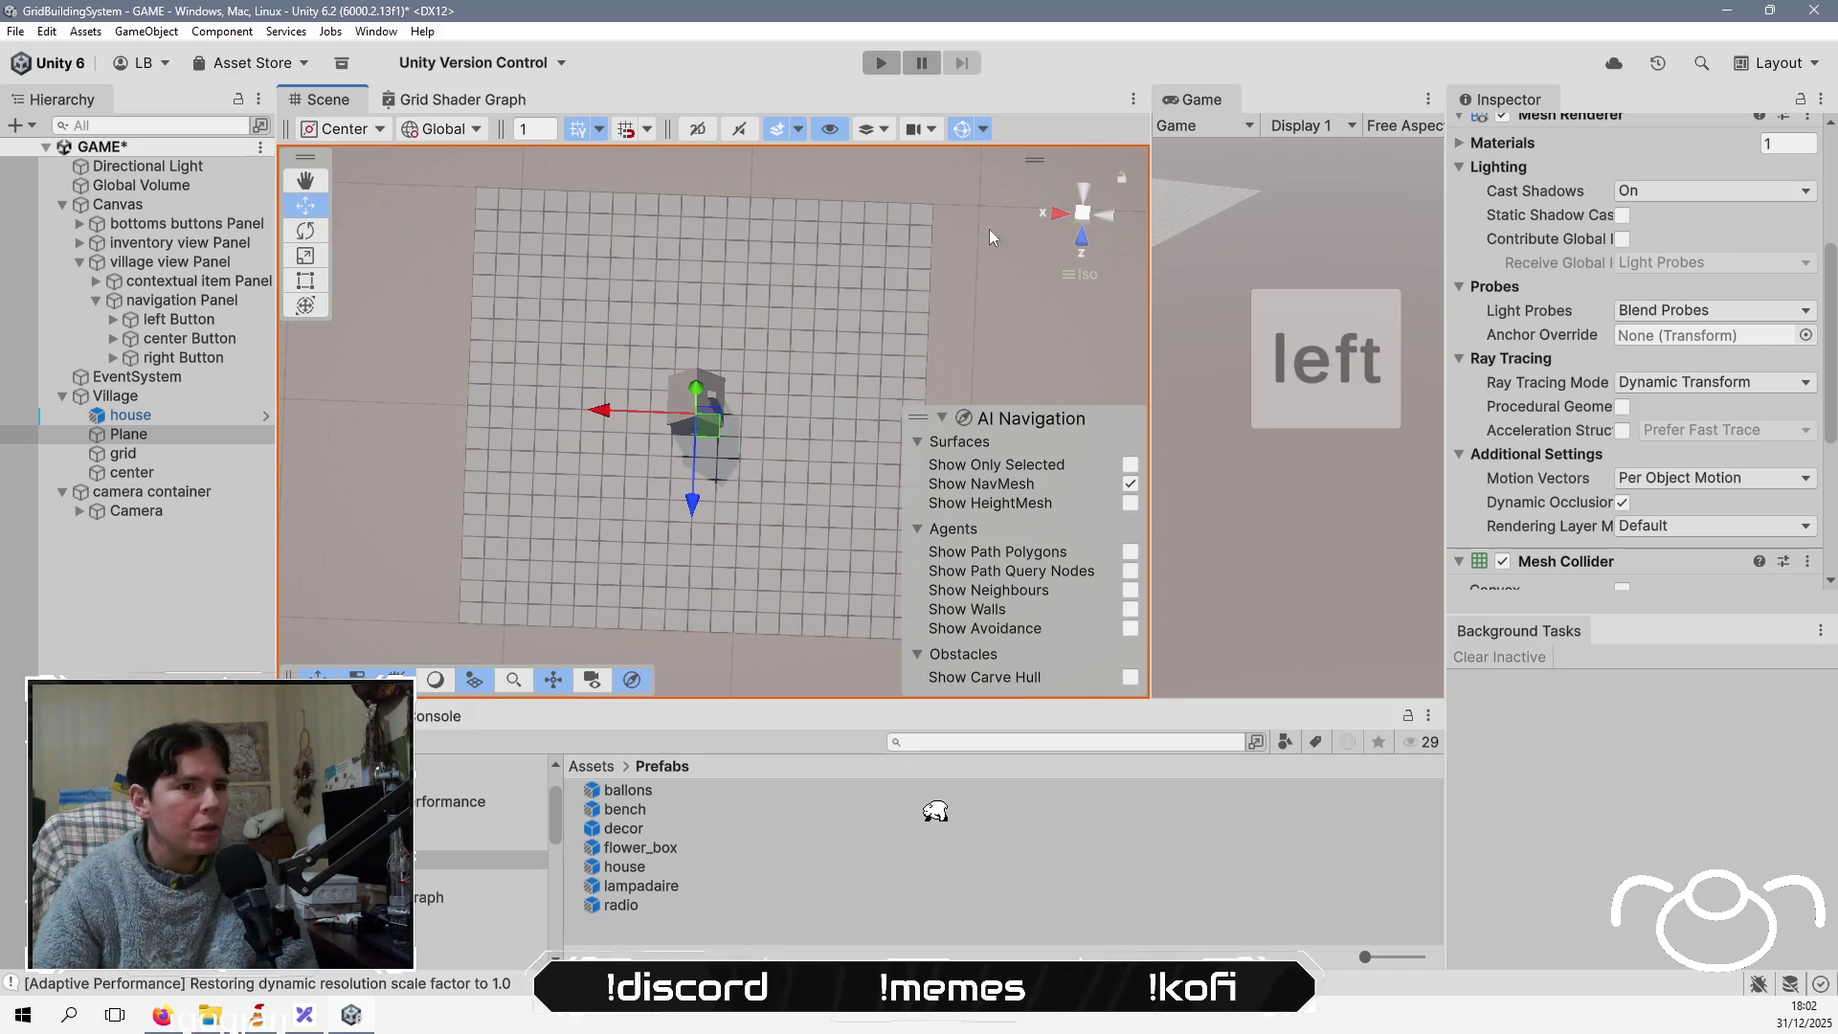
click(1089, 188)
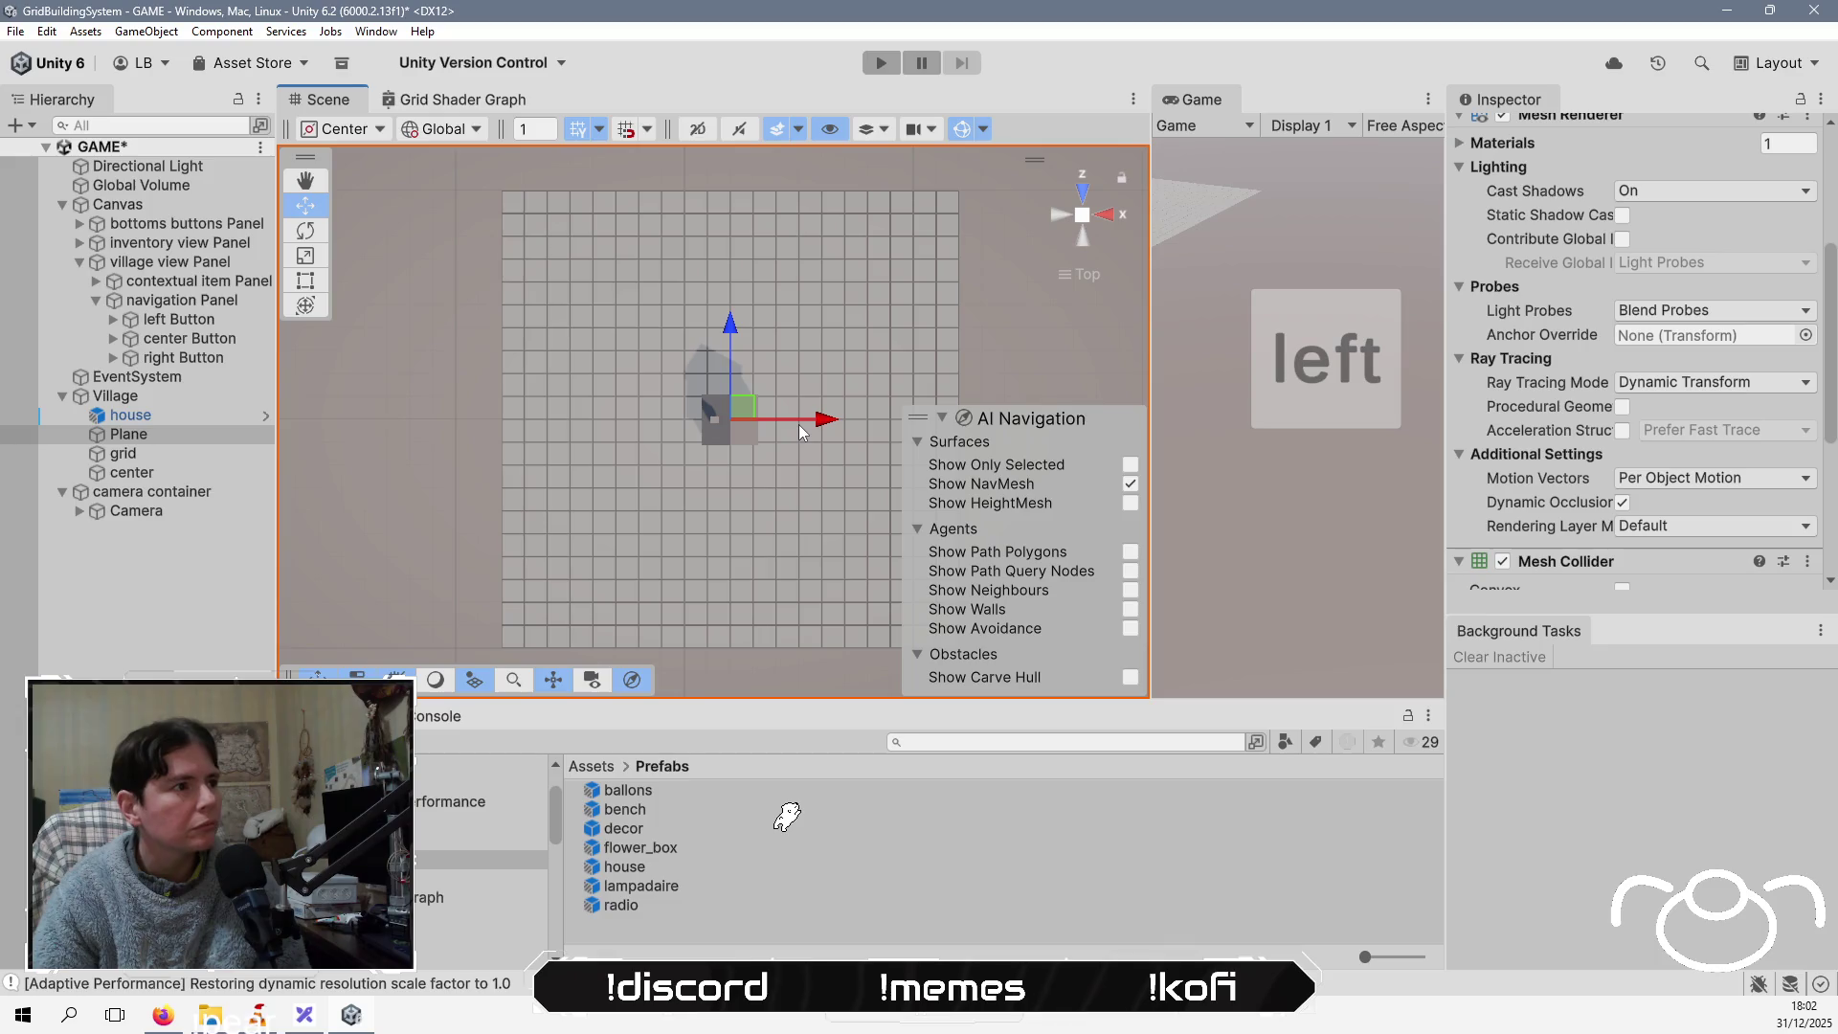
key(ctrl+d)
mouse_move(737, 406)
mouse_down()
mouse_move(625, 321)
mouse_move(603, 337)
mouse_up()
key(ctrl+z)
key(ctrl+z)
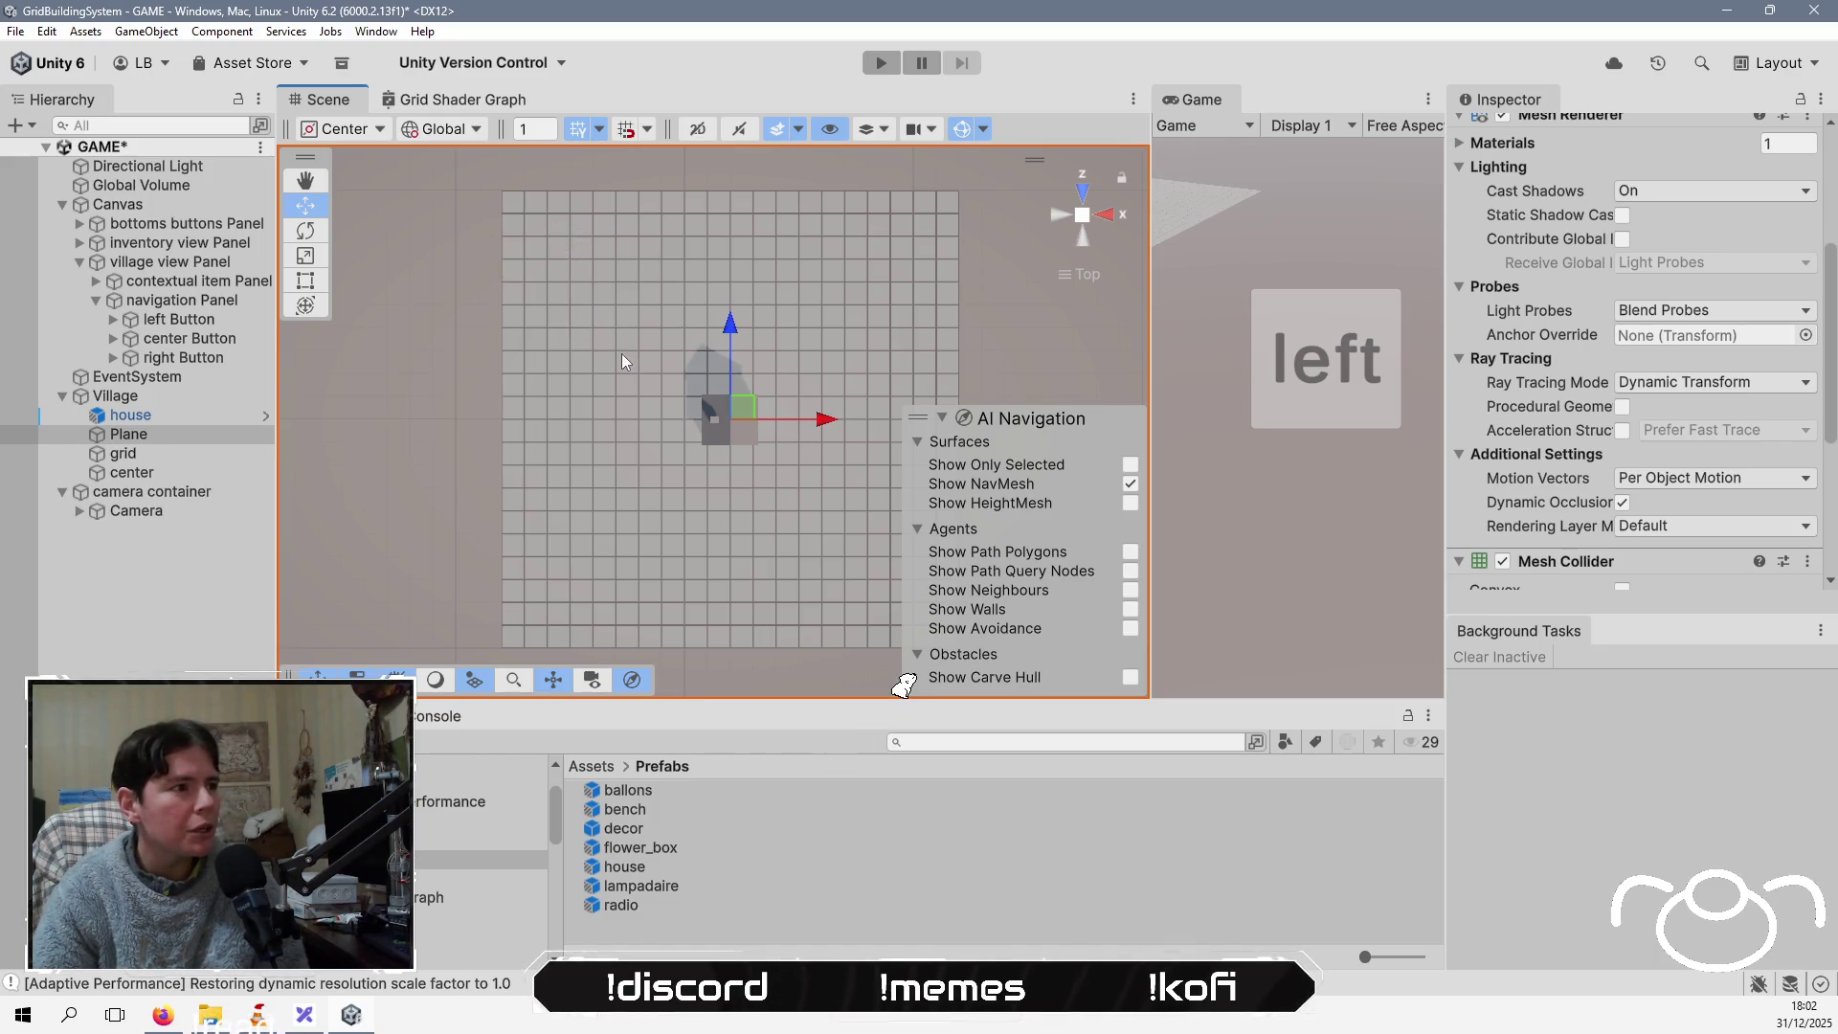
click(129, 417)
key(ctrl+d)
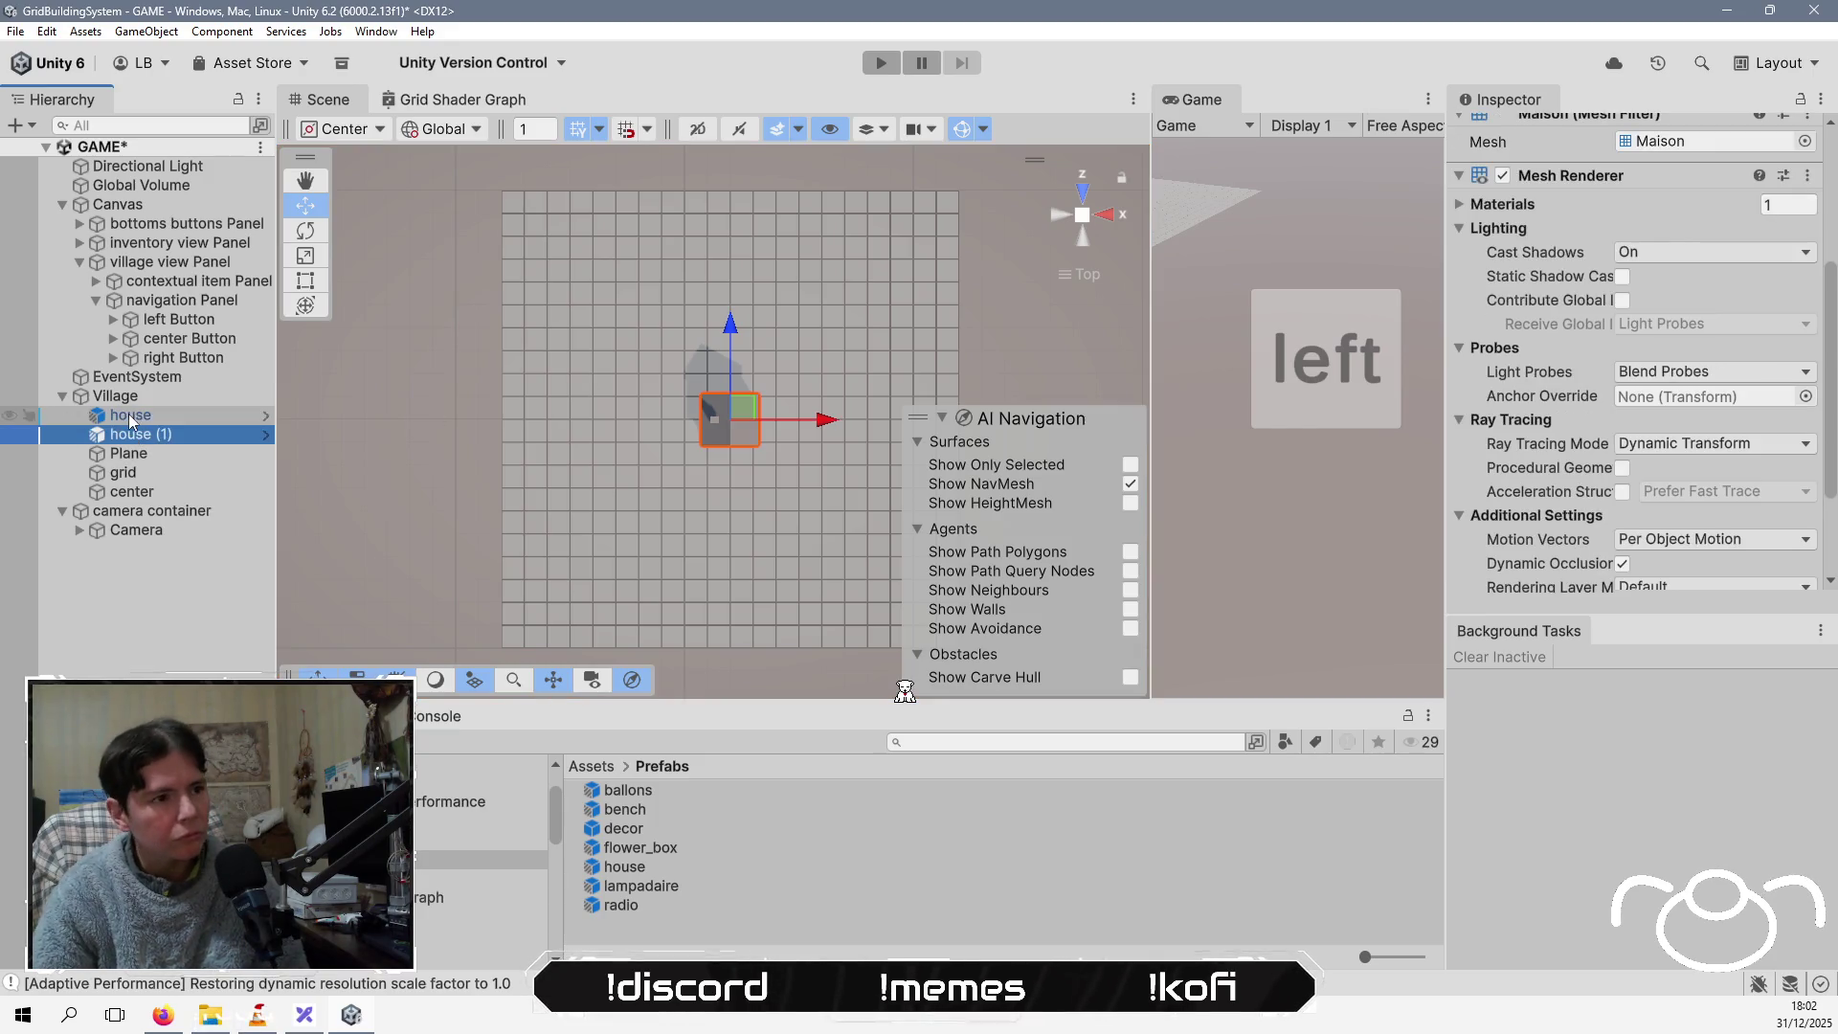
Enable grid snapping and snap the house copy into a cell beside the first house.
mouse_move(744, 408)
mouse_down()
mouse_move(657, 322)
mouse_move(653, 346)
mouse_up()
click(627, 131)
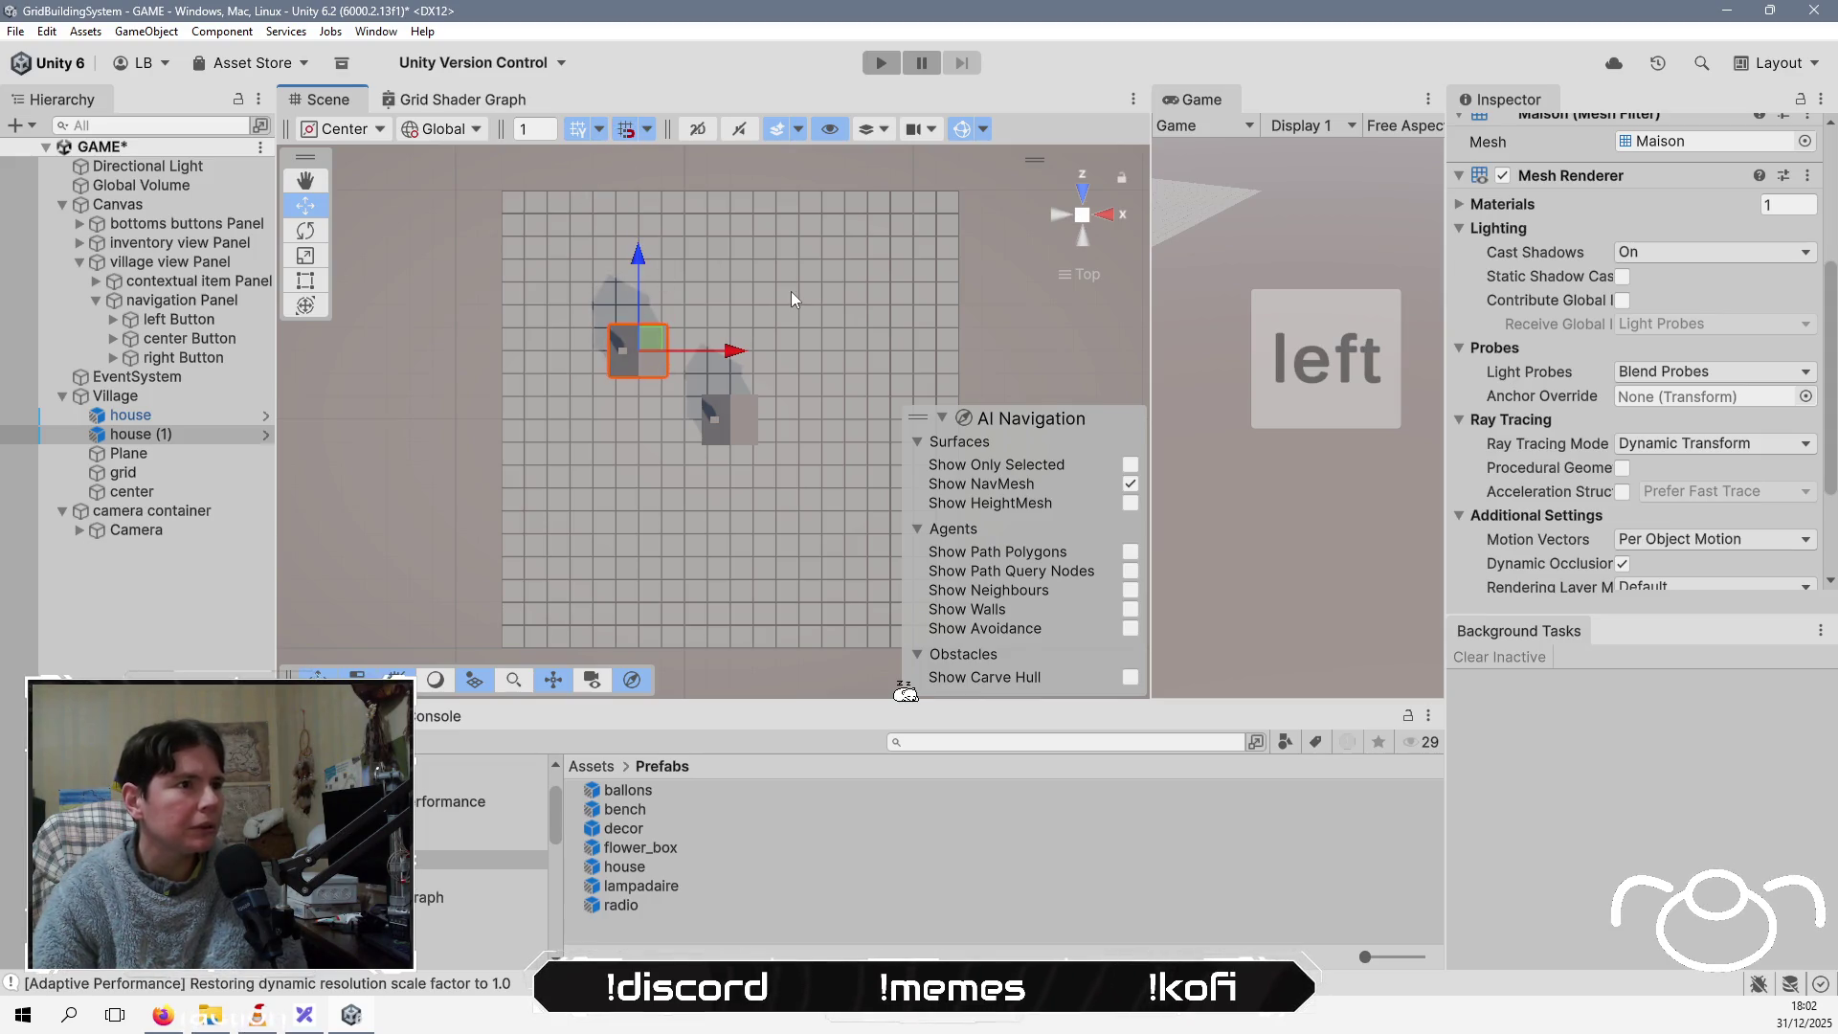
drag(605, 468, 661, 450)
drag(615, 356, 625, 361)
scroll(594, 364, up, 6)
mouse_move(542, 400)
mouse_down()
mouse_move(733, 475)
mouse_move(864, 358)
mouse_move(829, 460)
mouse_move(686, 508)
mouse_move(693, 474)
mouse_move(389, 268)
mouse_up()
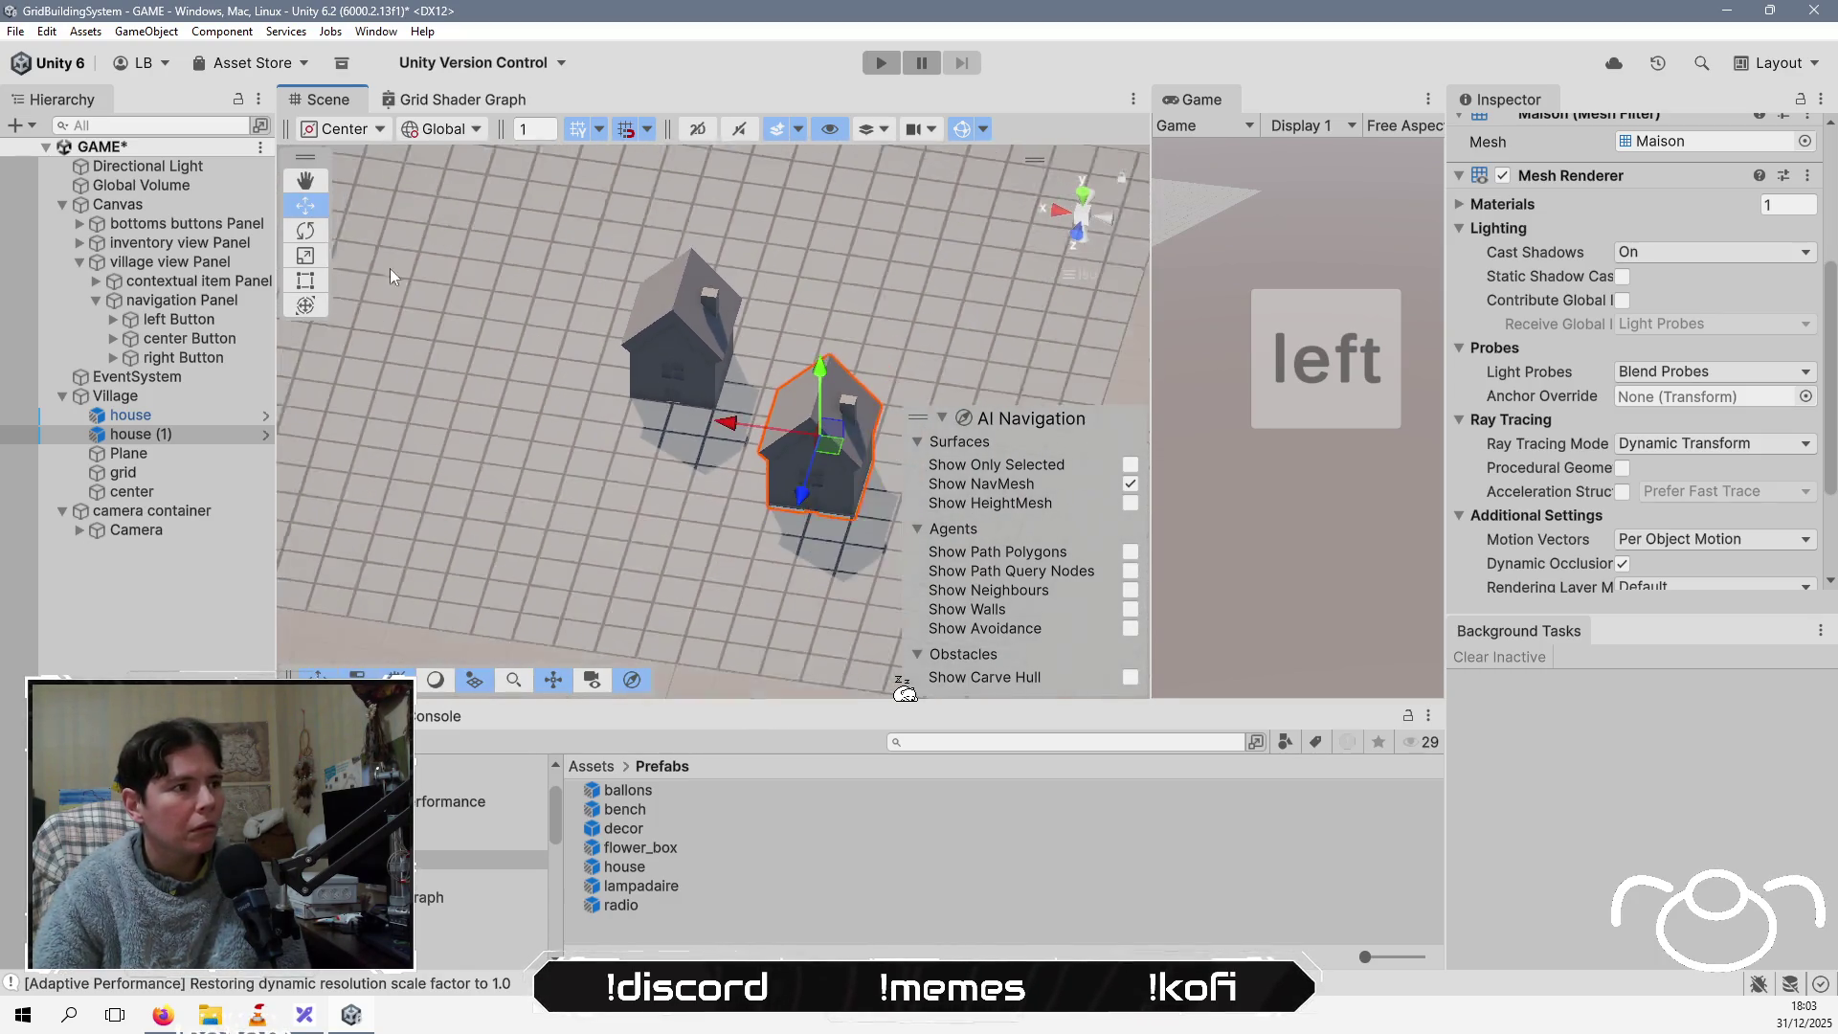
Turn the house copy to Z rotation 90 and drop a lampadaire prefab into the scene.
click(311, 230)
mouse_move(820, 497)
mouse_down()
mouse_move(634, 479)
mouse_move(560, 435)
mouse_move(557, 412)
mouse_move(613, 450)
mouse_up()
scroll(1709, 328, up, 5)
click(1800, 312)
text(90)
drag(972, 475, 854, 467)
drag(748, 415, 773, 532)
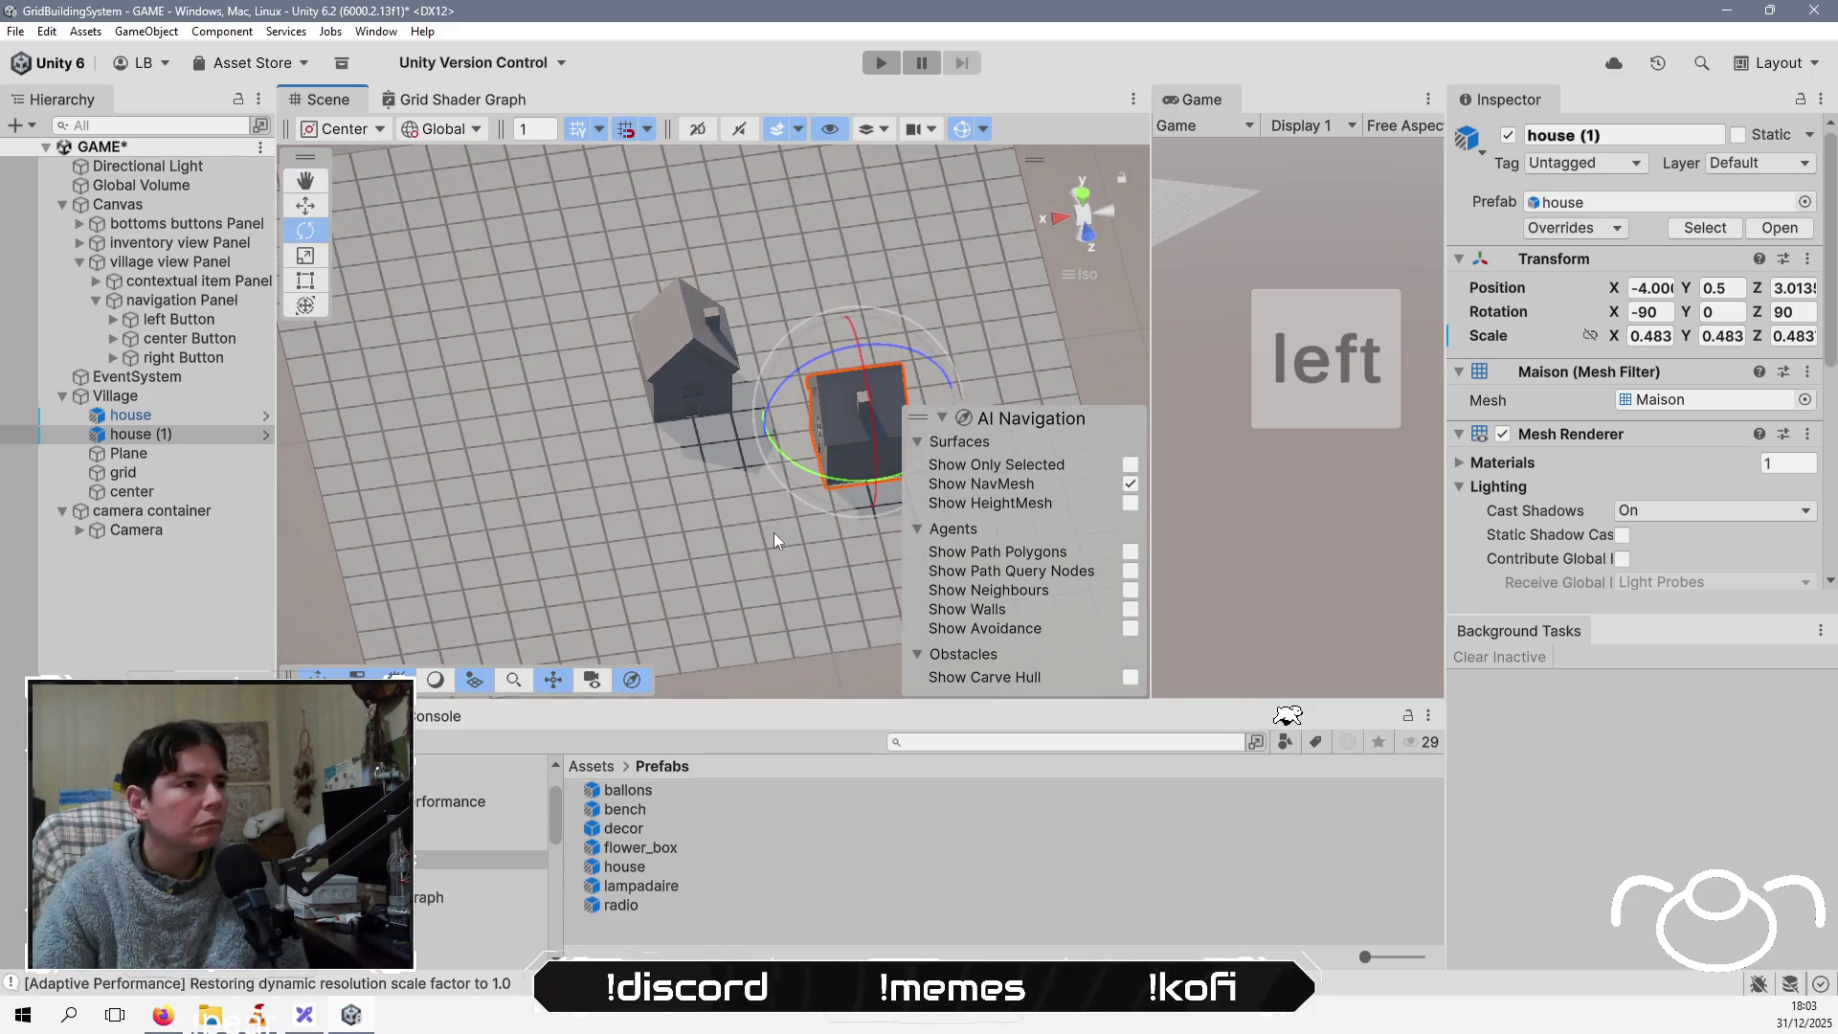
click(304, 206)
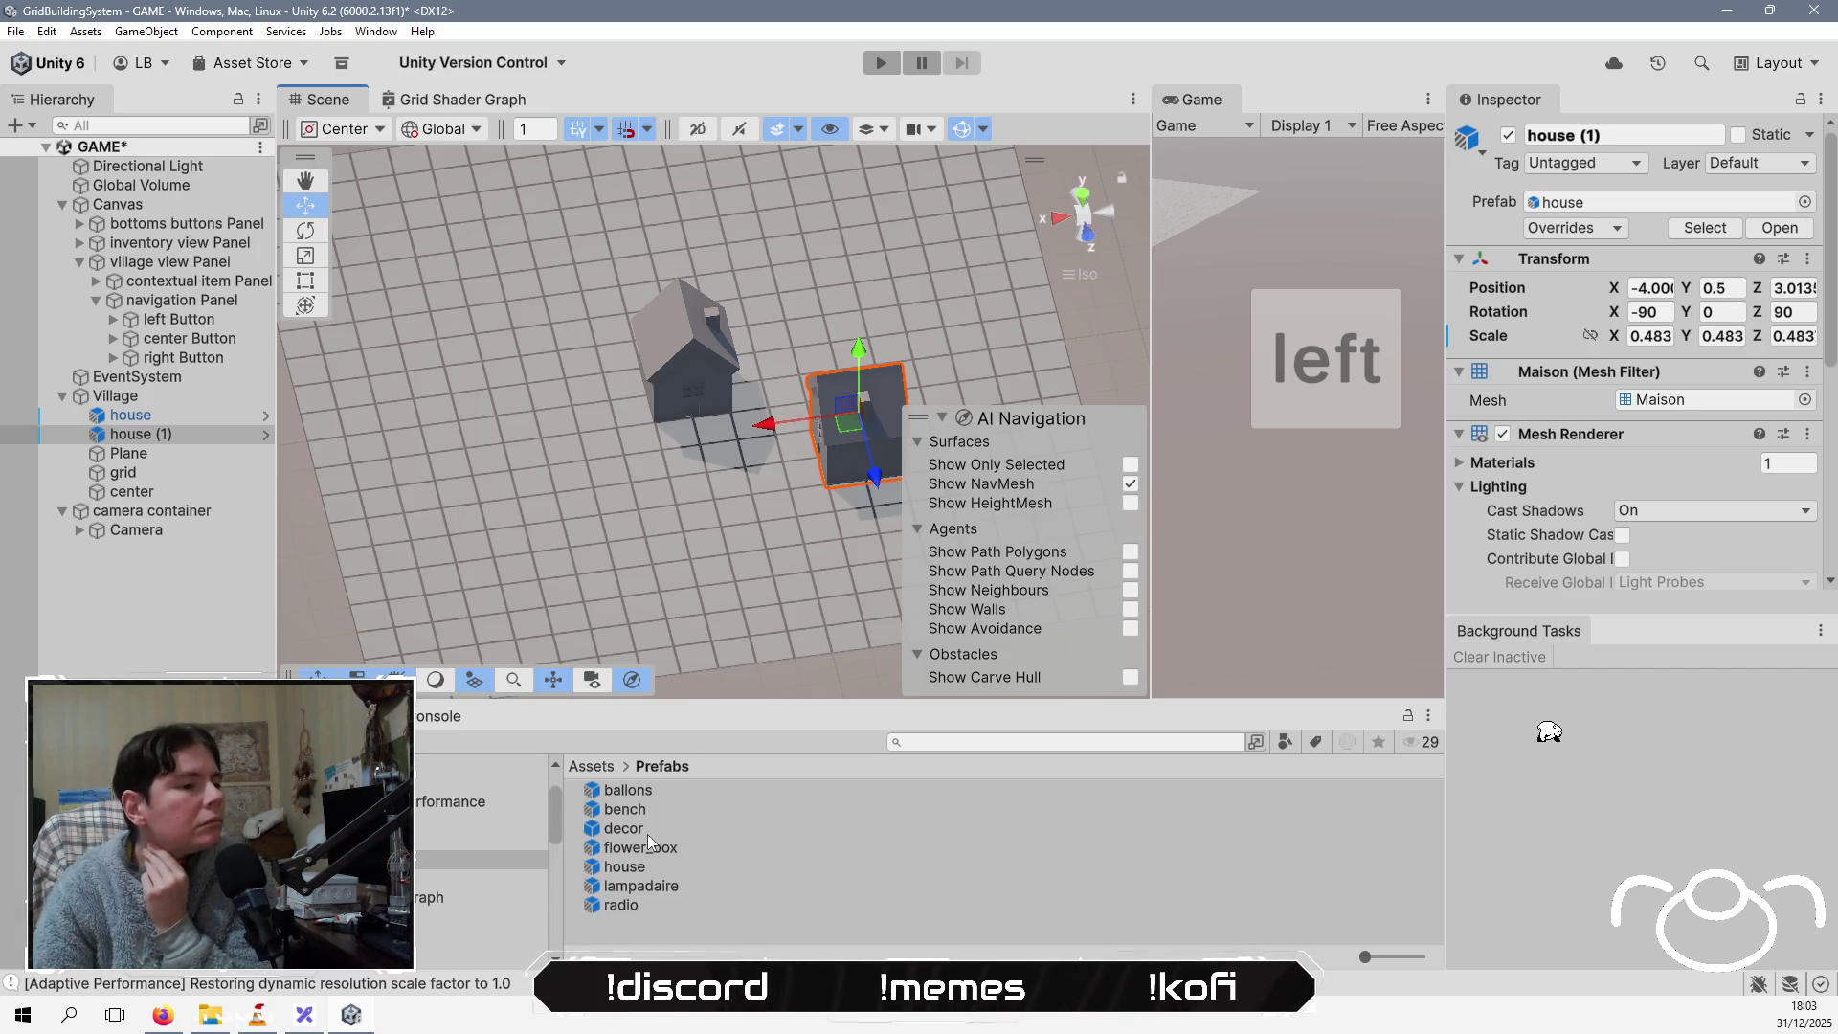
mouse_move(651, 887)
mouse_down()
mouse_move(670, 887)
mouse_move(607, 481)
mouse_move(631, 433)
mouse_up()
Set the lampadaire's scale to 1, 1, 1.
click(1653, 335)
text(1)
click(1720, 335)
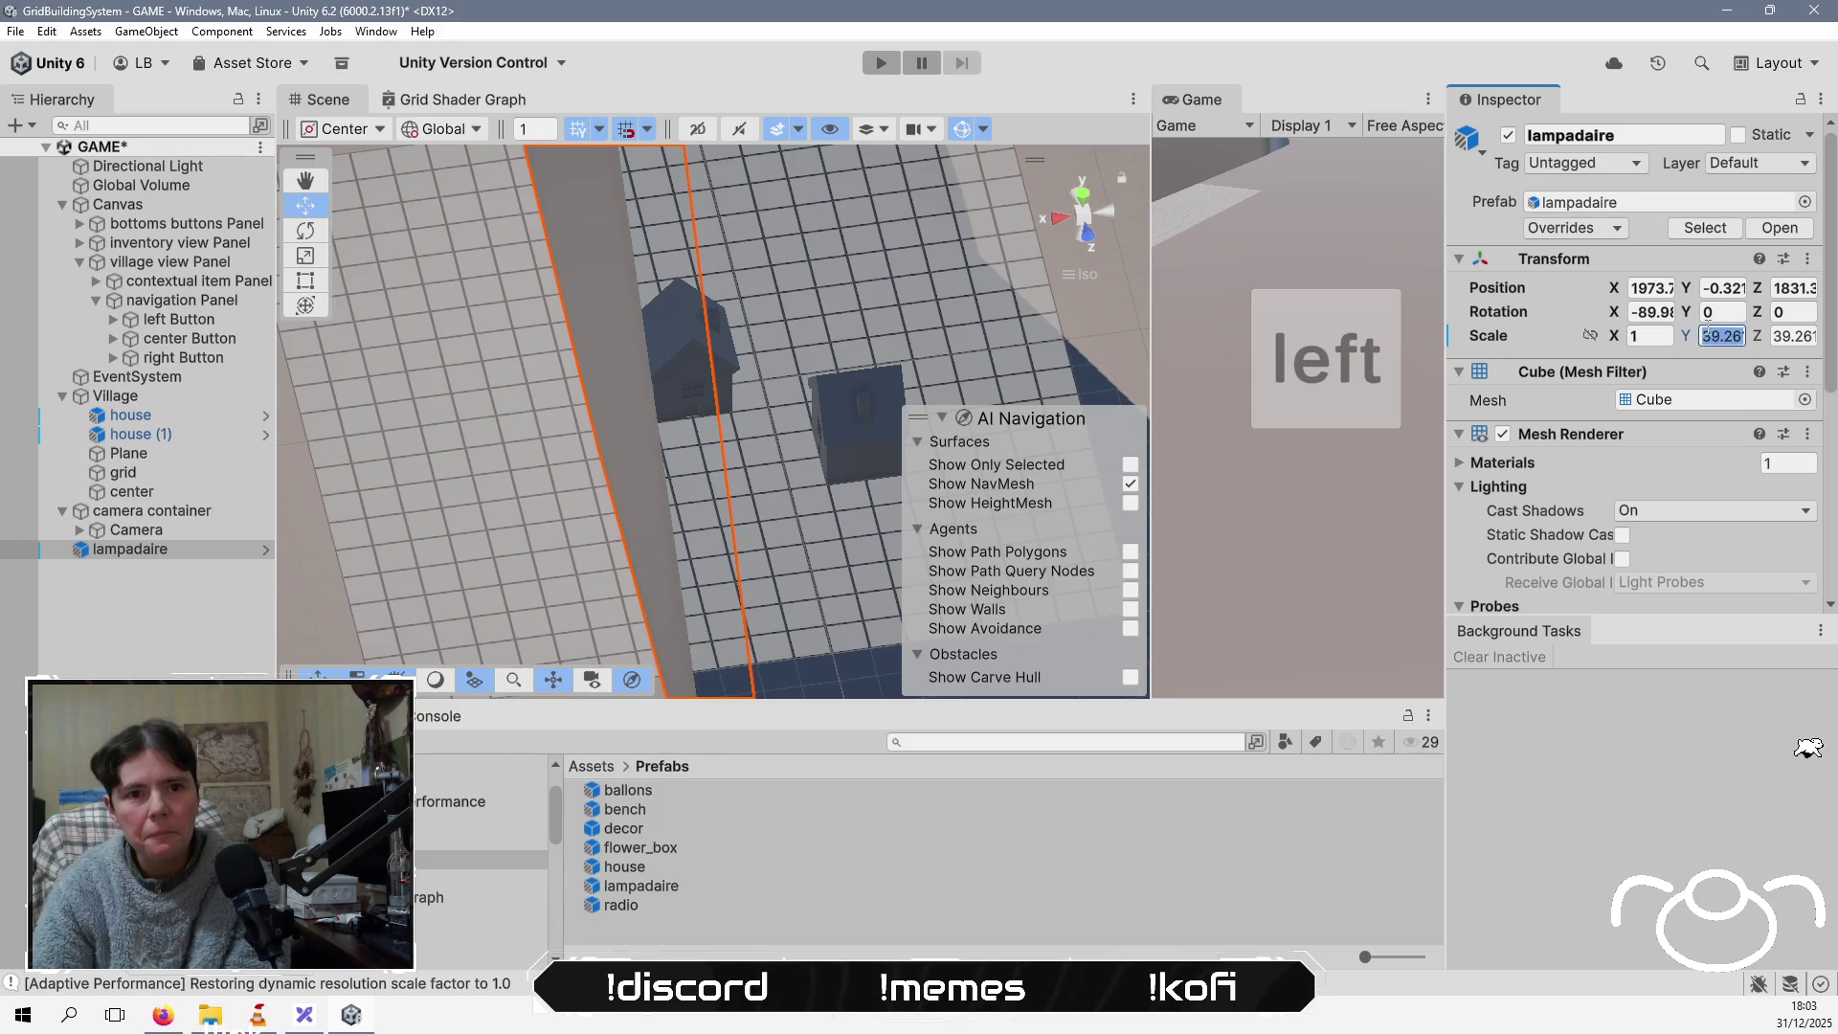
text(1)
click(1789, 335)
text(1)
Change the lampadaire's scale to 0.5 on X, Y and Z.
click(1647, 335)
text(0,5)
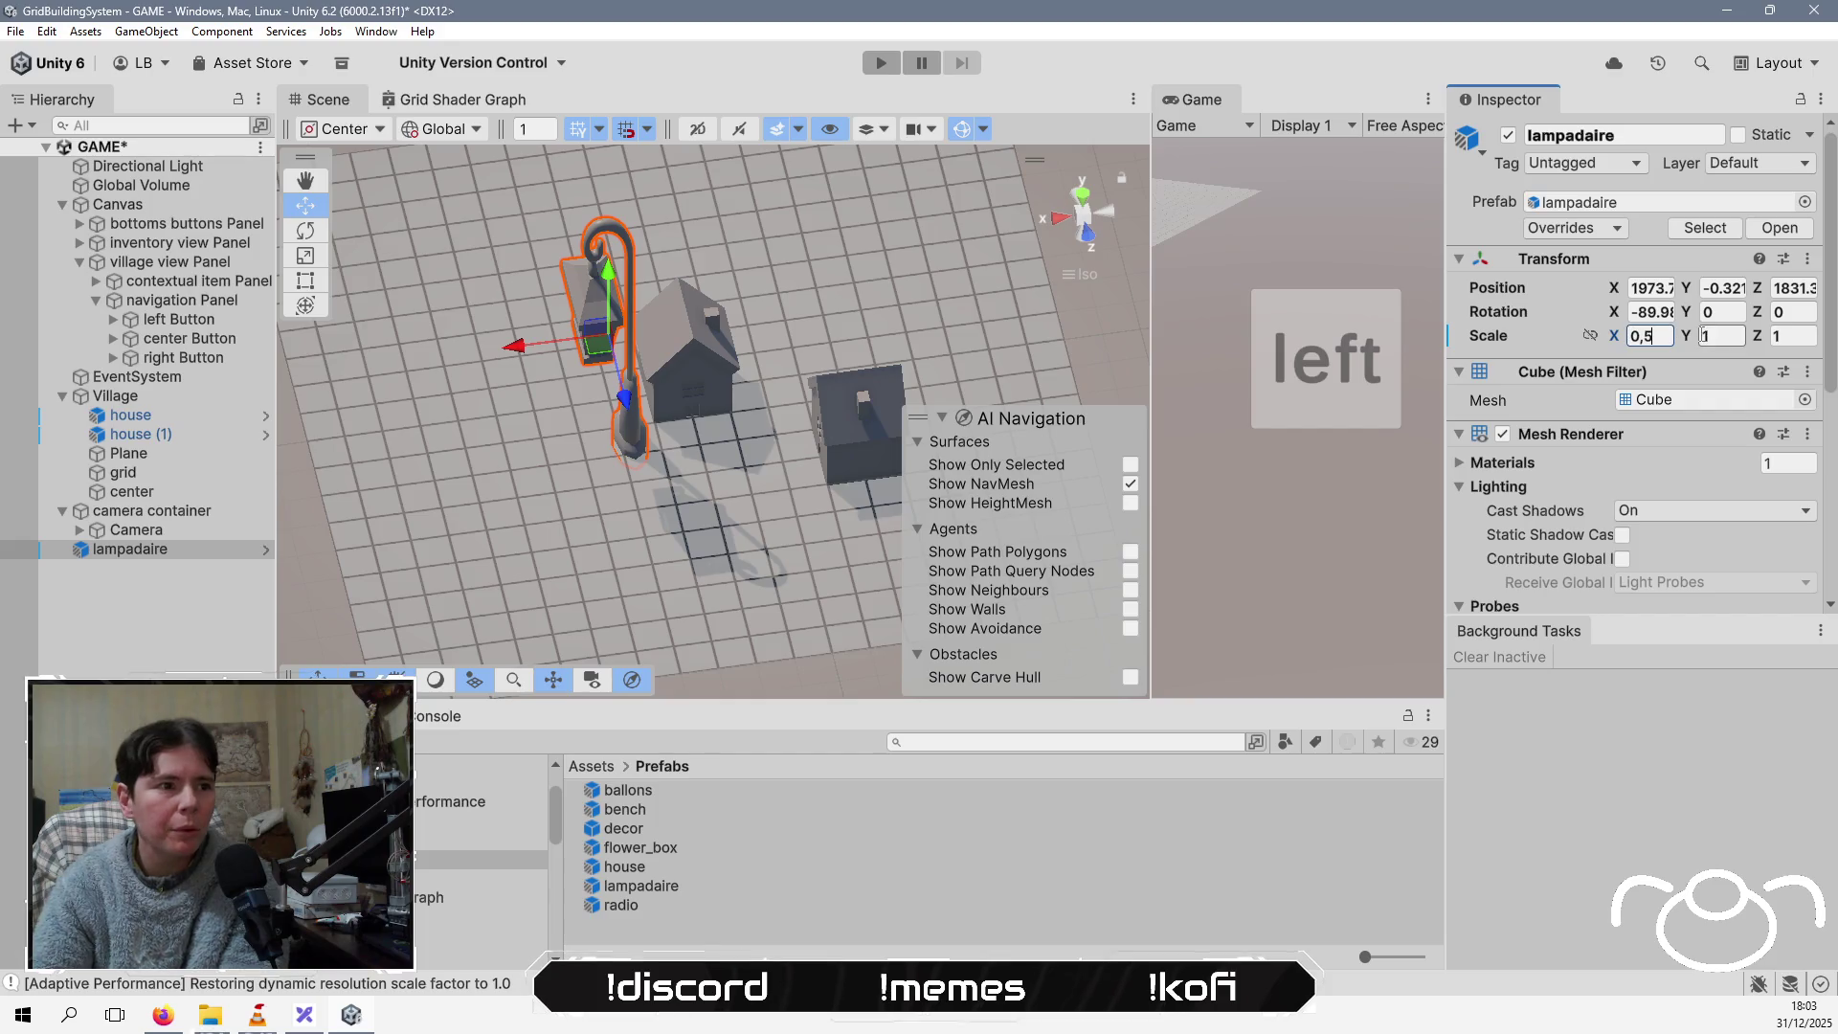
click(1716, 337)
text(0)
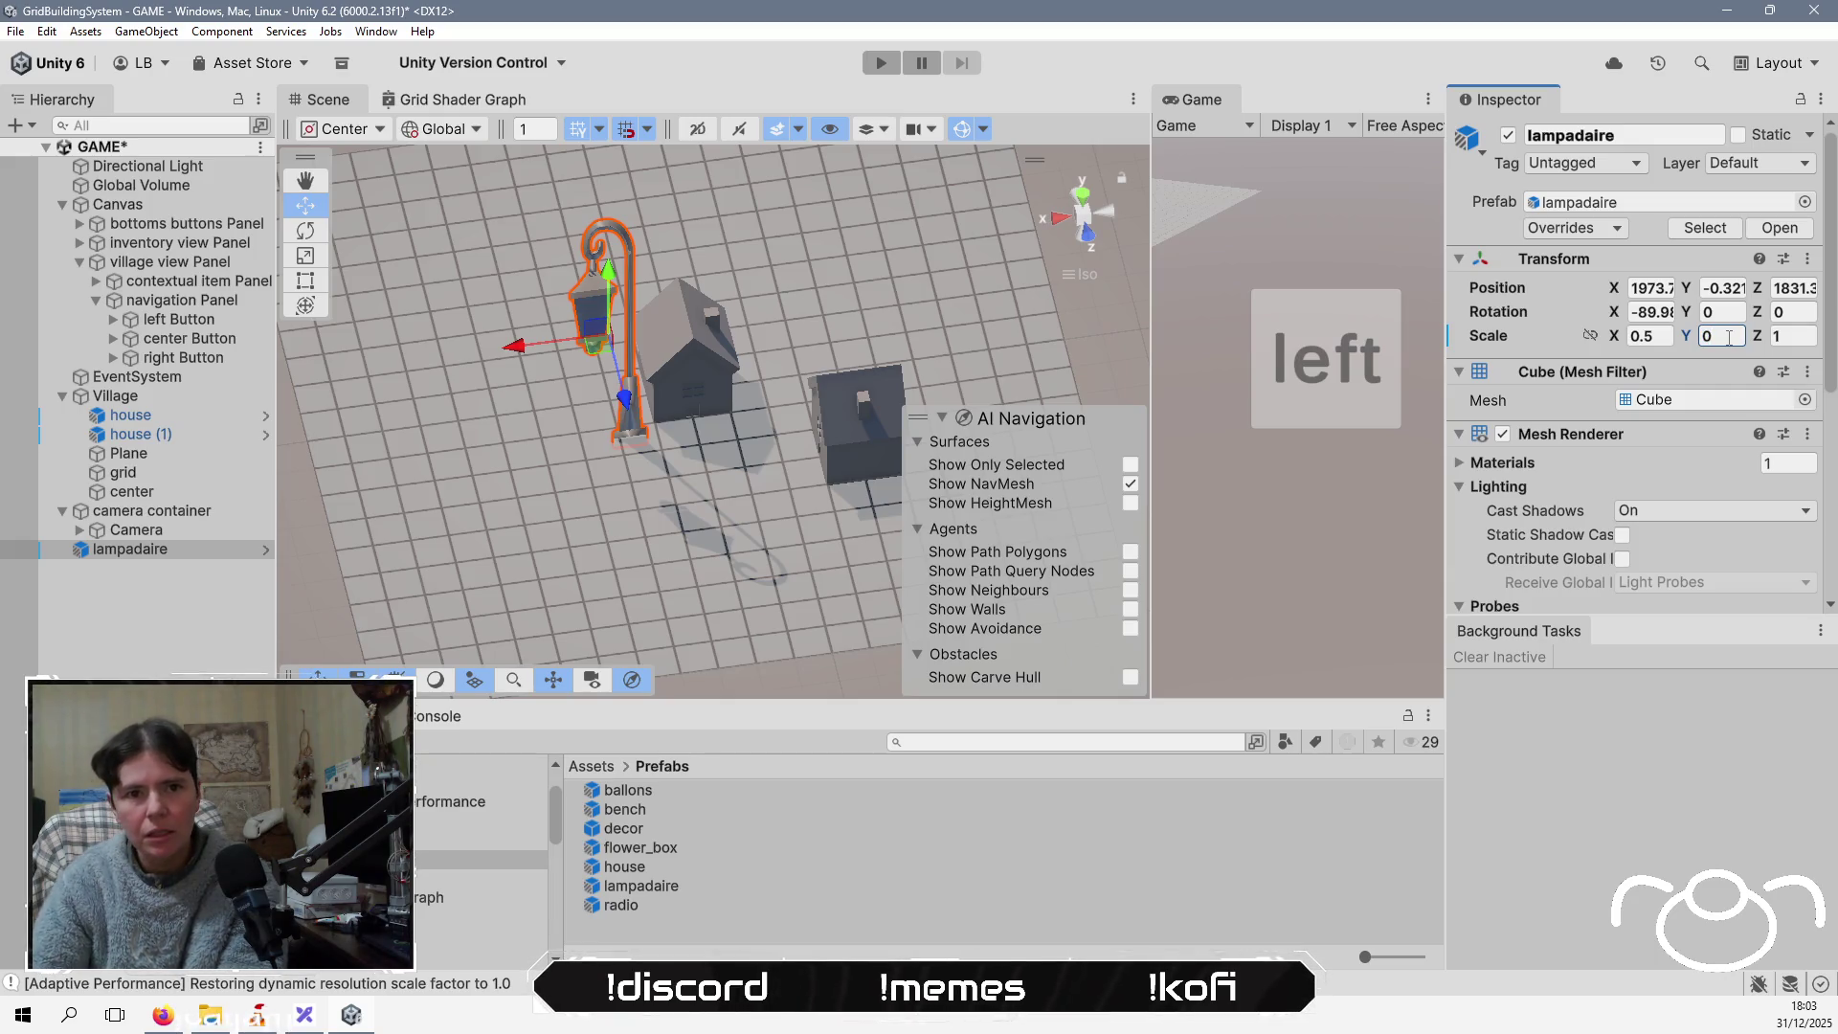
text(5)
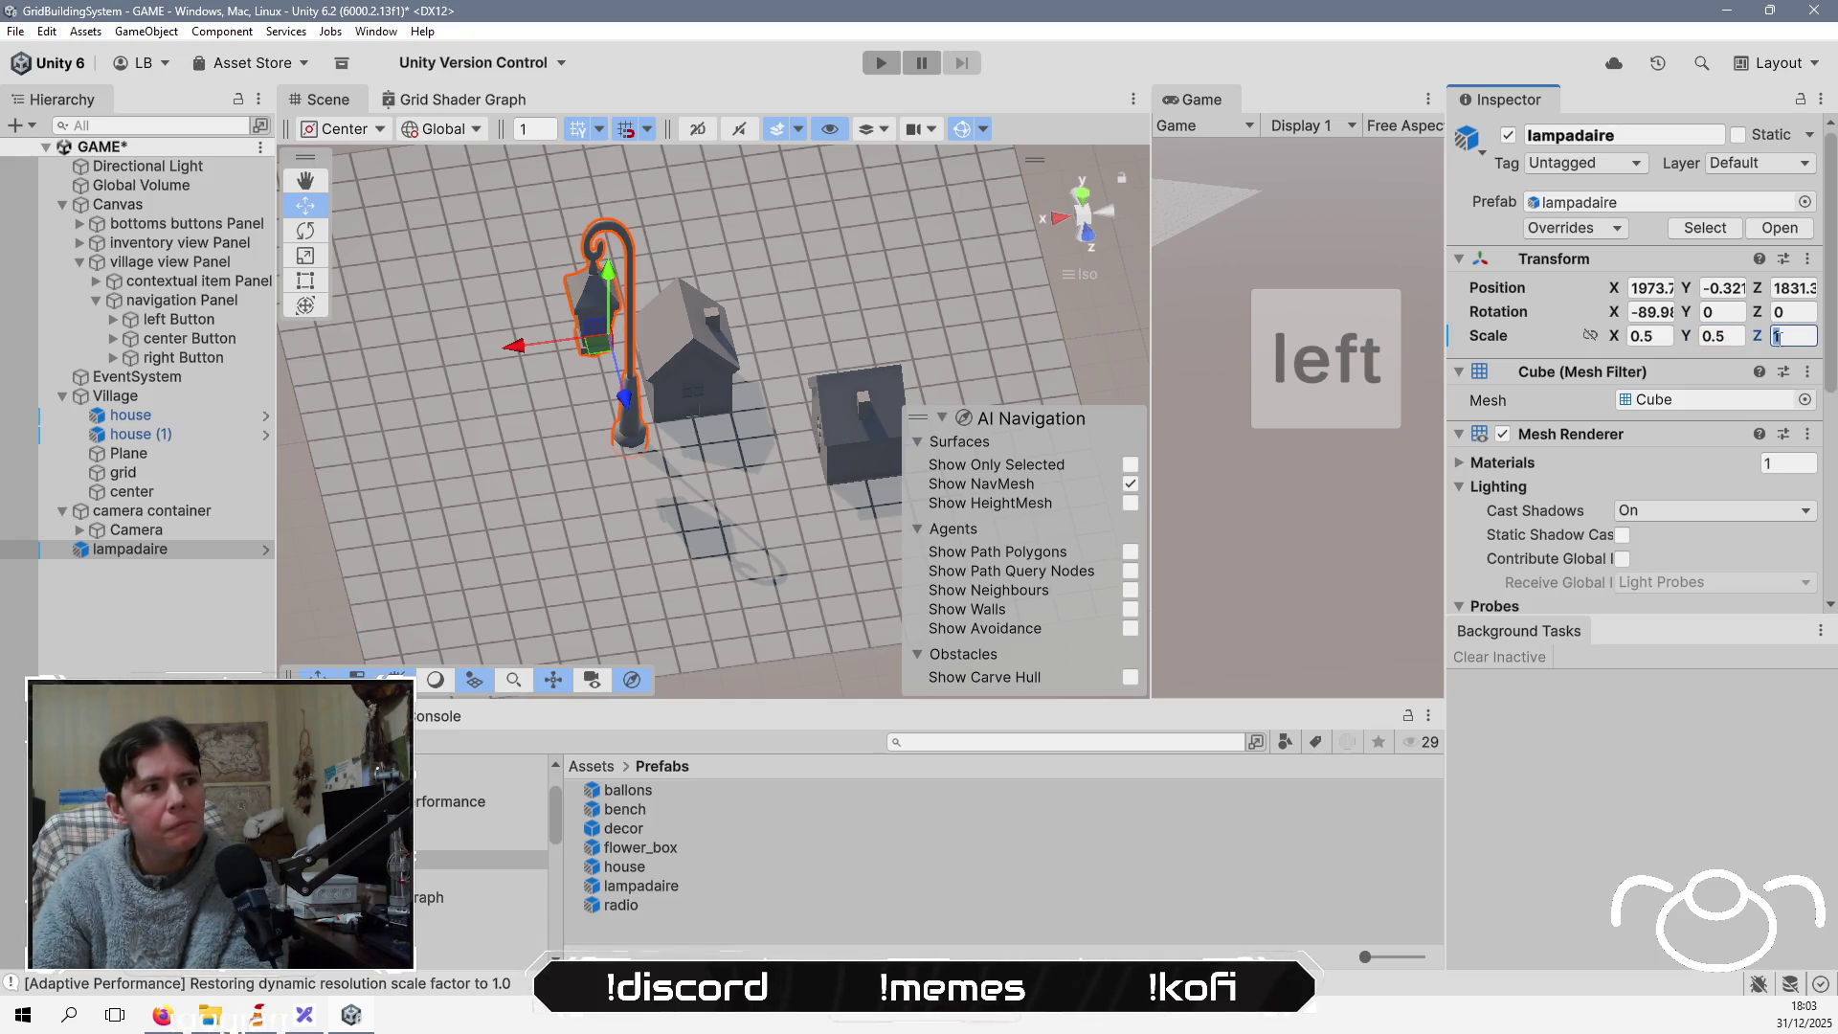
scroll(1053, 479, up, 3)
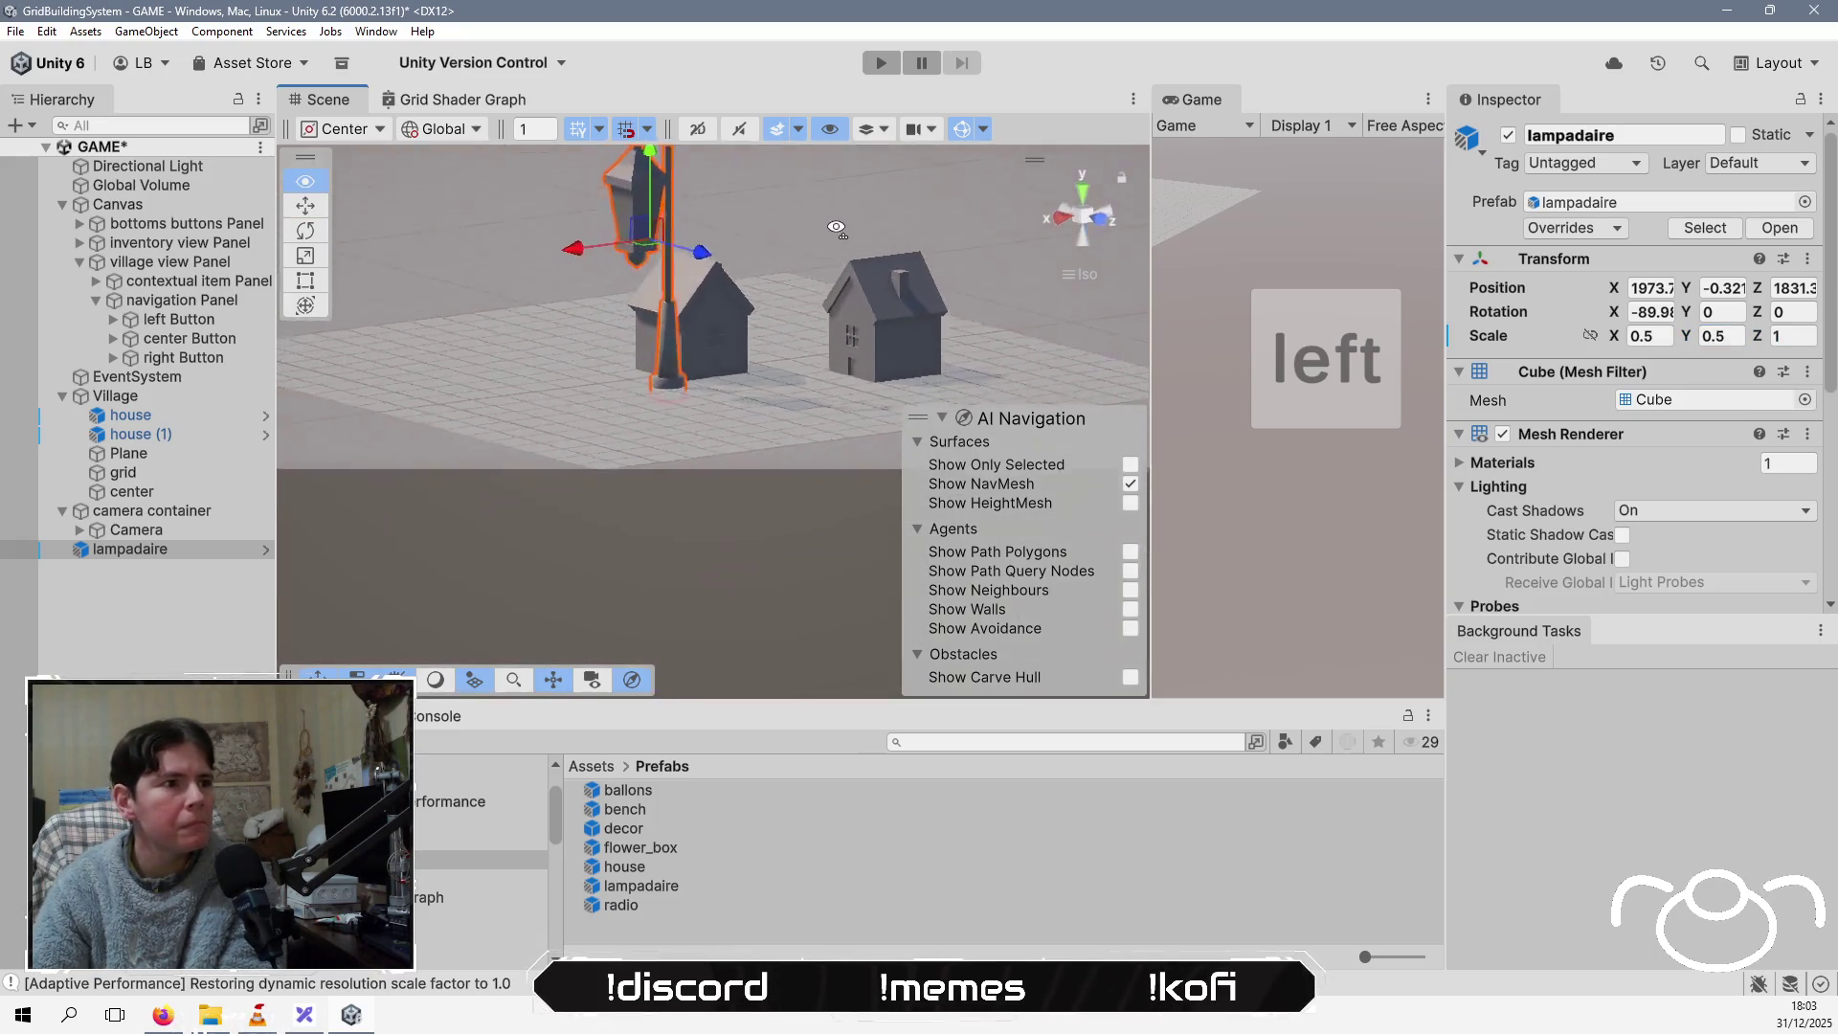
scroll(1053, 479, down, 3)
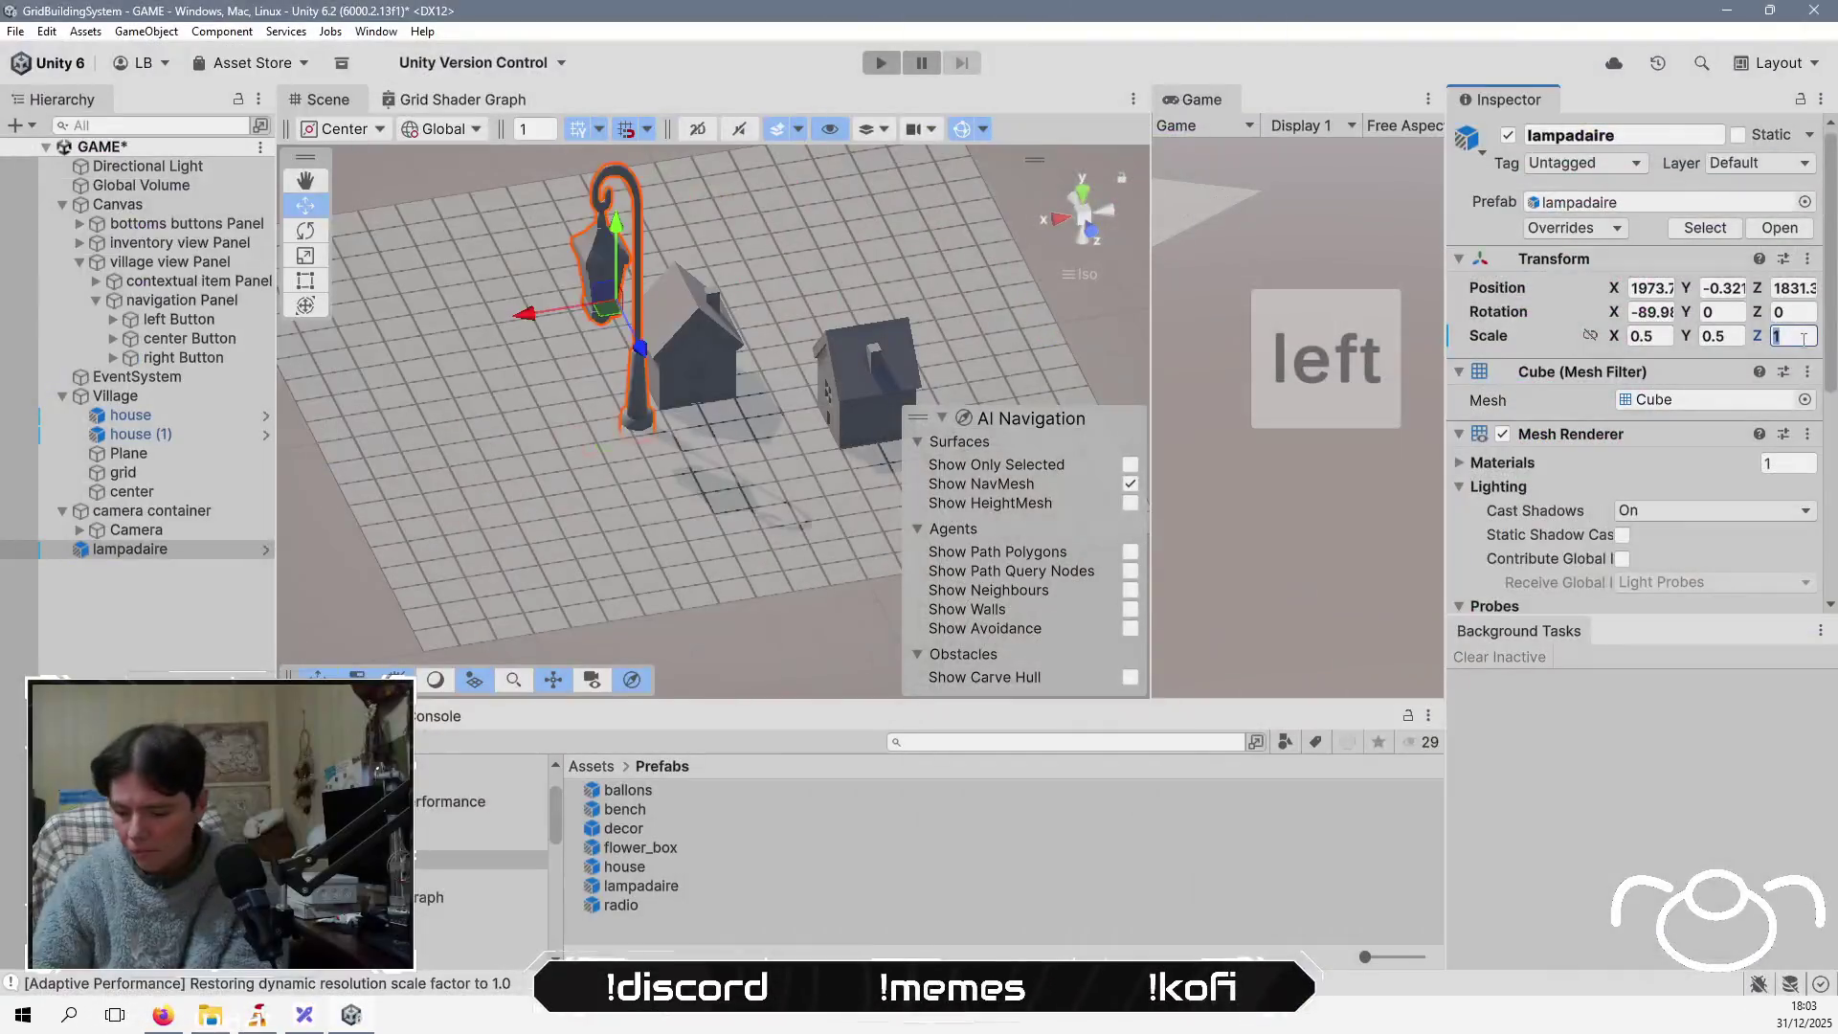
click(1790, 336)
text(0,5)
Move the lampadaire under Village and set its Z position to 0.
mouse_move(900, 342)
mouse_down()
mouse_move(627, 239)
mouse_move(626, 268)
mouse_up()
drag(614, 388, 666, 583)
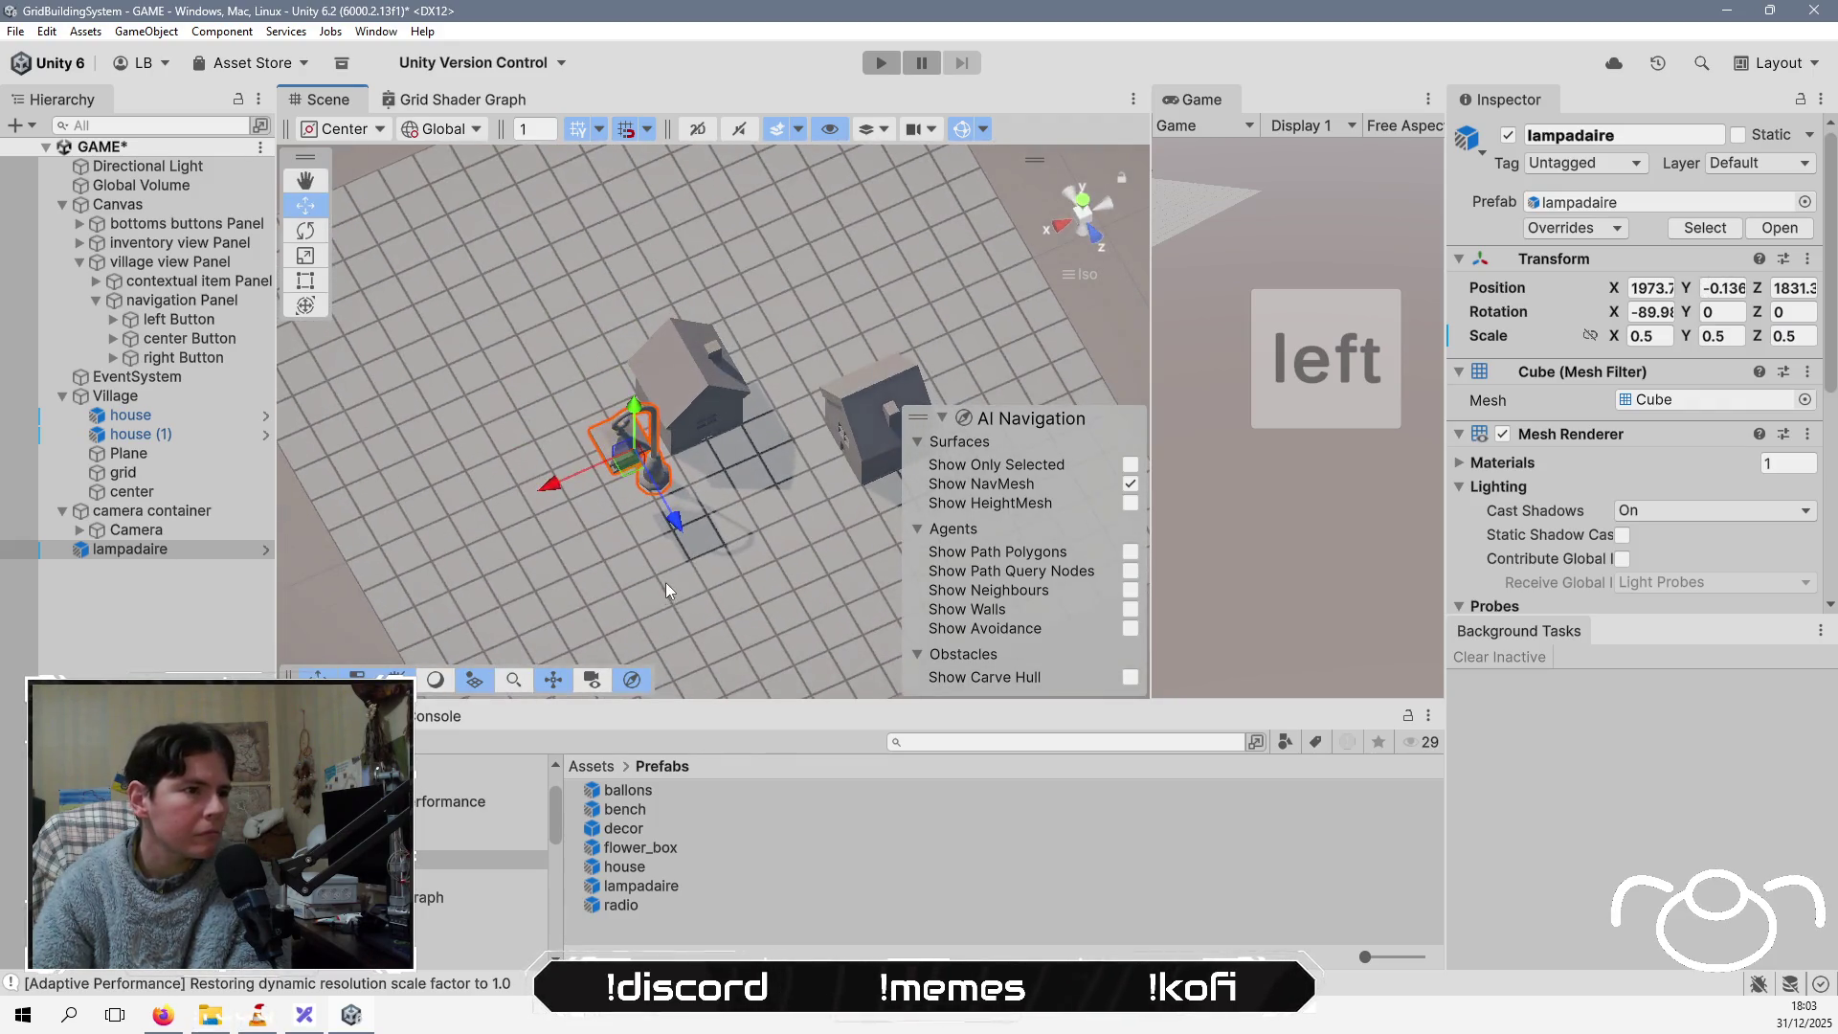
scroll(586, 466, up, 4)
scroll(579, 474, up, 2)
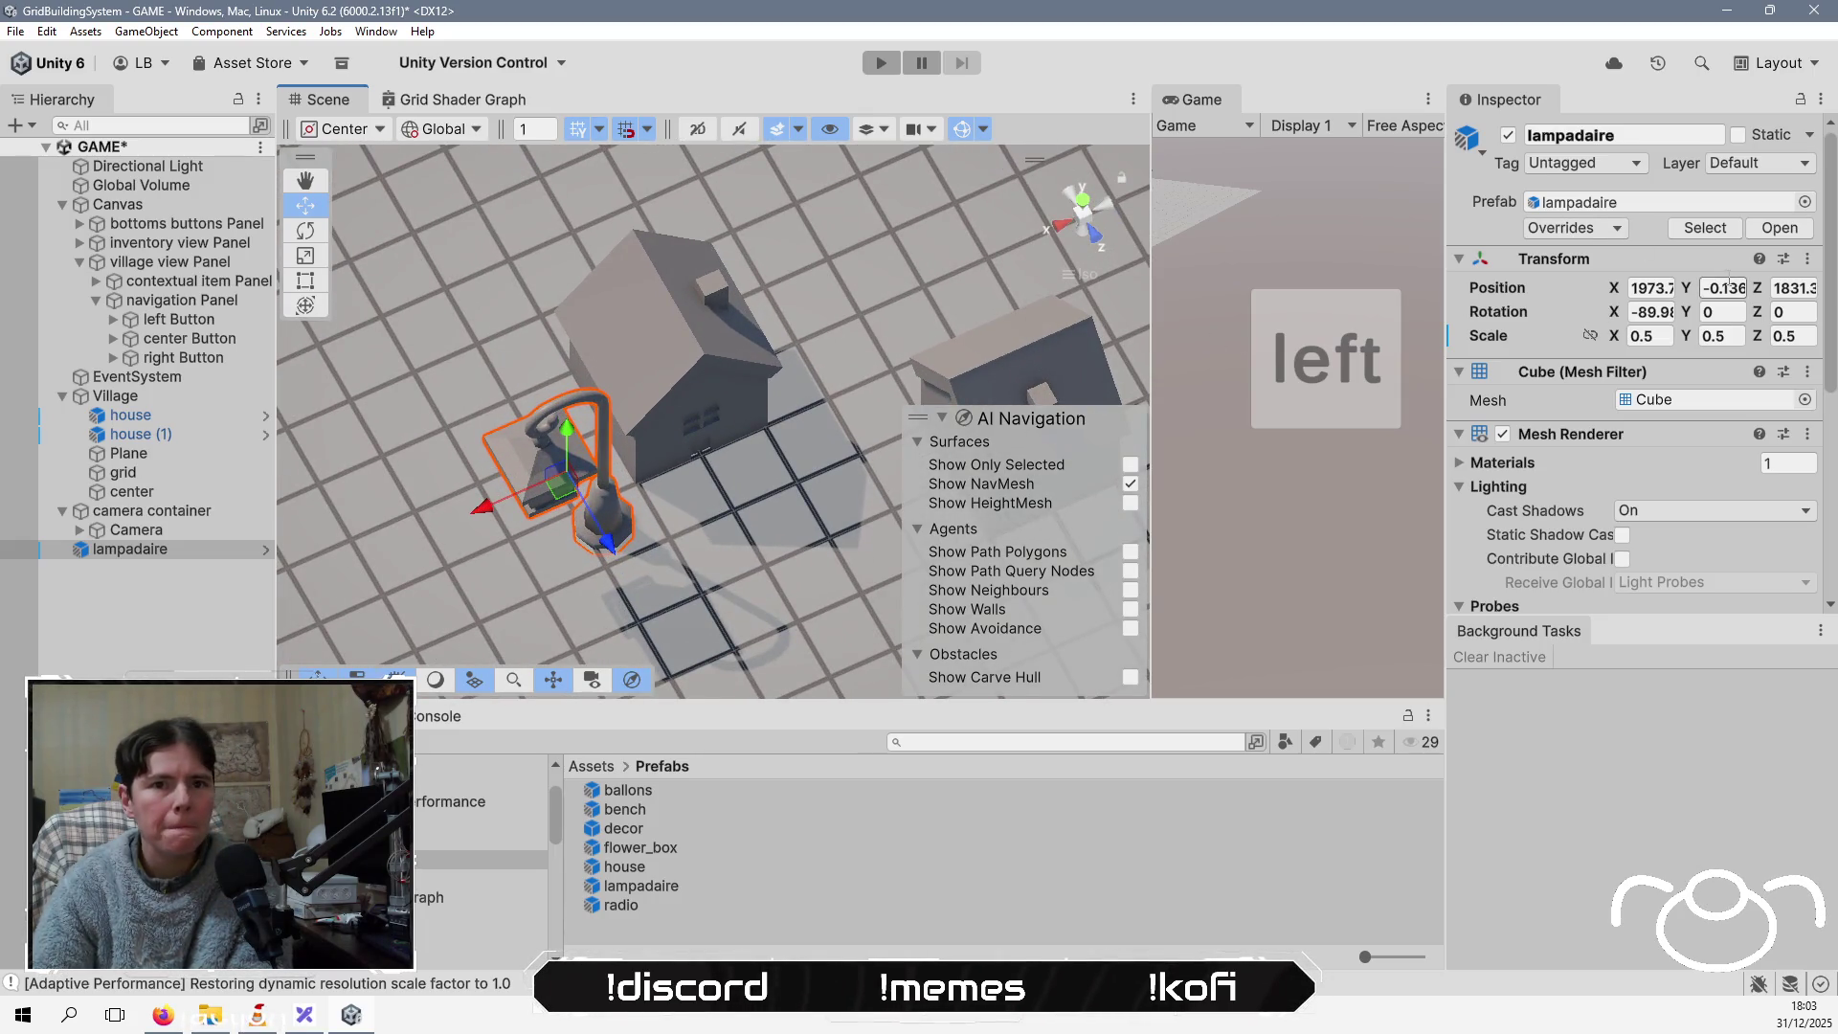
click(1659, 283)
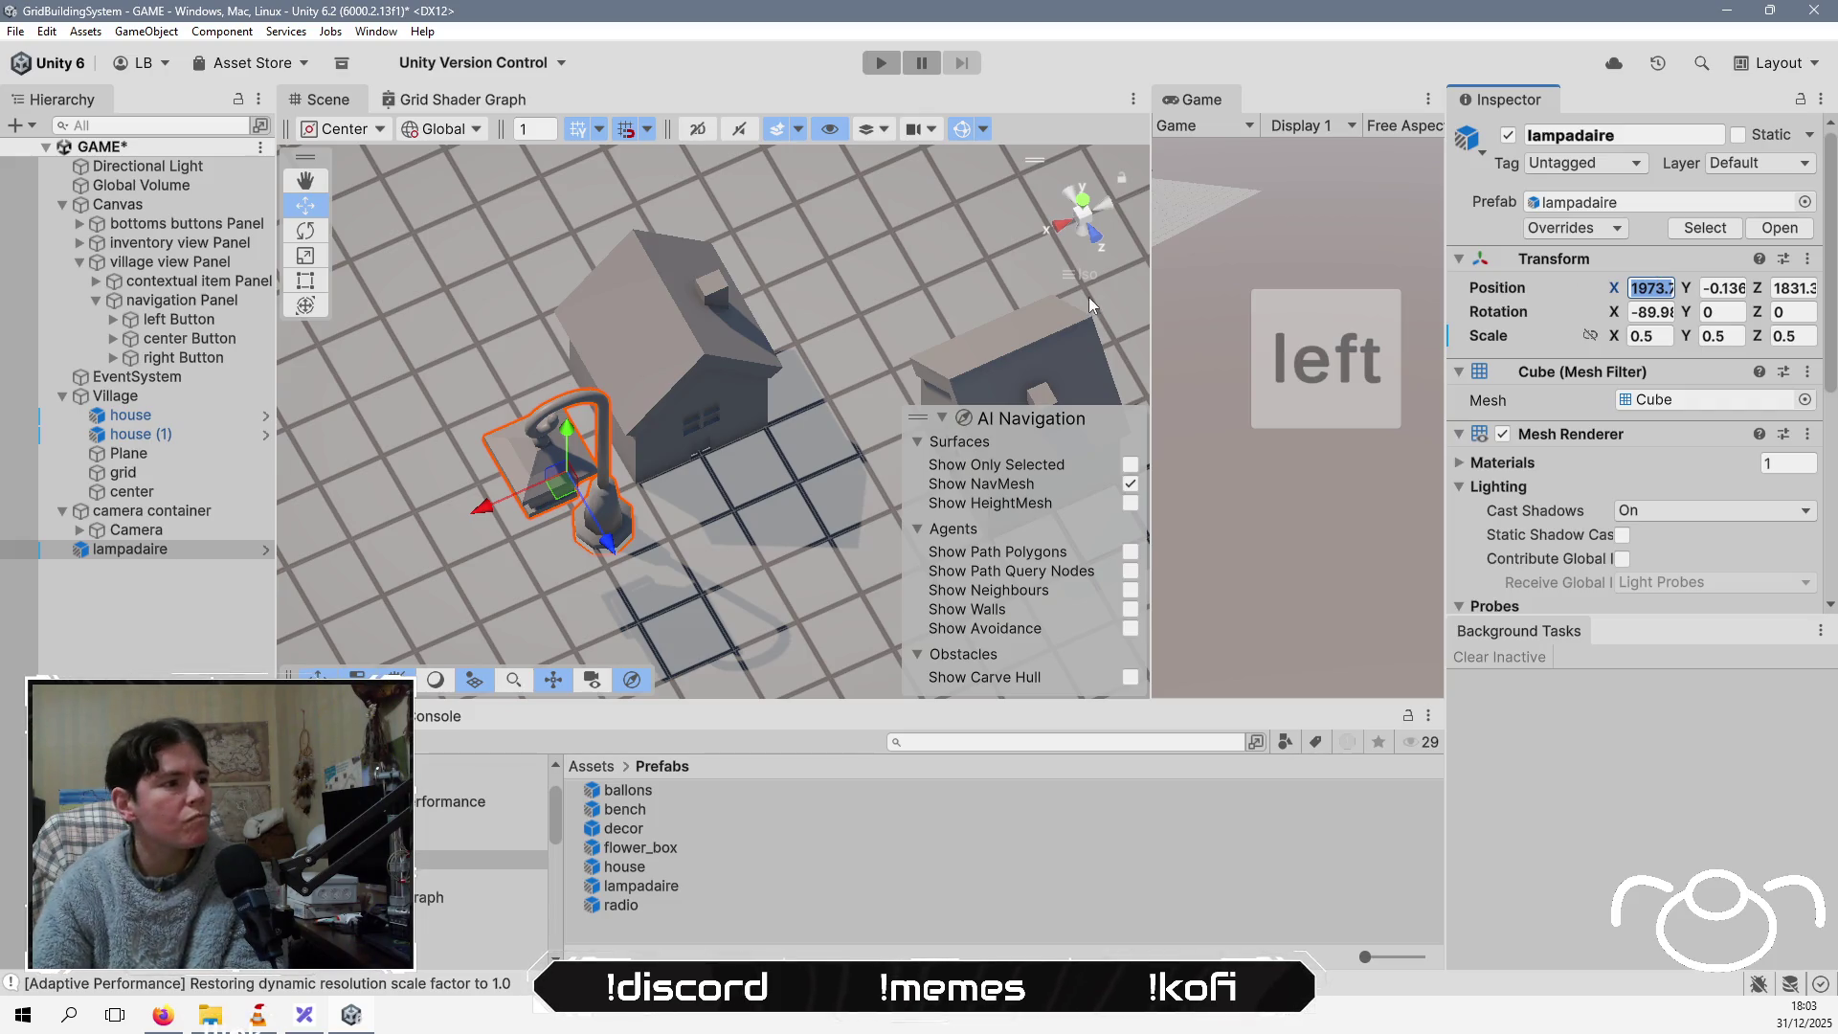
drag(175, 544, 193, 444)
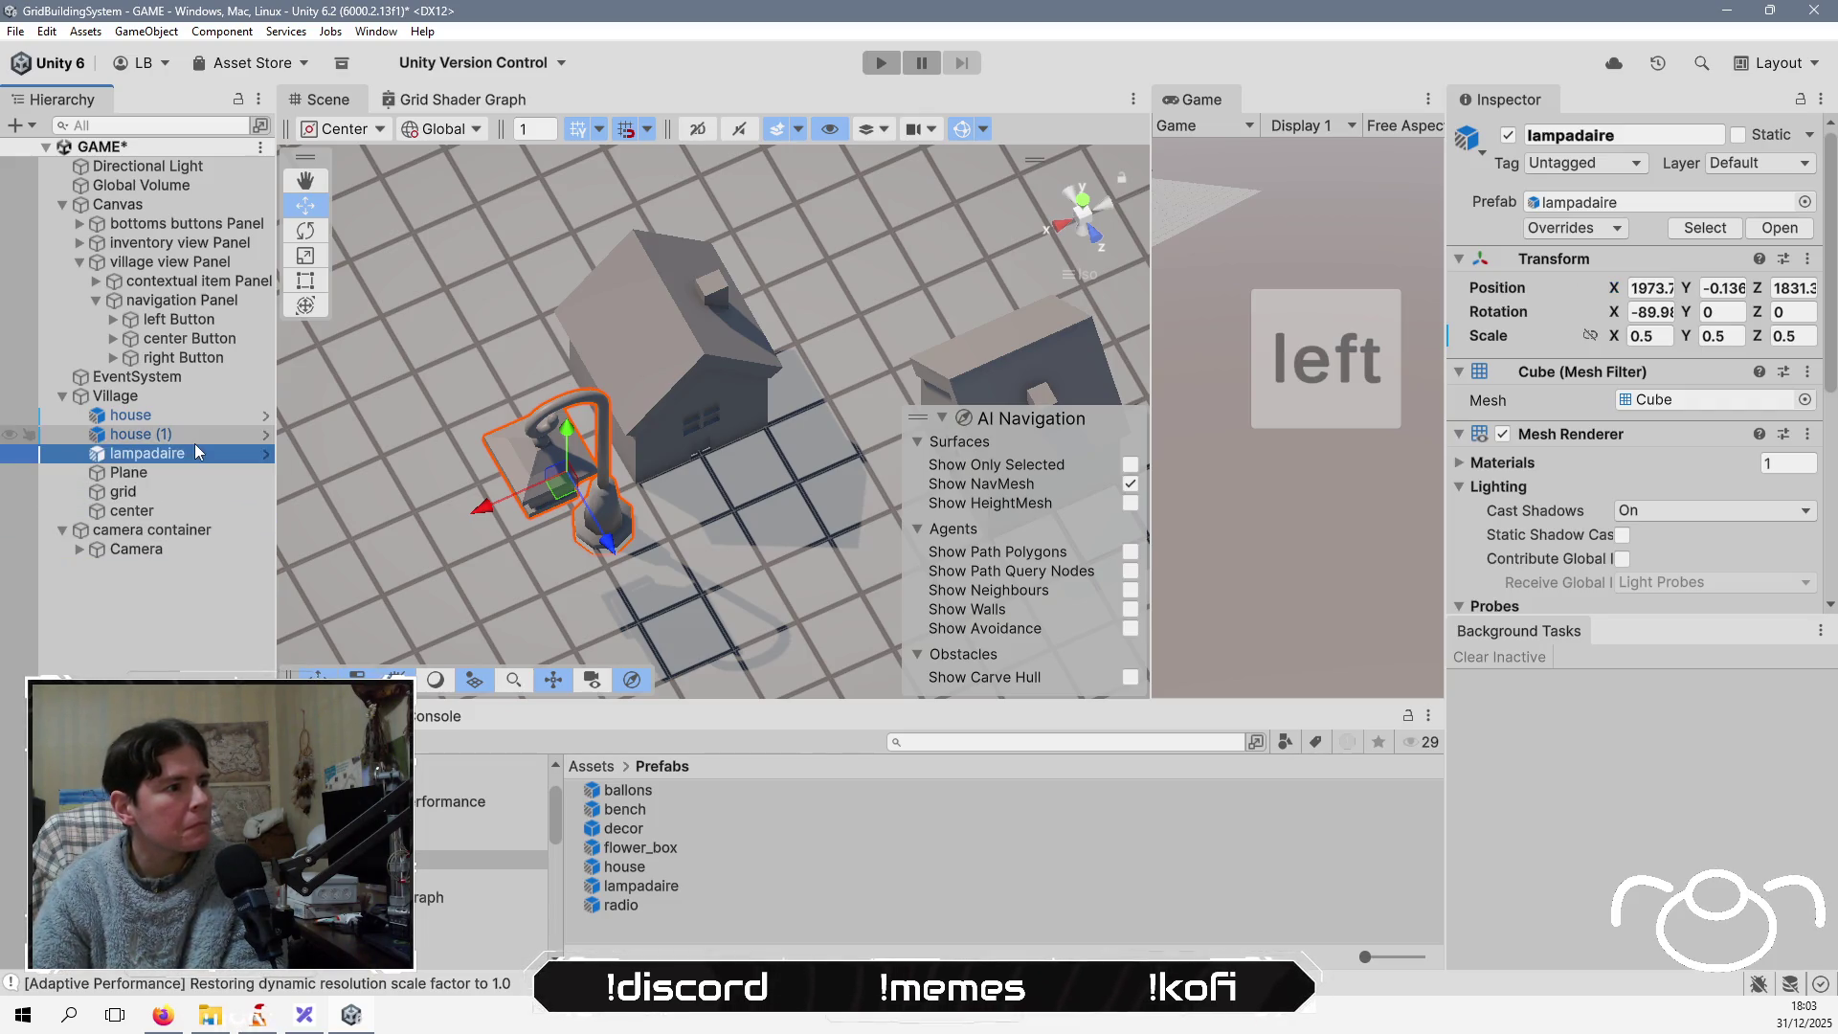
click(1654, 287)
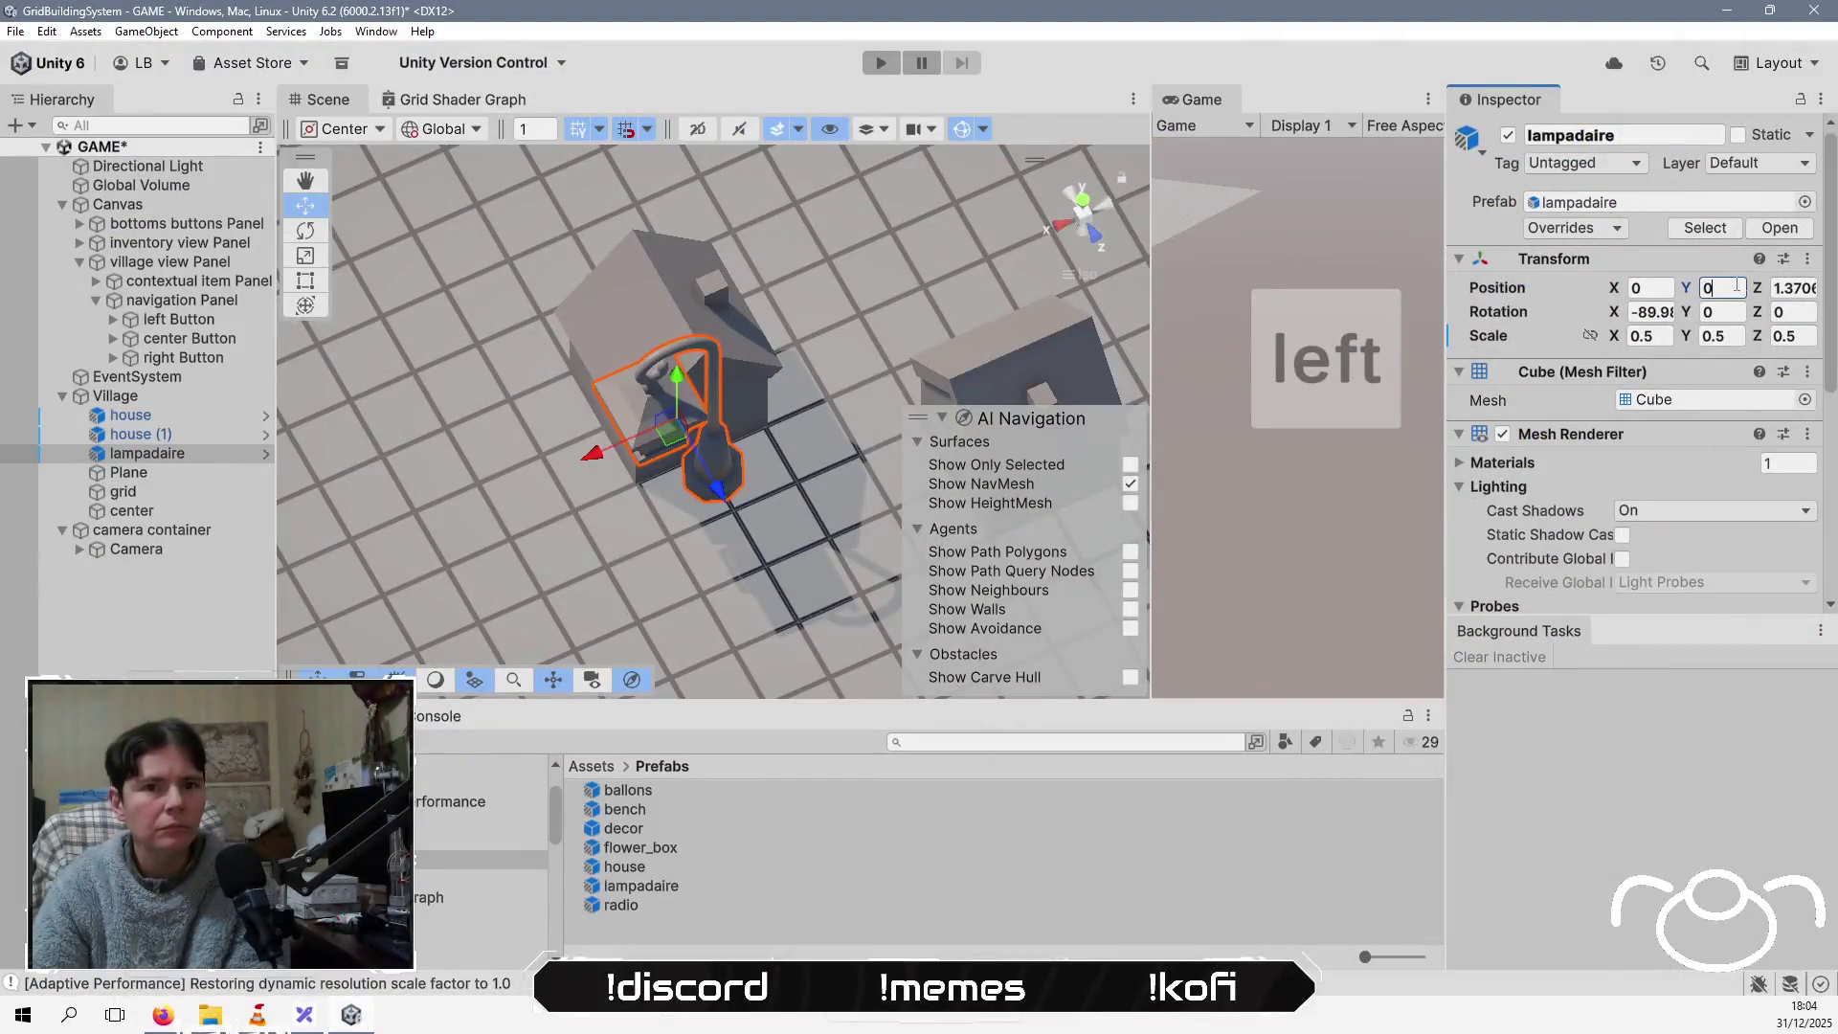
click(1796, 287)
text(0)
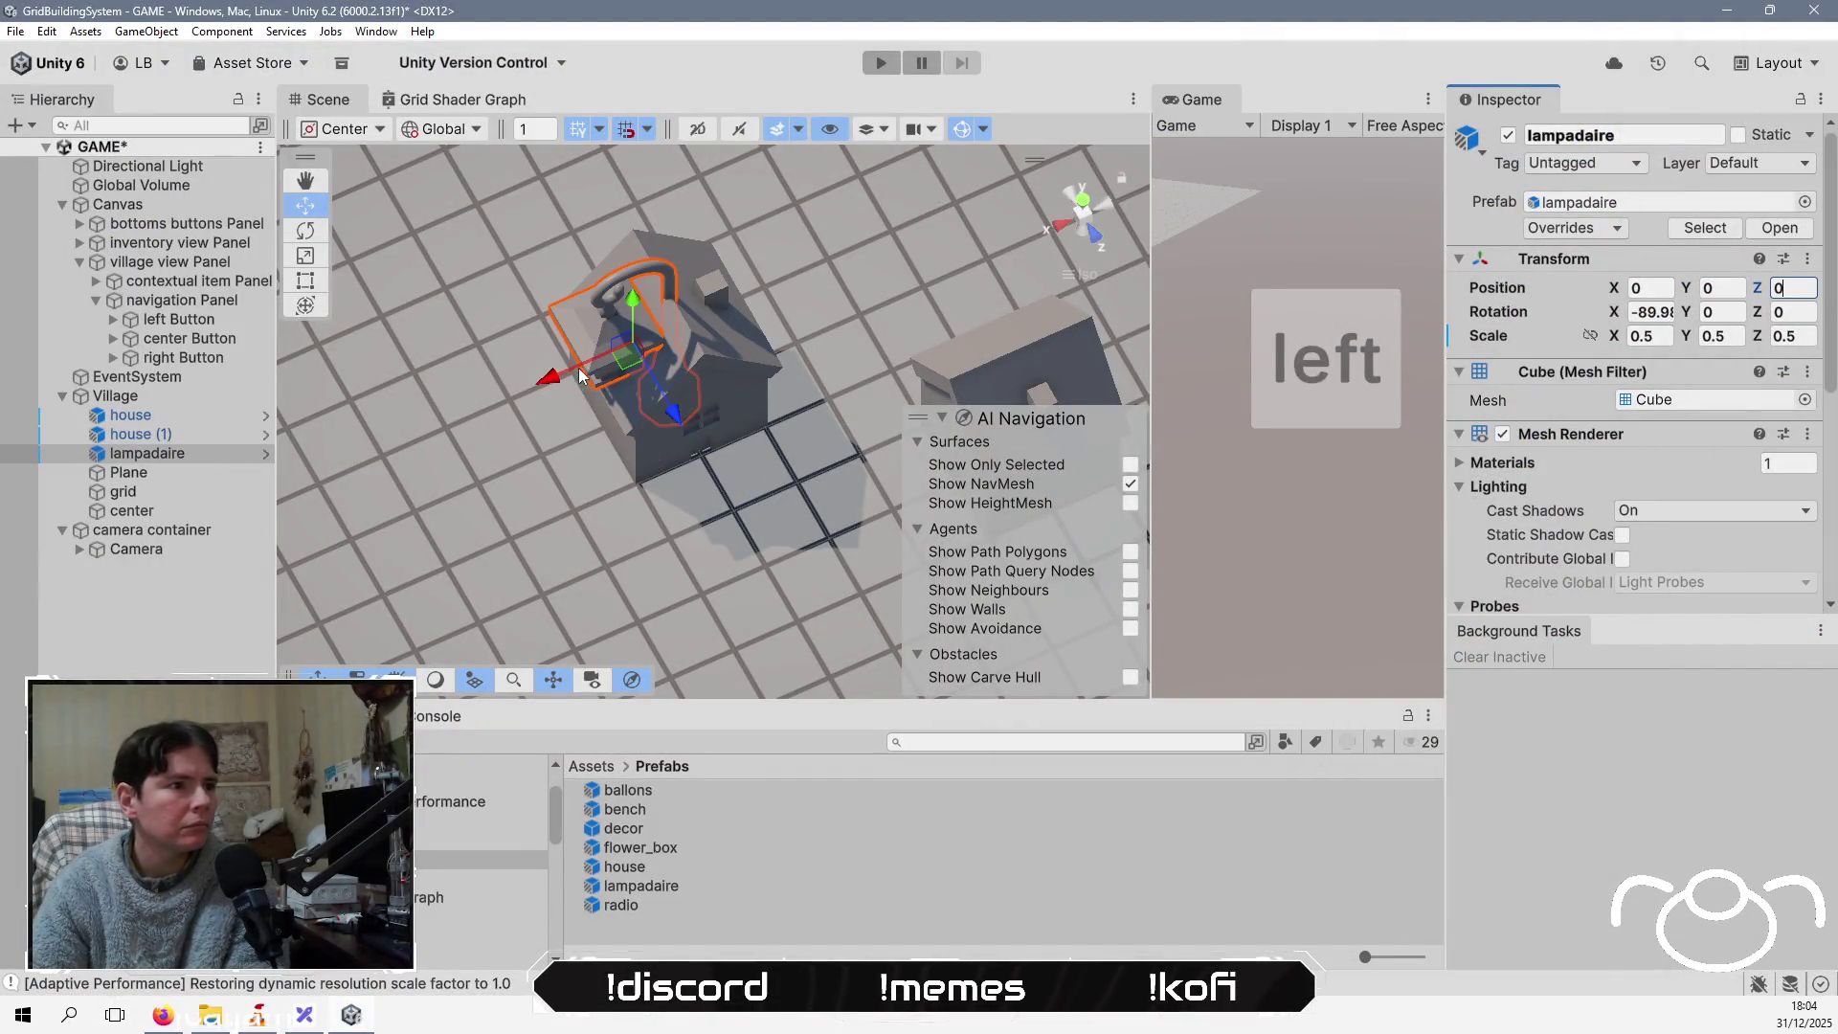
Move the lamppost off the house to position X 1.44, Z 1.32.
drag(635, 362, 584, 388)
key(f)
mouse_move(746, 382)
mouse_down()
mouse_move(816, 326)
mouse_move(773, 406)
mouse_up()
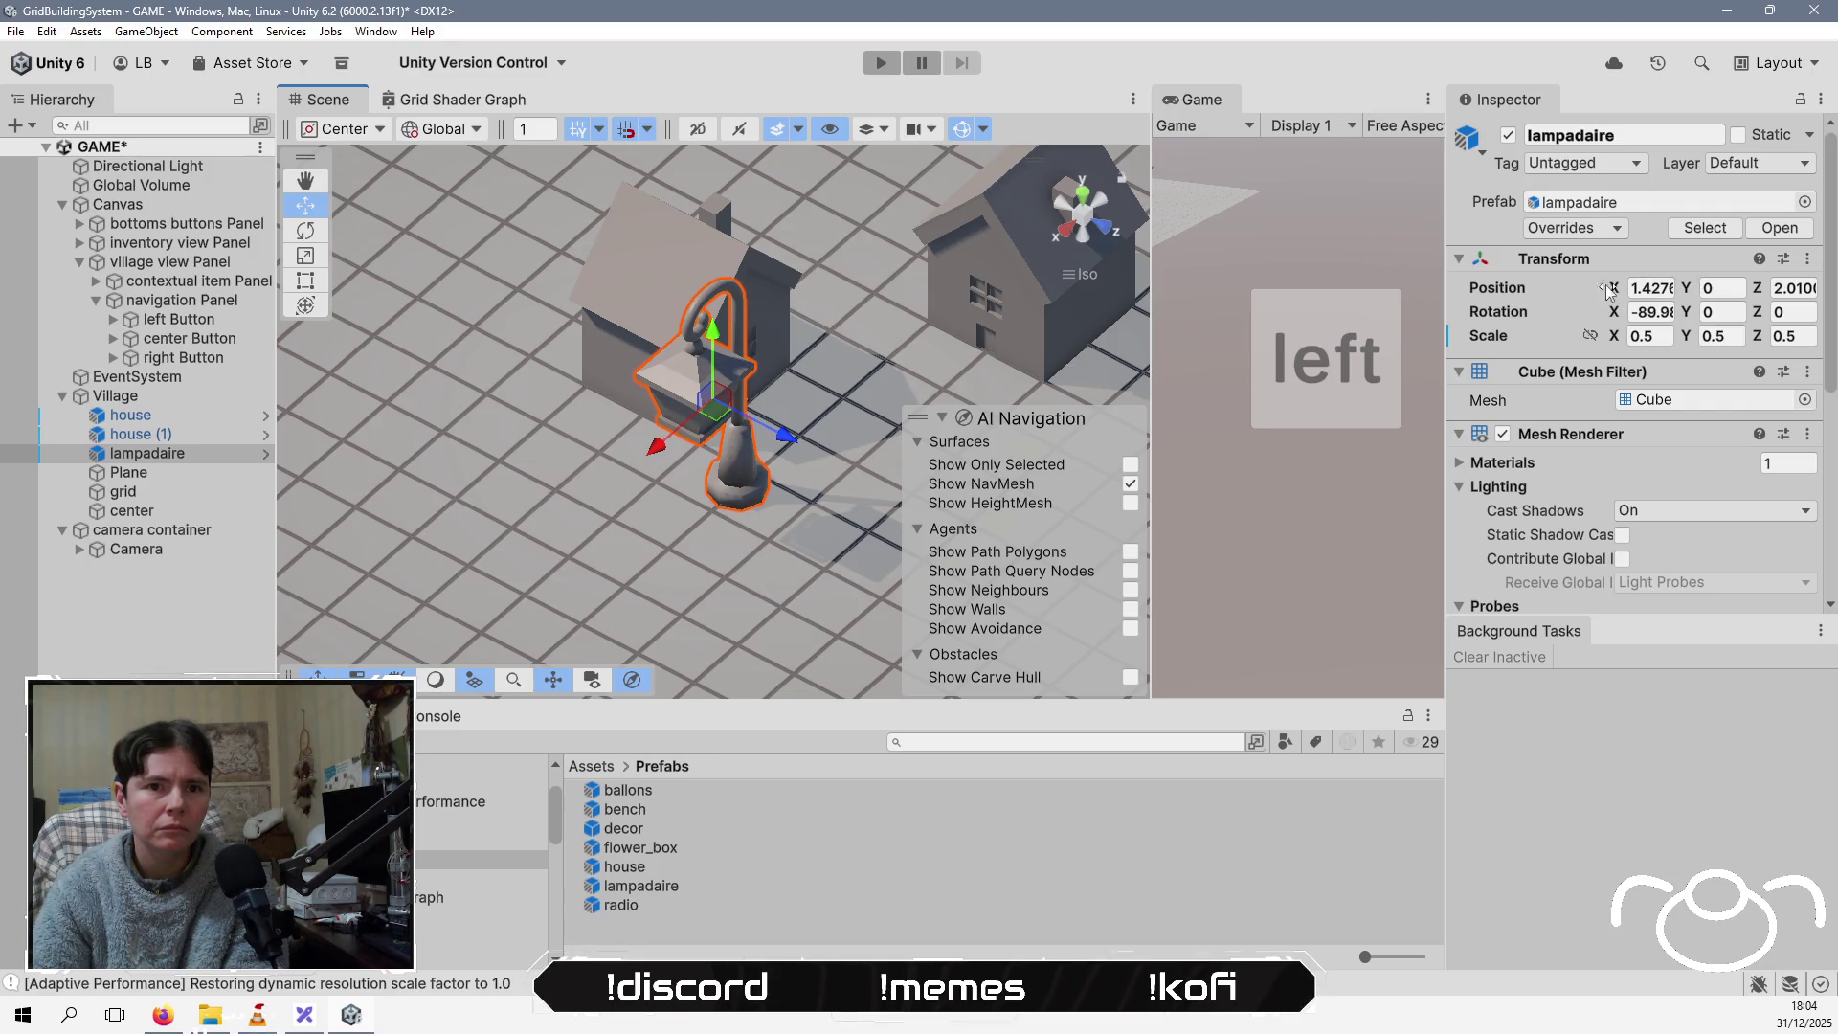
drag(1622, 294, 1634, 293)
text(1.44)
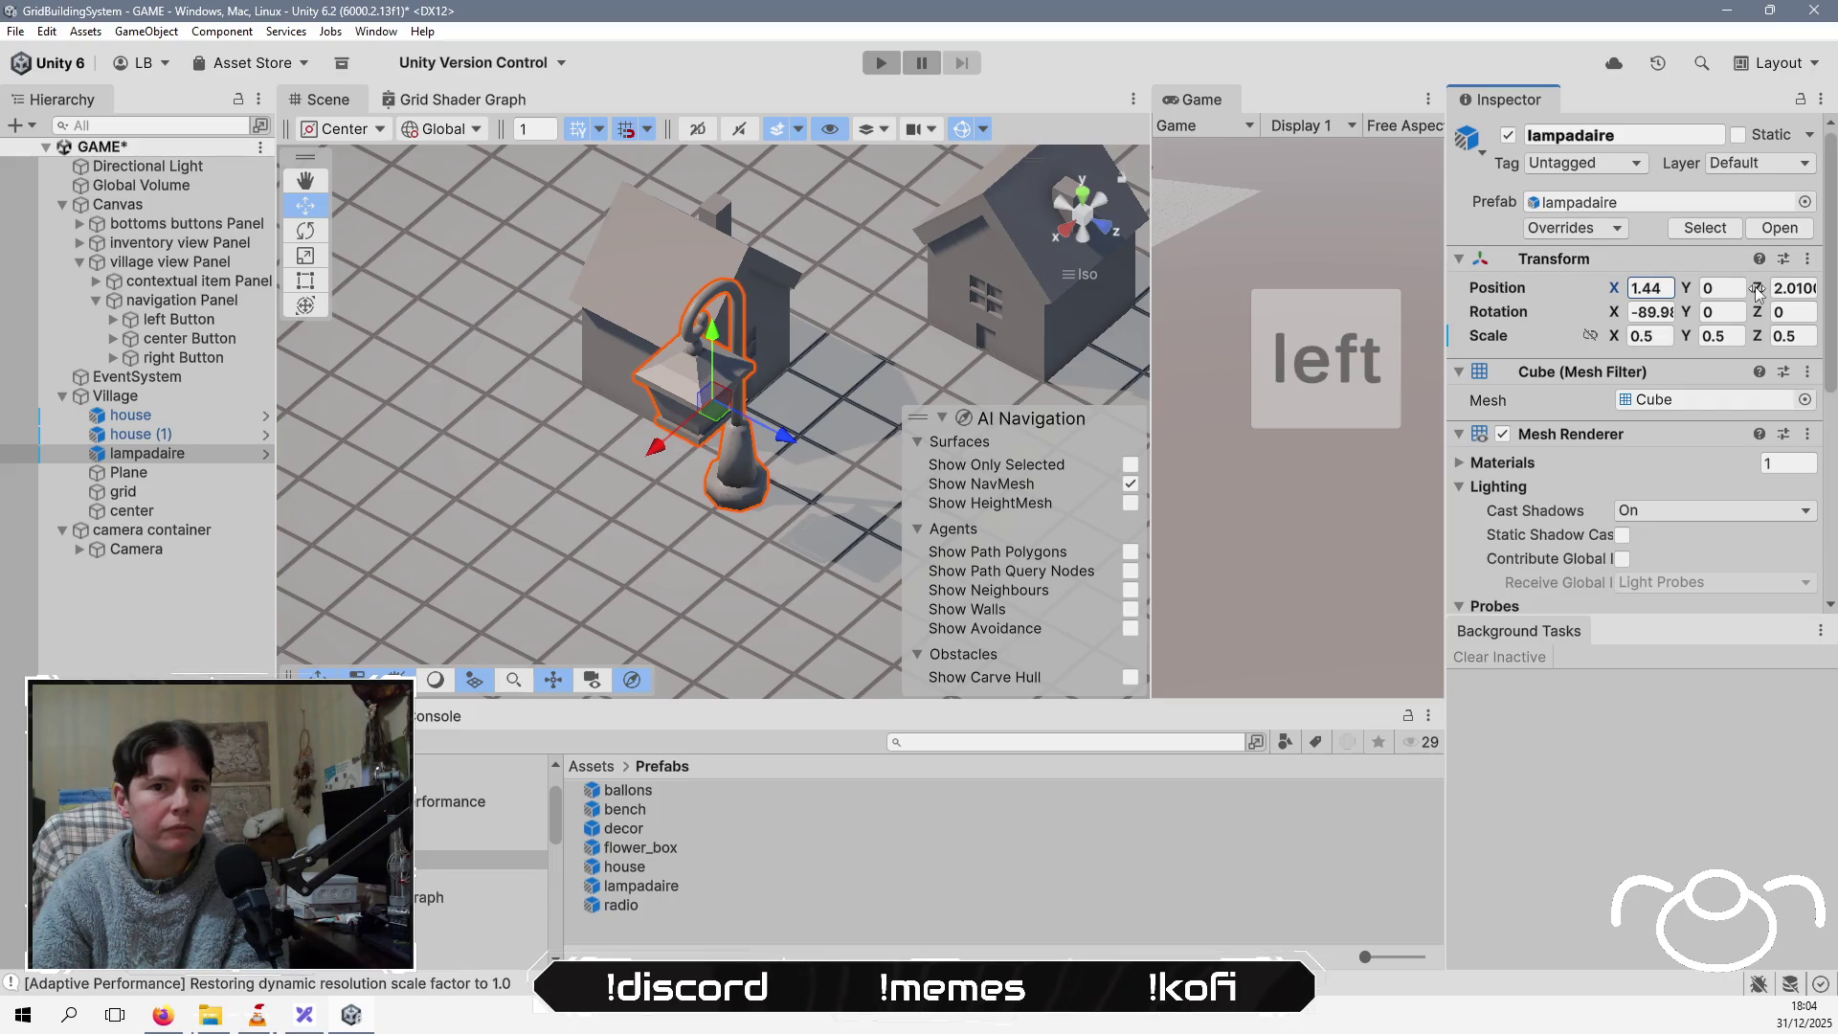
key(Tab)
key(Tab)
text(1.4)
key(BackSpace)
text(32)
Reselect the lamppost and rotate it to turn its arm.
drag(561, 438, 589, 393)
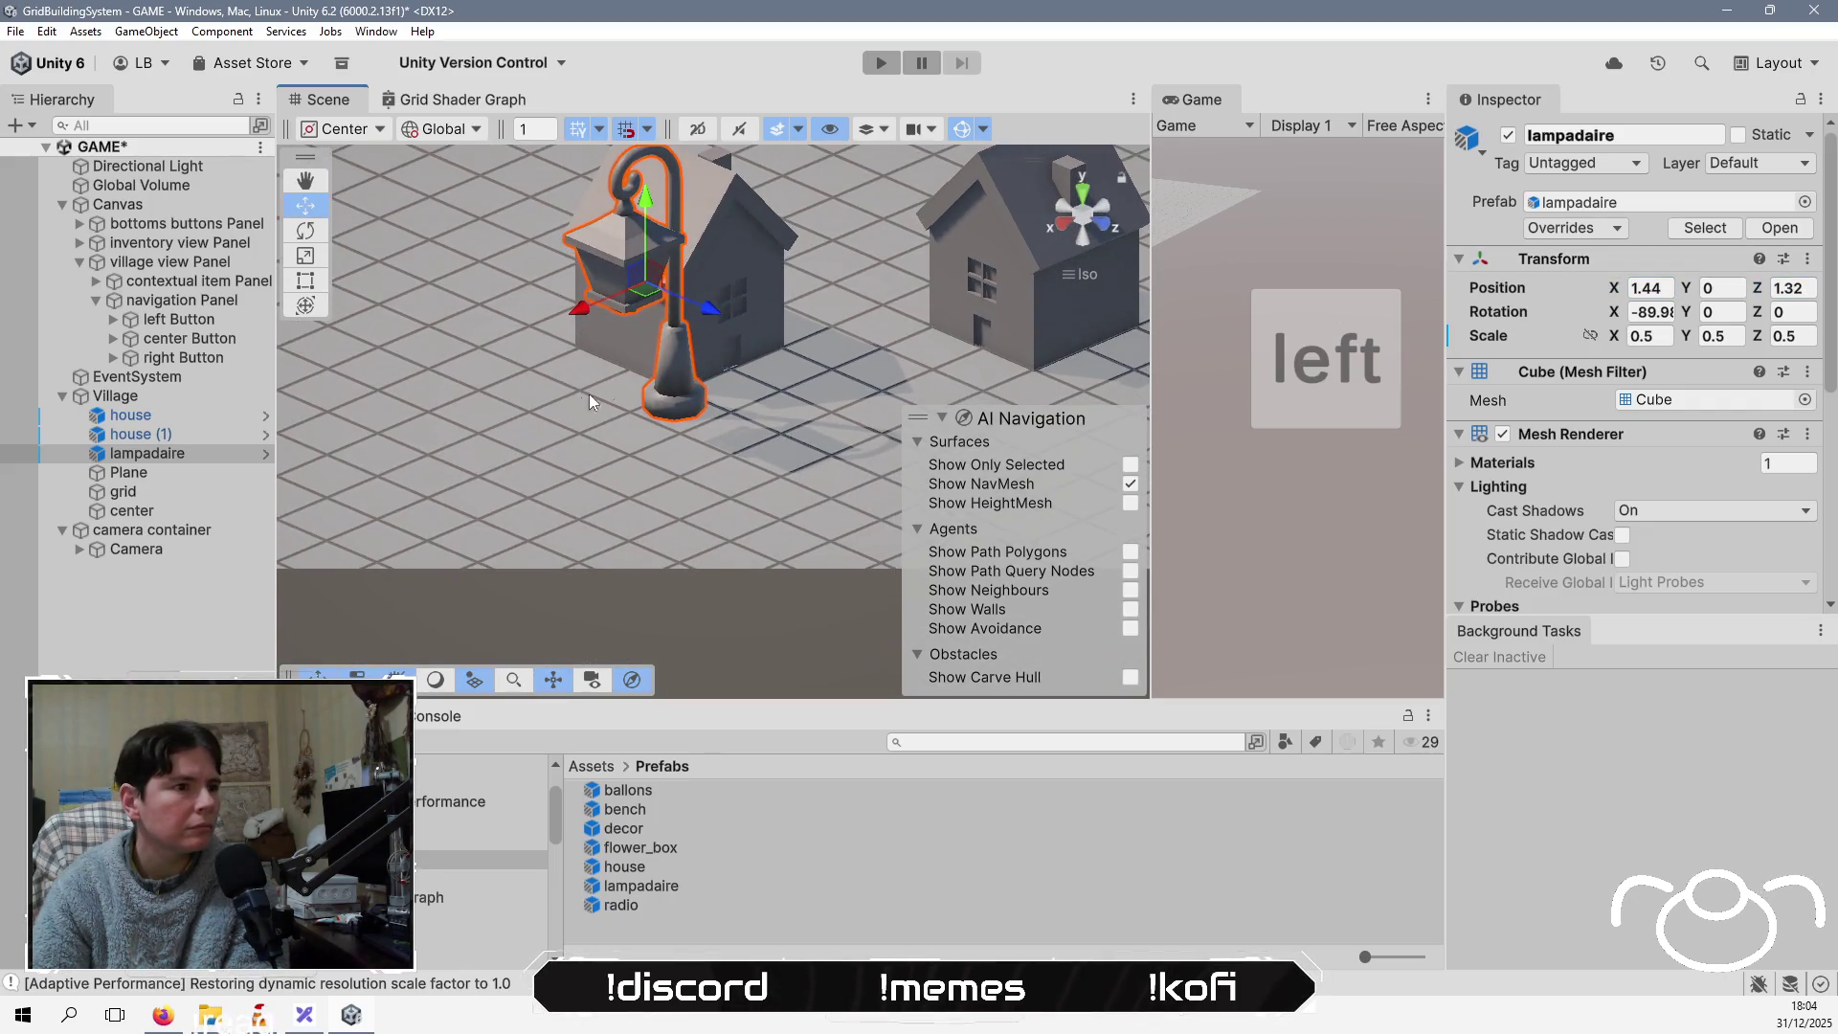
click(726, 527)
drag(829, 300, 538, 451)
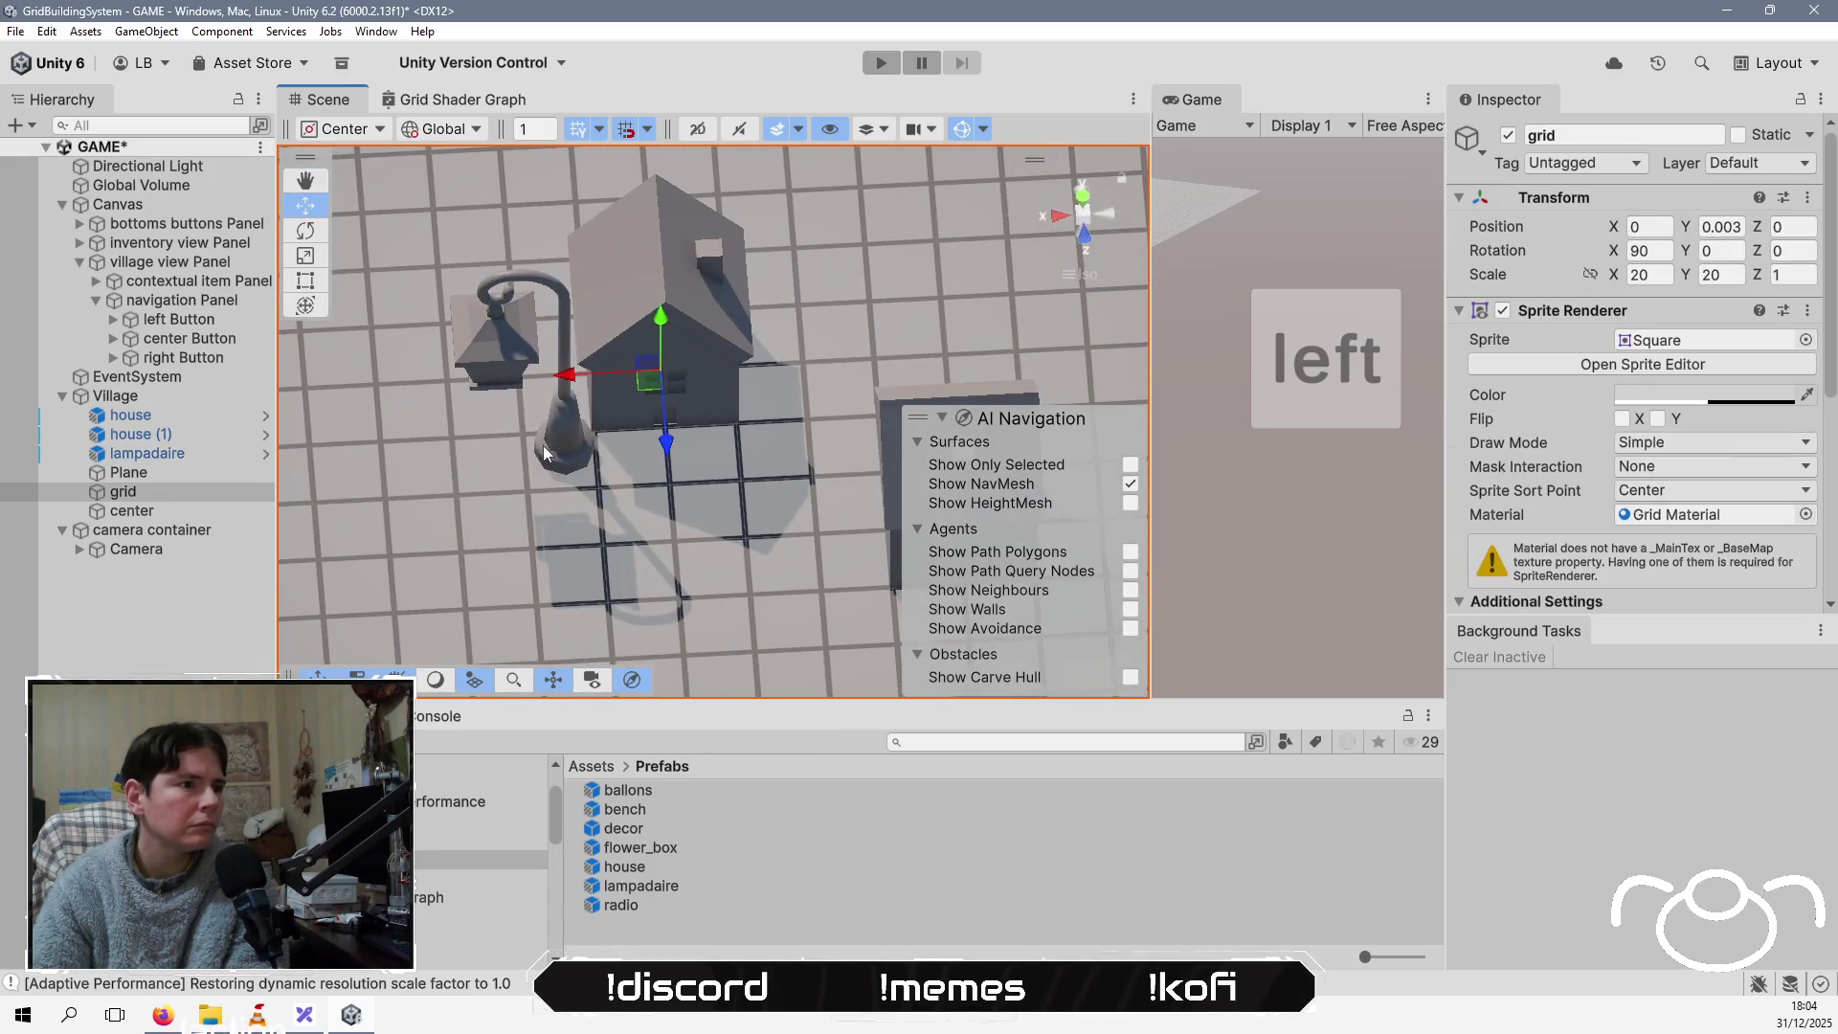
click(198, 450)
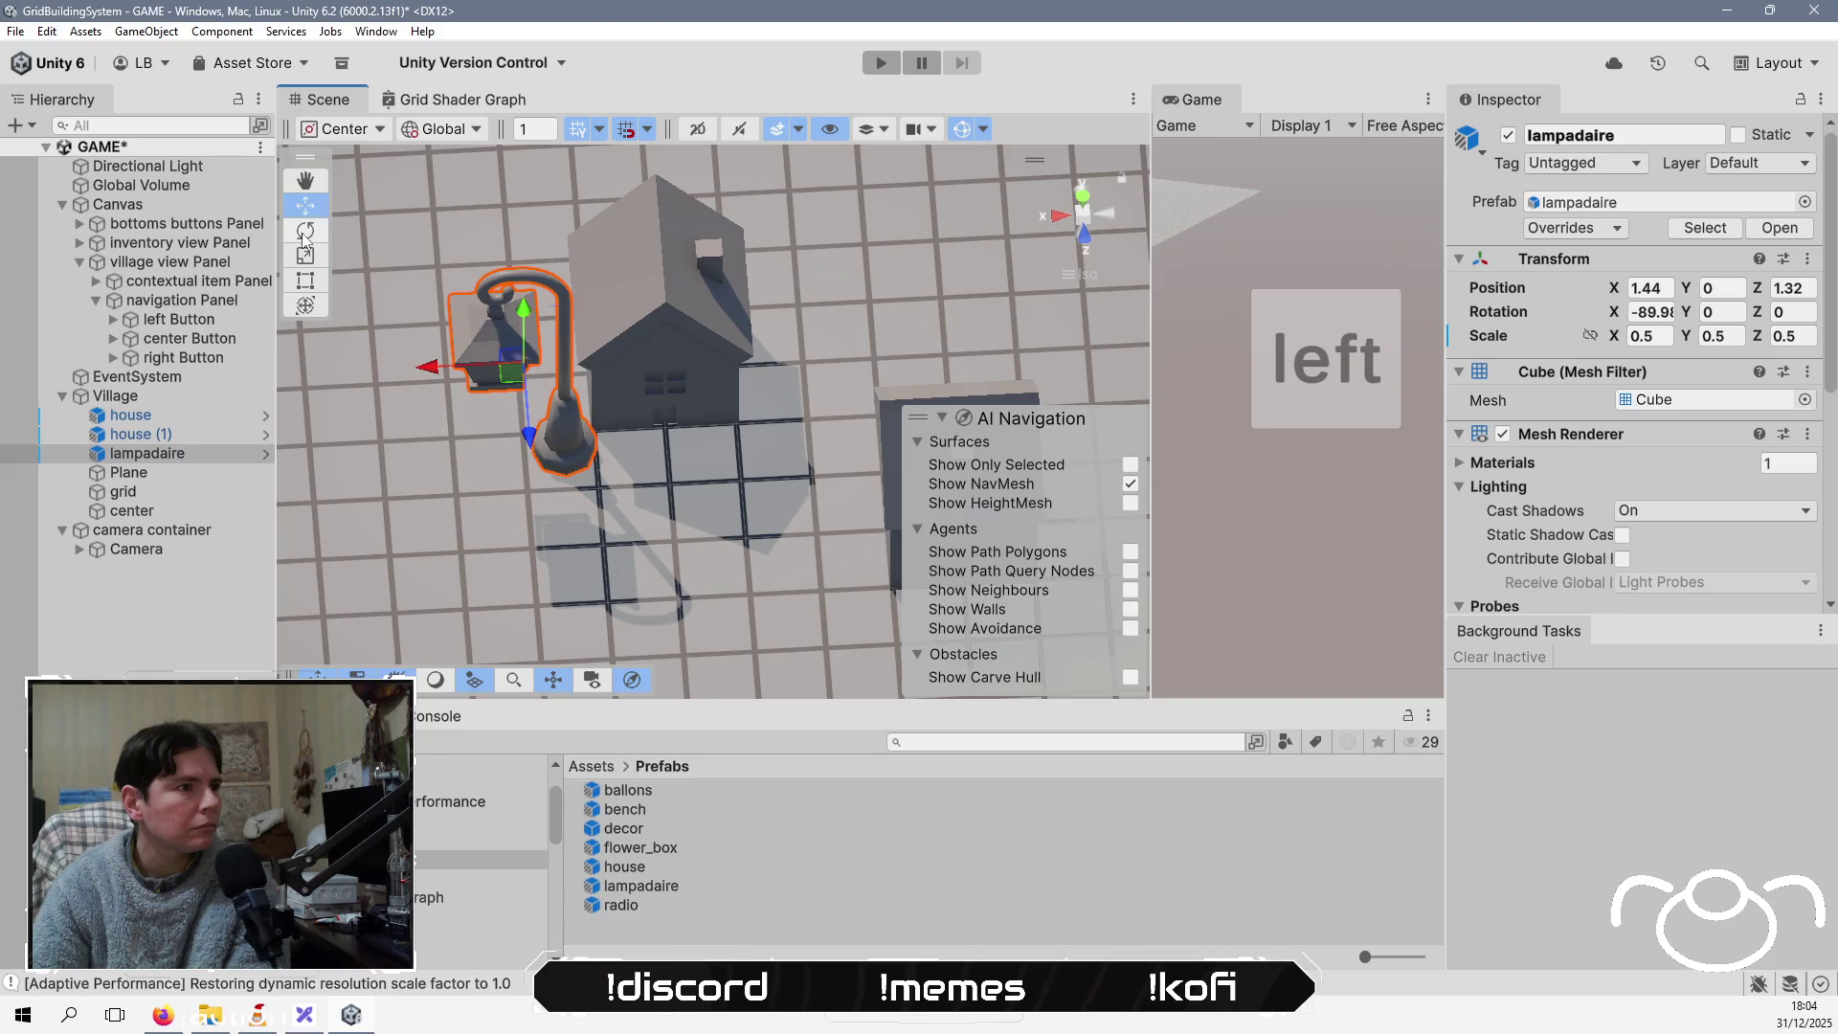
click(304, 230)
mouse_move(584, 402)
mouse_down()
mouse_move(698, 421)
mouse_move(830, 347)
mouse_move(566, 418)
mouse_up()
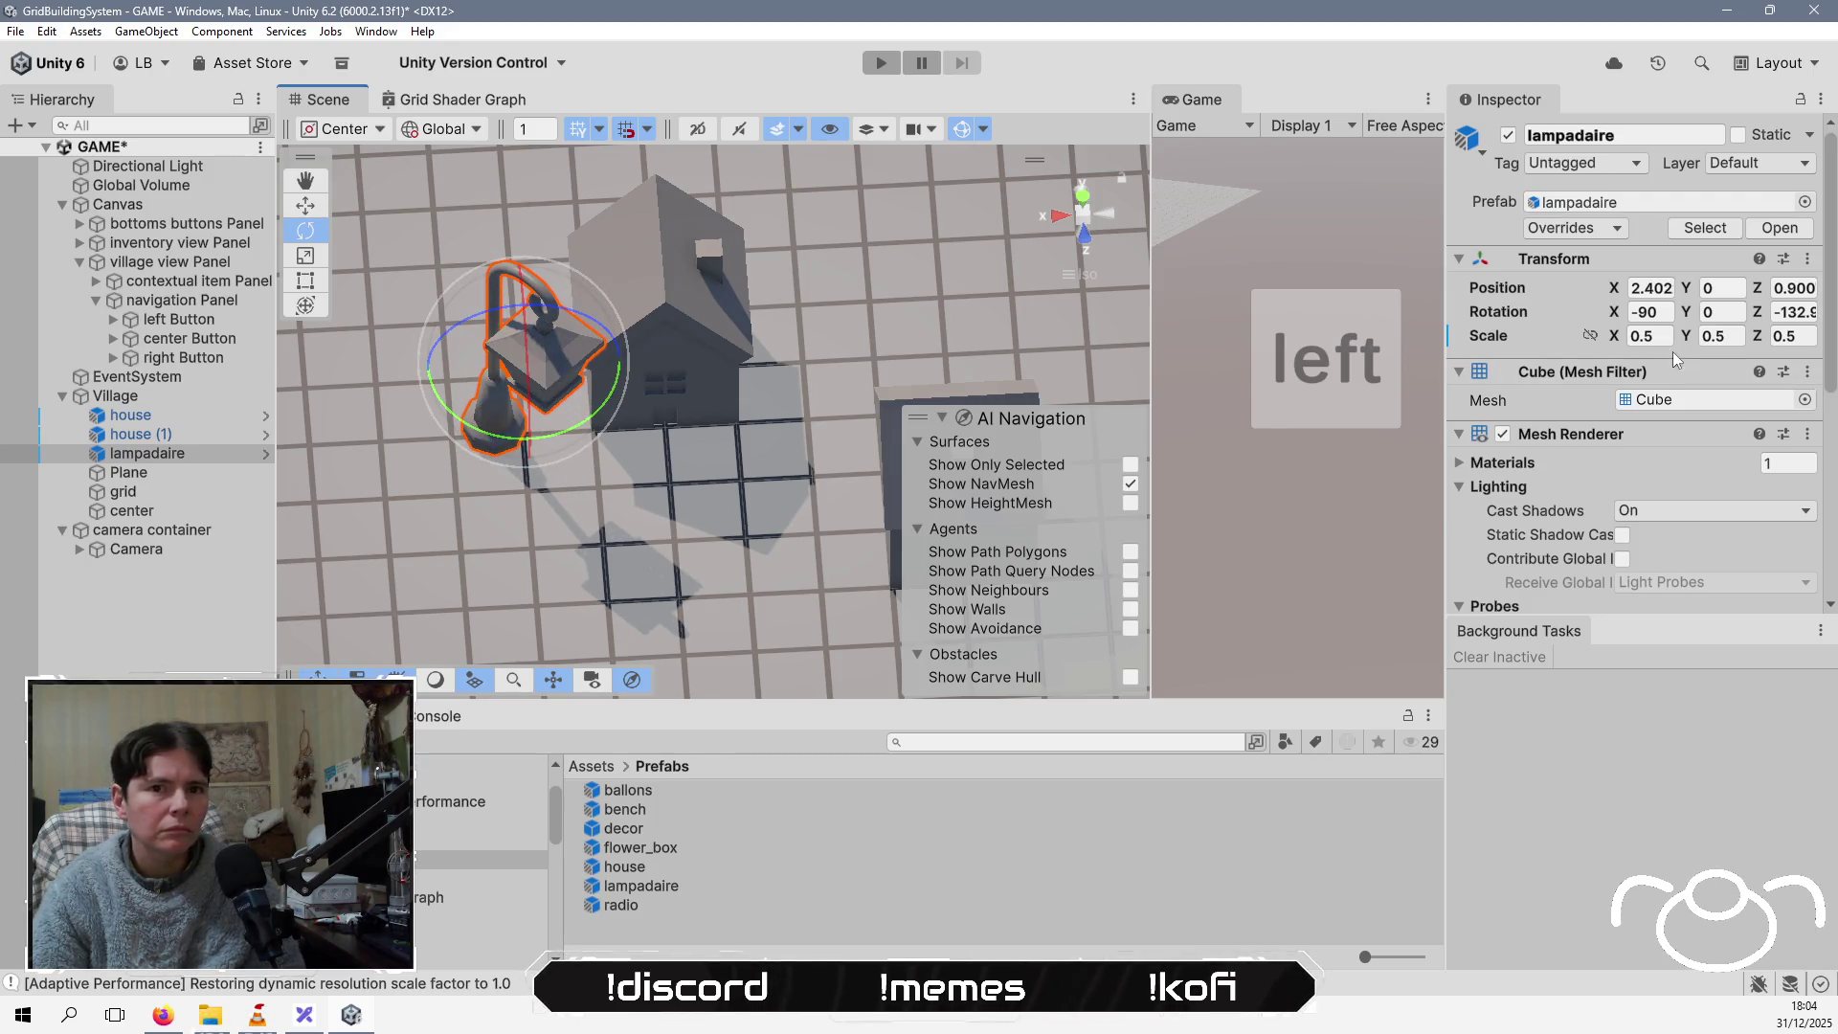
Set the lampadaire's Z rotation to -90 and move it beside the house, slightly sunk into the ground.
click(1783, 311)
text(90)
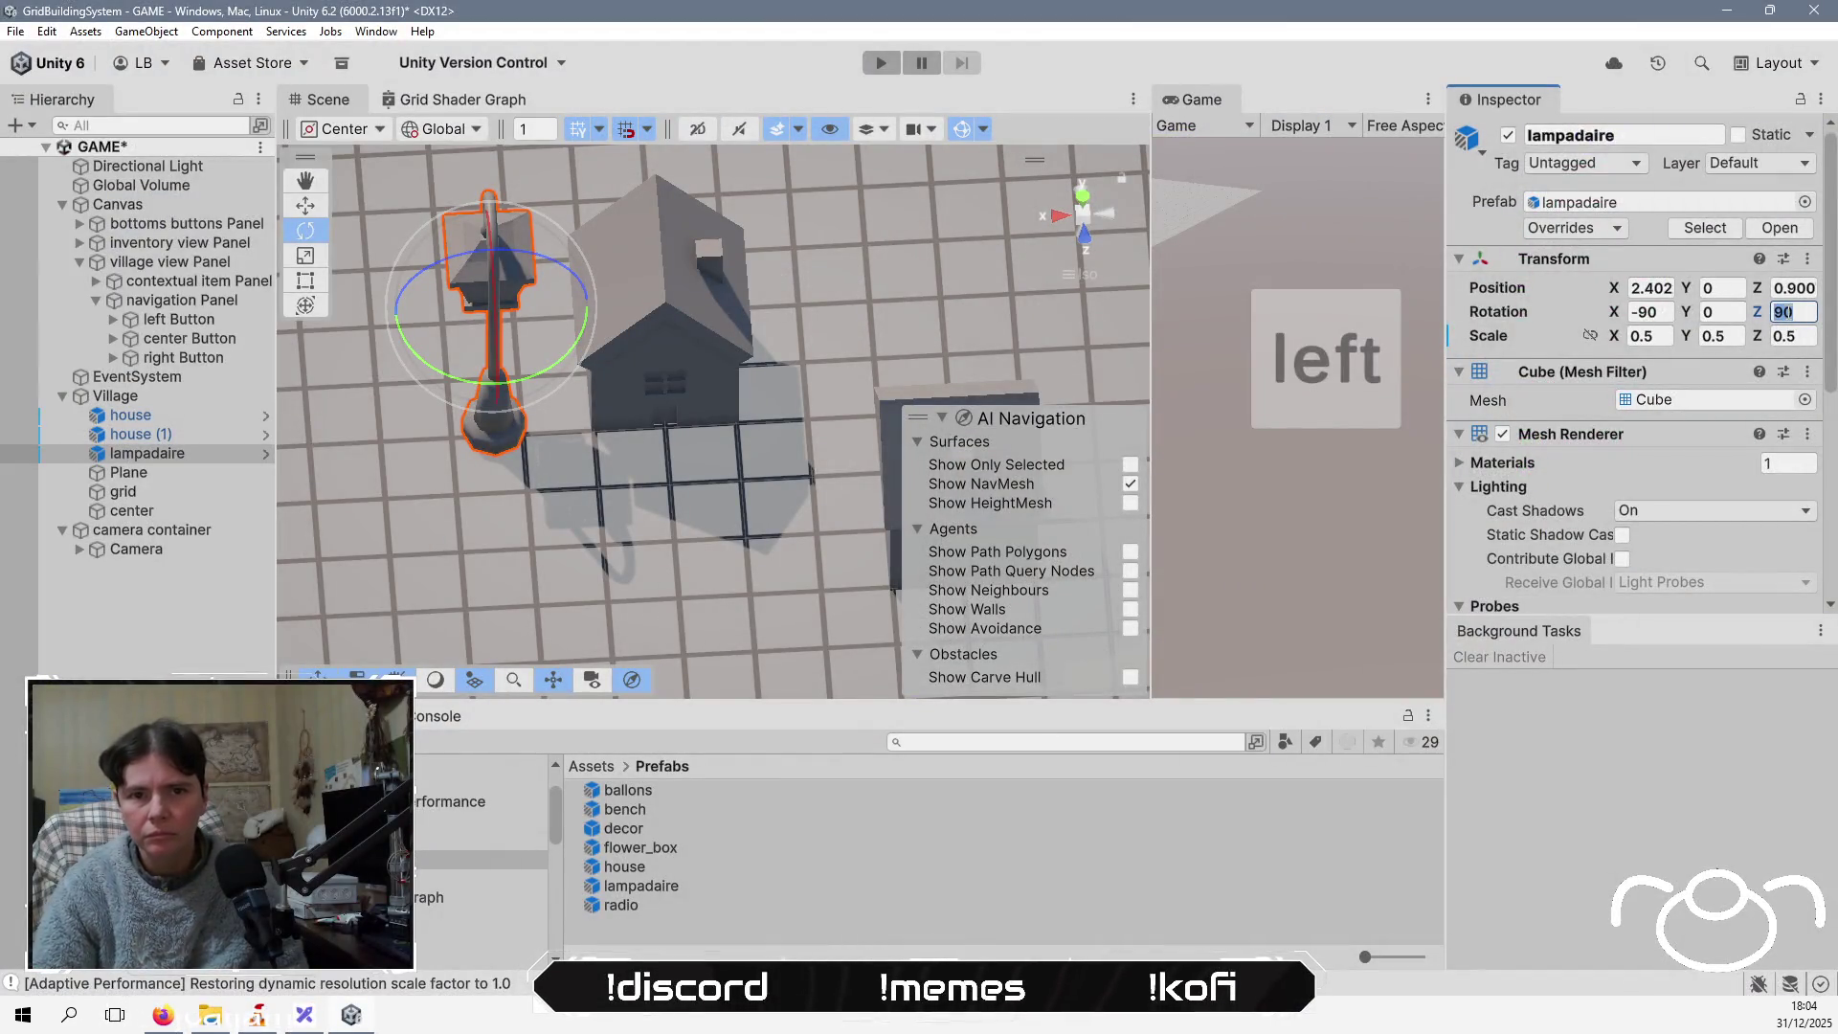
text(0)
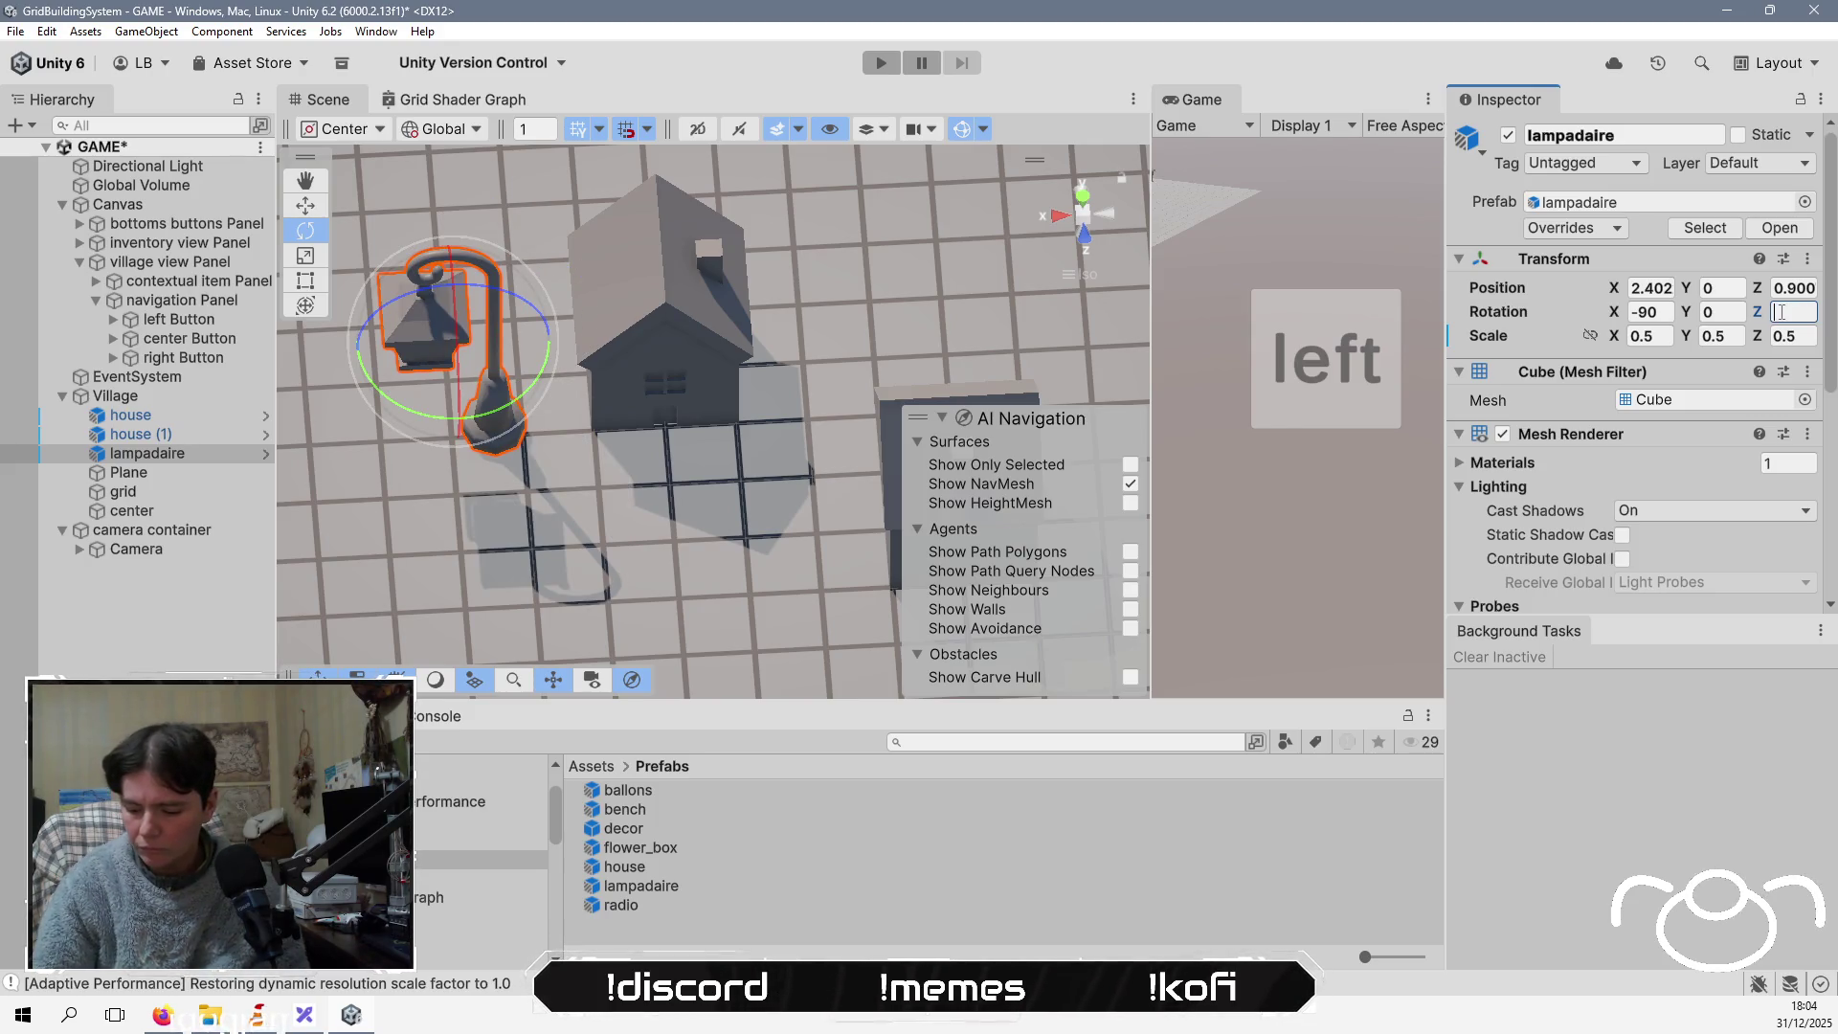
text(90)
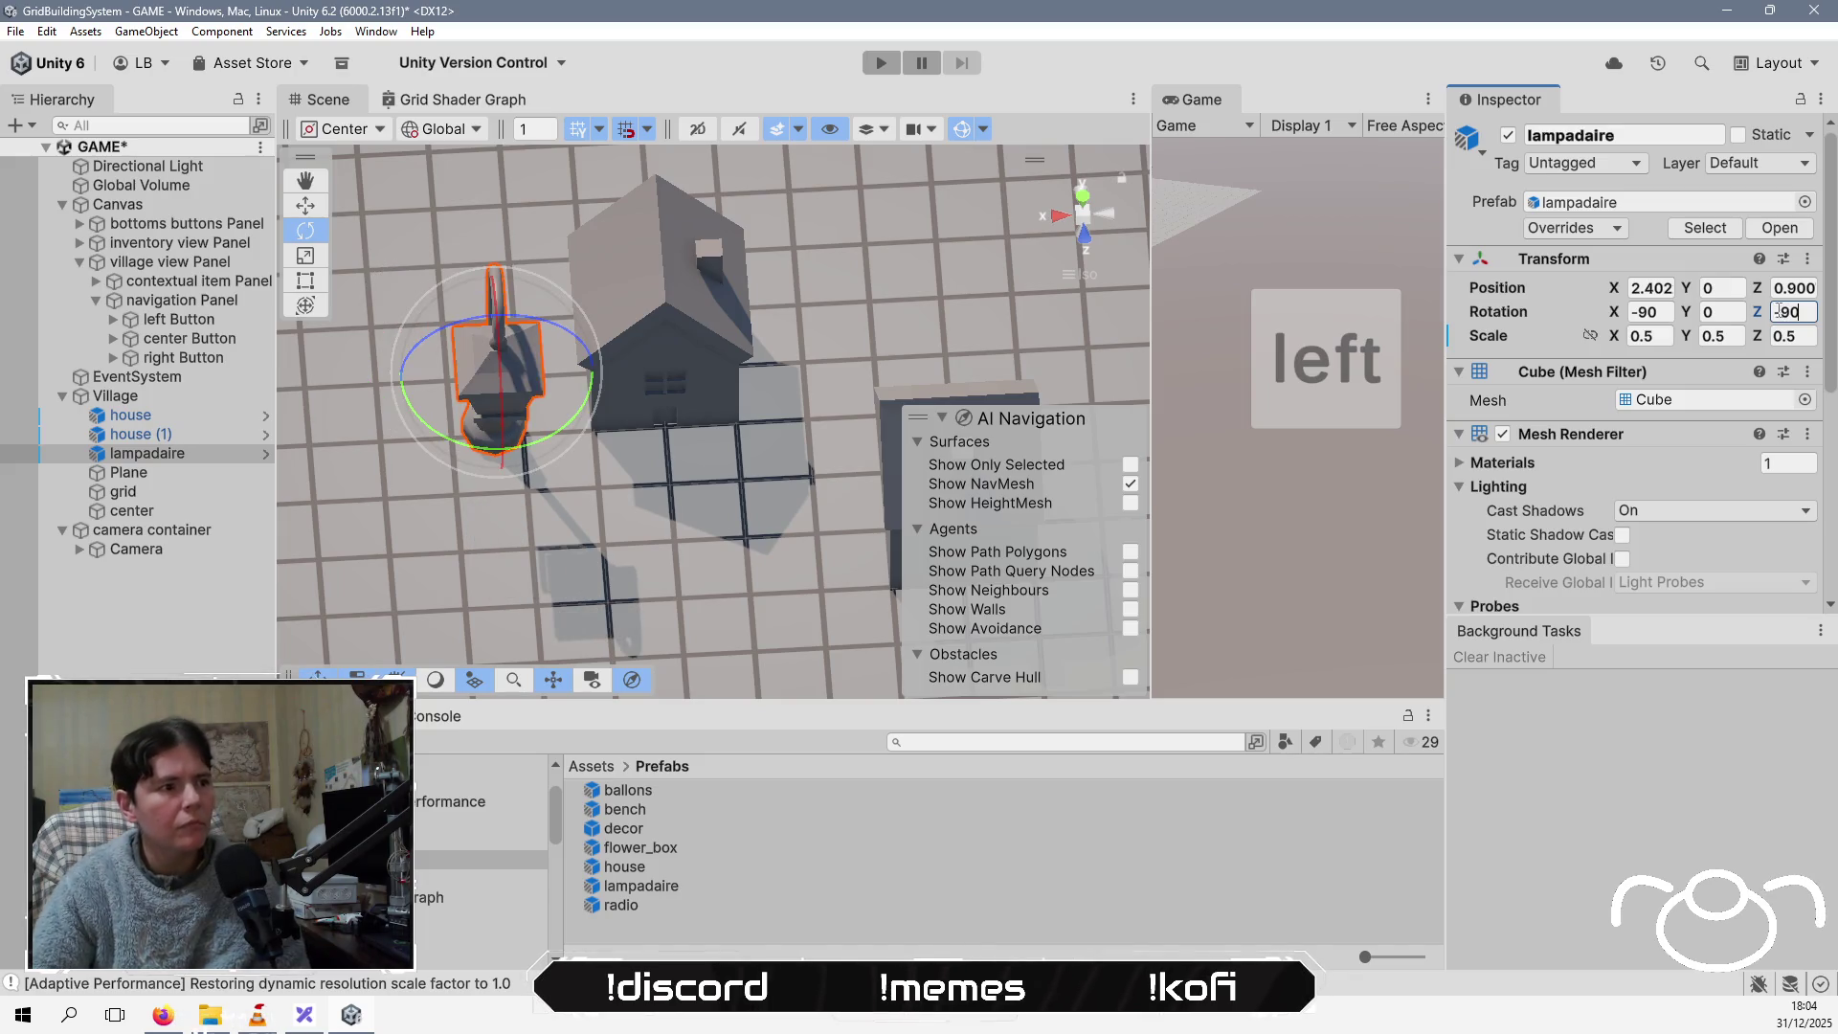
mouse_move(1139, 298)
mouse_down()
mouse_move(793, 388)
mouse_move(383, 278)
mouse_up()
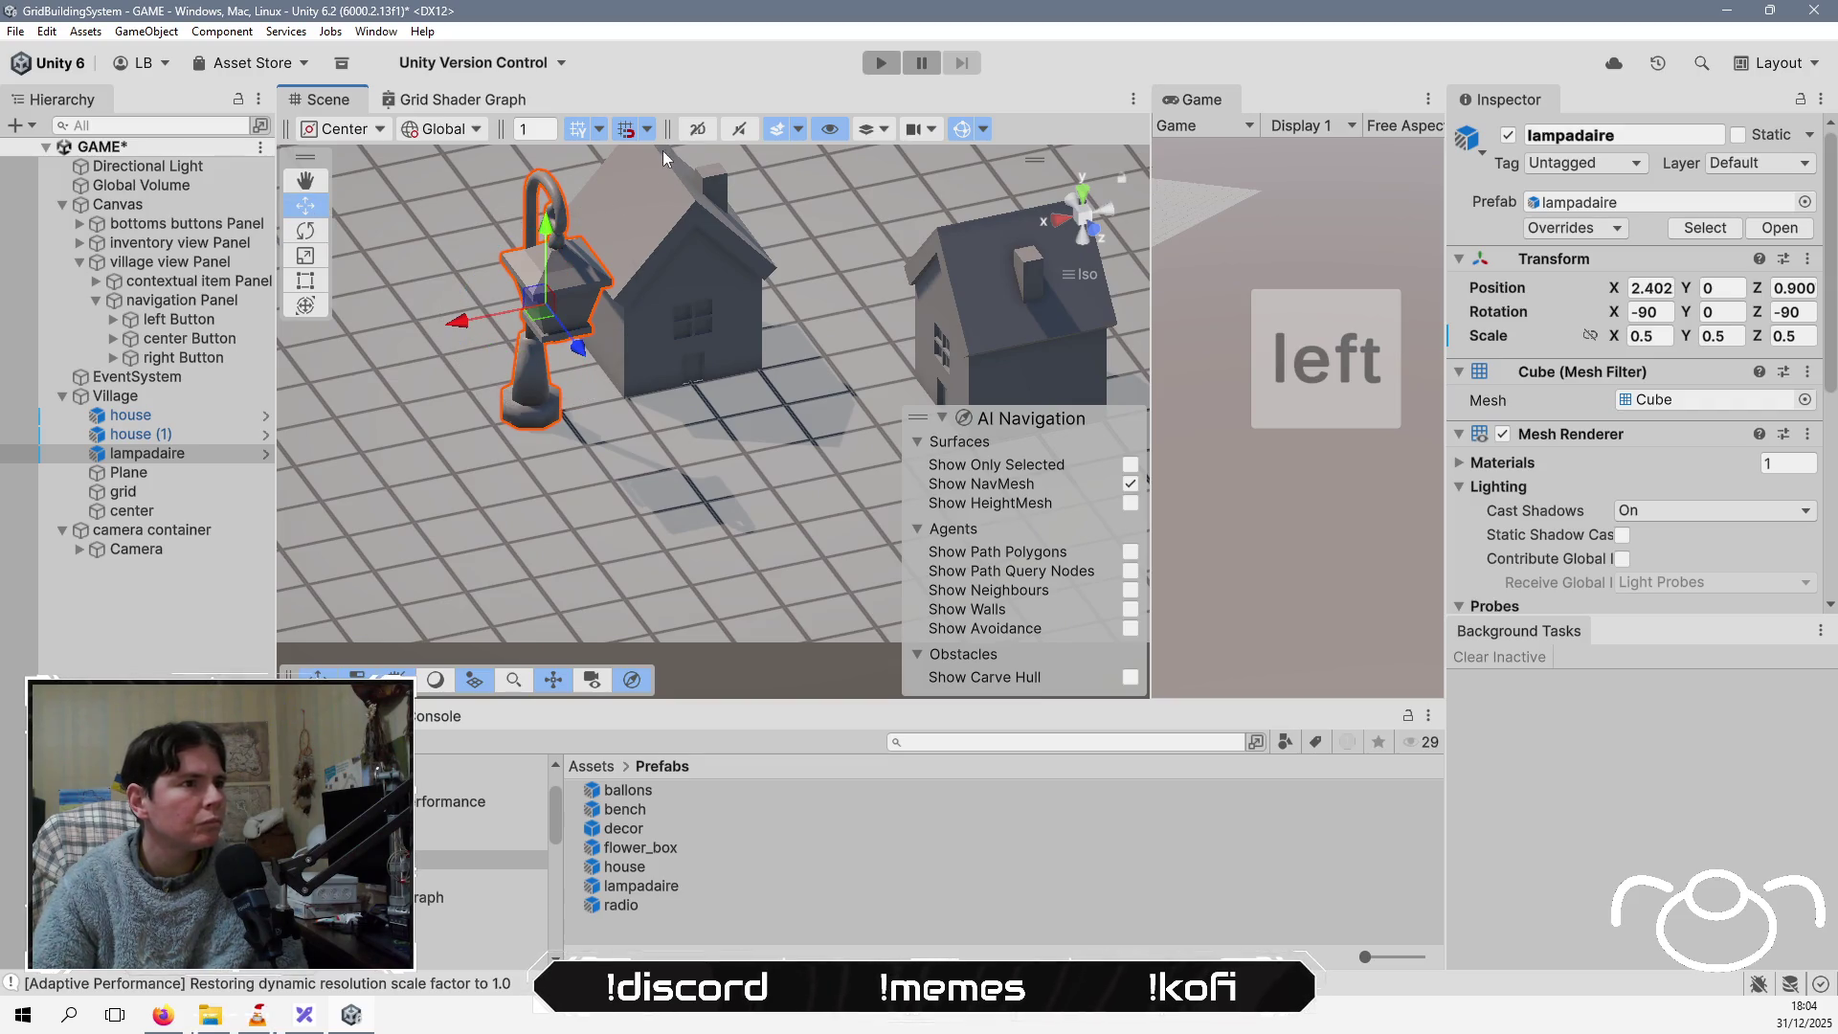
drag(542, 314, 546, 337)
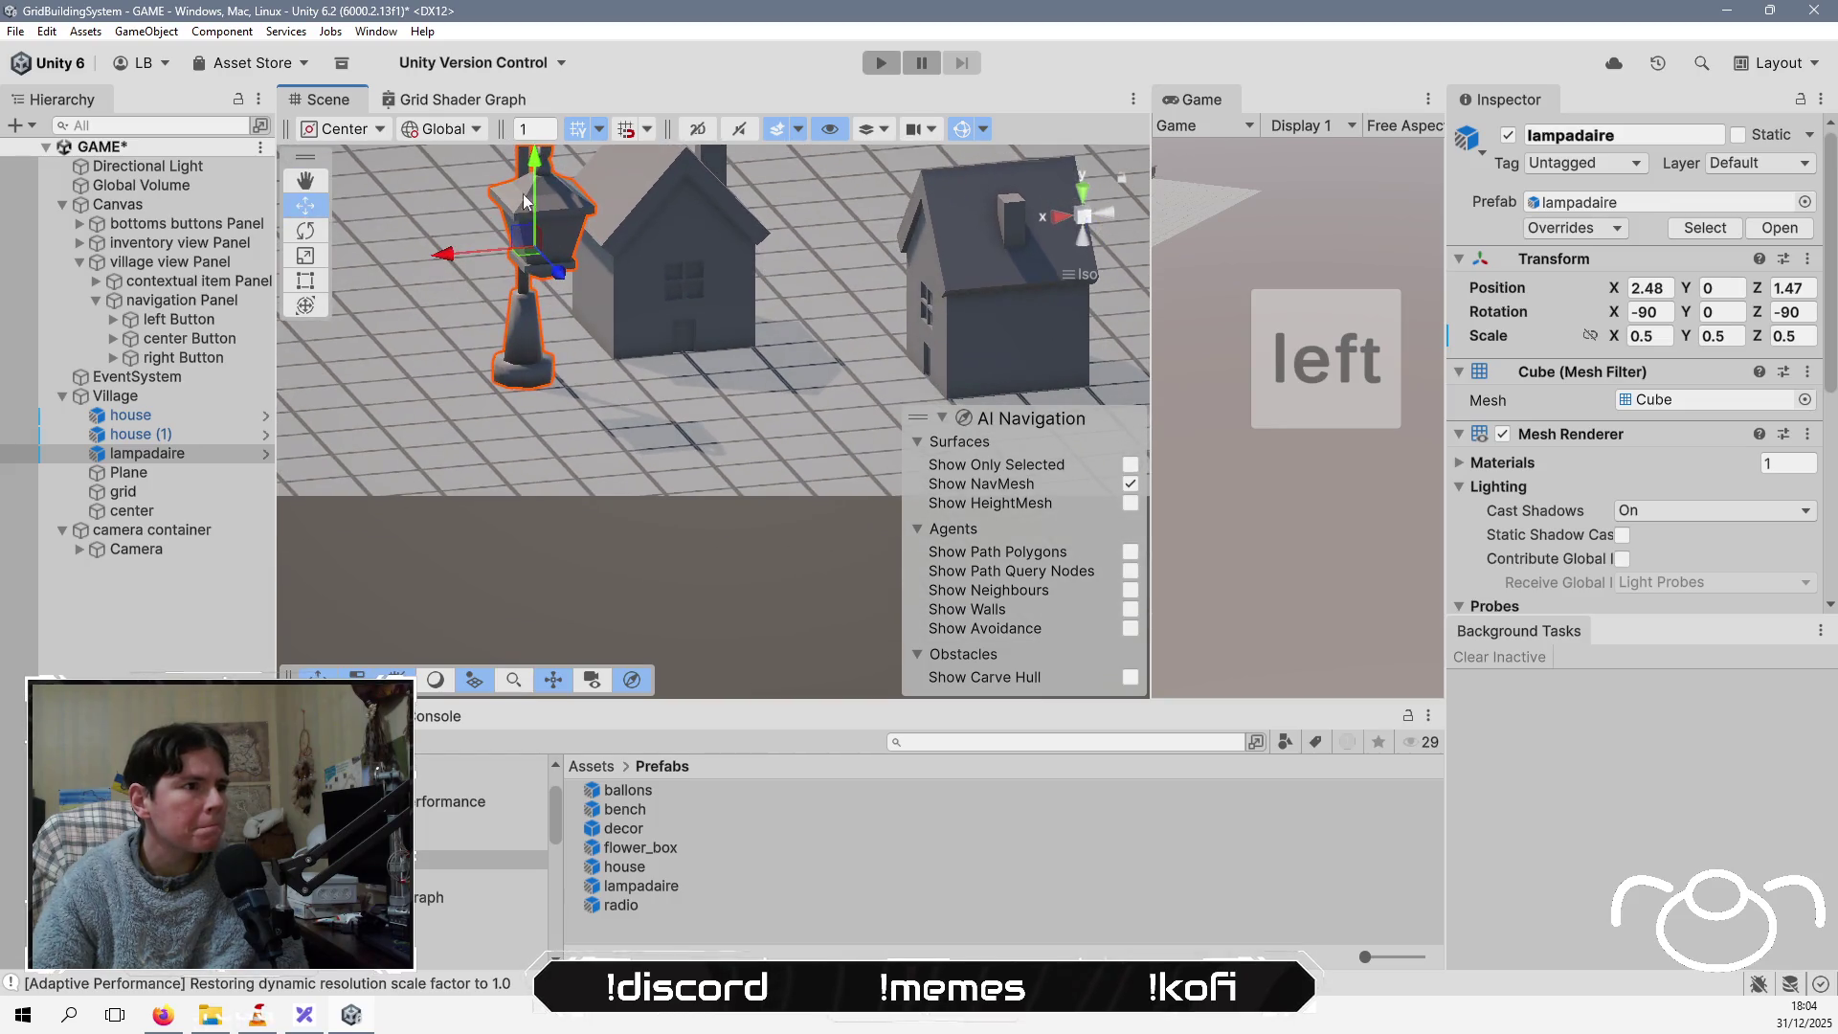
drag(534, 170, 534, 169)
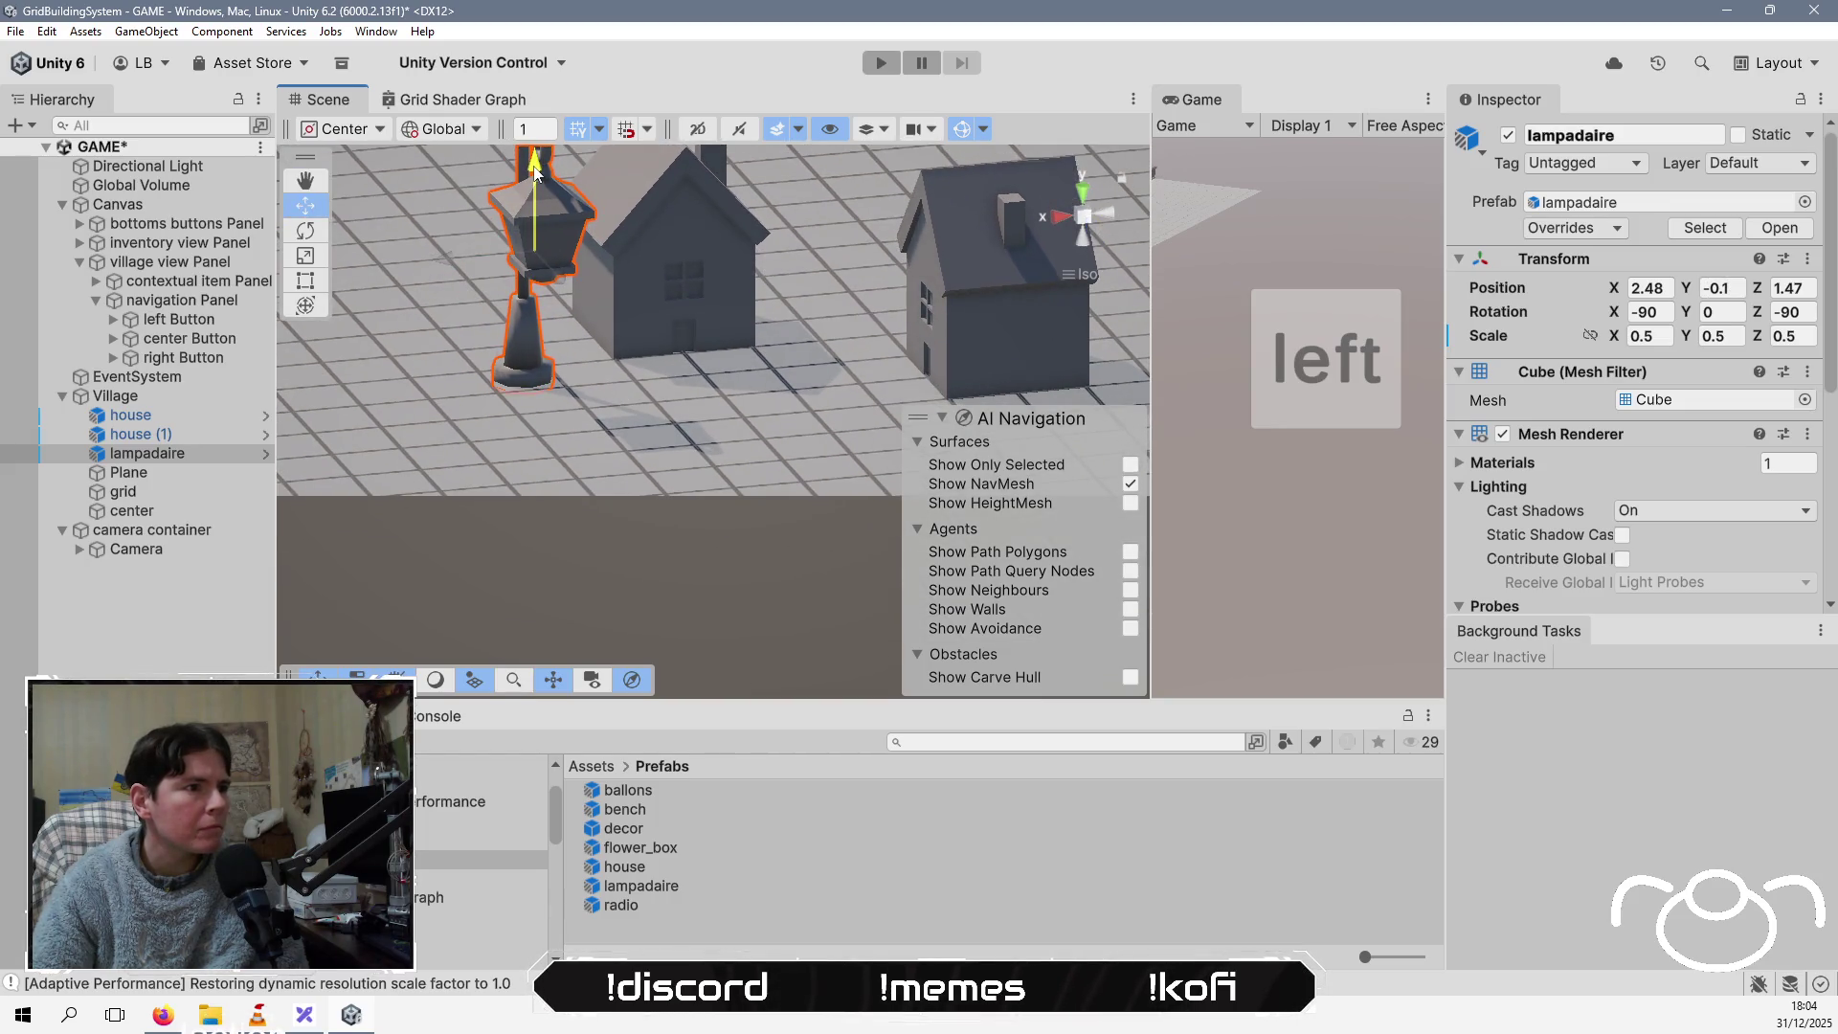
Select the grid, then the ground Plane, while orbiting around the houses.
click(588, 412)
scroll(655, 572, up, 3)
mouse_move(657, 450)
mouse_down()
mouse_move(659, 364)
mouse_move(680, 437)
mouse_move(611, 392)
mouse_move(663, 649)
mouse_move(619, 501)
mouse_up()
click(665, 568)
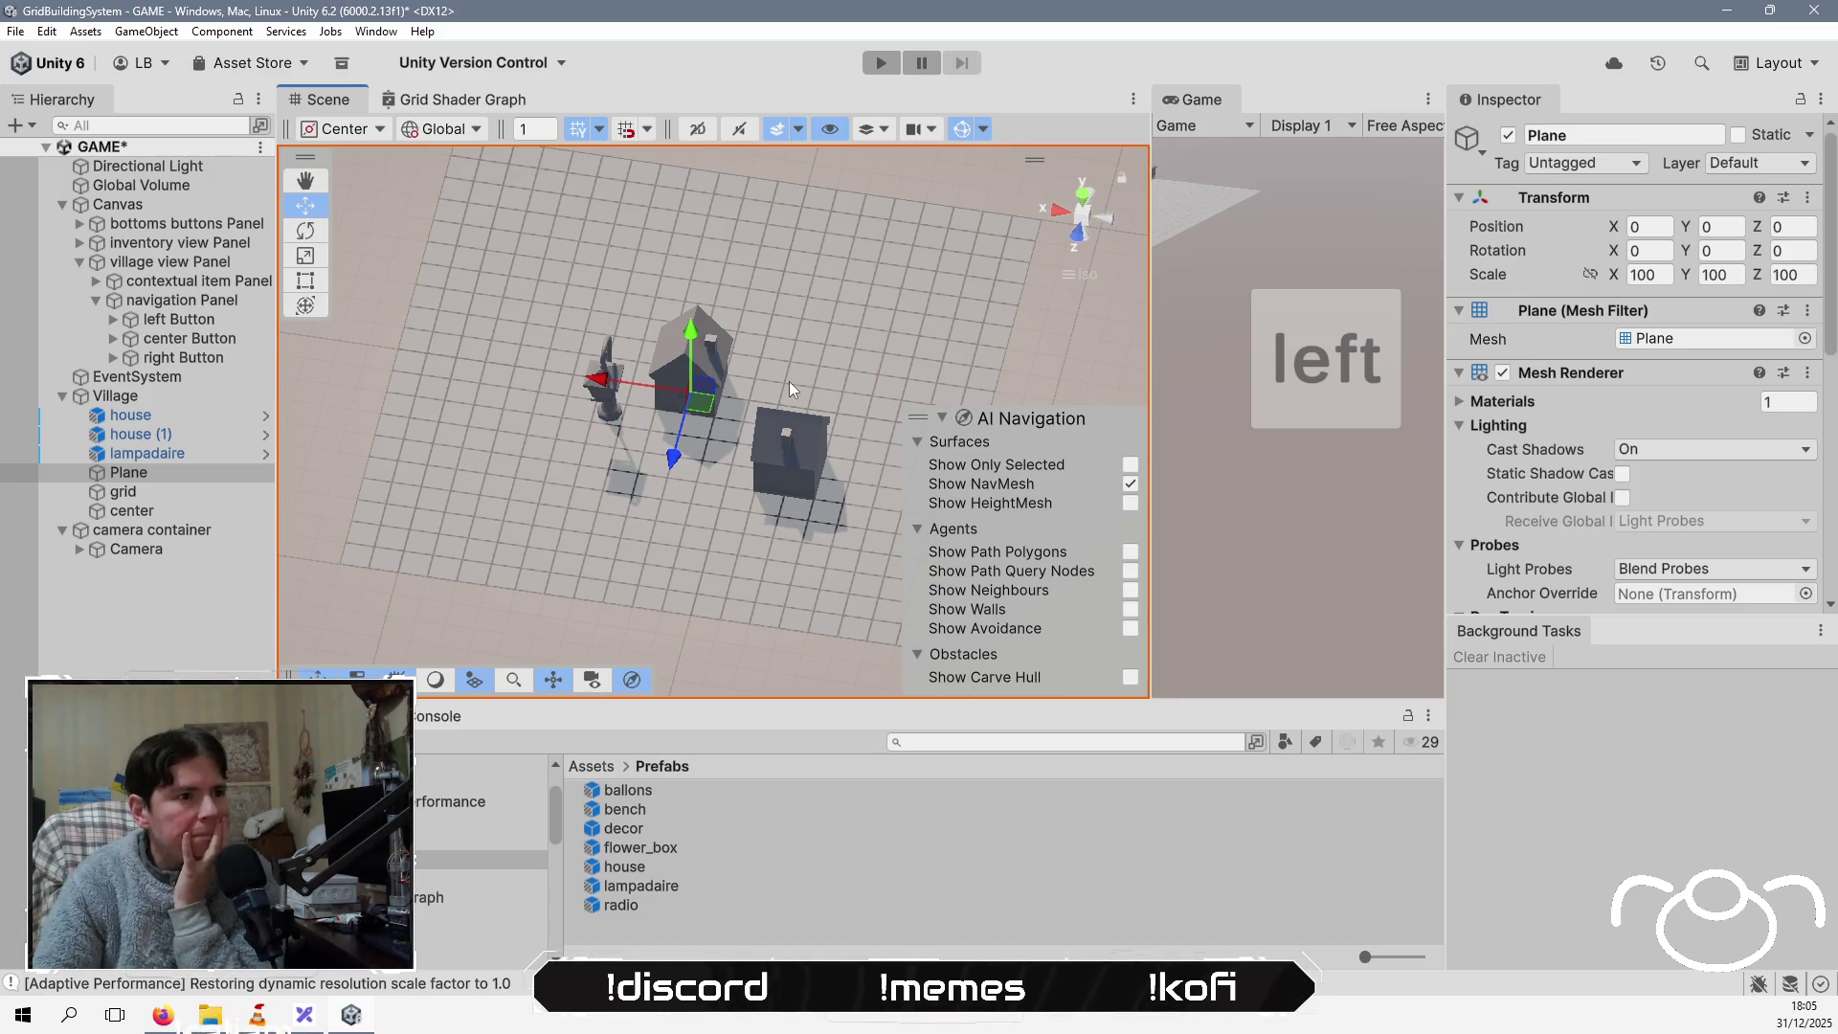
Disable the scene camera's Dynamic Clipping and set its Near clipping plane to 0.07.
mouse_move(730, 383)
mouse_down()
mouse_move(742, 354)
mouse_move(726, 402)
mouse_move(741, 359)
mouse_up()
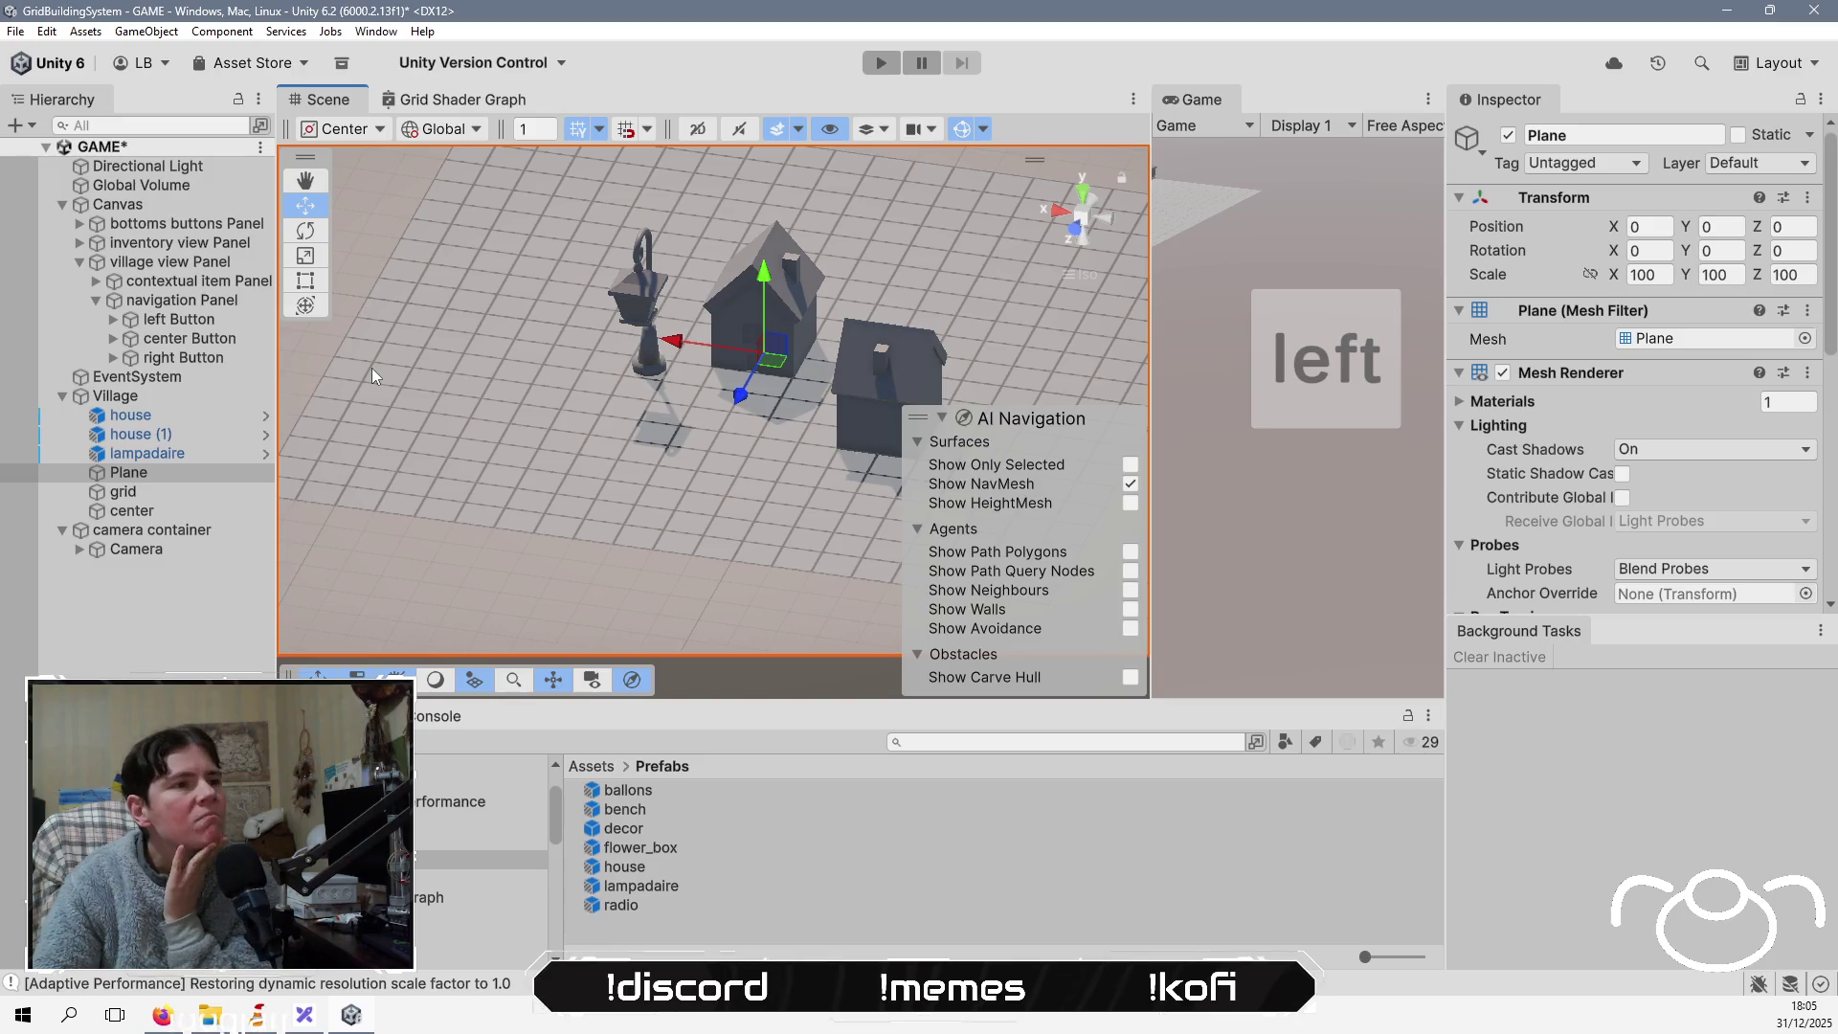
click(931, 128)
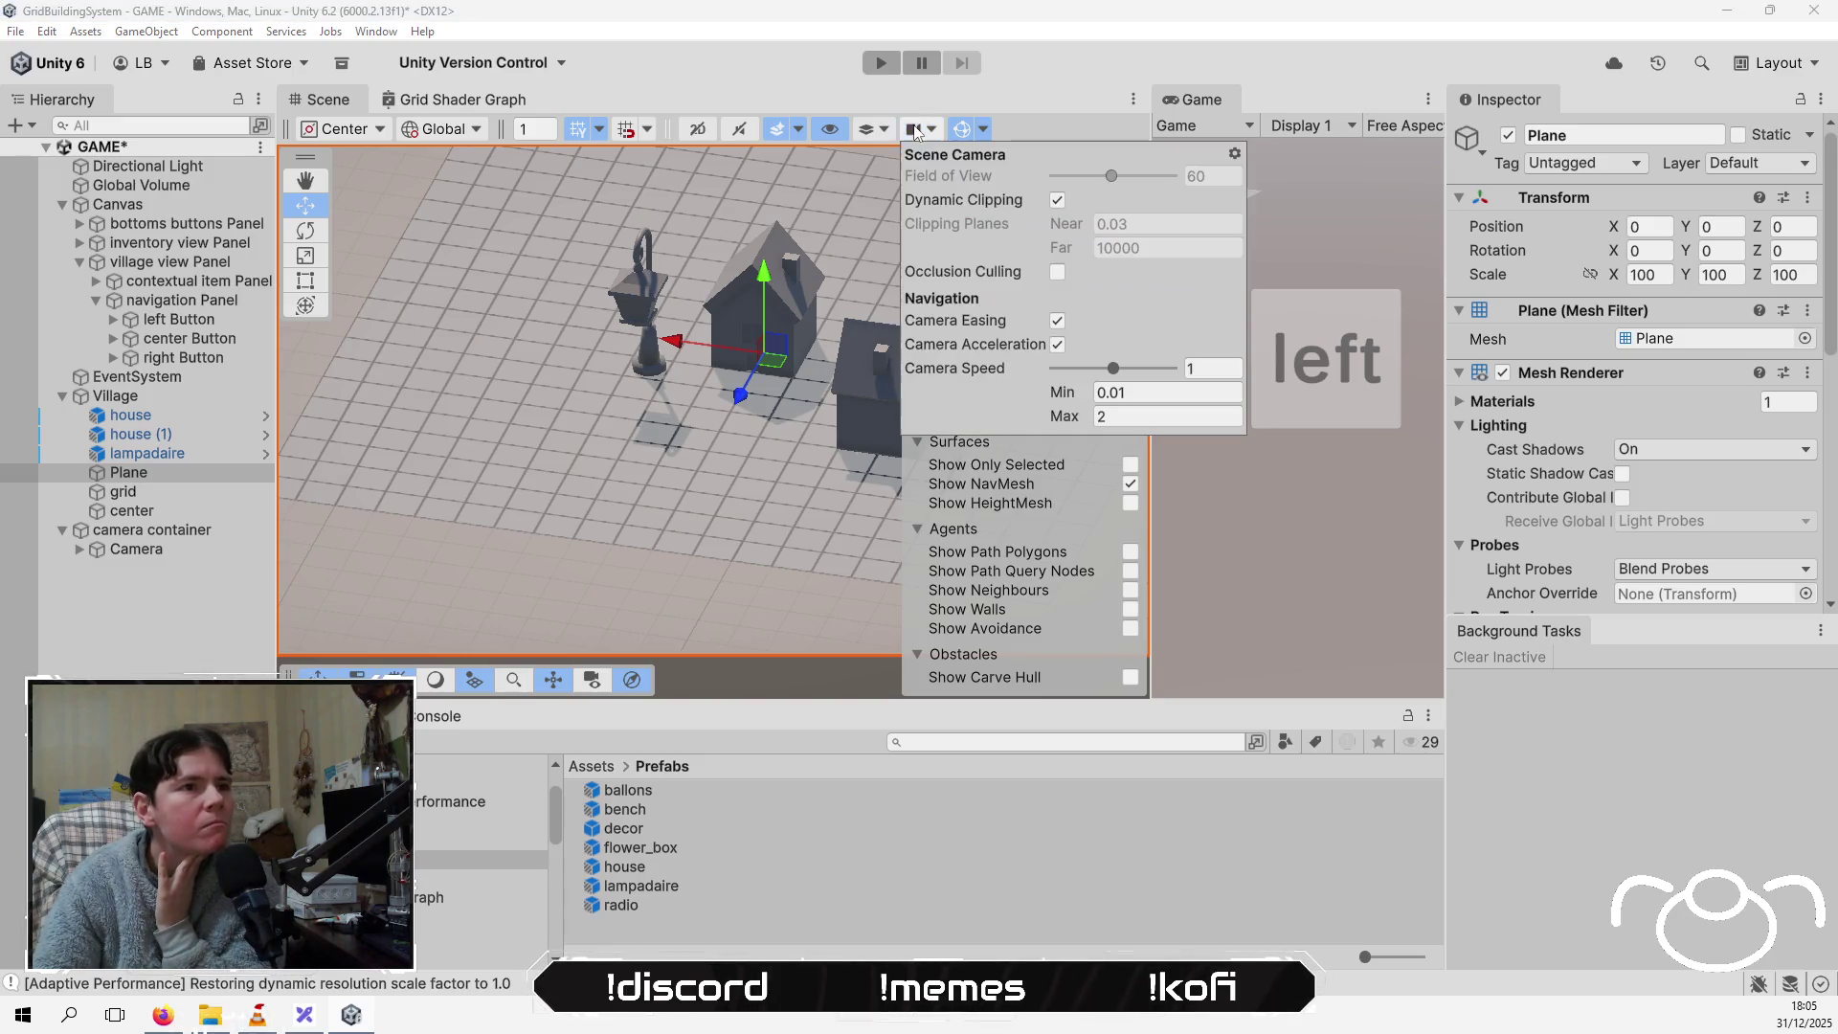
click(1057, 200)
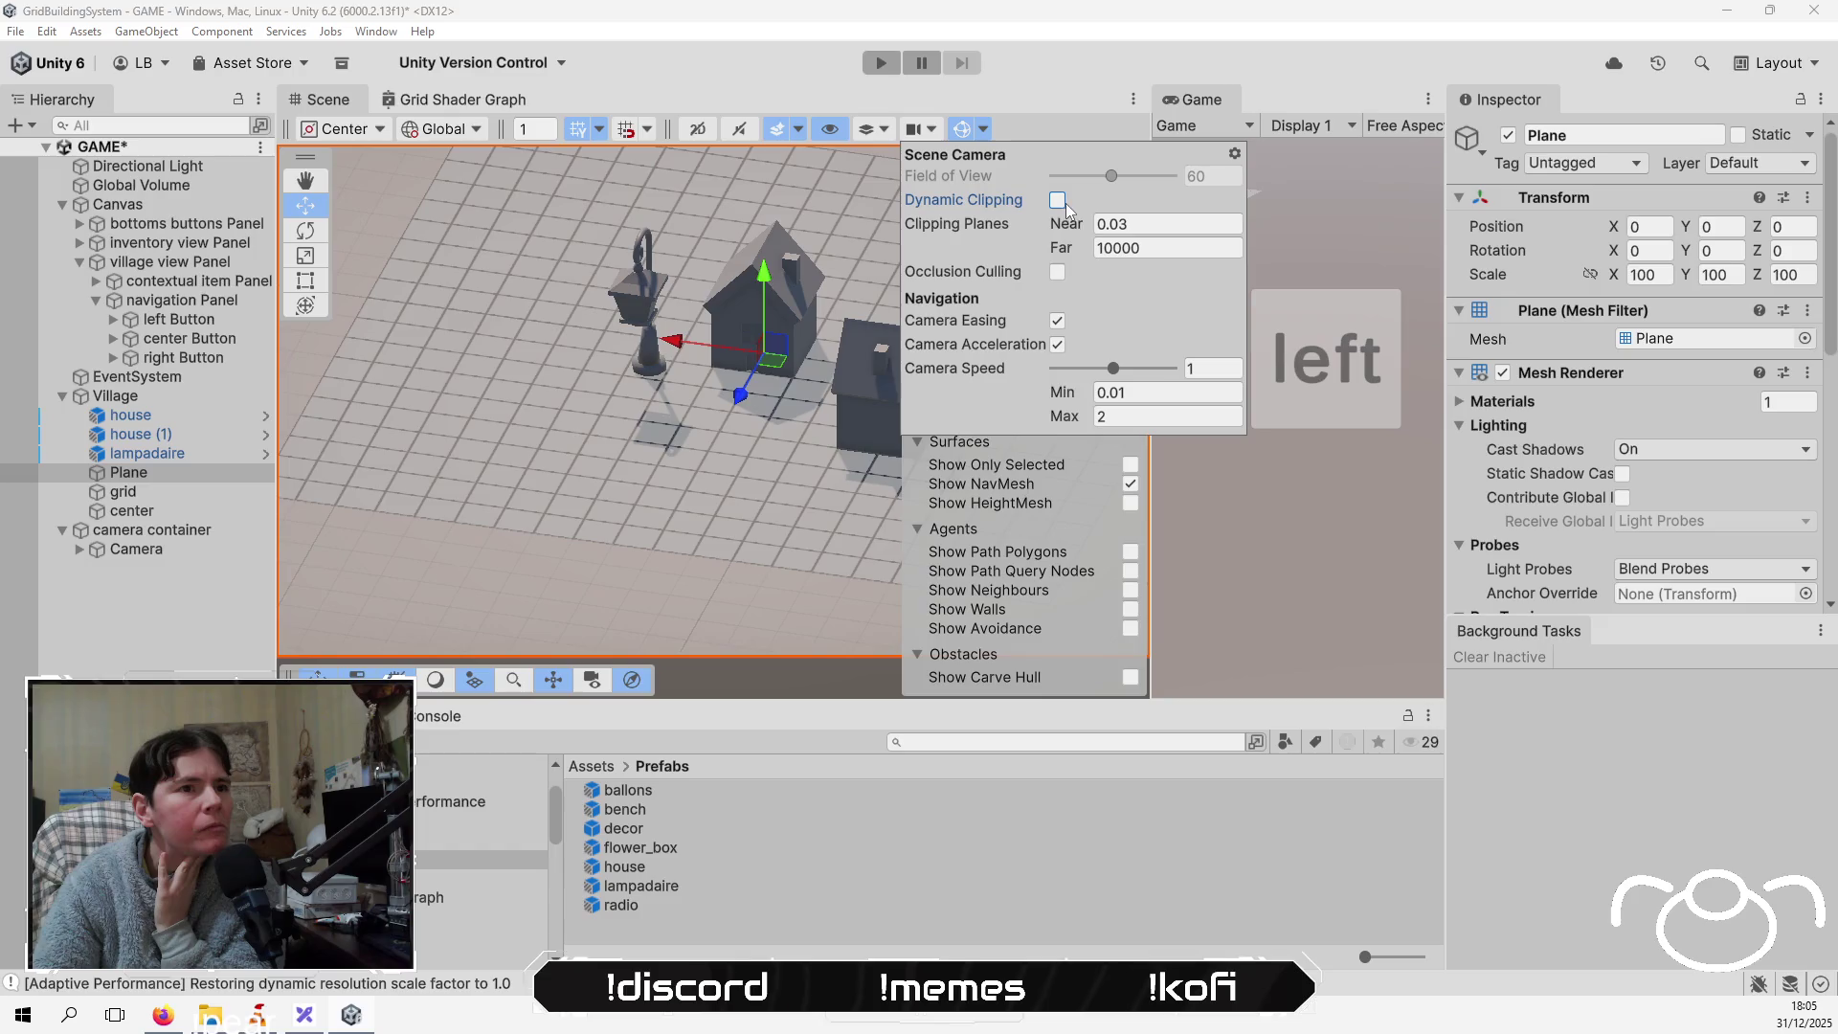
drag(1066, 223, 1013, 221)
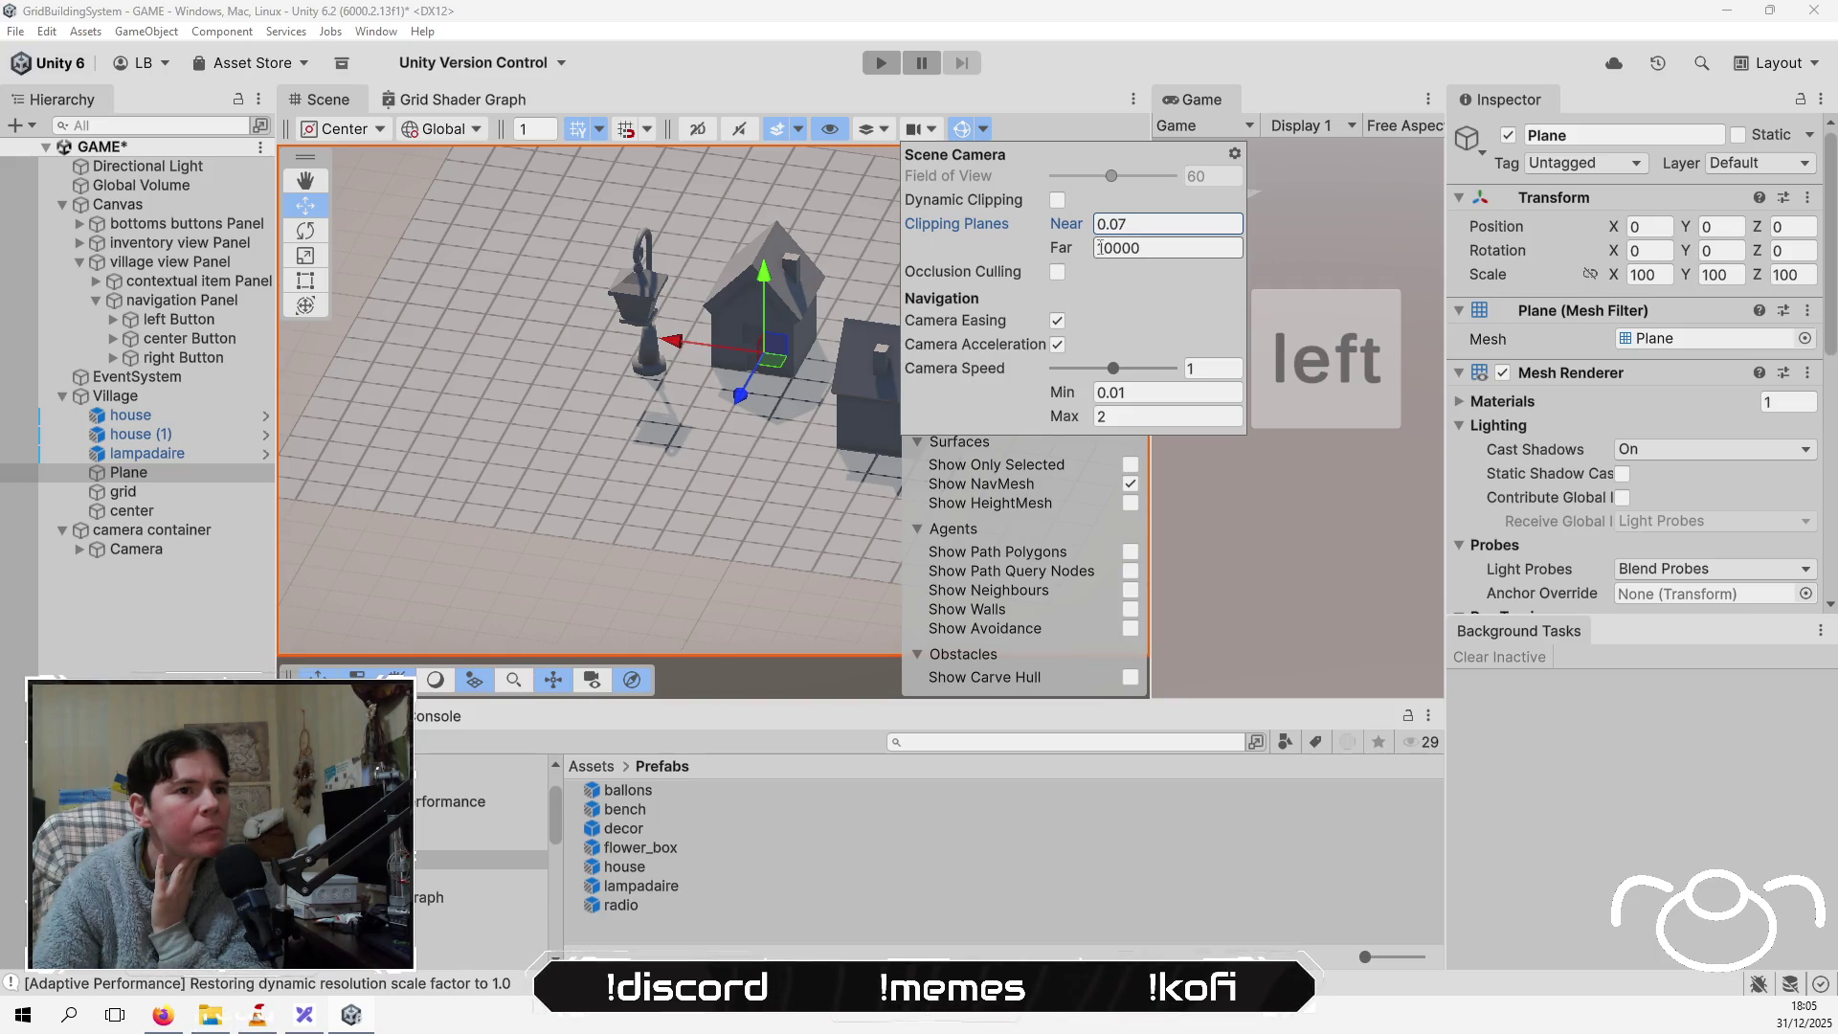
click(539, 481)
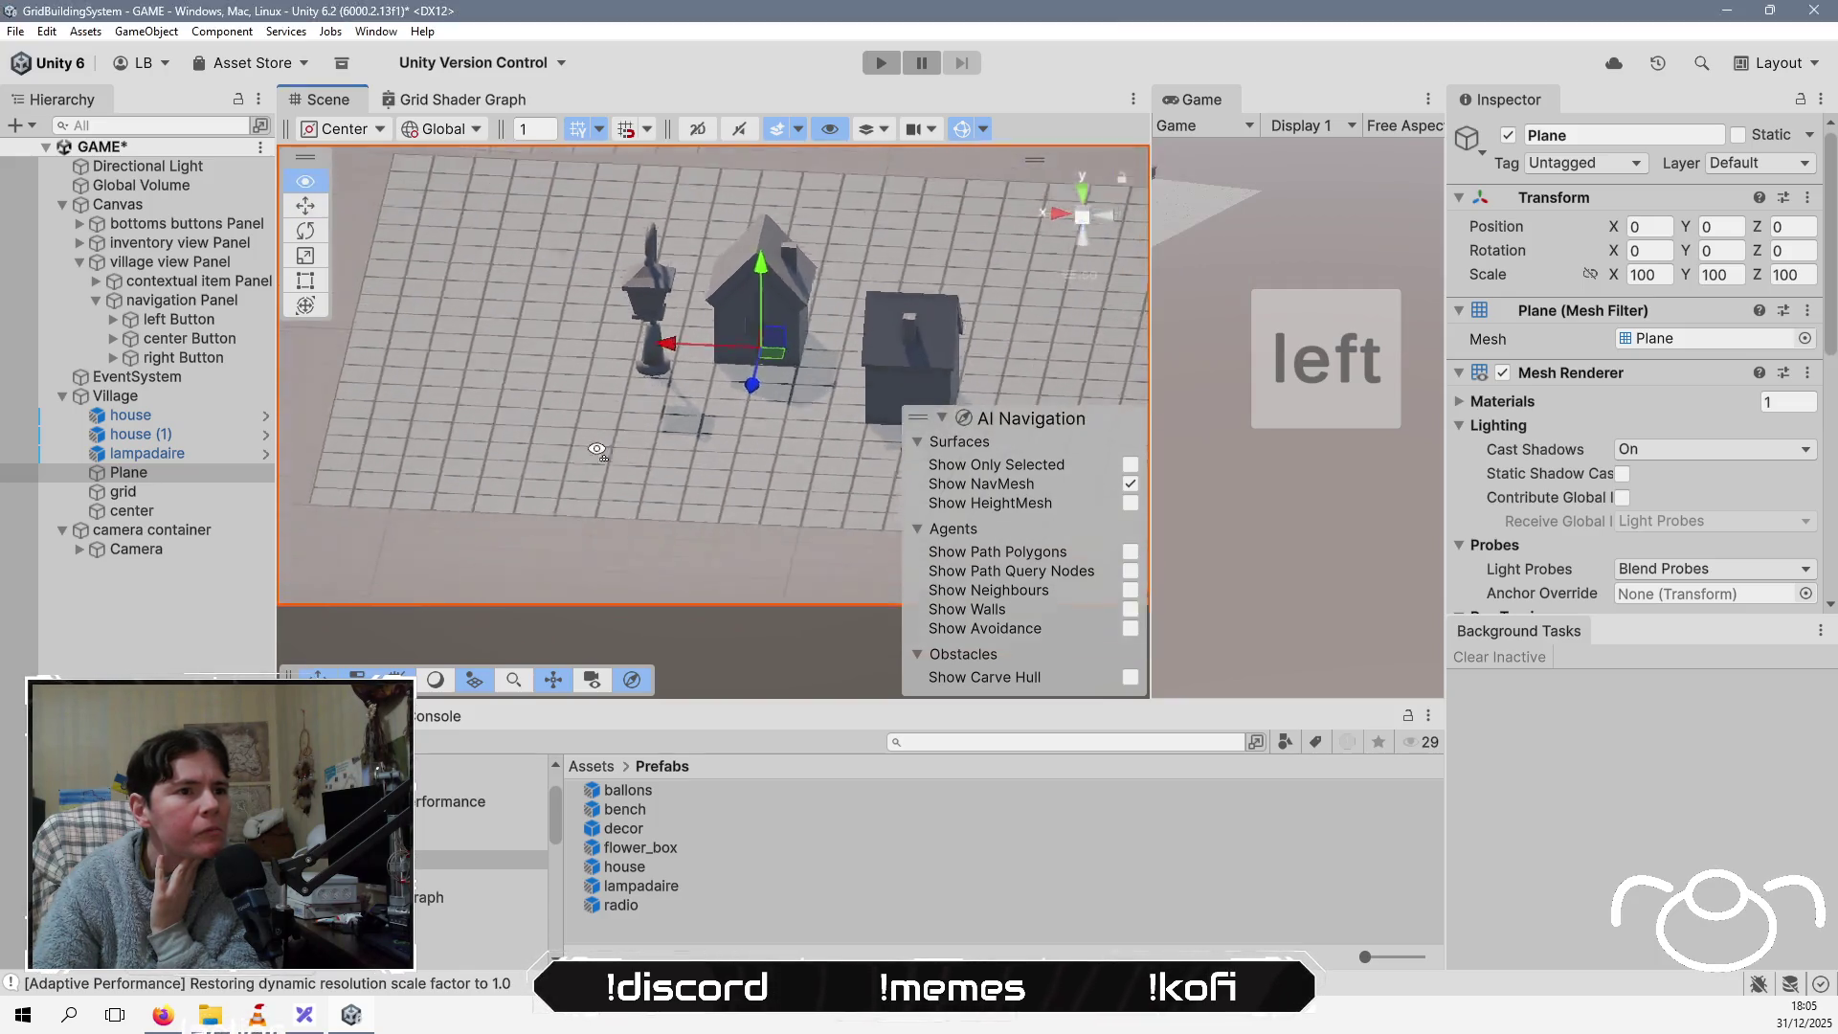
mouse_move(492, 469)
mouse_down()
mouse_move(614, 386)
mouse_move(693, 377)
mouse_move(548, 475)
mouse_up()
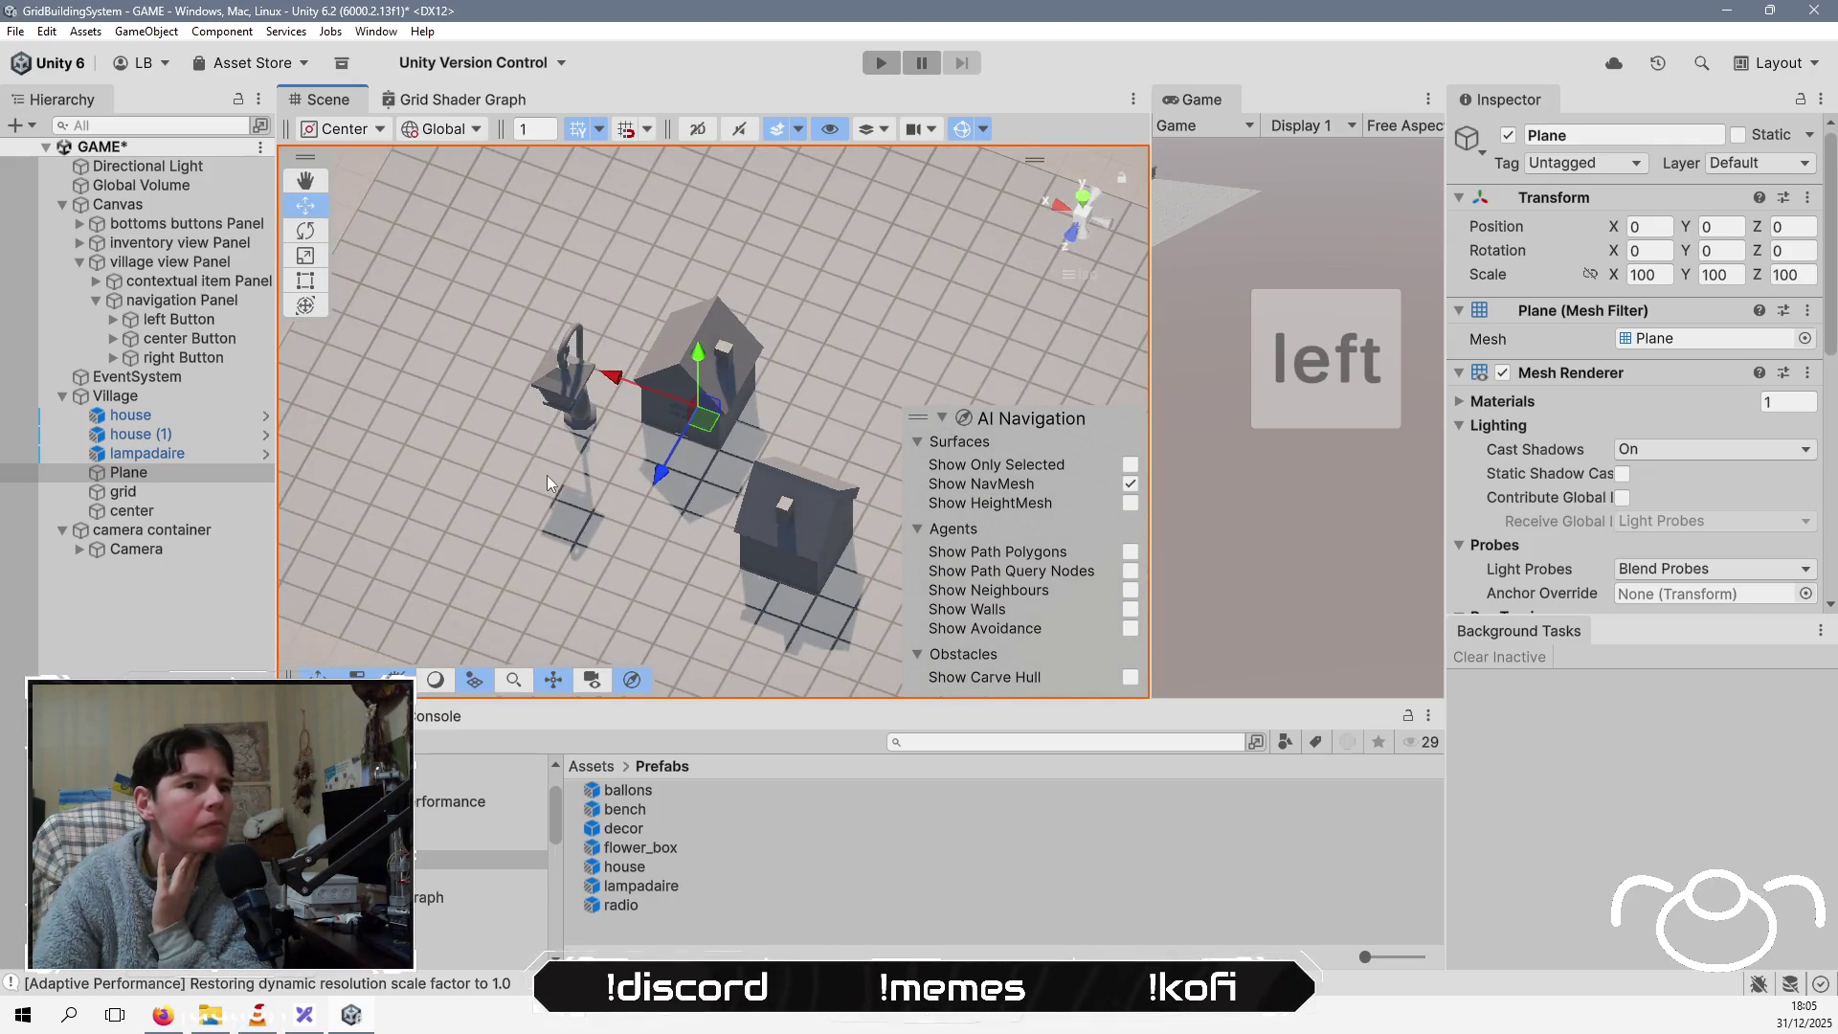
Select the grid and set its Transform scale to 30.
click(169, 415)
click(180, 392)
click(182, 455)
click(178, 488)
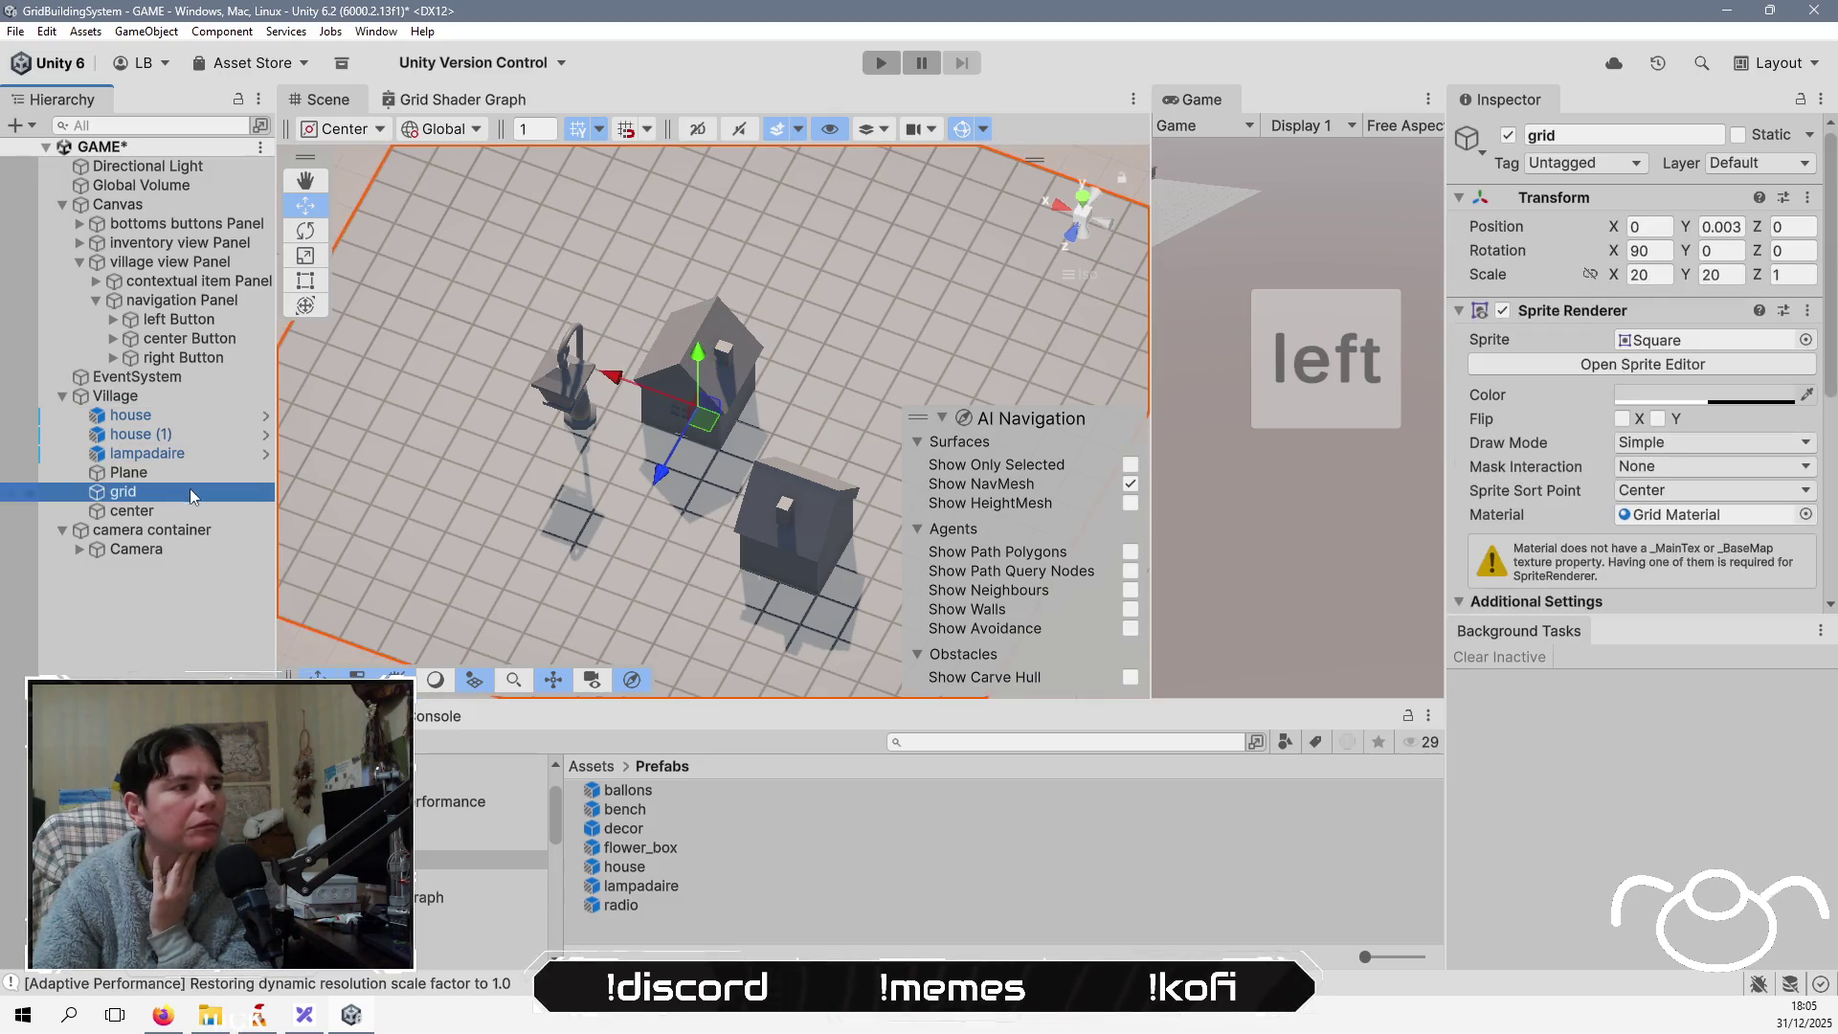
click(1640, 274)
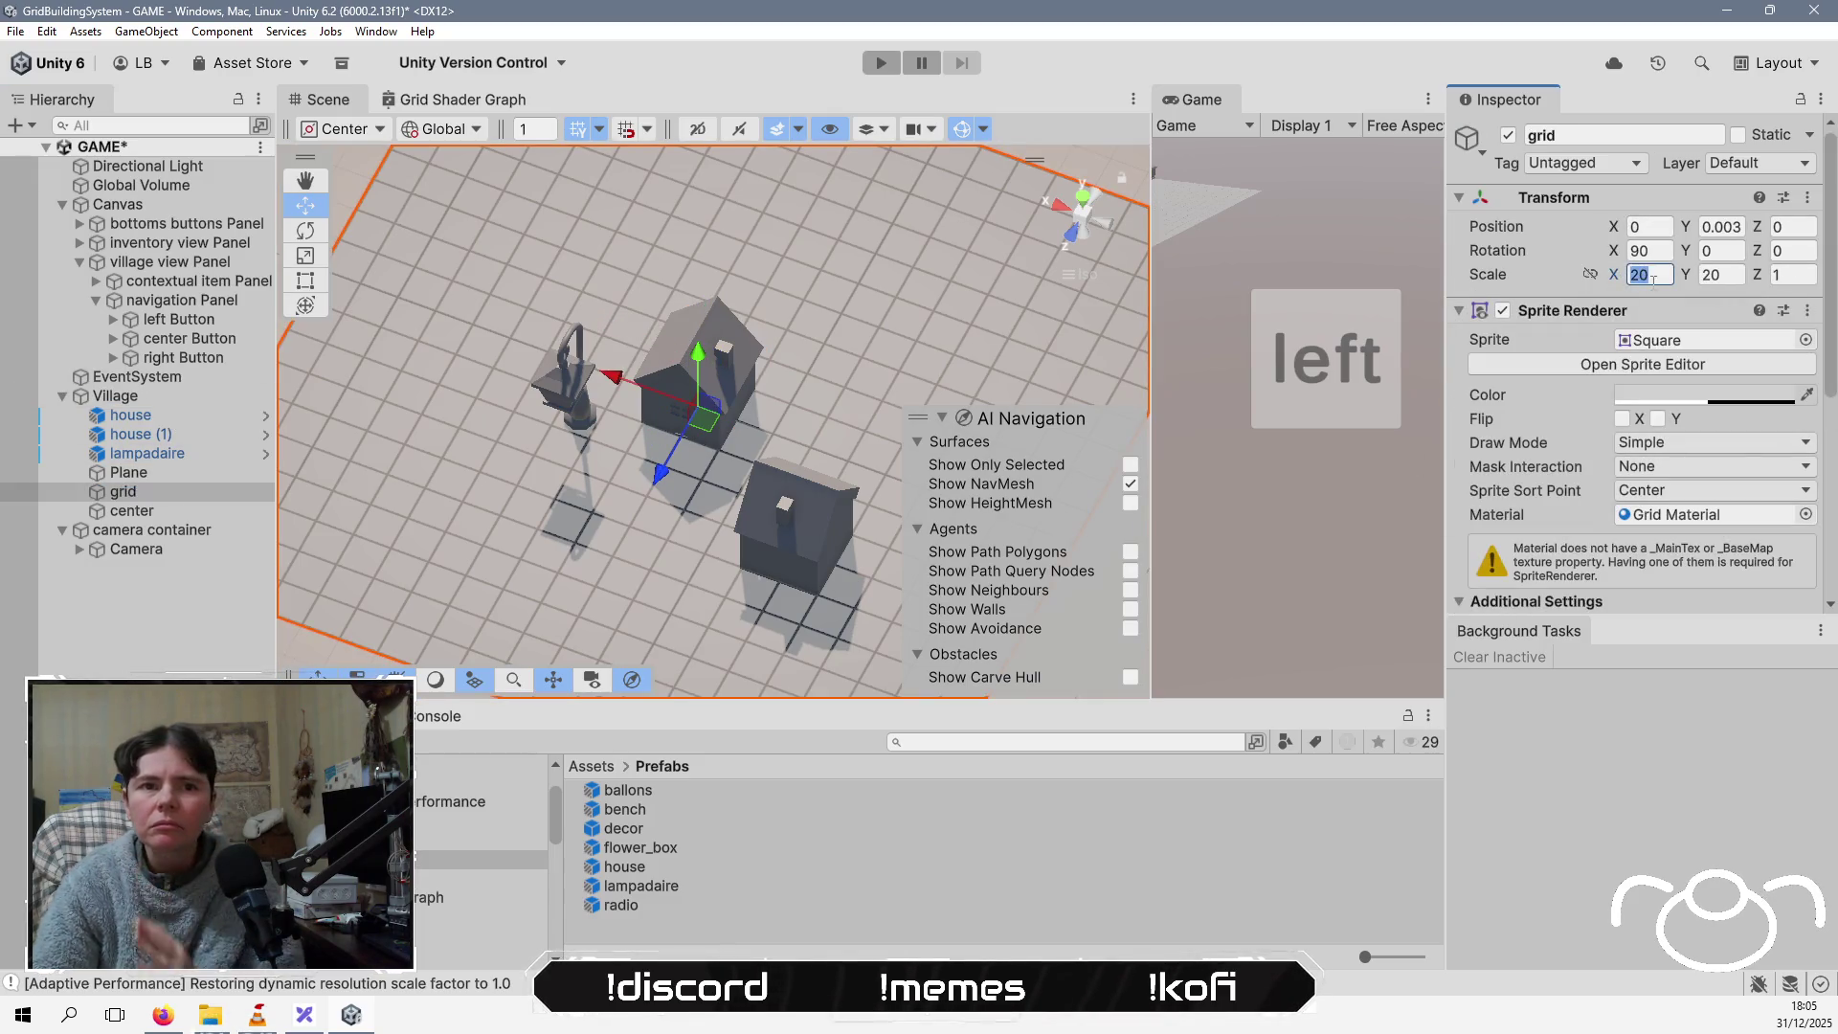
text(30)
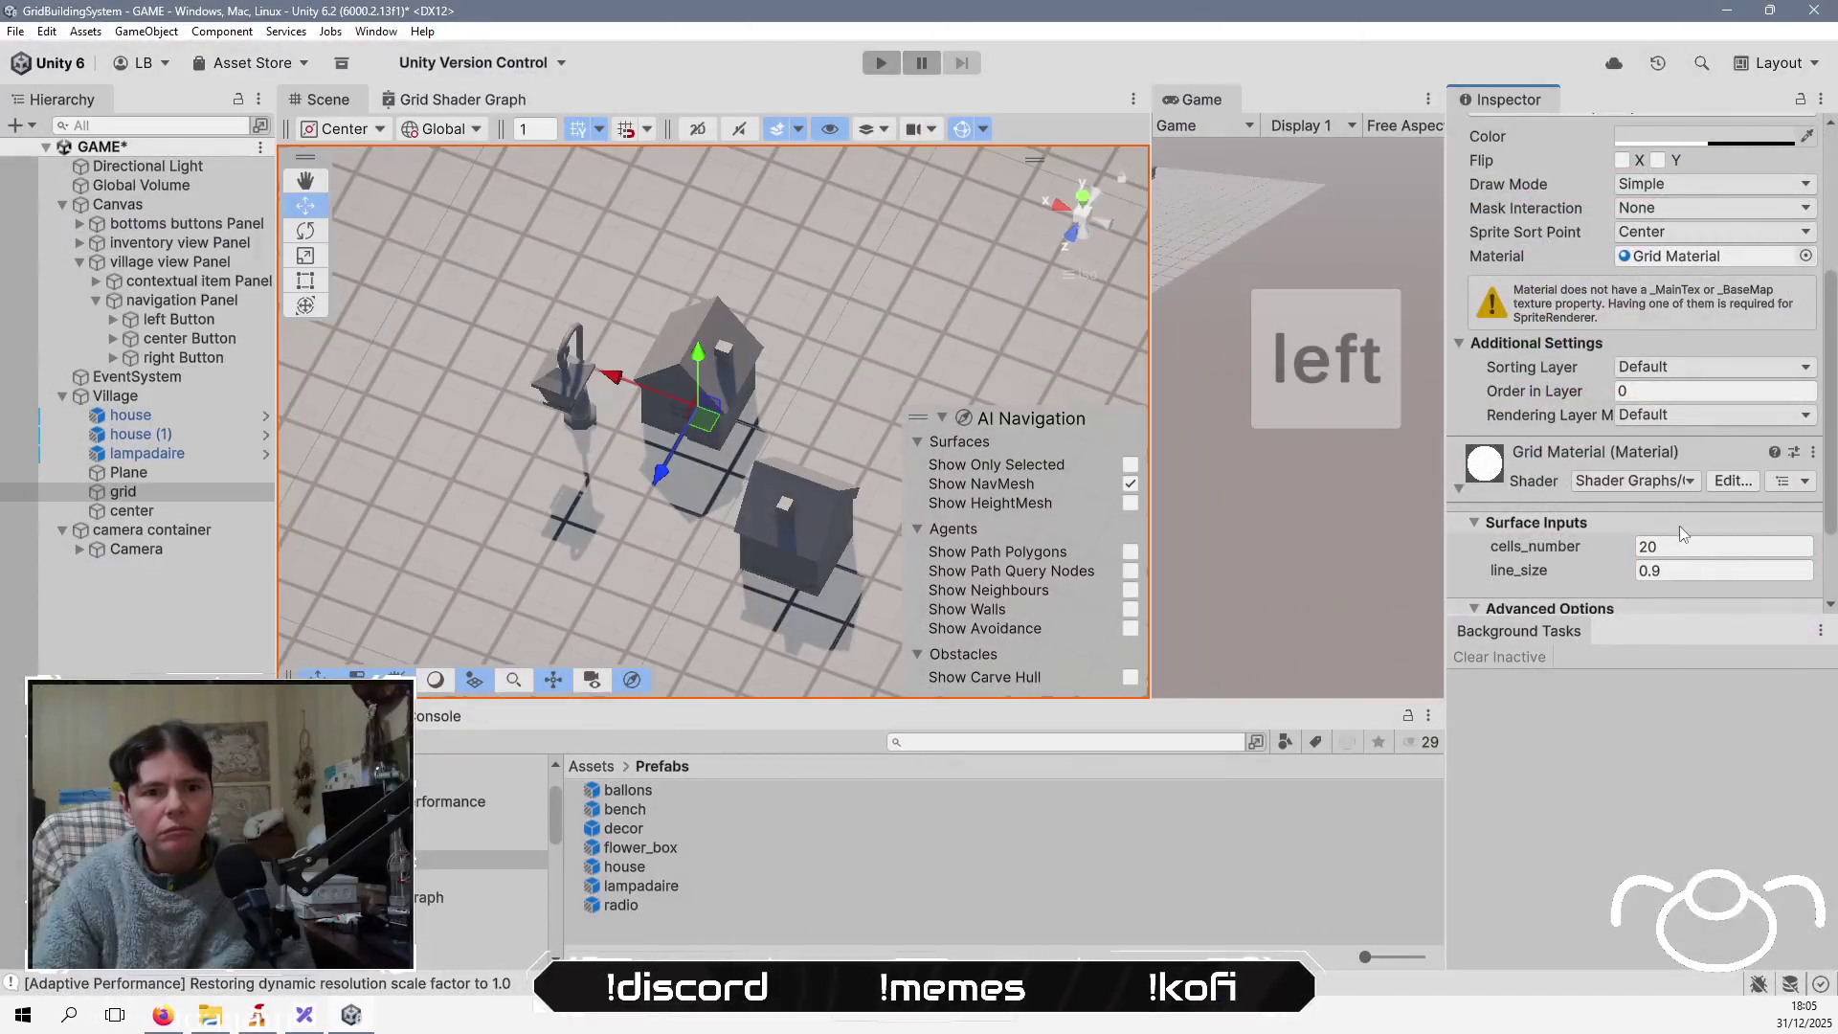
Set the Grid Material's cells_number to 30 and select the ground Plane.
click(1685, 547)
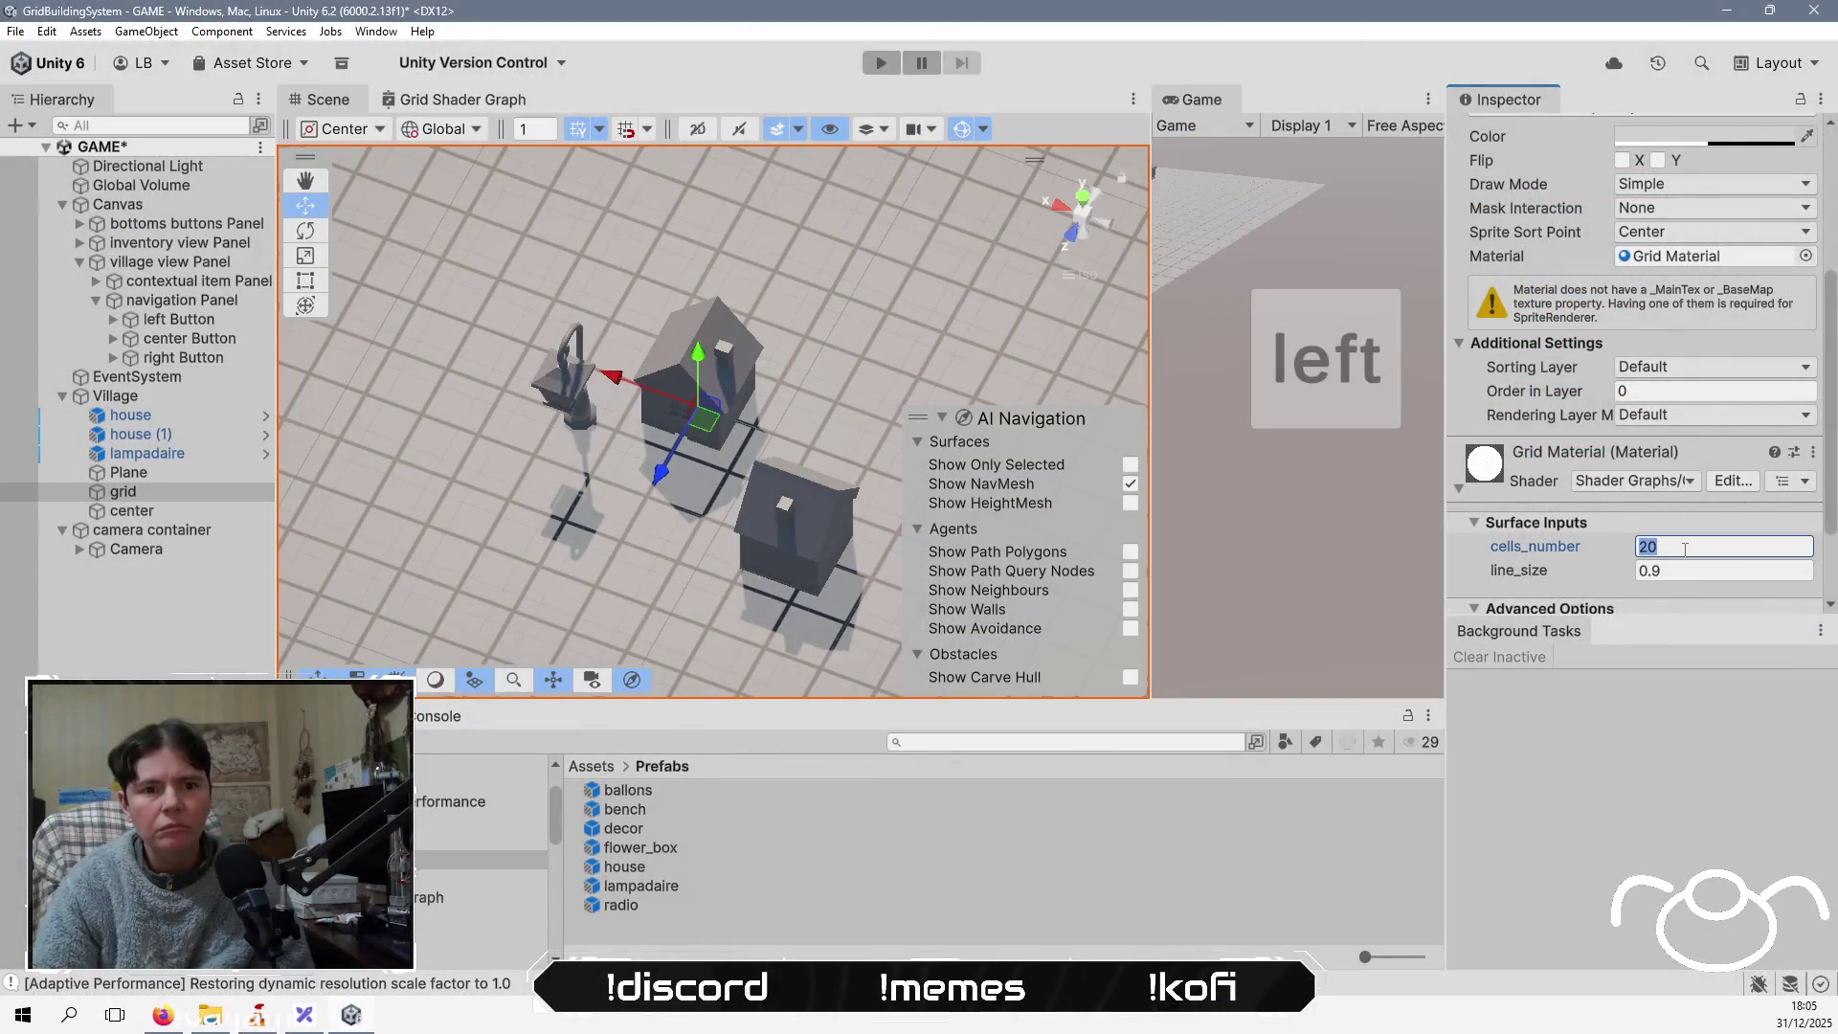
text(30)
scroll(665, 440, down, 8)
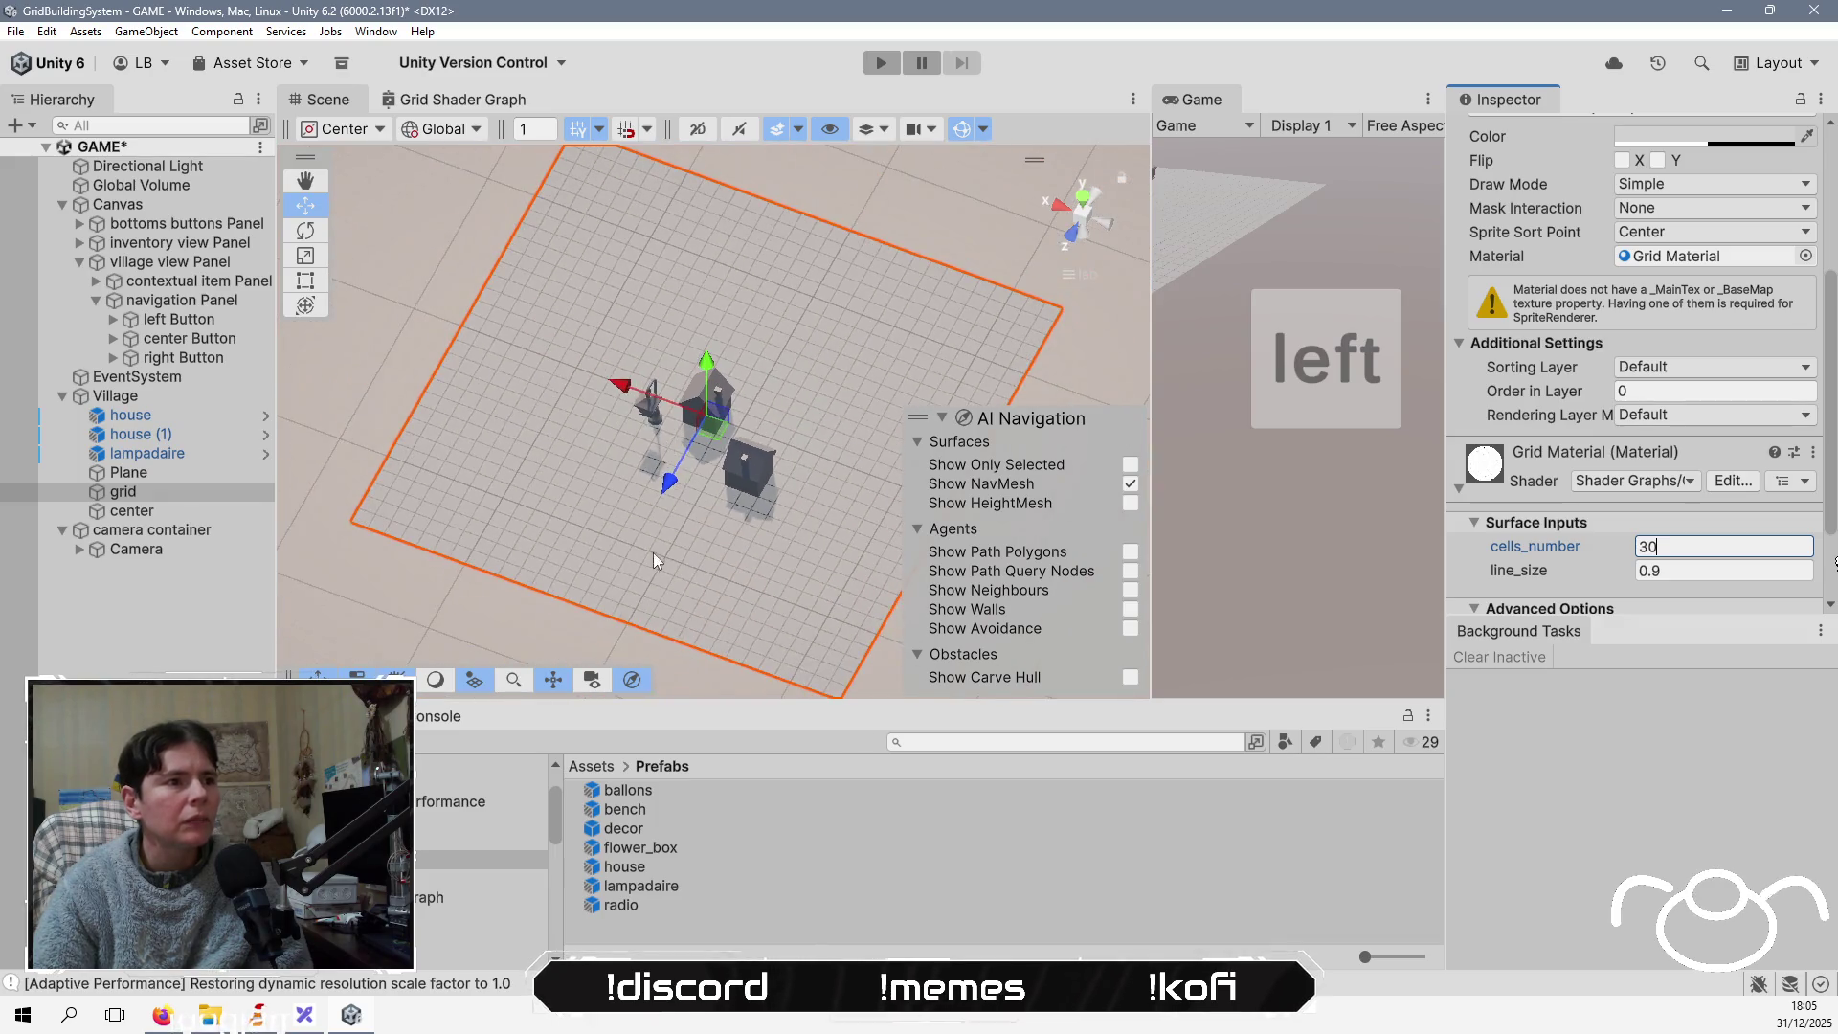
scroll(662, 549, up, 2)
click(619, 543)
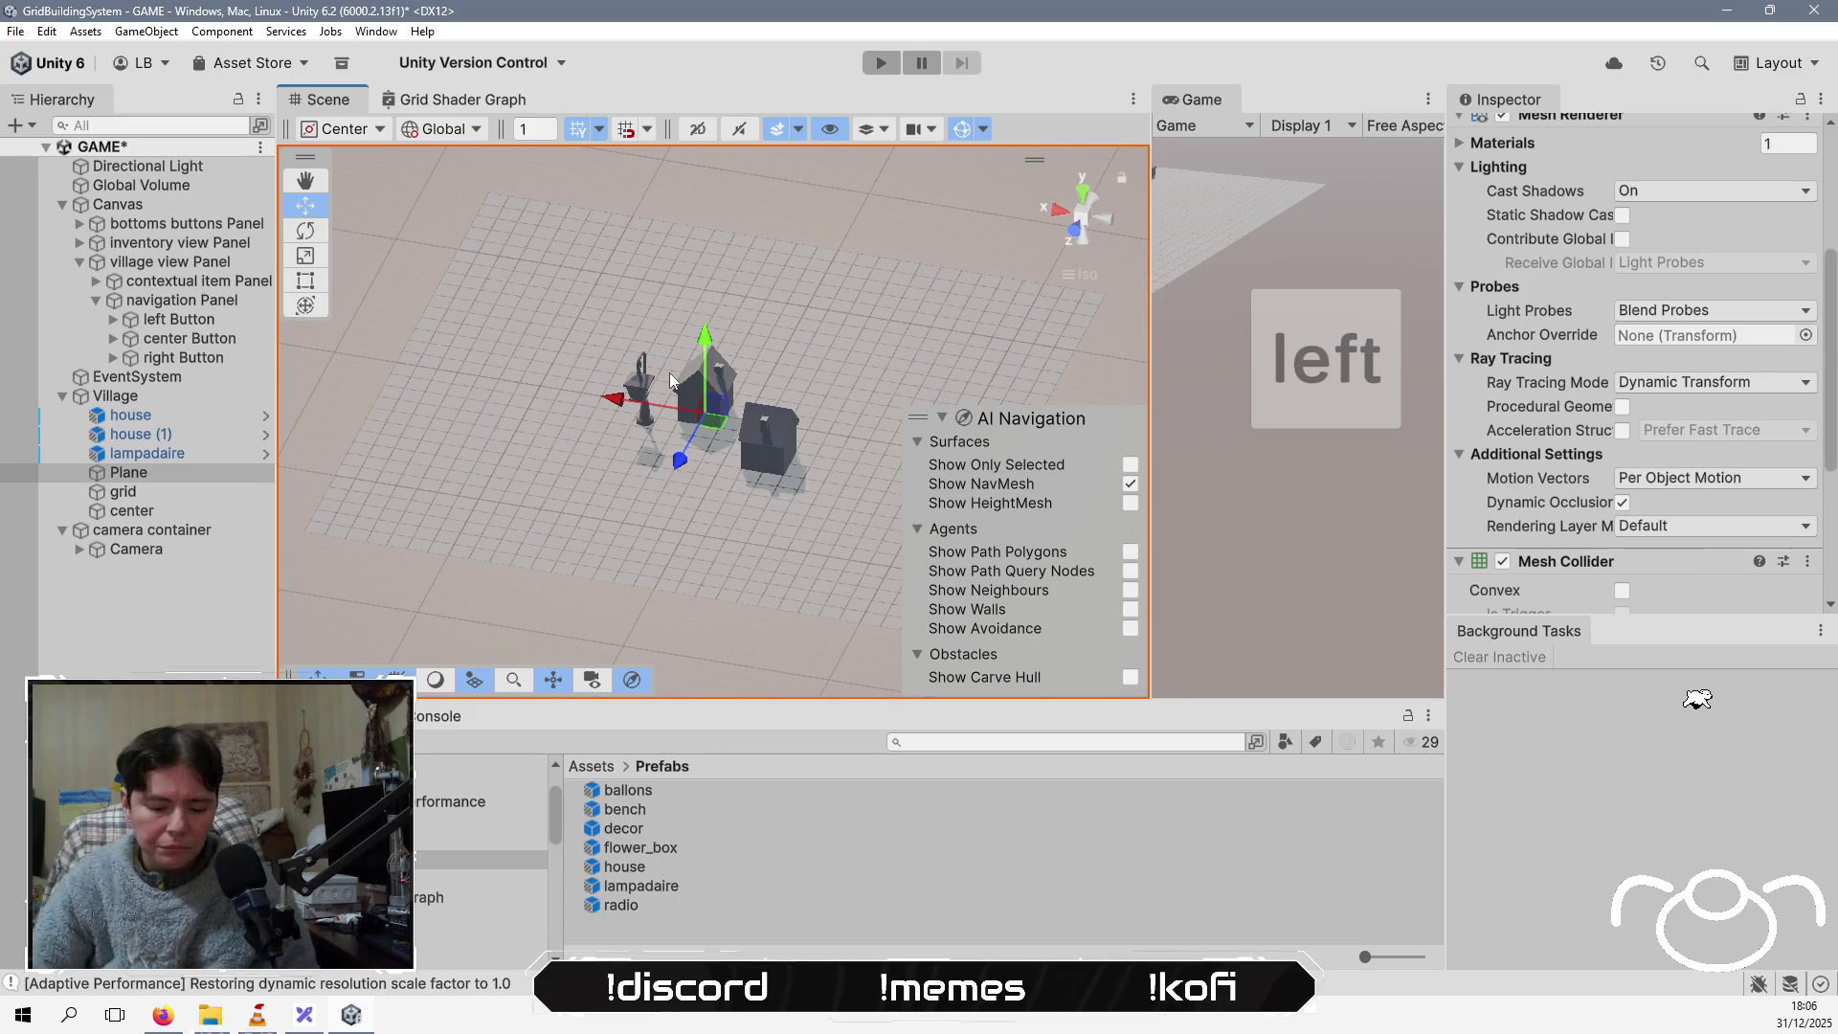
mouse_move(669, 371)
alt+mouse_down()
mouse_move(710, 654)
mouse_move(910, 431)
alt+mouse_up()
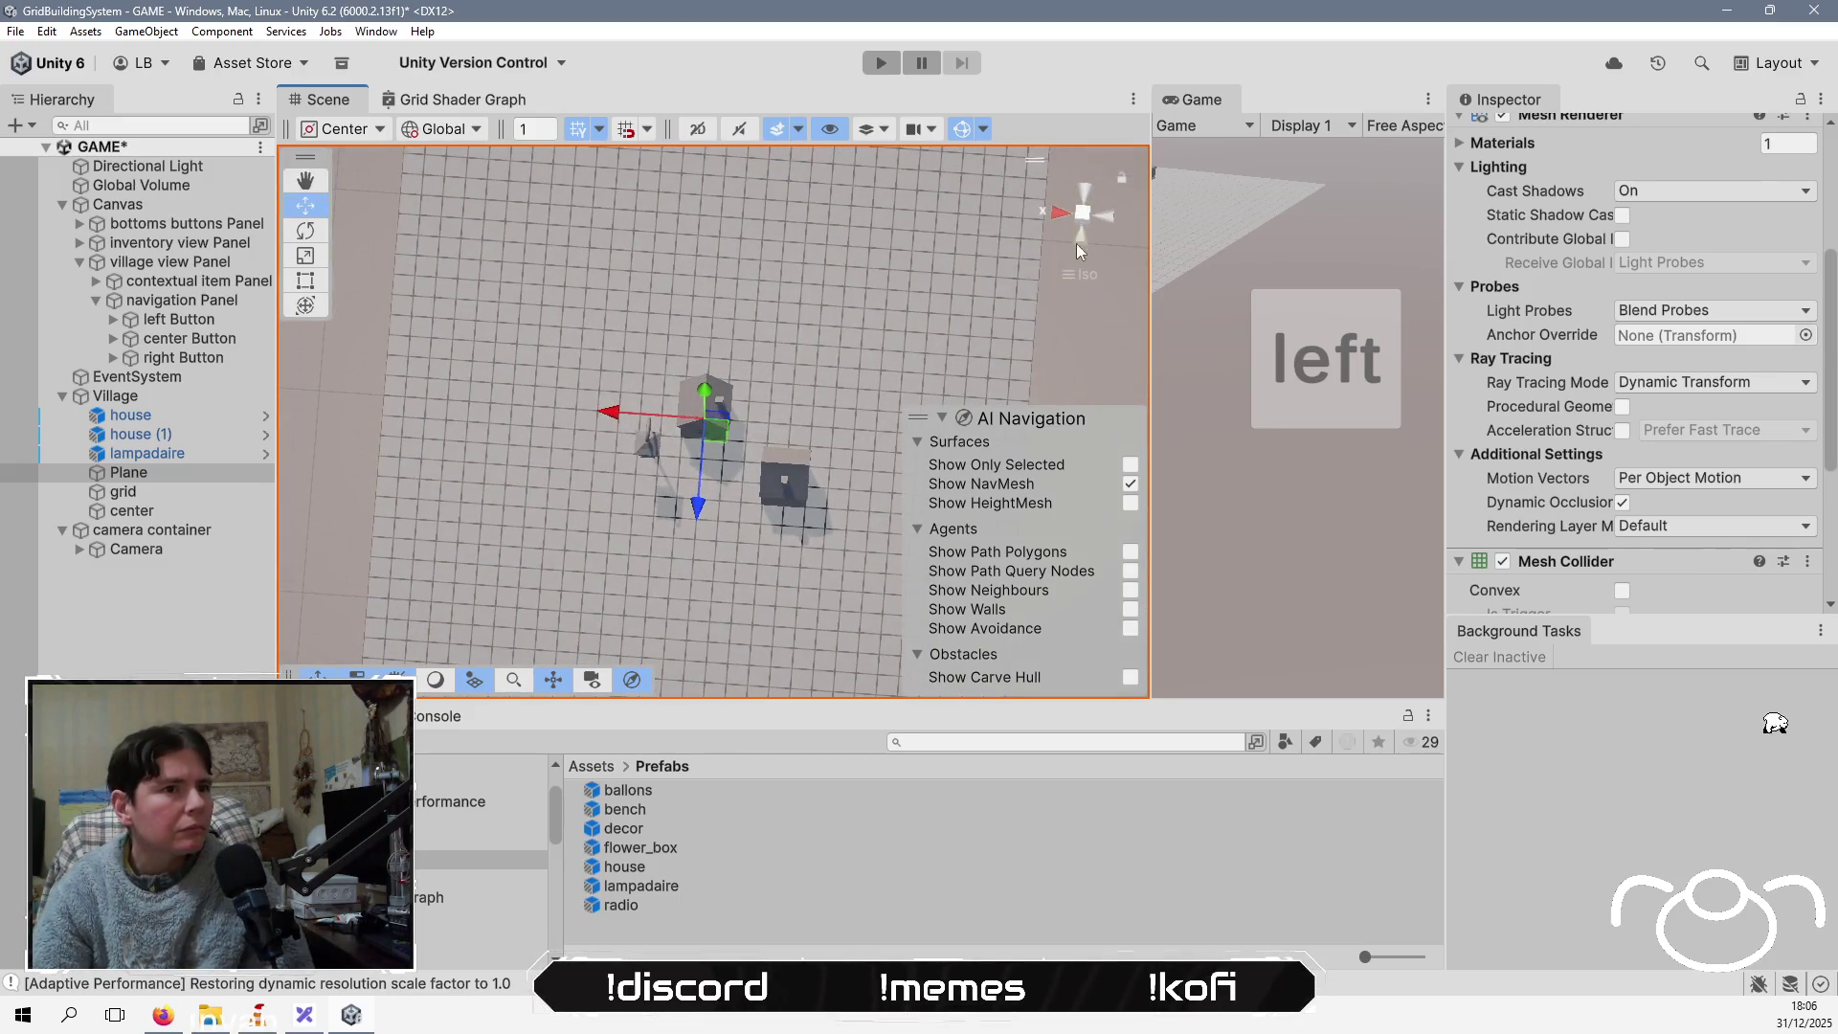
Switch to a top-down view, then duplicate the house and move the copy down and left.
click(1085, 196)
click(1084, 196)
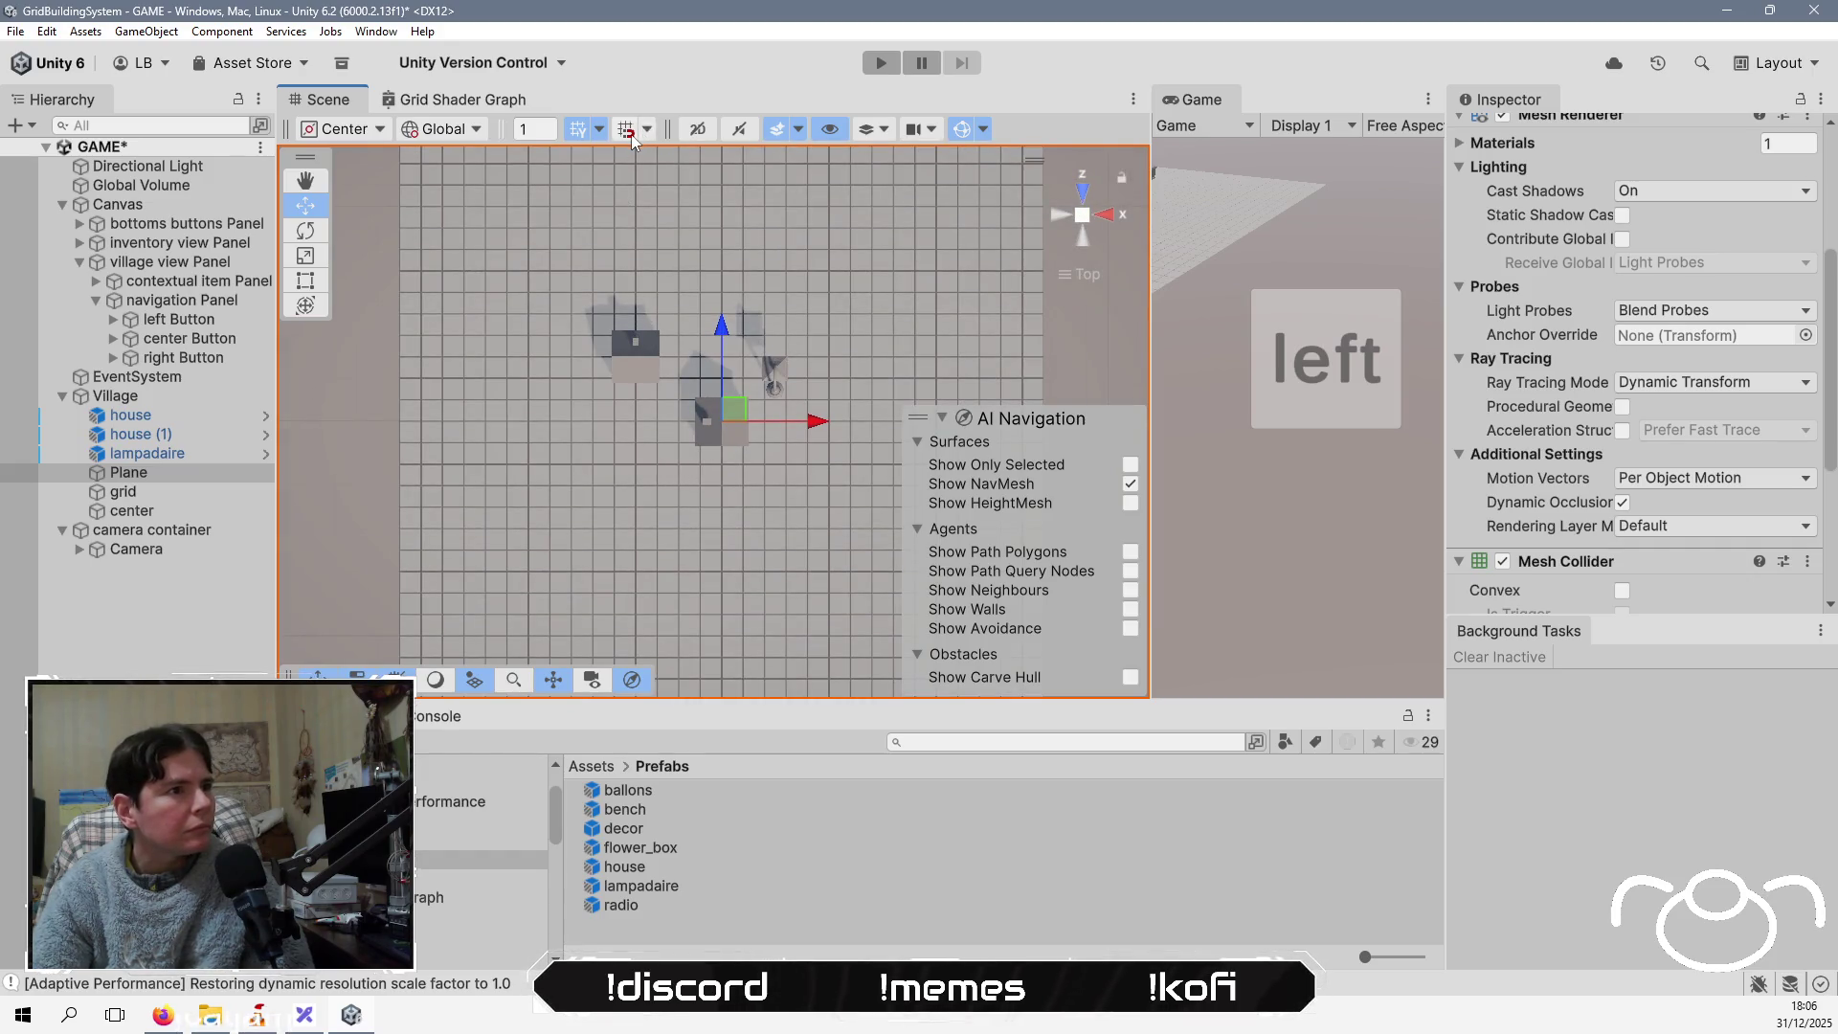
click(152, 416)
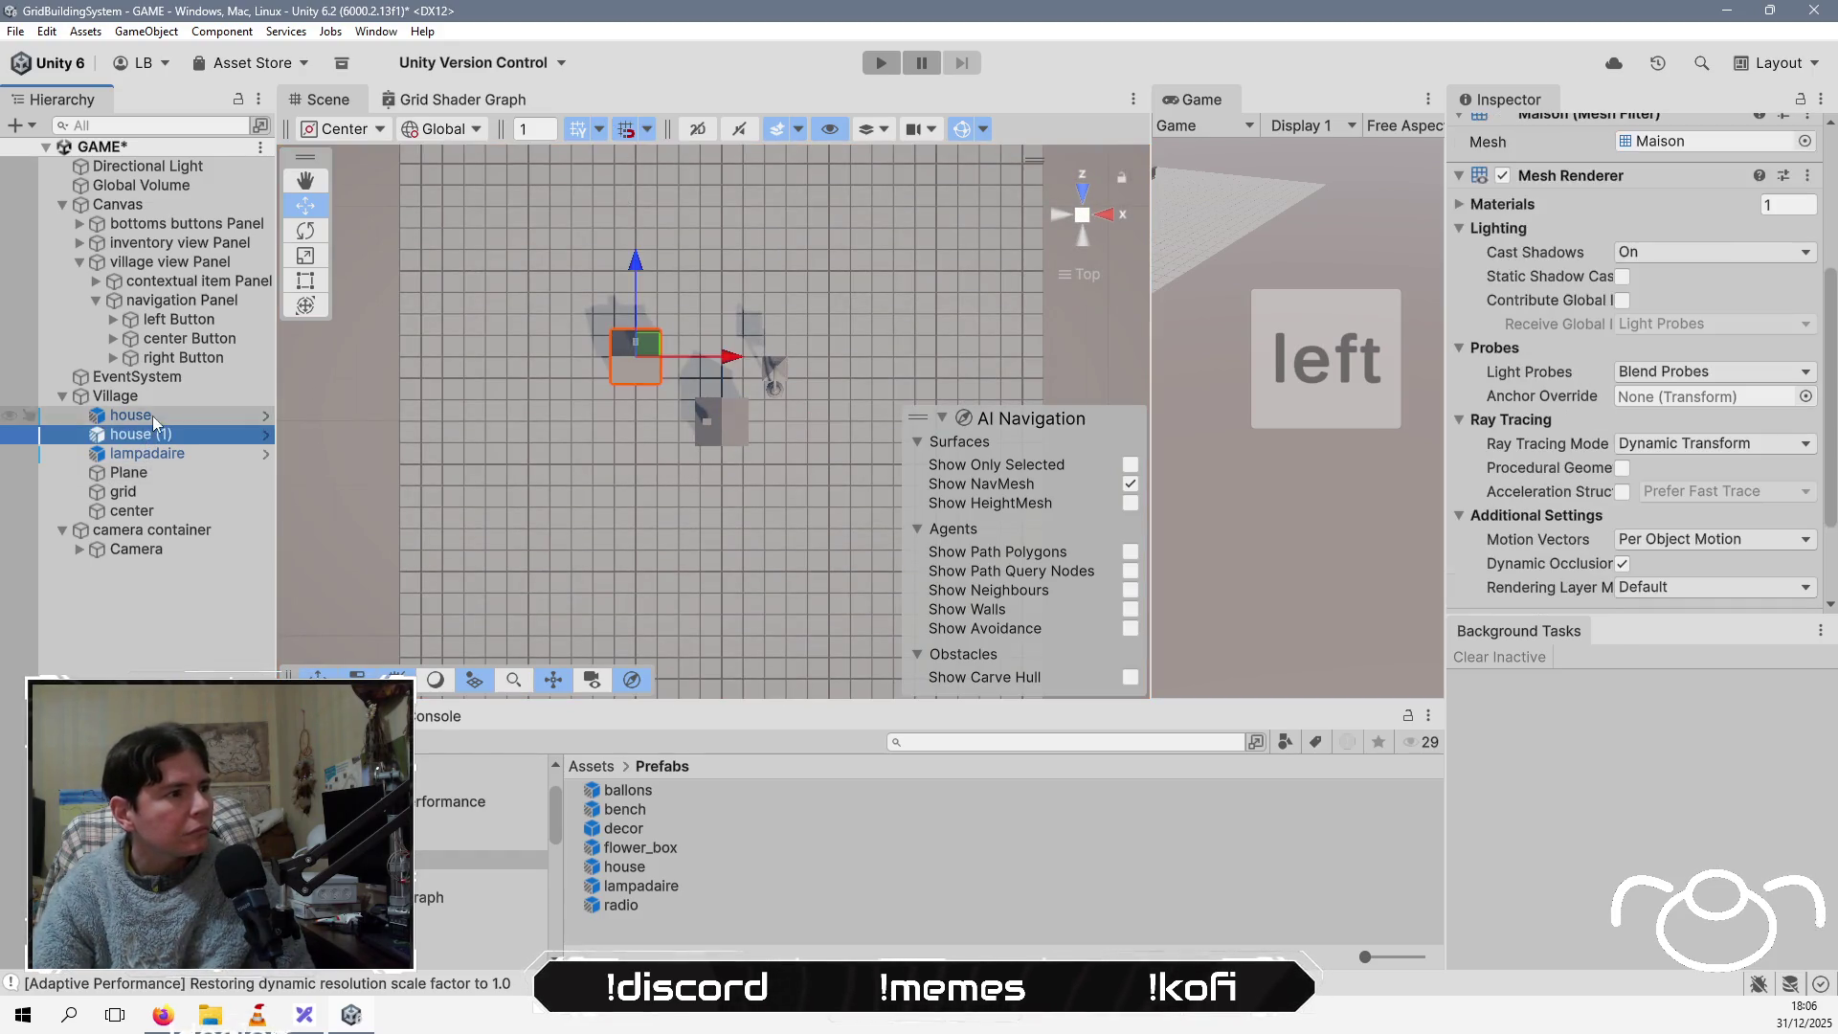
key(ctrl+d)
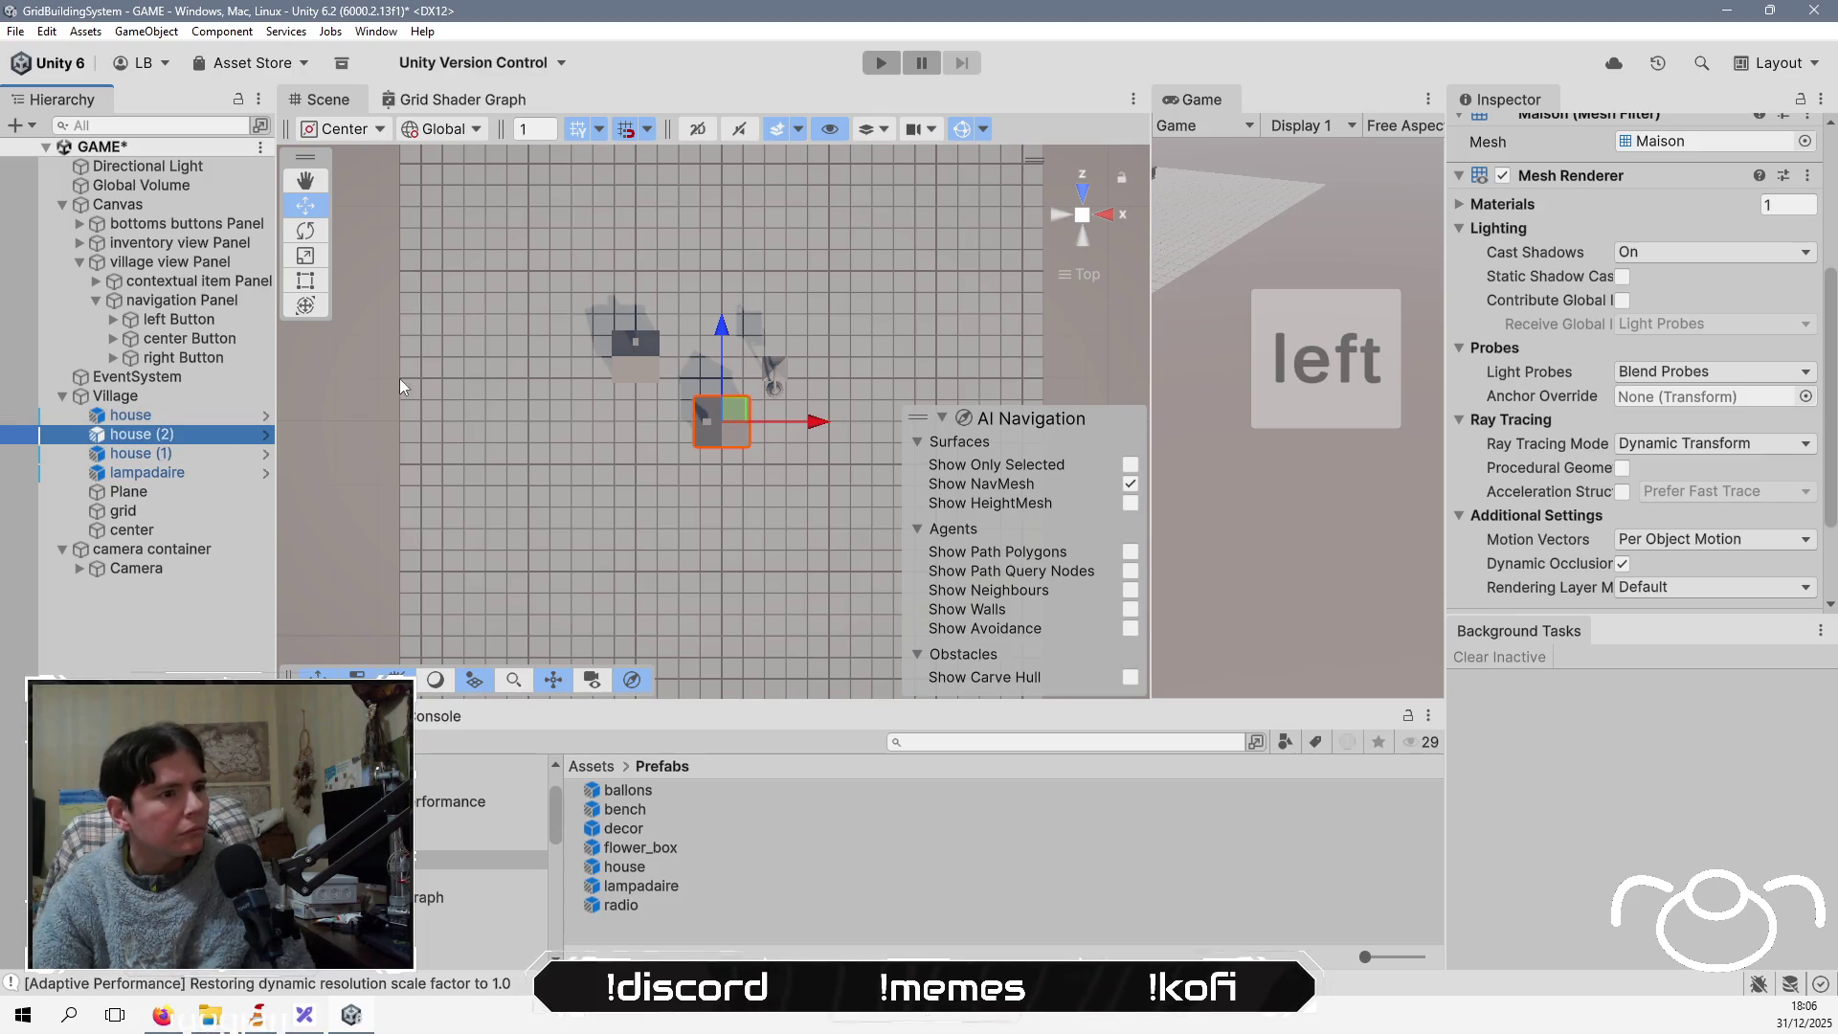
drag(720, 412, 565, 519)
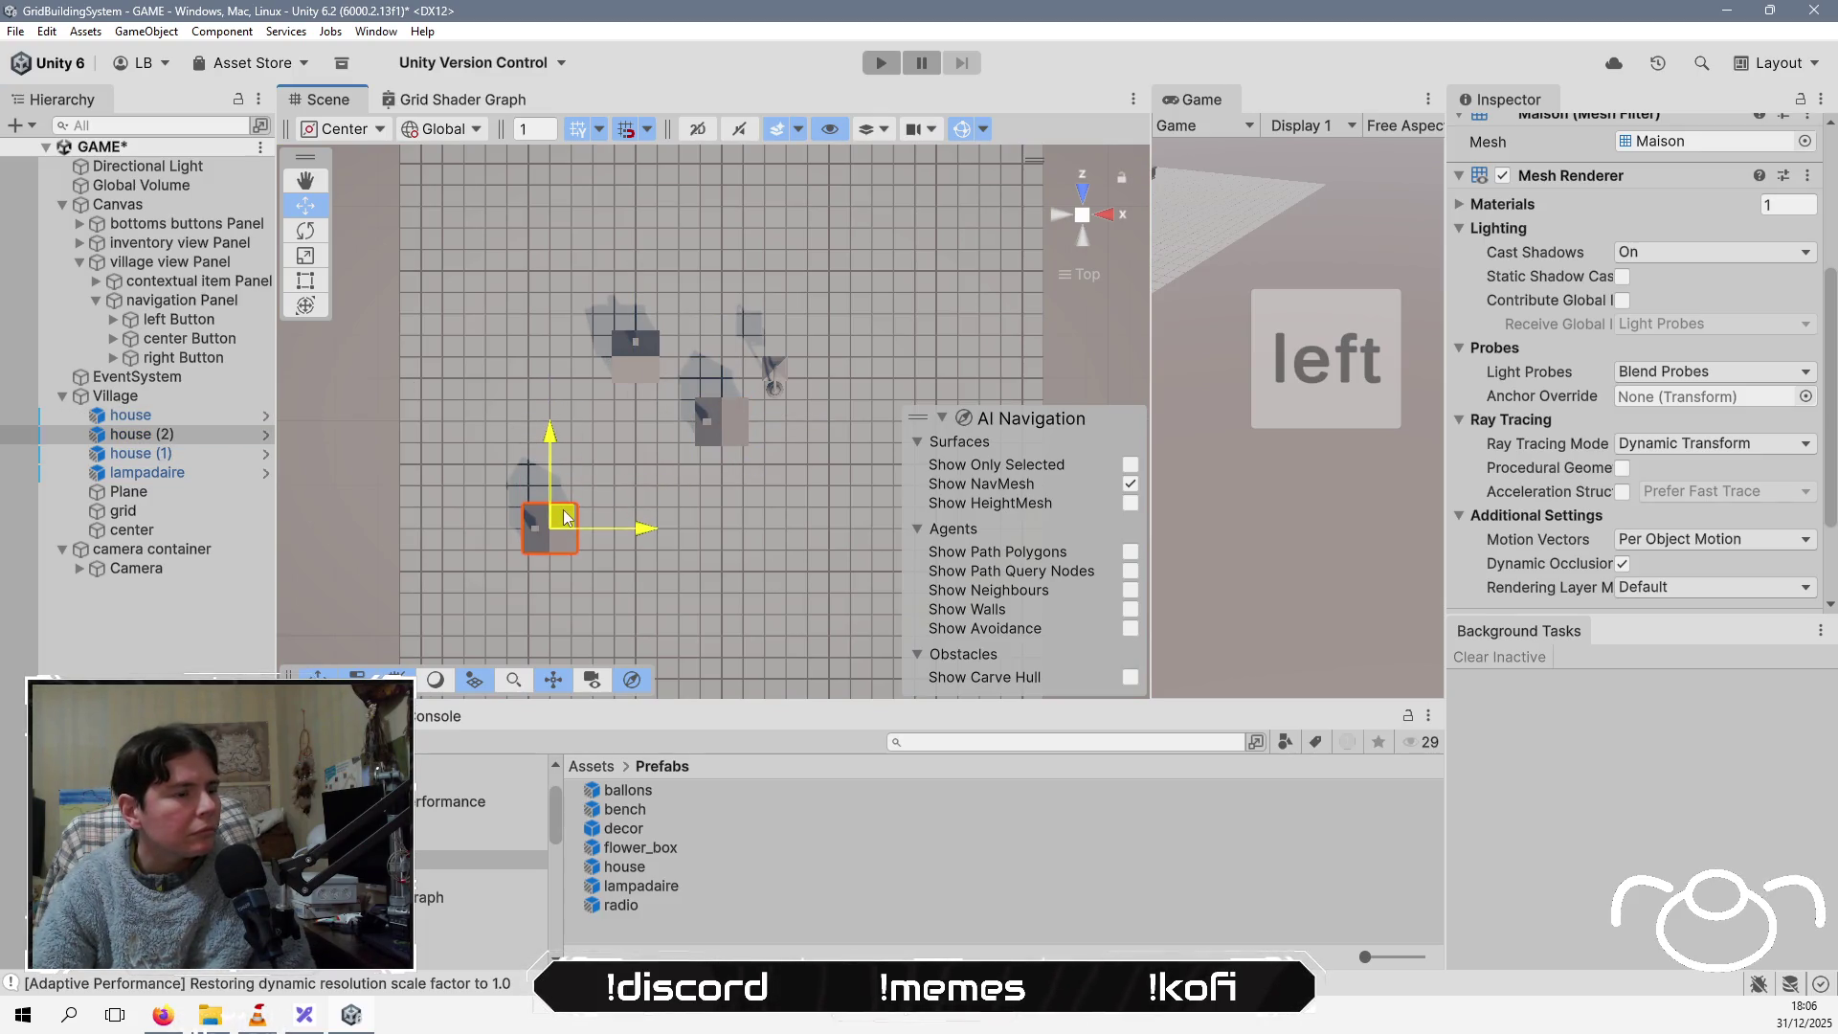
scroll(601, 461, down, 3)
drag(605, 462, 451, 435)
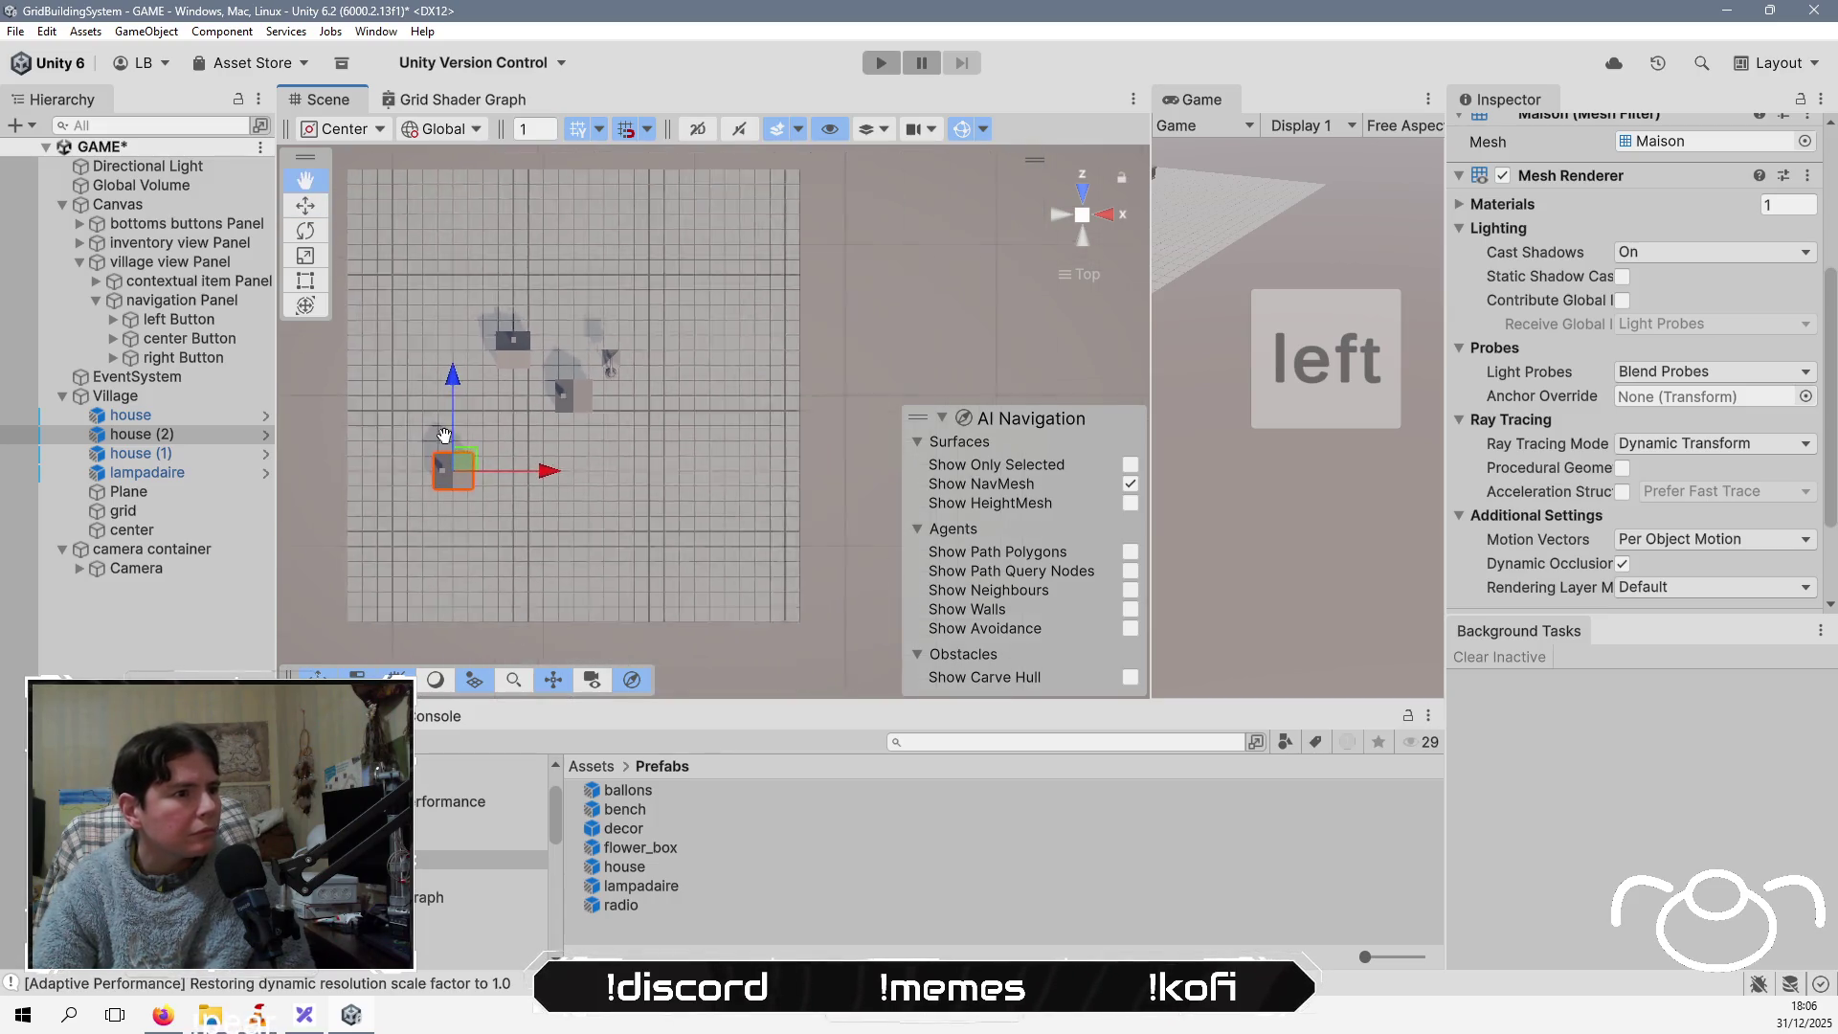
scroll(575, 460, up, 2)
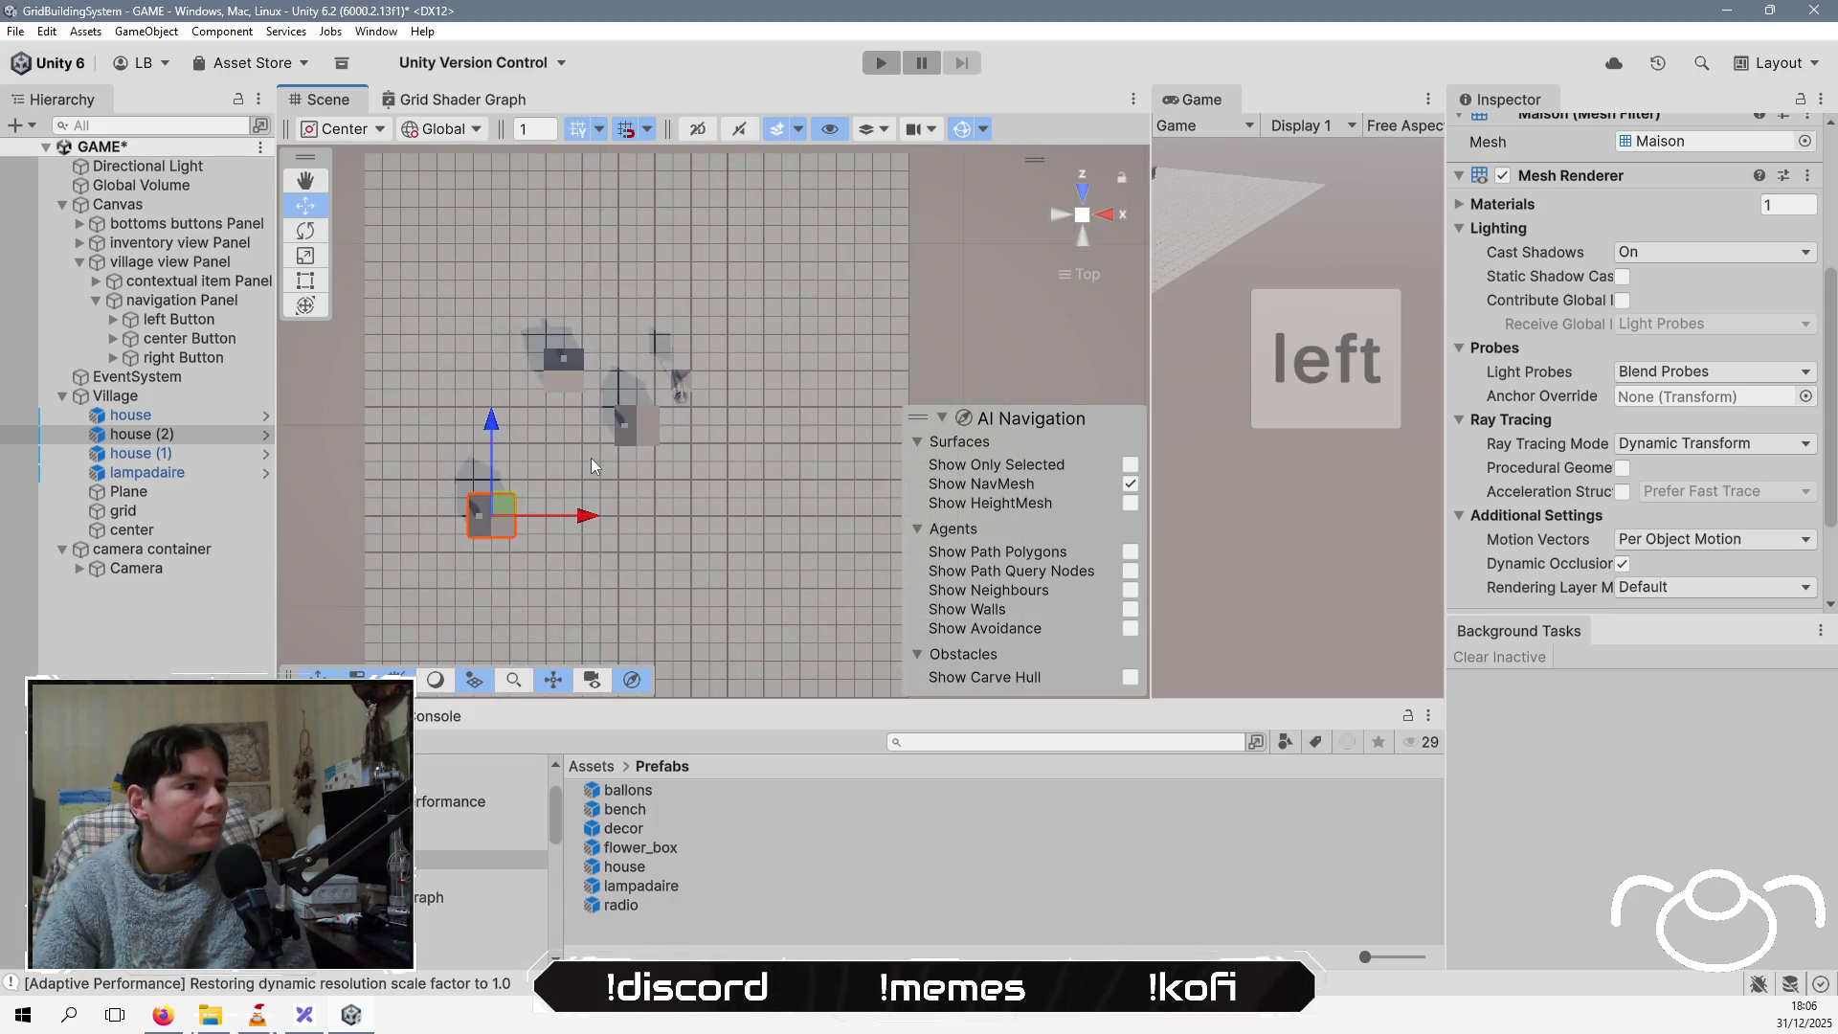
mouse_move(590, 466)
mouse_down()
mouse_move(734, 435)
mouse_move(594, 479)
mouse_up()
click(186, 629)
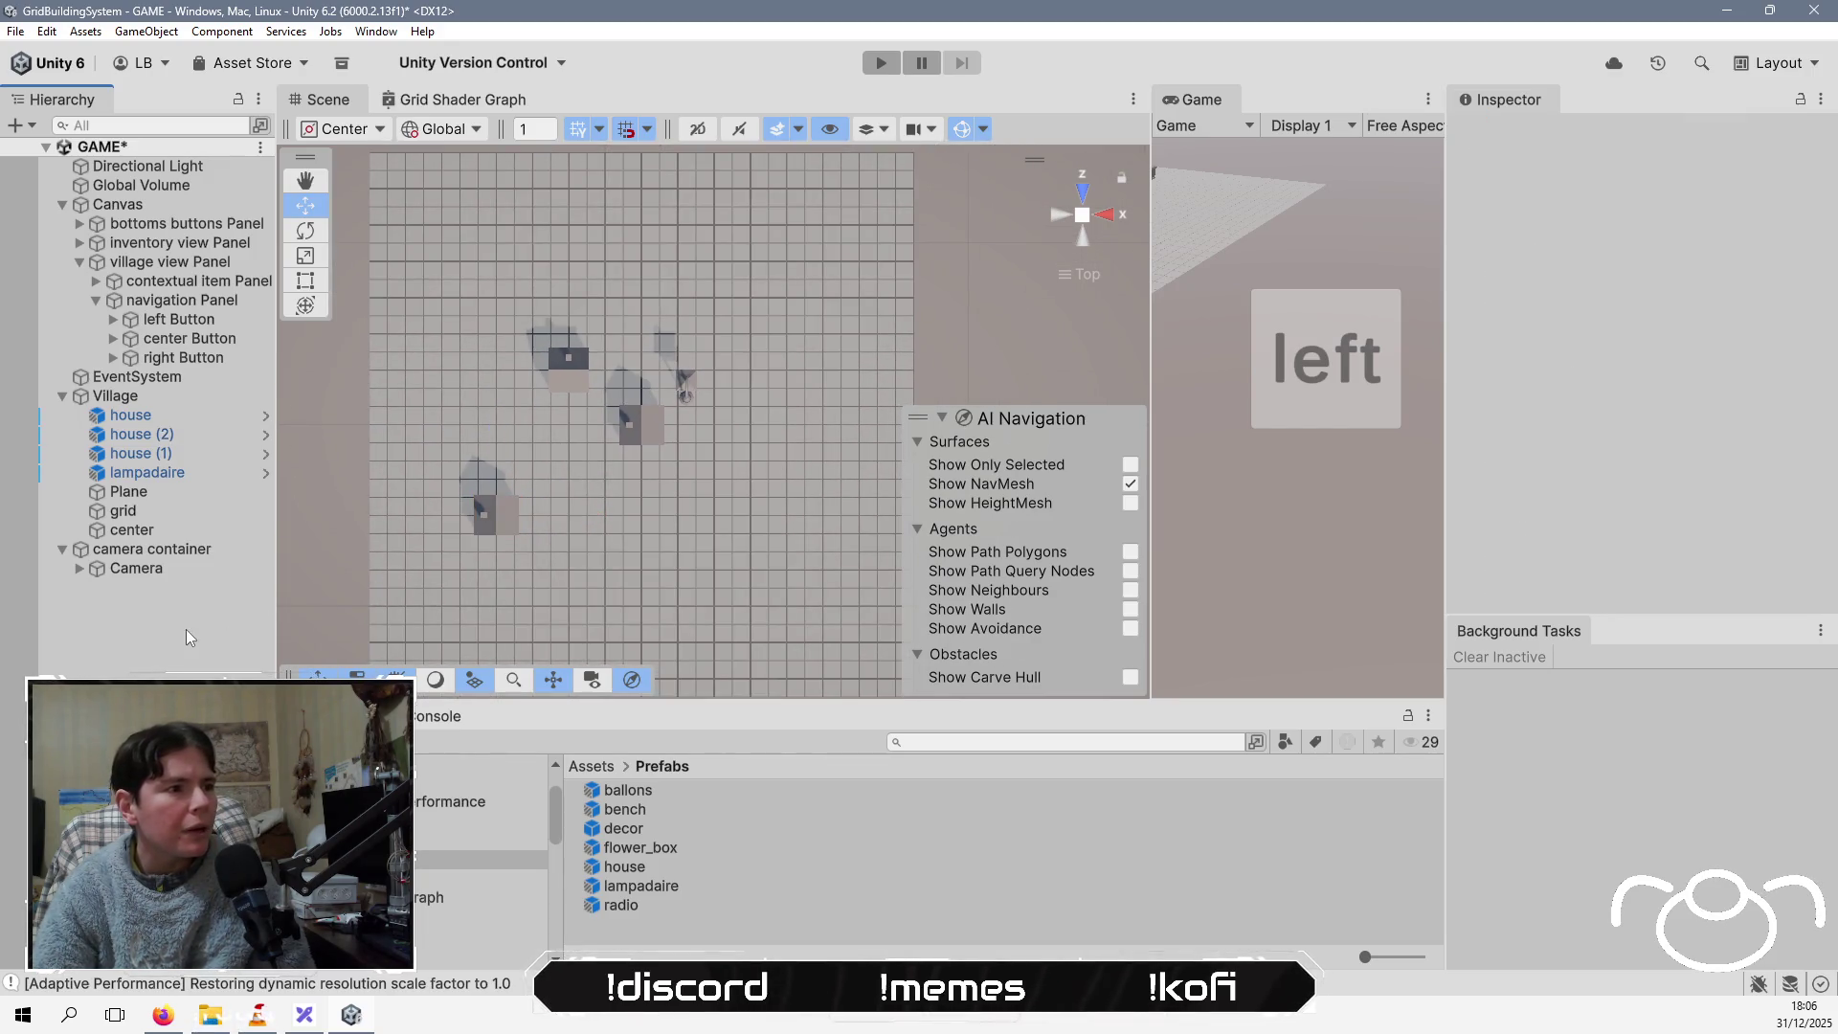
Duplicate house (2) and move the copy toward the top-right of the grid.
click(172, 454)
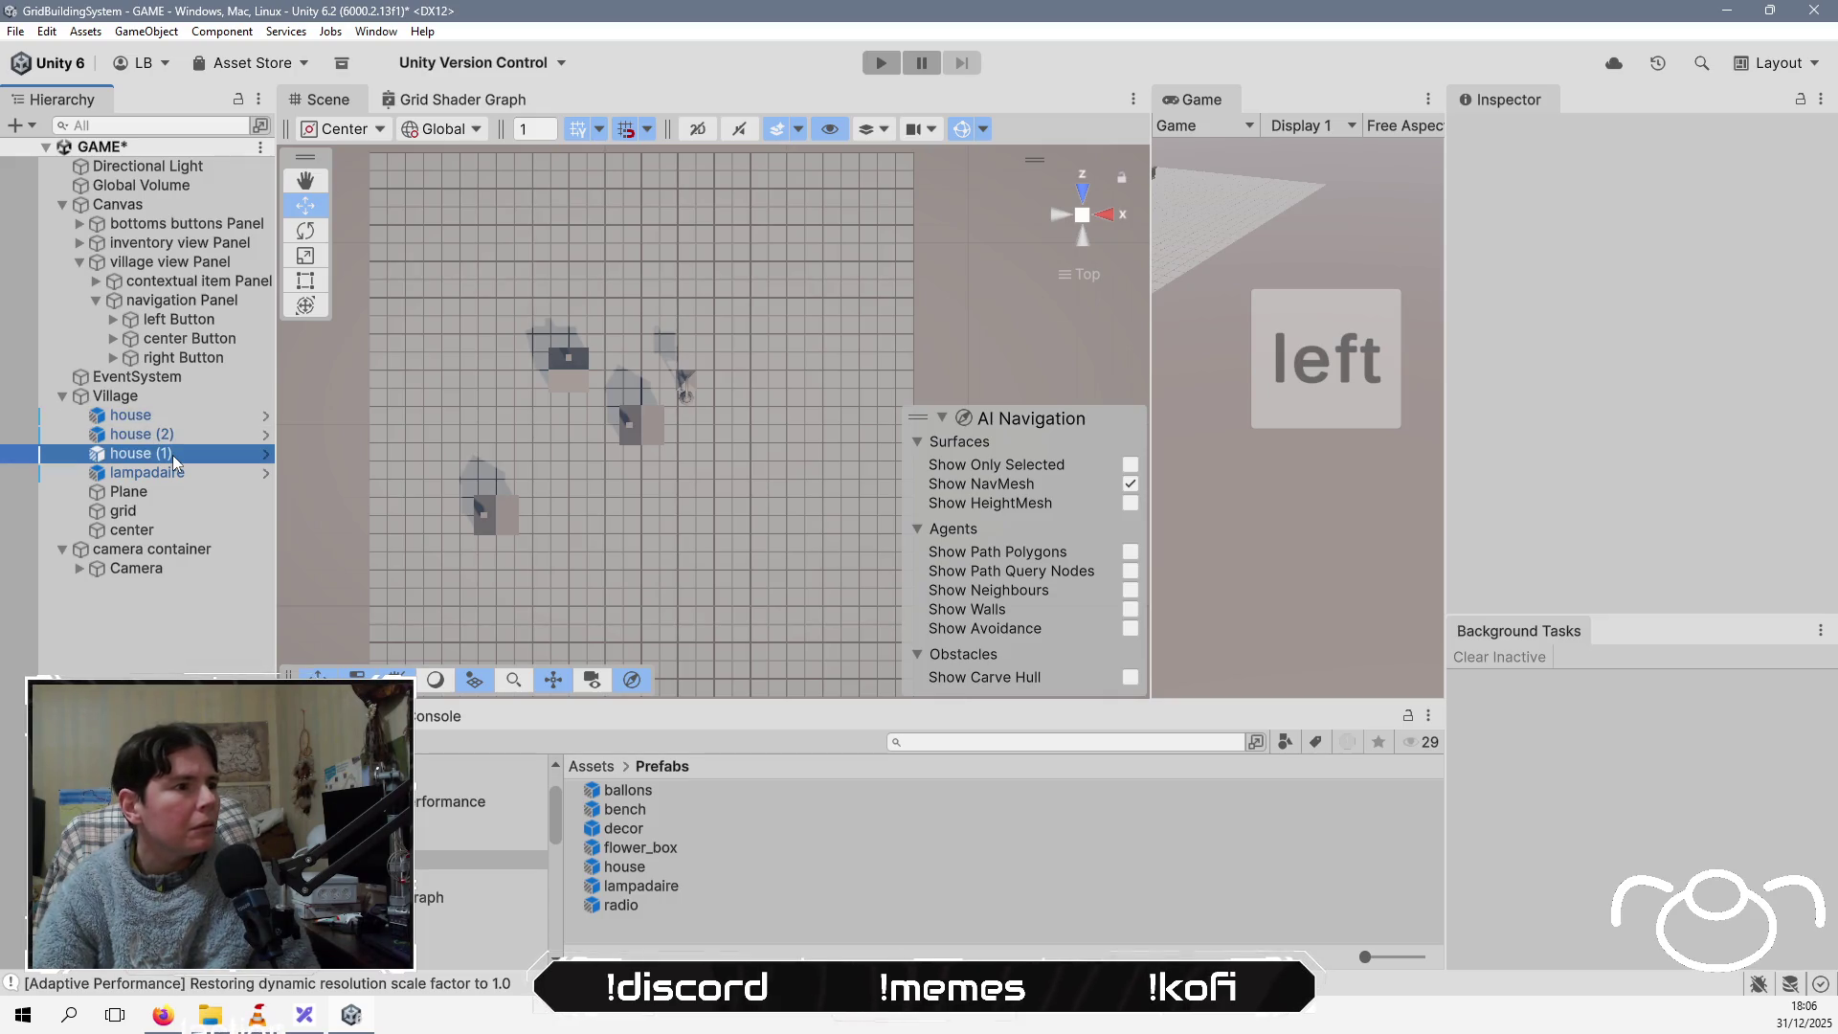
click(183, 434)
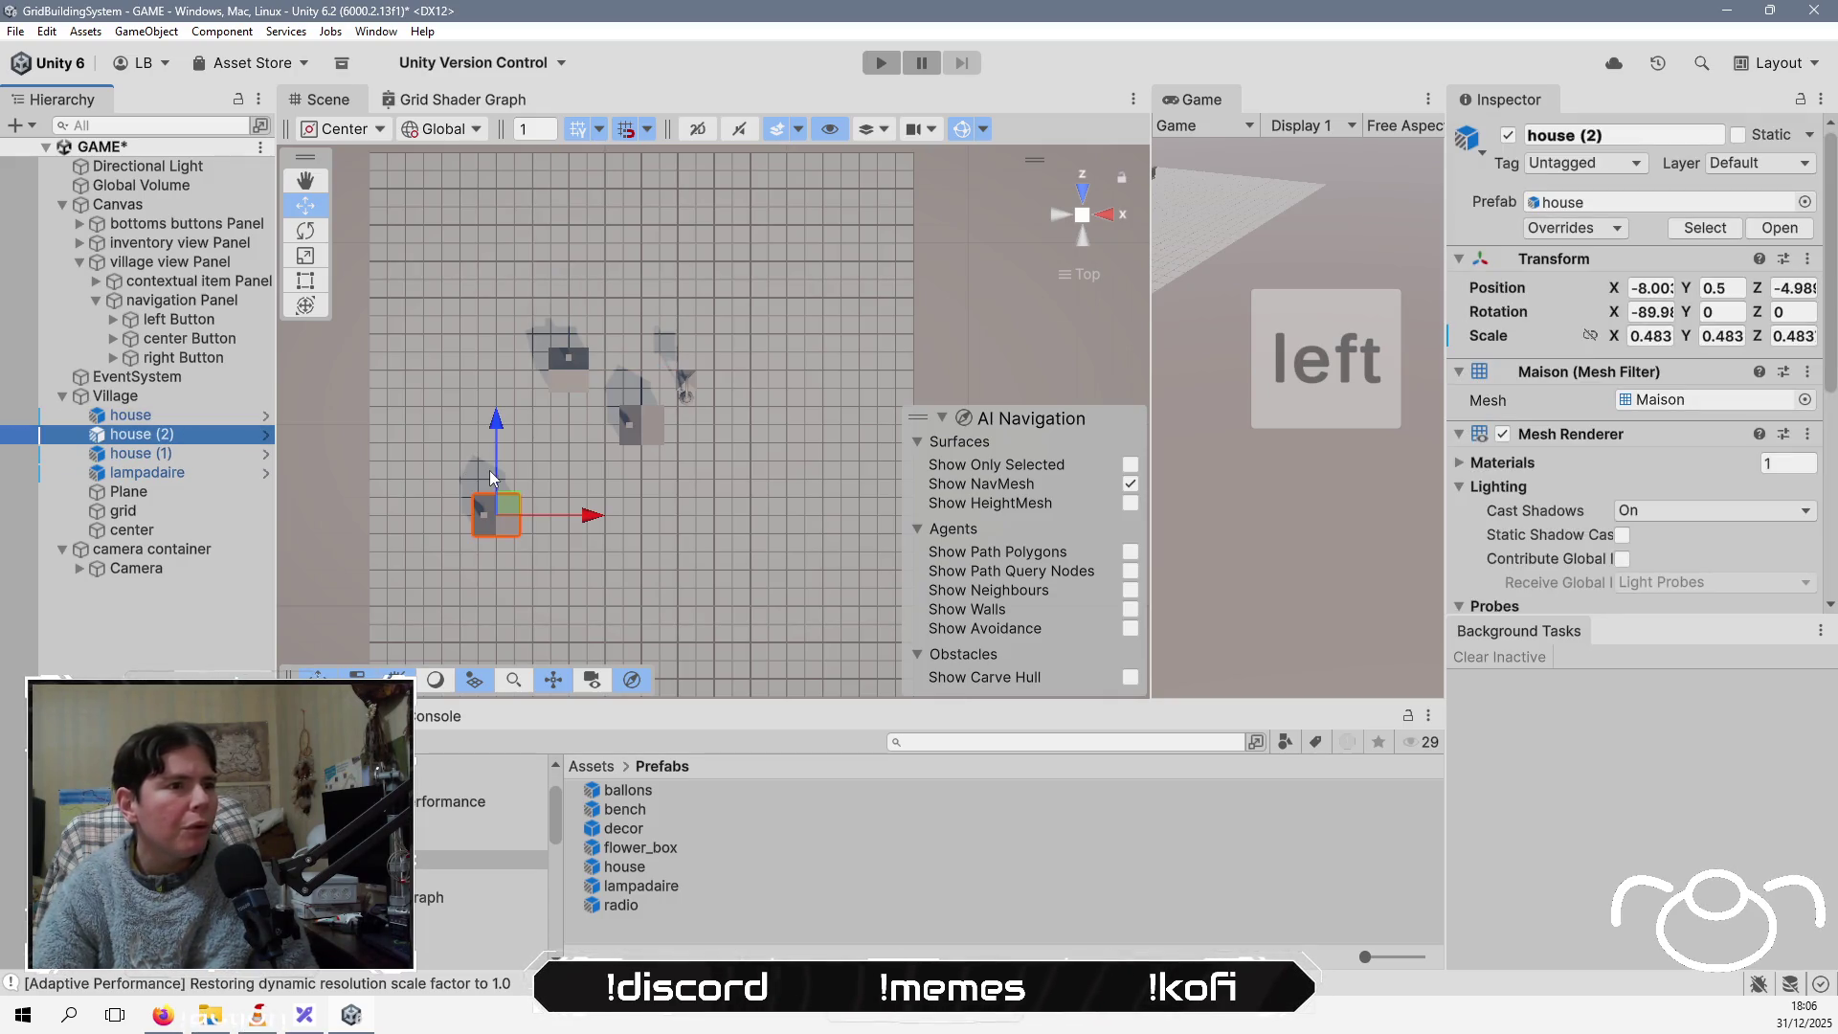
key(ctrl+d)
mouse_move(502, 512)
mouse_down()
mouse_move(857, 356)
mouse_move(852, 232)
mouse_up()
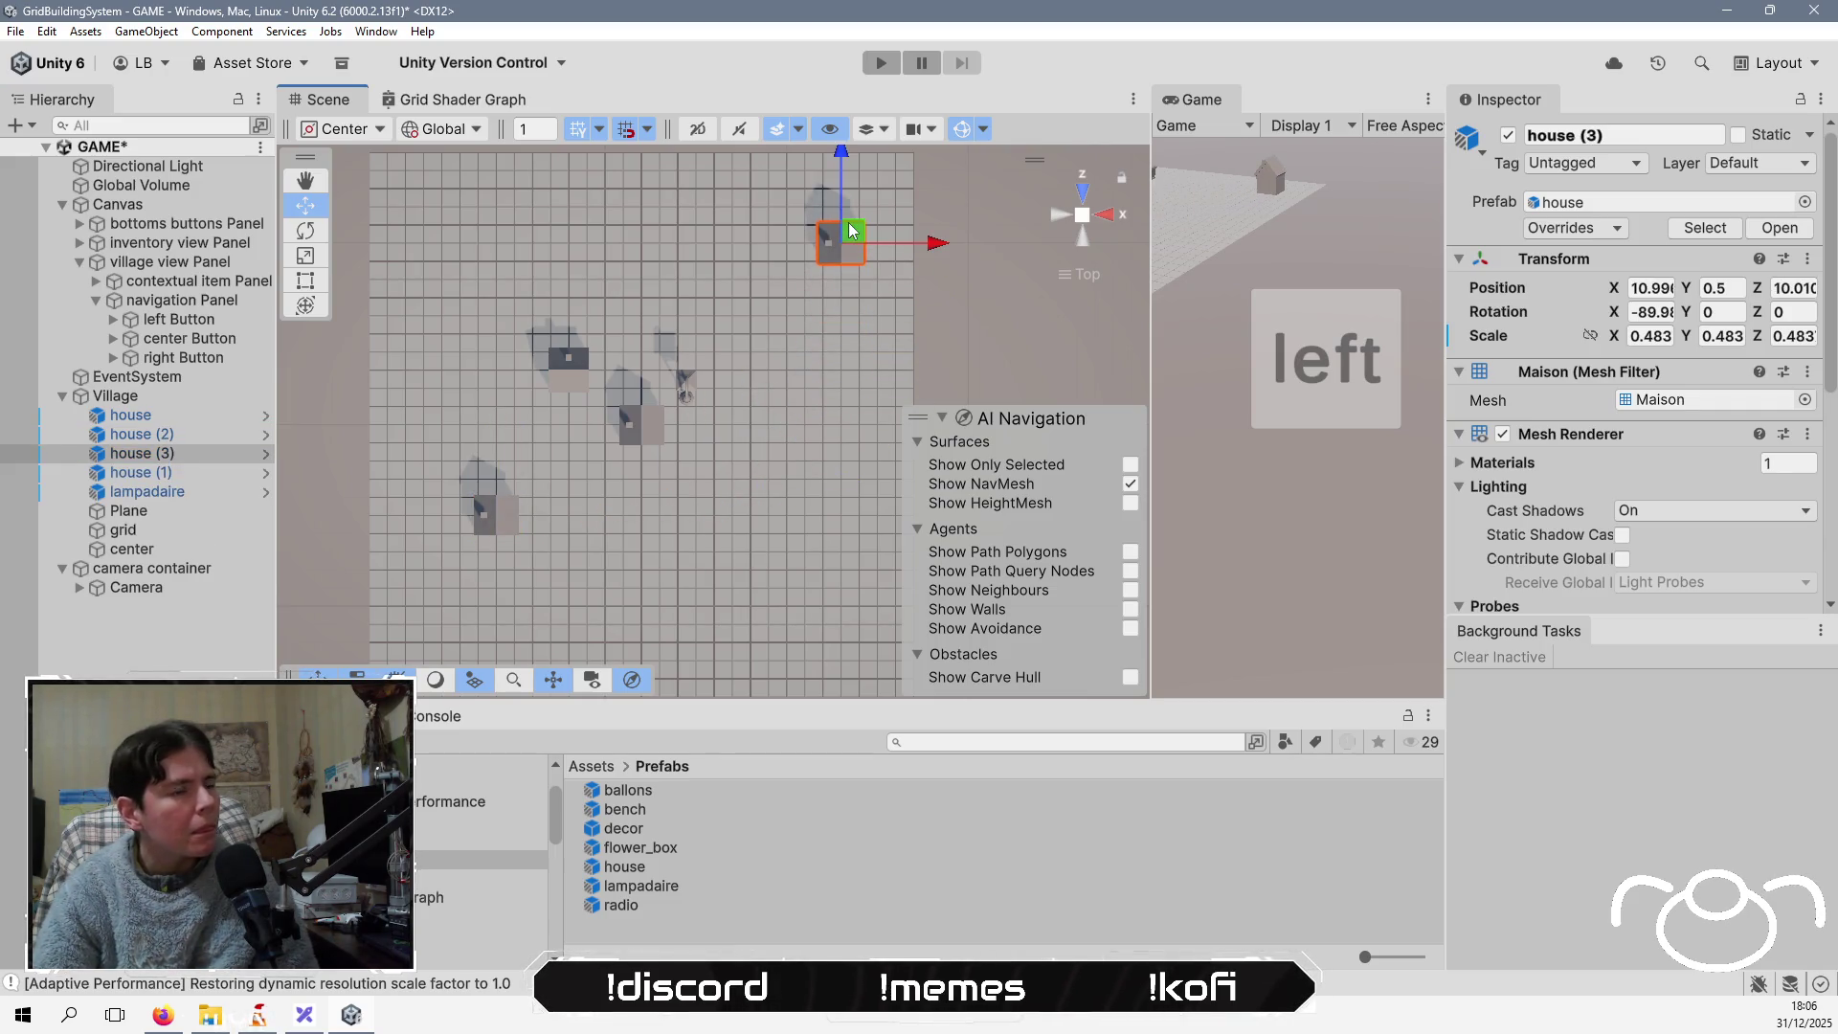
Duplicate house (3), move it to the bottom of the grid, then select the grid.
click(186, 479)
key(ctrl+d)
key(Up)
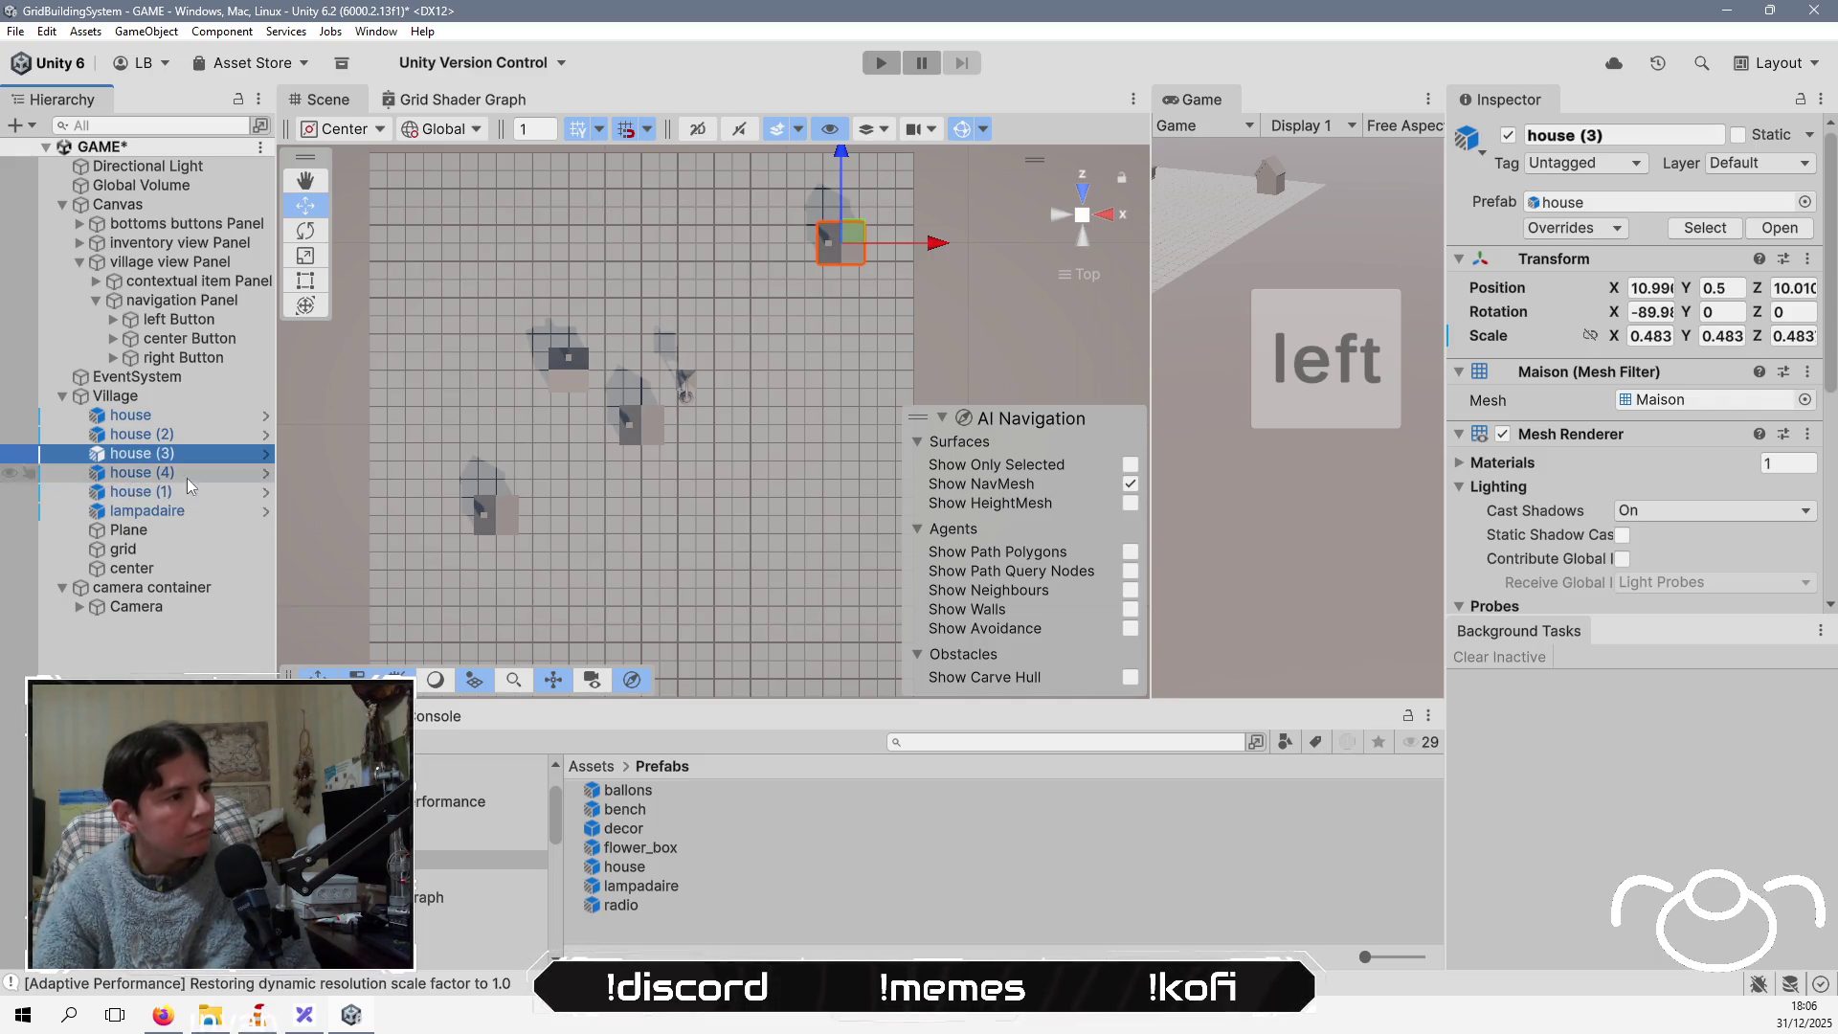
drag(853, 253, 845, 620)
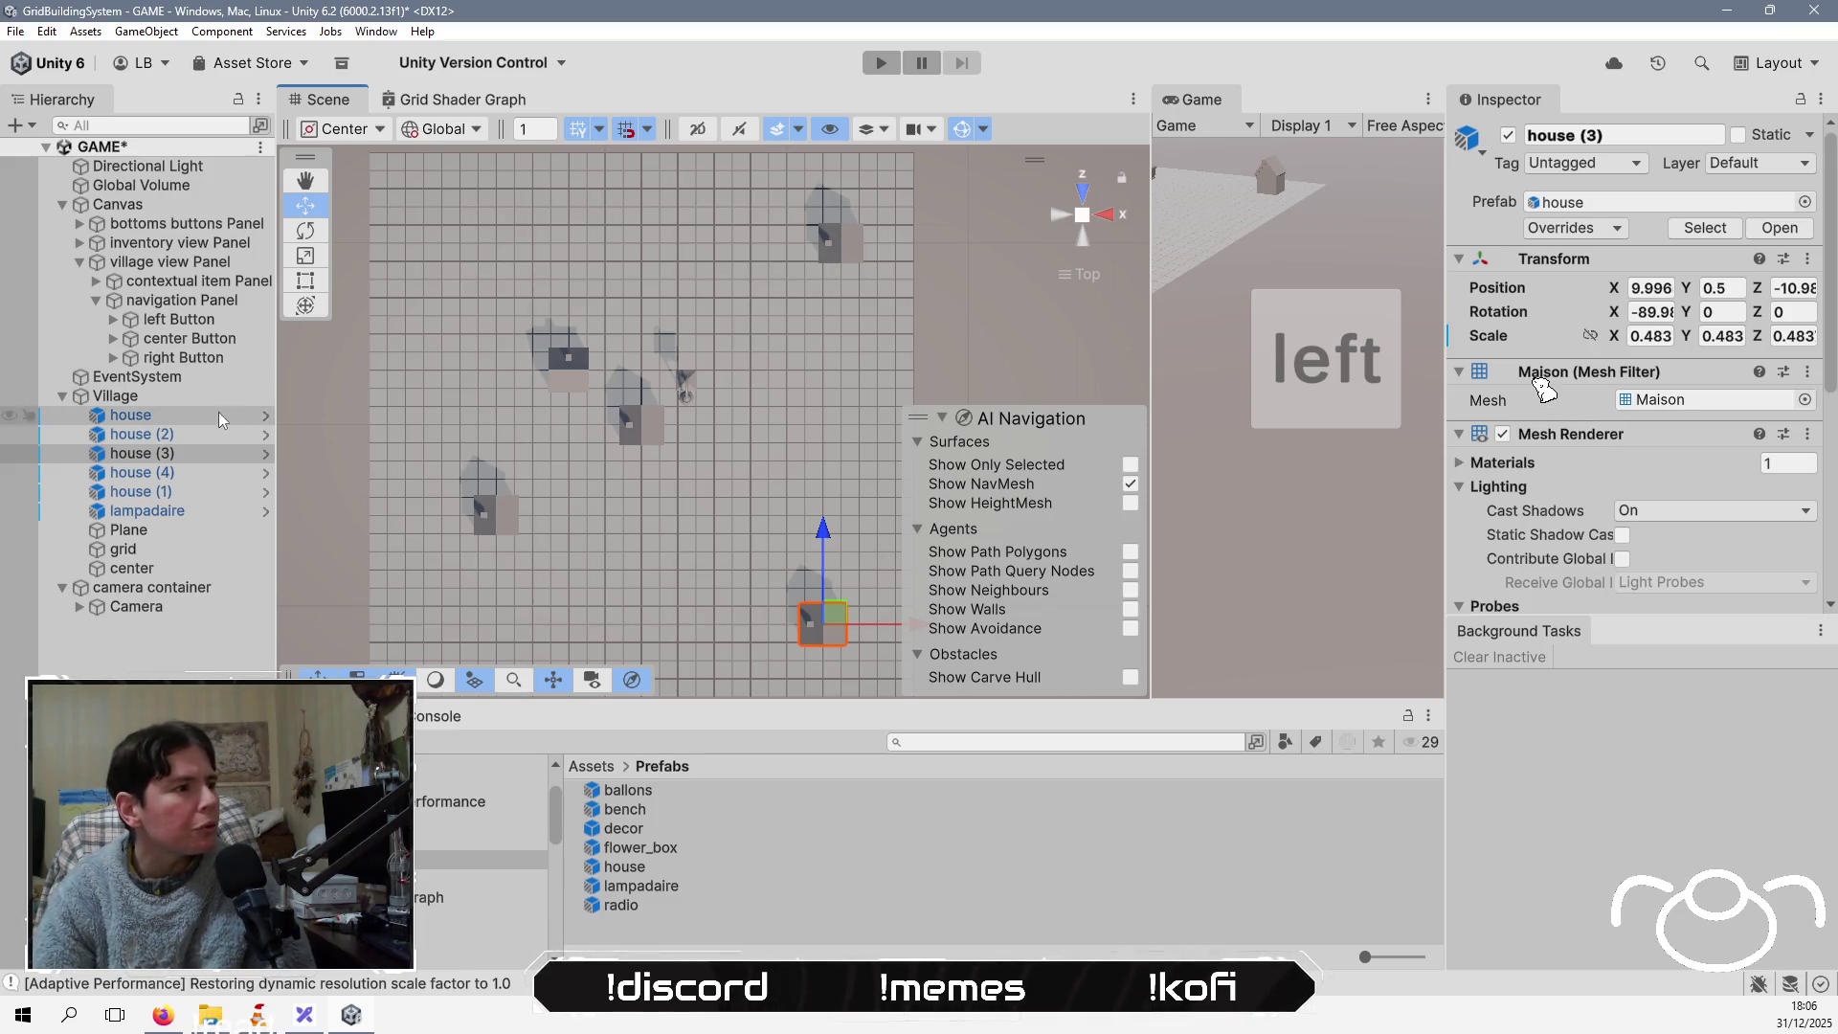
click(168, 551)
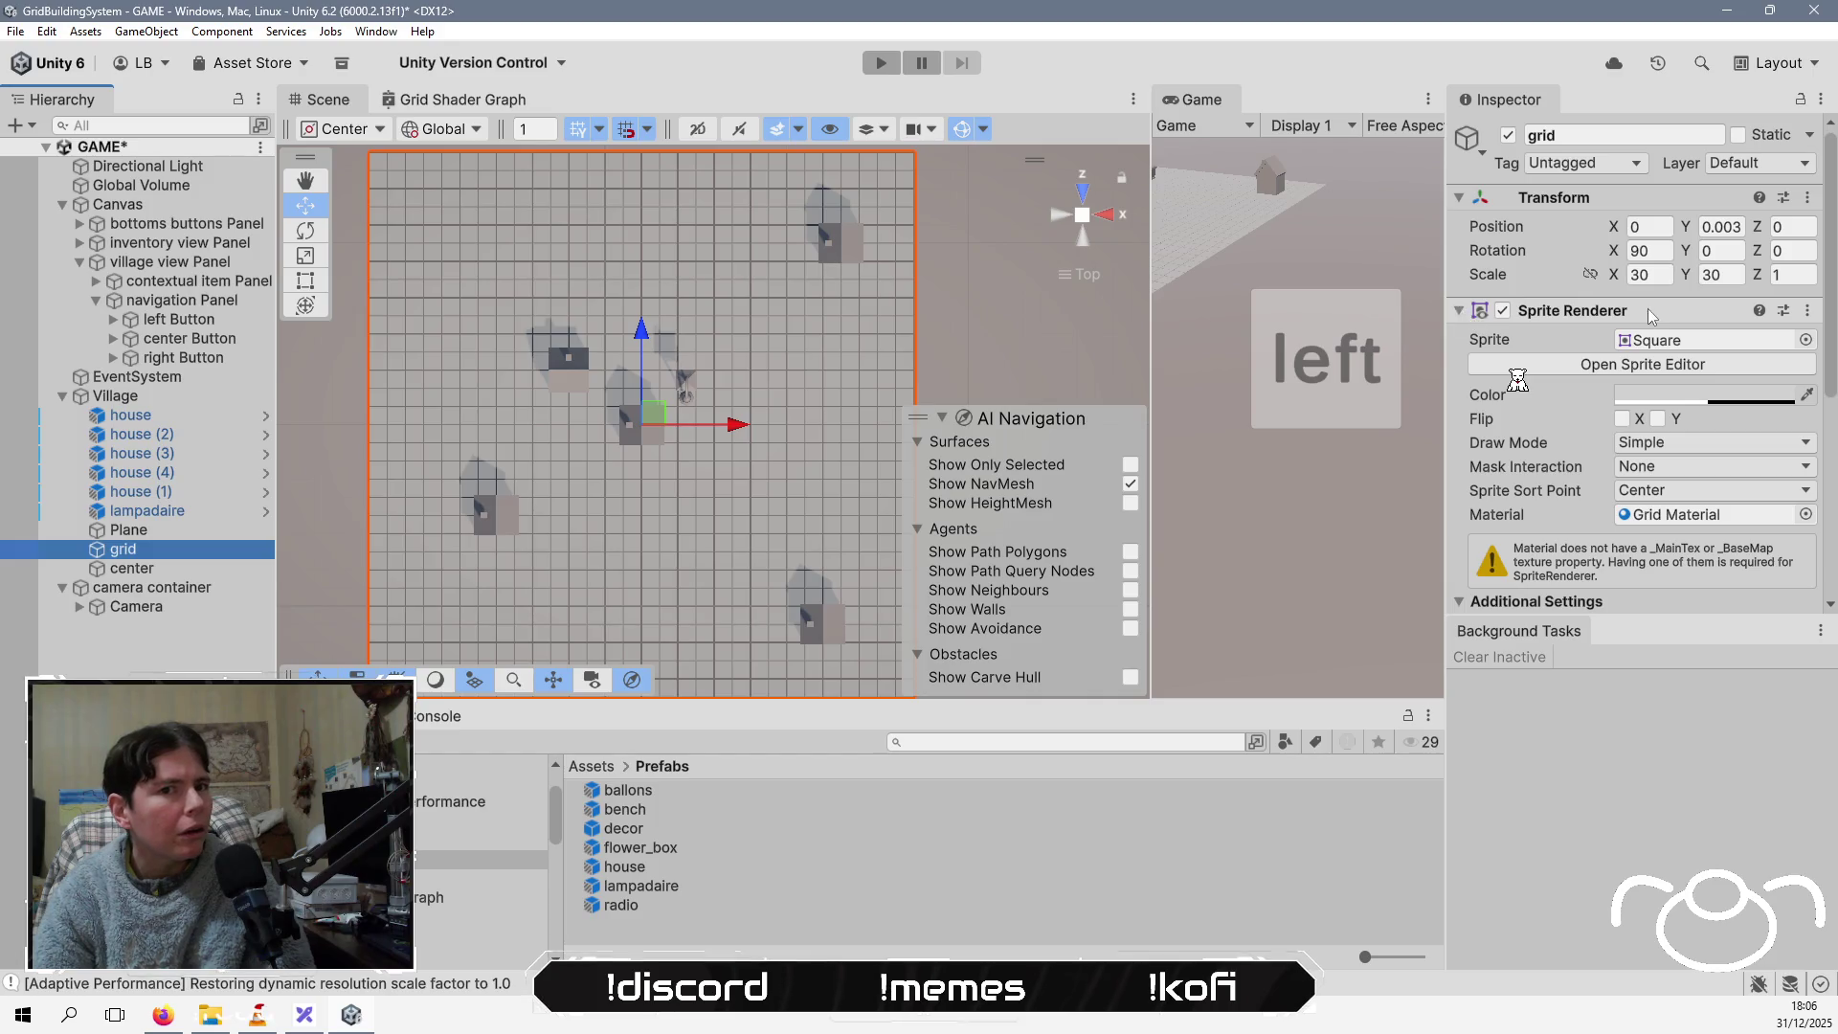
click(1663, 275)
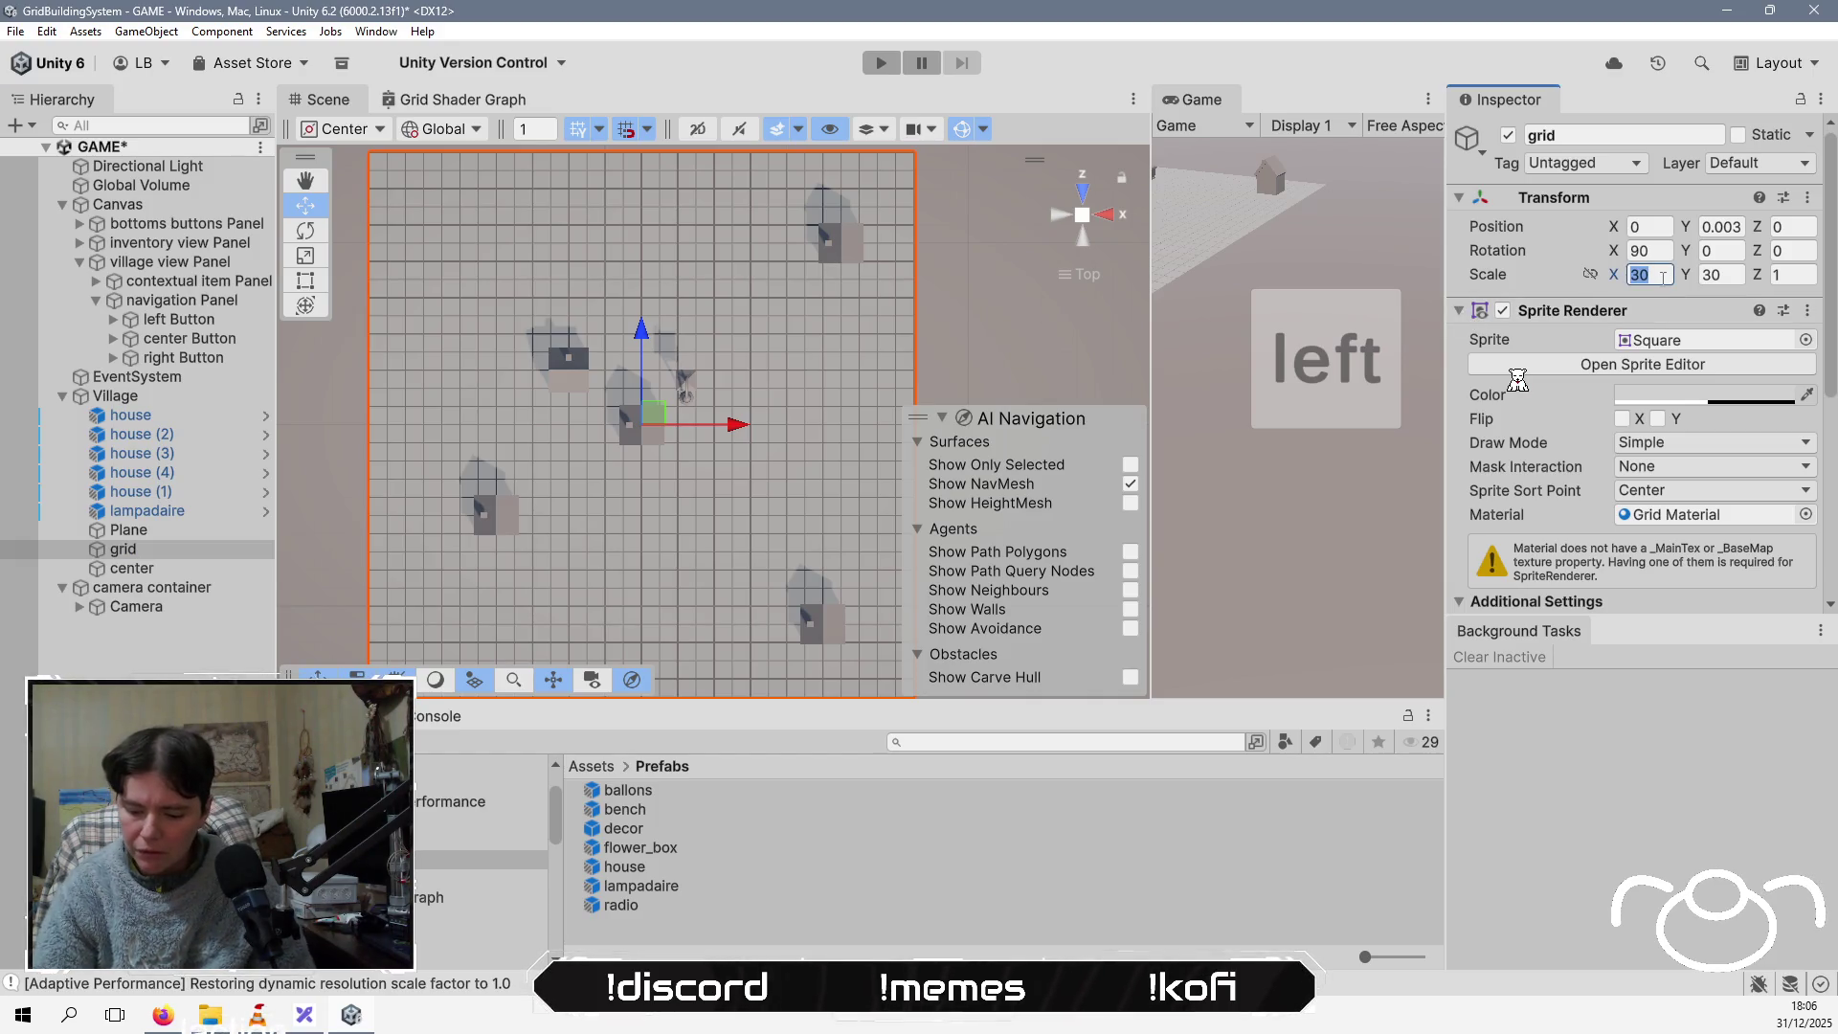
Set the grid's Scale X and Y to 25.
text(25)
key(Tab)
text(25)
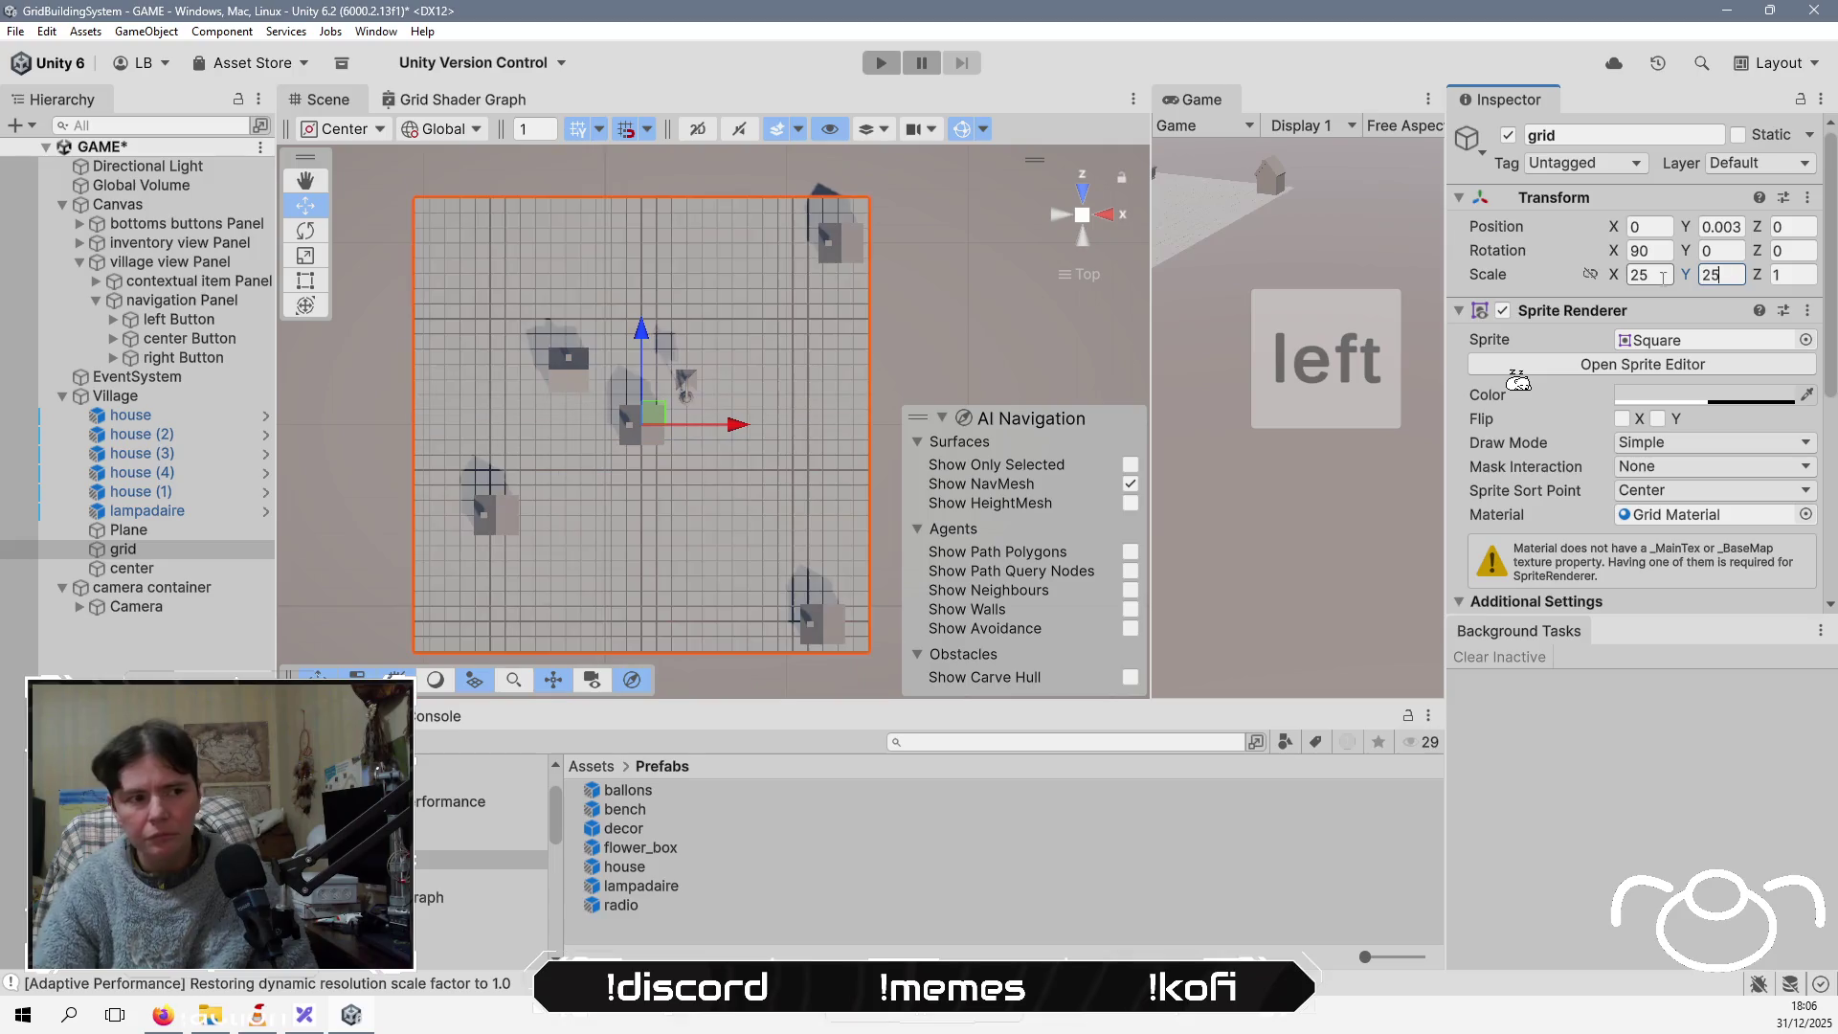
Set the Grid Material's cells_number to 25 and save the scene.
scroll(1702, 548, down, 5)
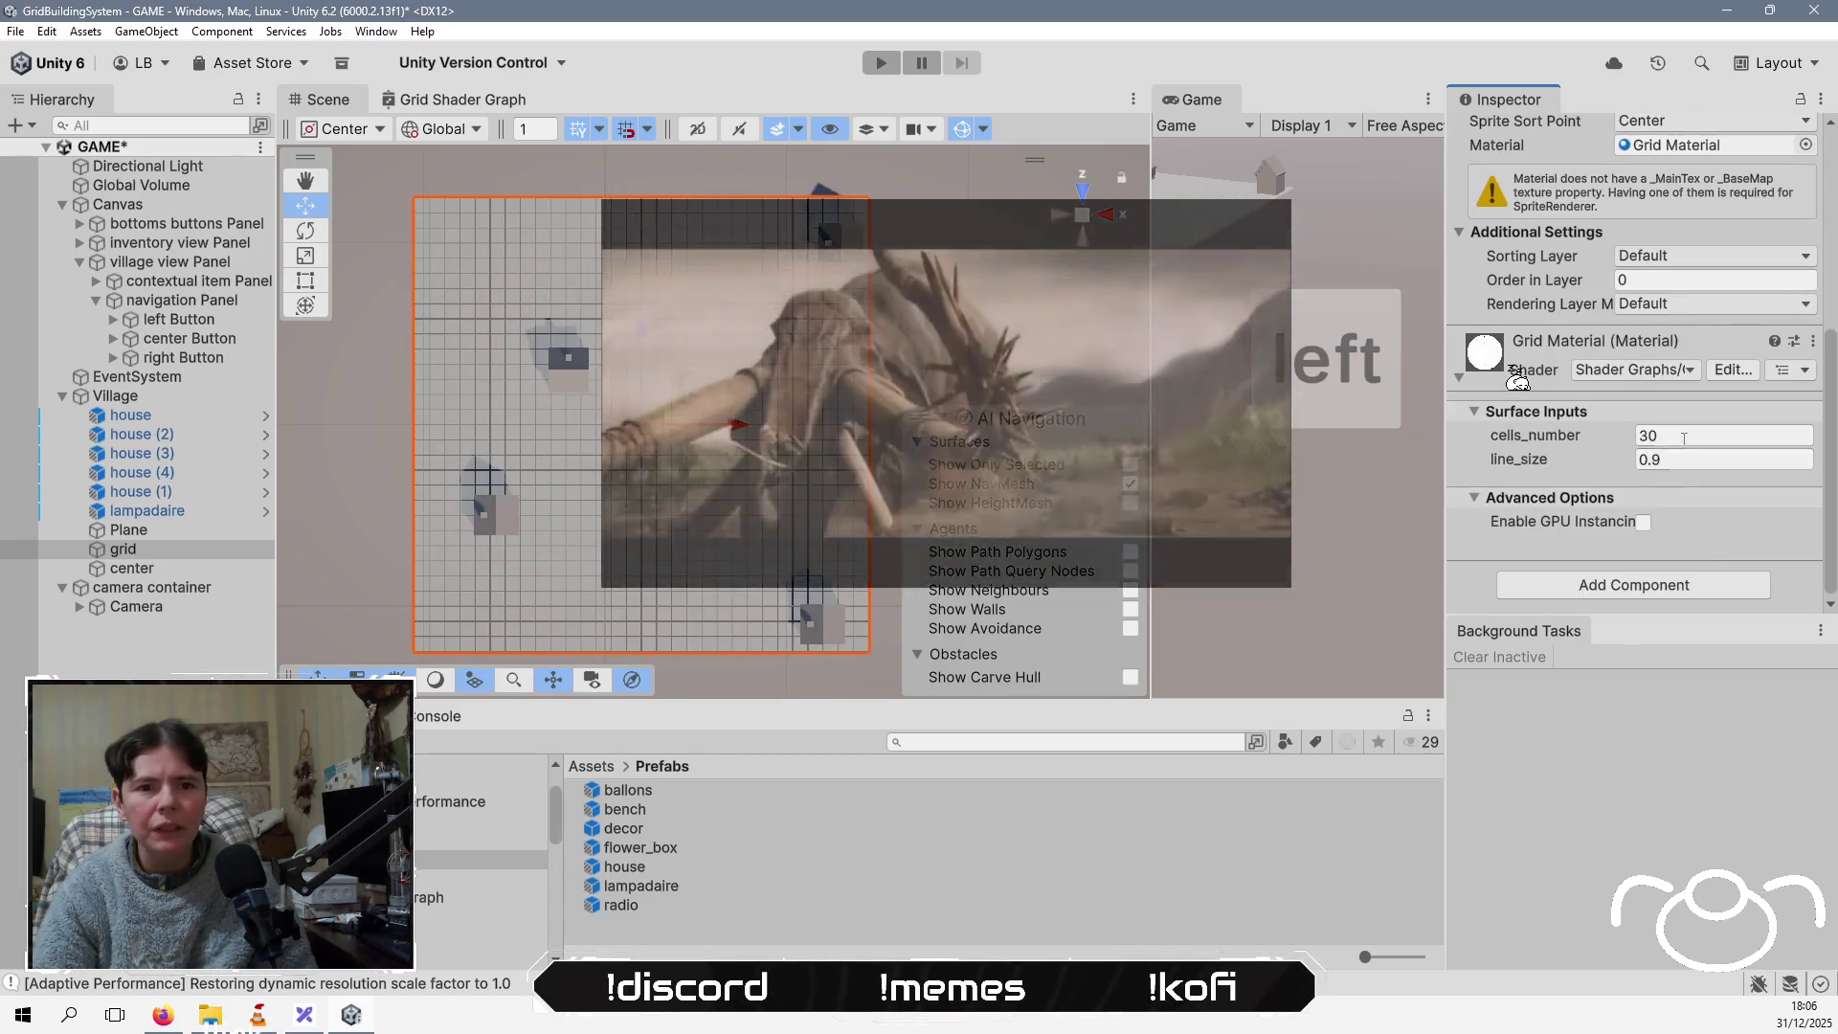
click(1684, 436)
text(25)
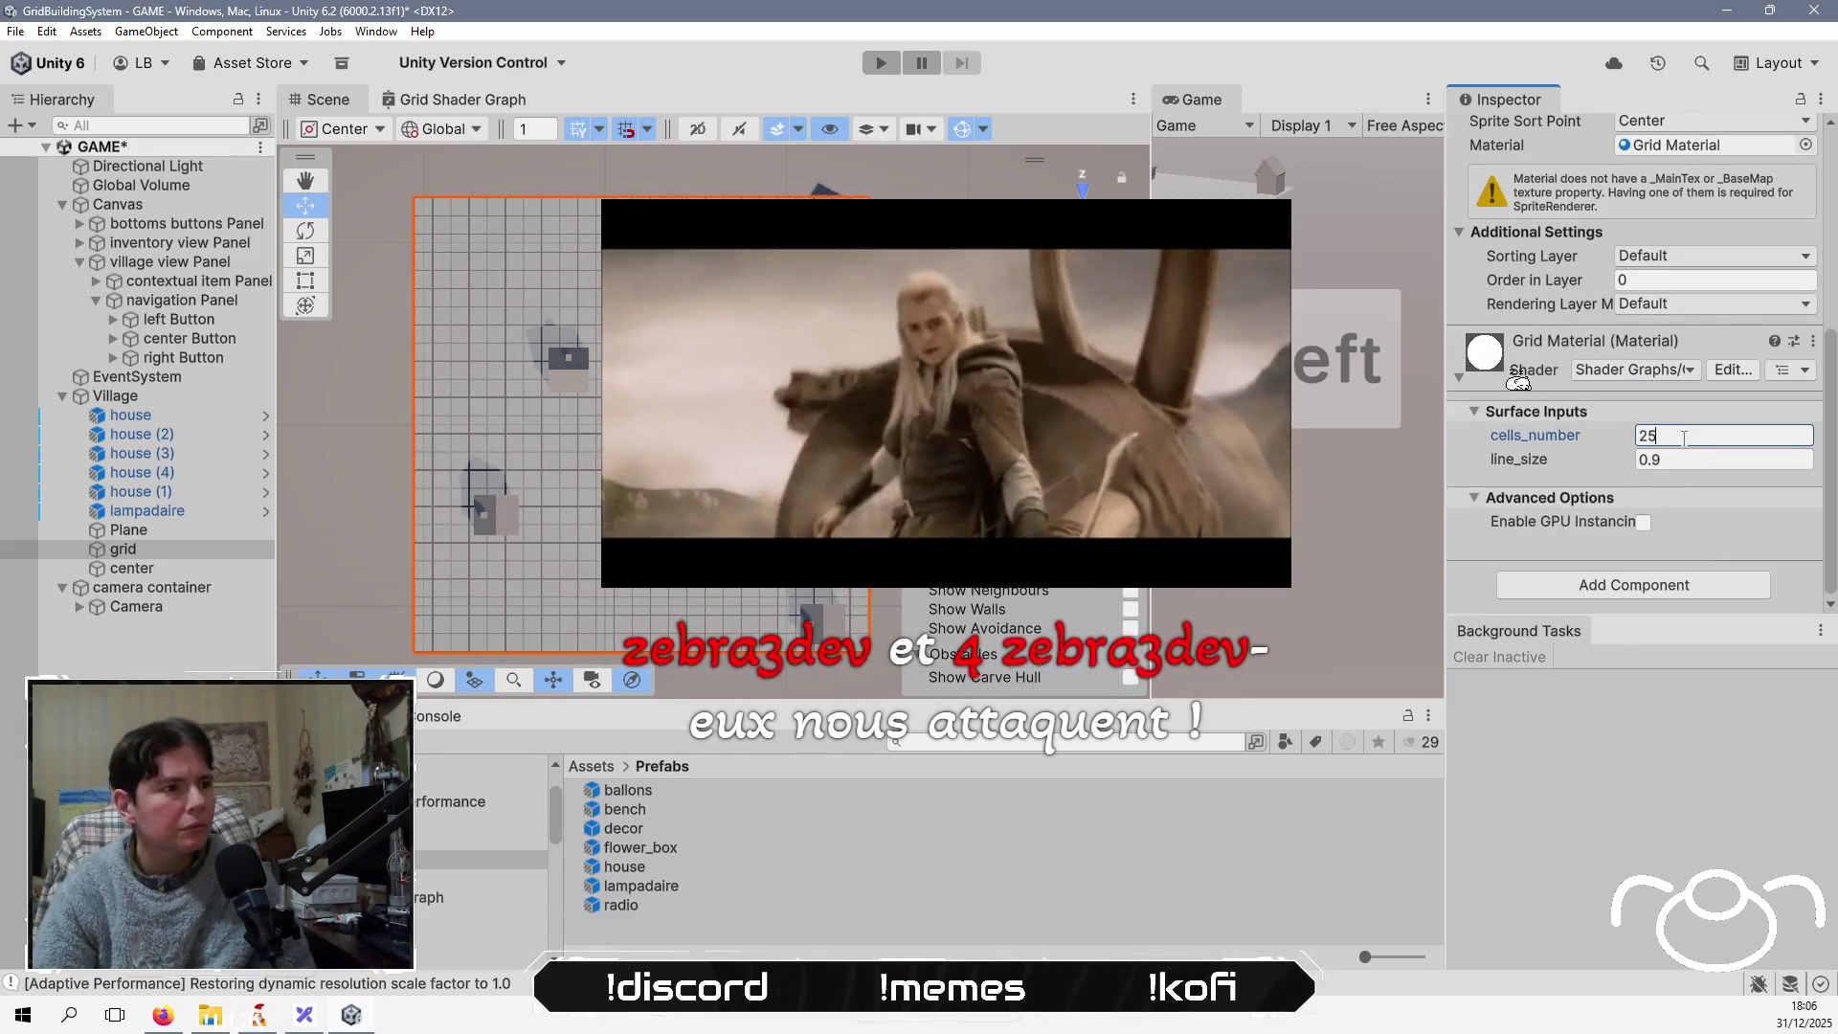
key(Return)
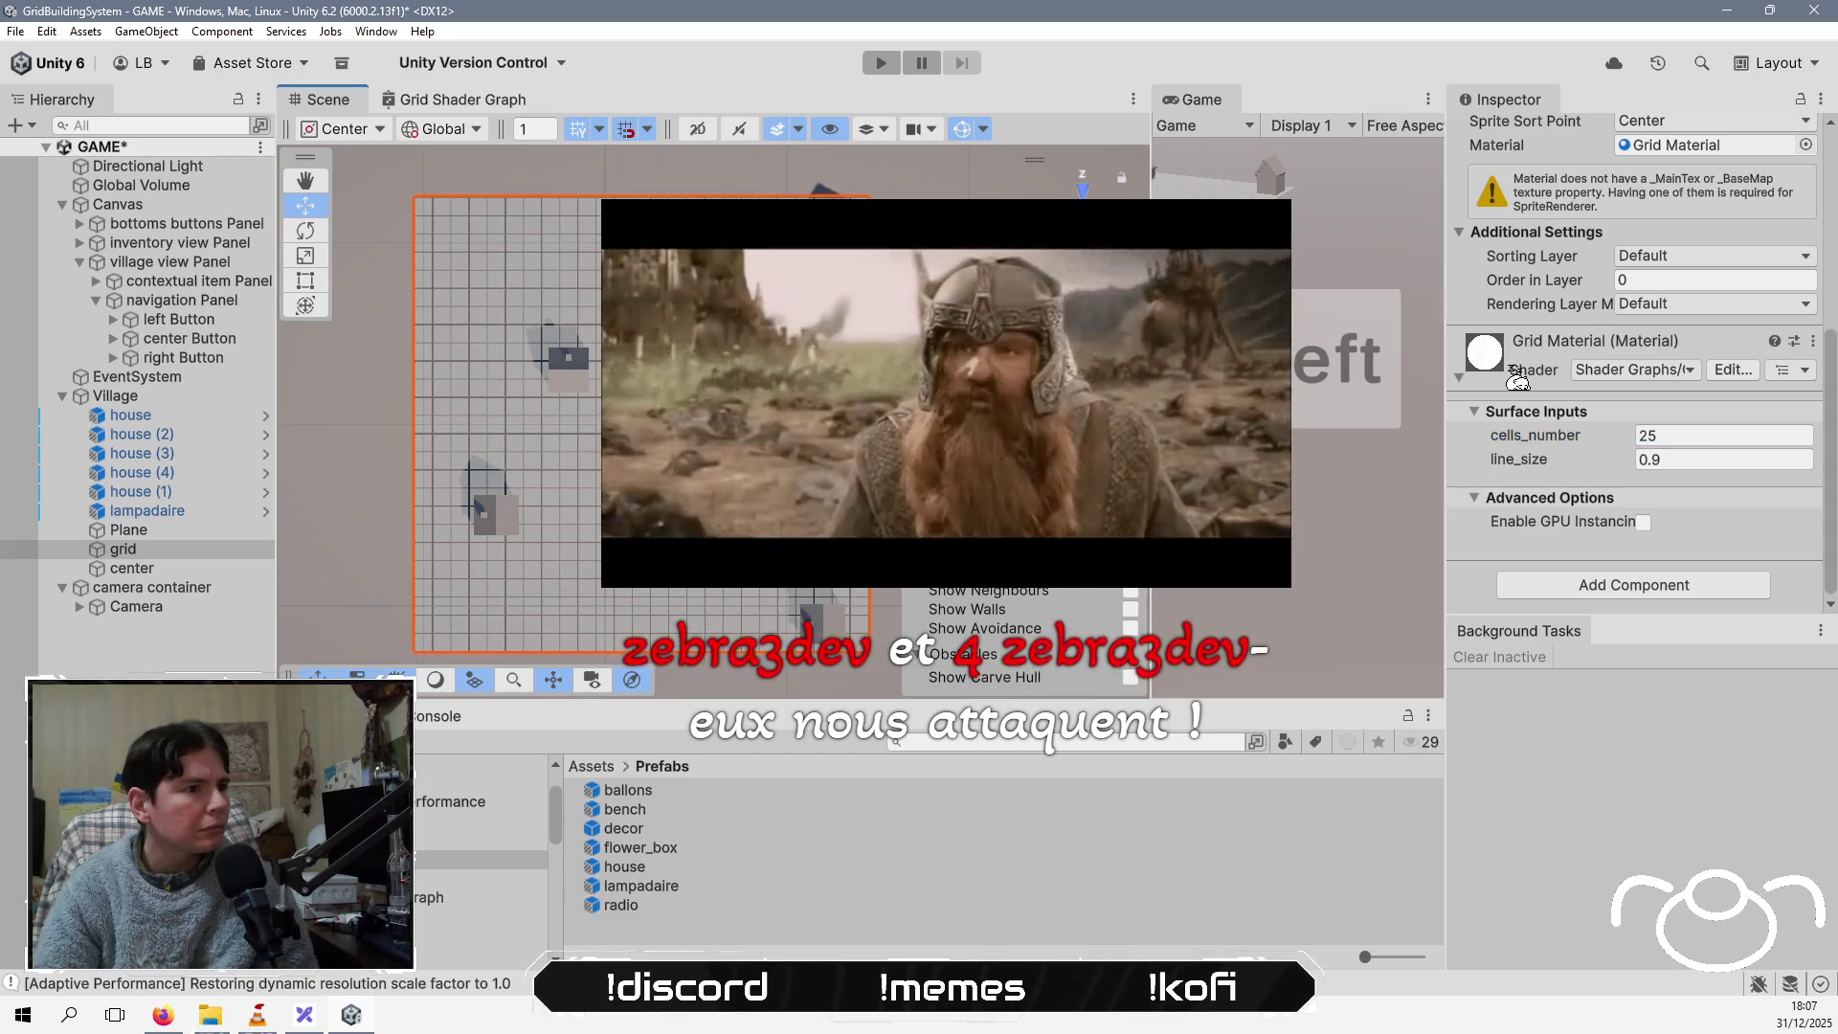
key(ctrl+s)
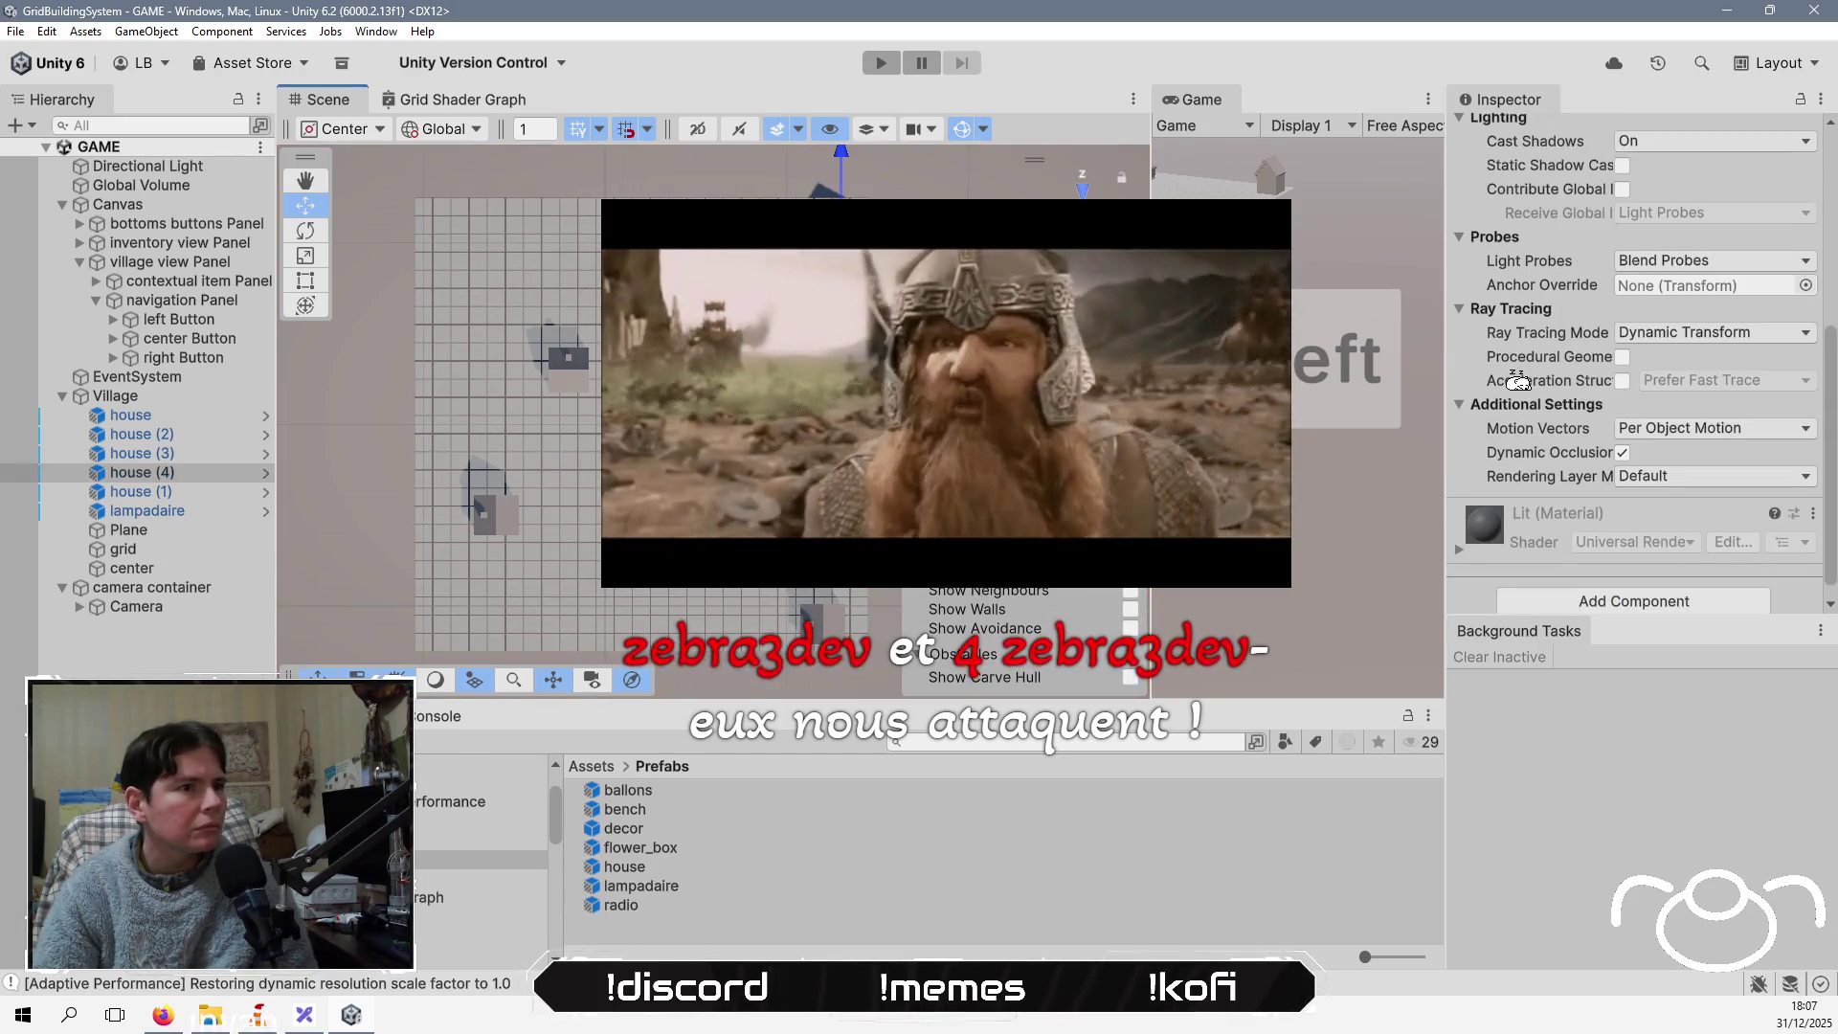
mouse_move(727, 316)
mouse_down()
mouse_move(794, 326)
mouse_move(622, 402)
mouse_up()
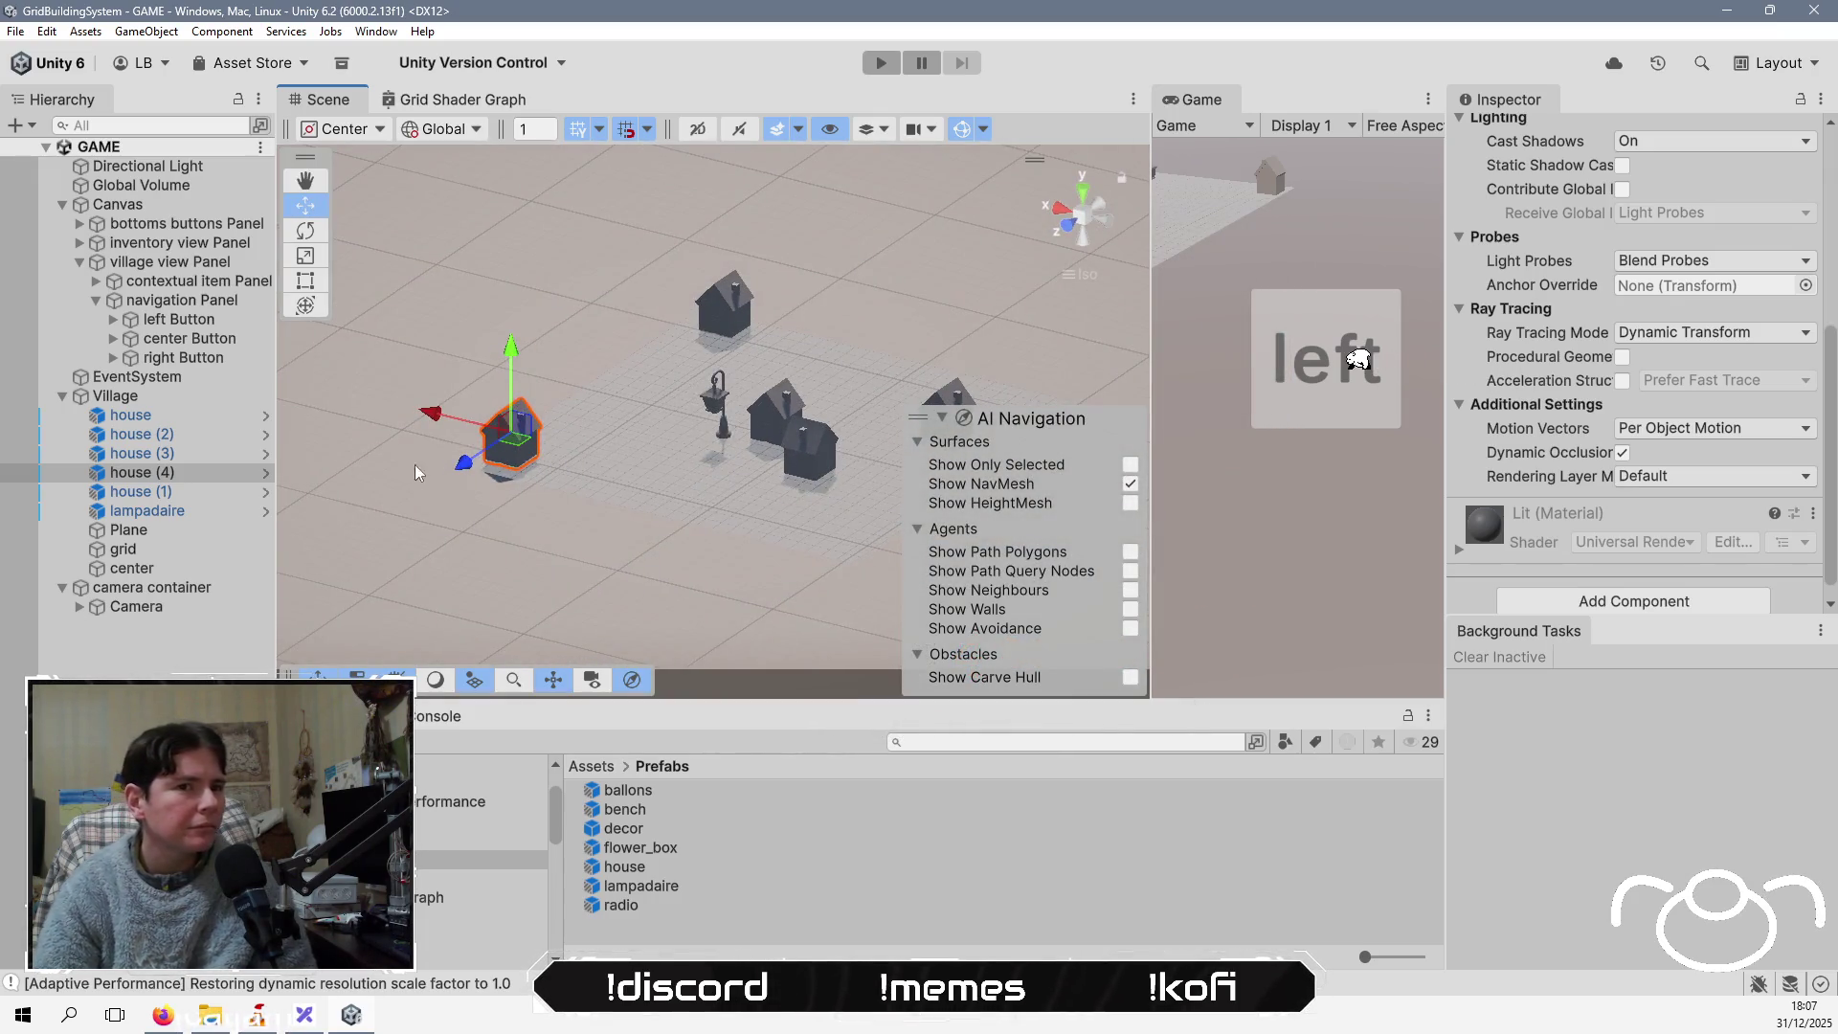
Frame house (4) and turn off grid snapping in the Scene toolbar.
key(f)
mouse_move(365, 479)
mouse_down()
mouse_move(601, 587)
mouse_move(601, 289)
mouse_move(680, 312)
mouse_move(751, 369)
mouse_move(780, 340)
mouse_up()
click(628, 135)
mouse_move(725, 424)
mouse_down()
mouse_move(613, 313)
mouse_move(778, 364)
mouse_up()
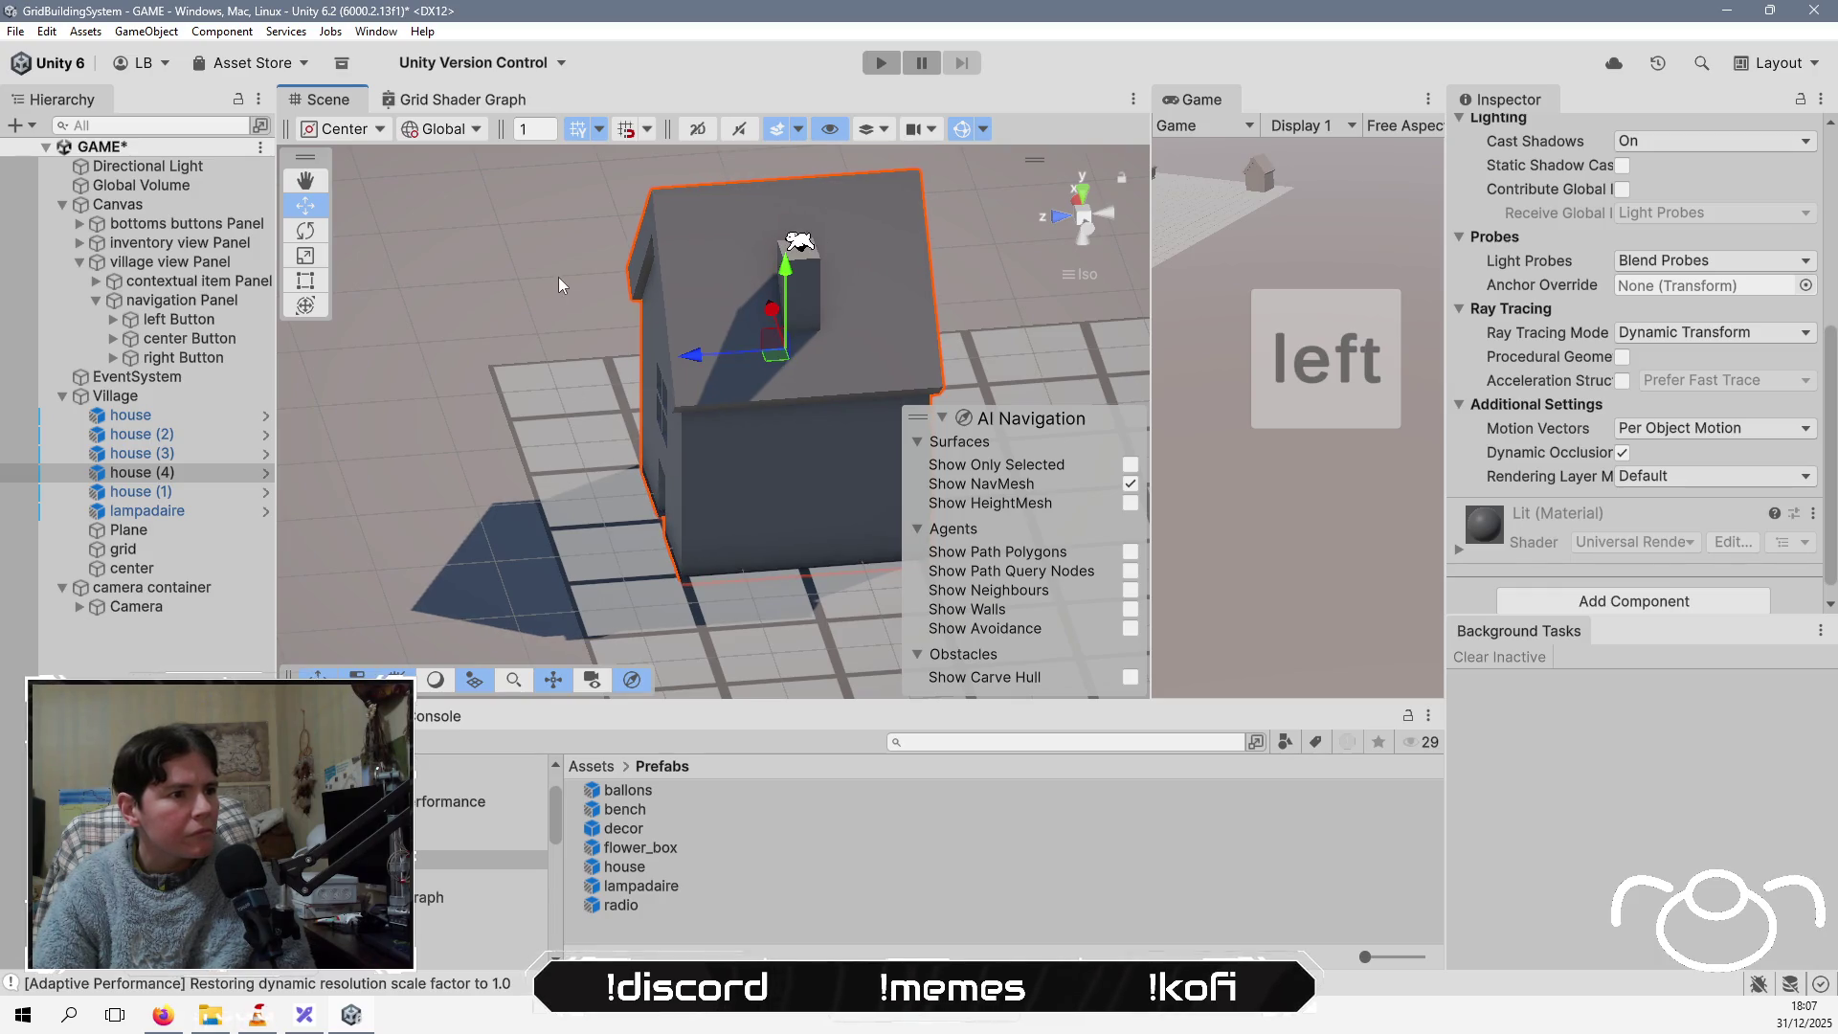
Orbit onto the house front and widen the Game view by dragging the splitter left.
click(559, 278)
mouse_move(580, 286)
mouse_down()
mouse_move(823, 337)
mouse_move(902, 290)
mouse_move(713, 346)
mouse_move(697, 402)
mouse_up()
scroll(824, 332, down, 10)
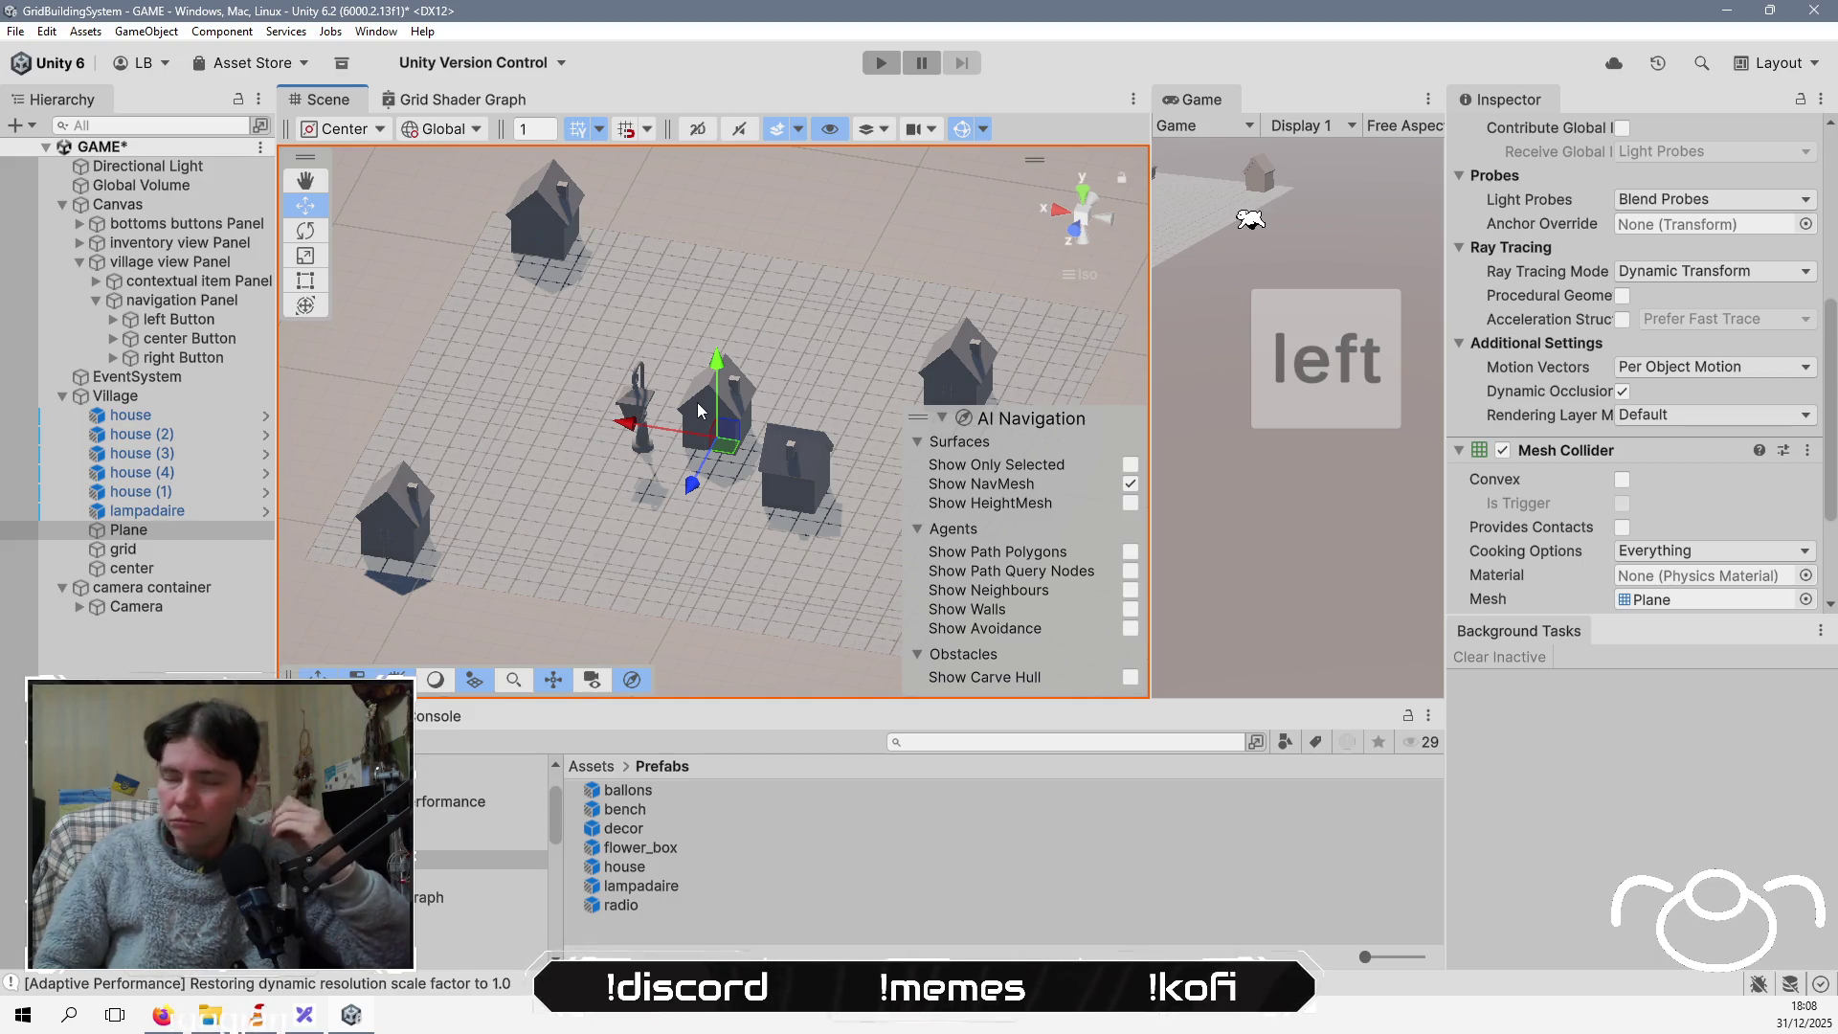
mouse_move(697, 402)
mouse_down()
mouse_move(751, 409)
mouse_move(657, 372)
mouse_up()
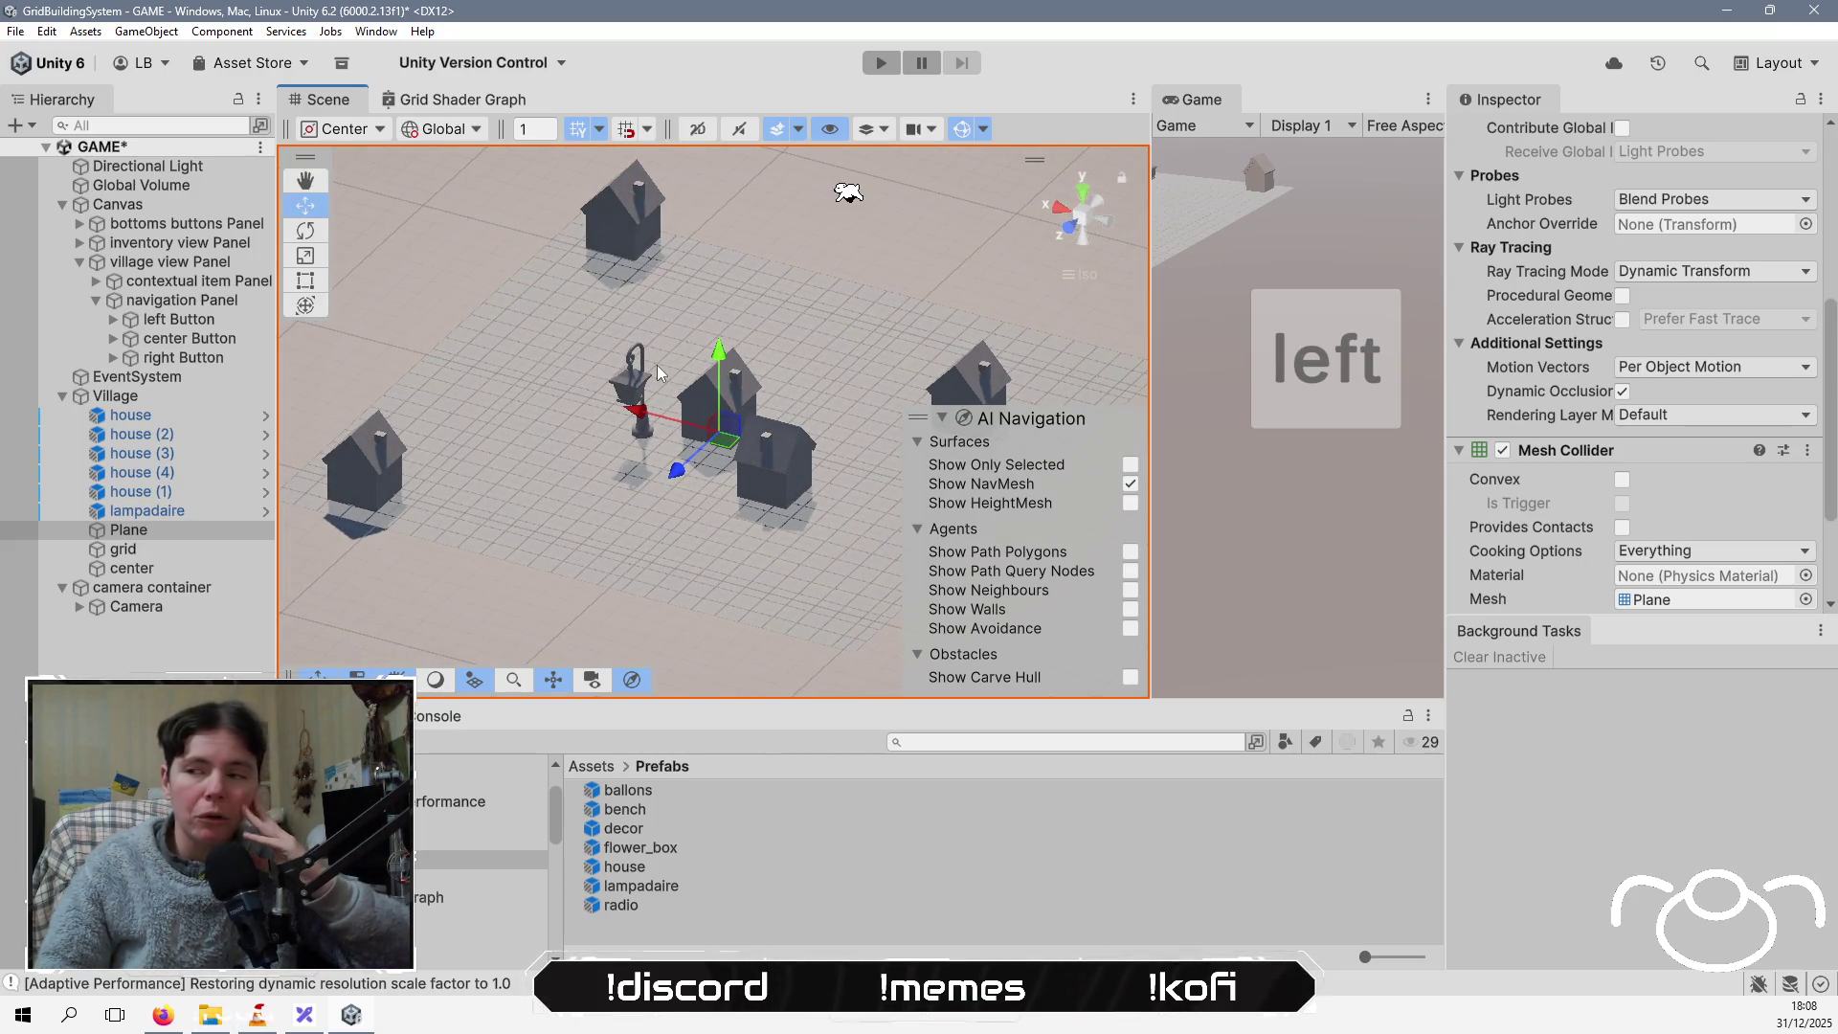
drag(1151, 337, 824, 337)
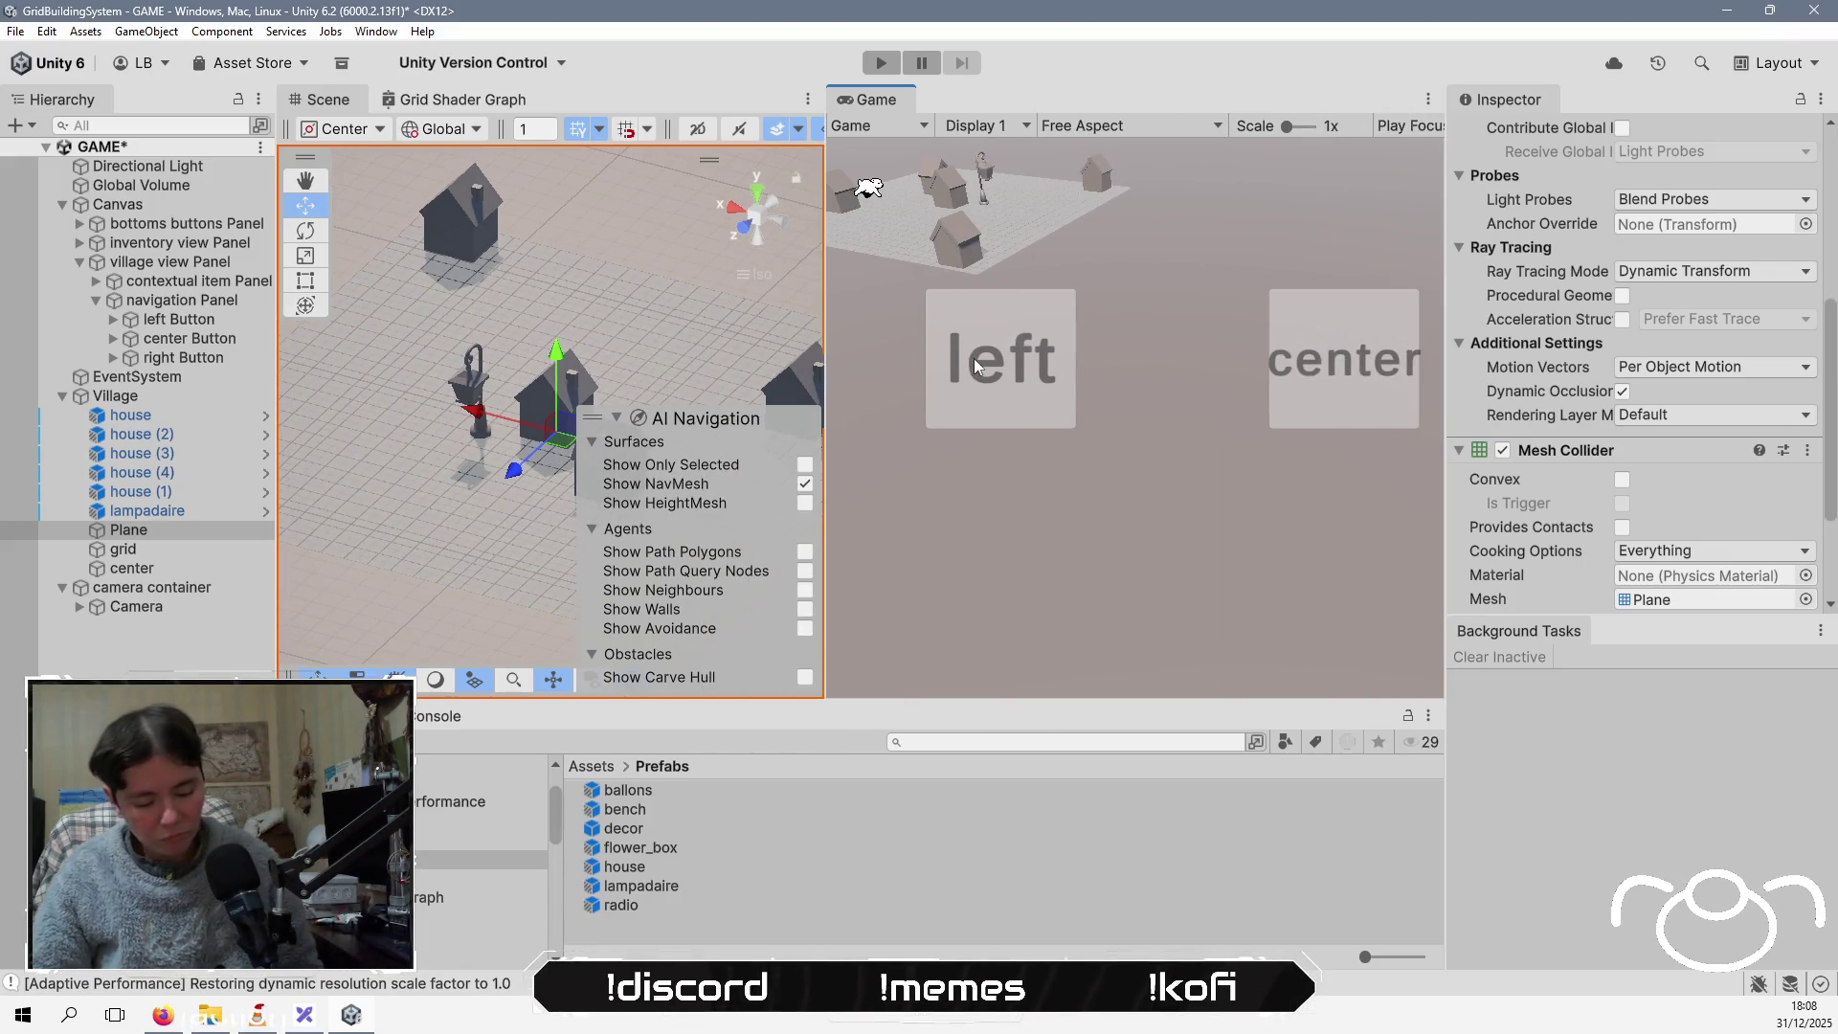
Test-play the scene with Play and Stop, then select the camera container.
click(881, 62)
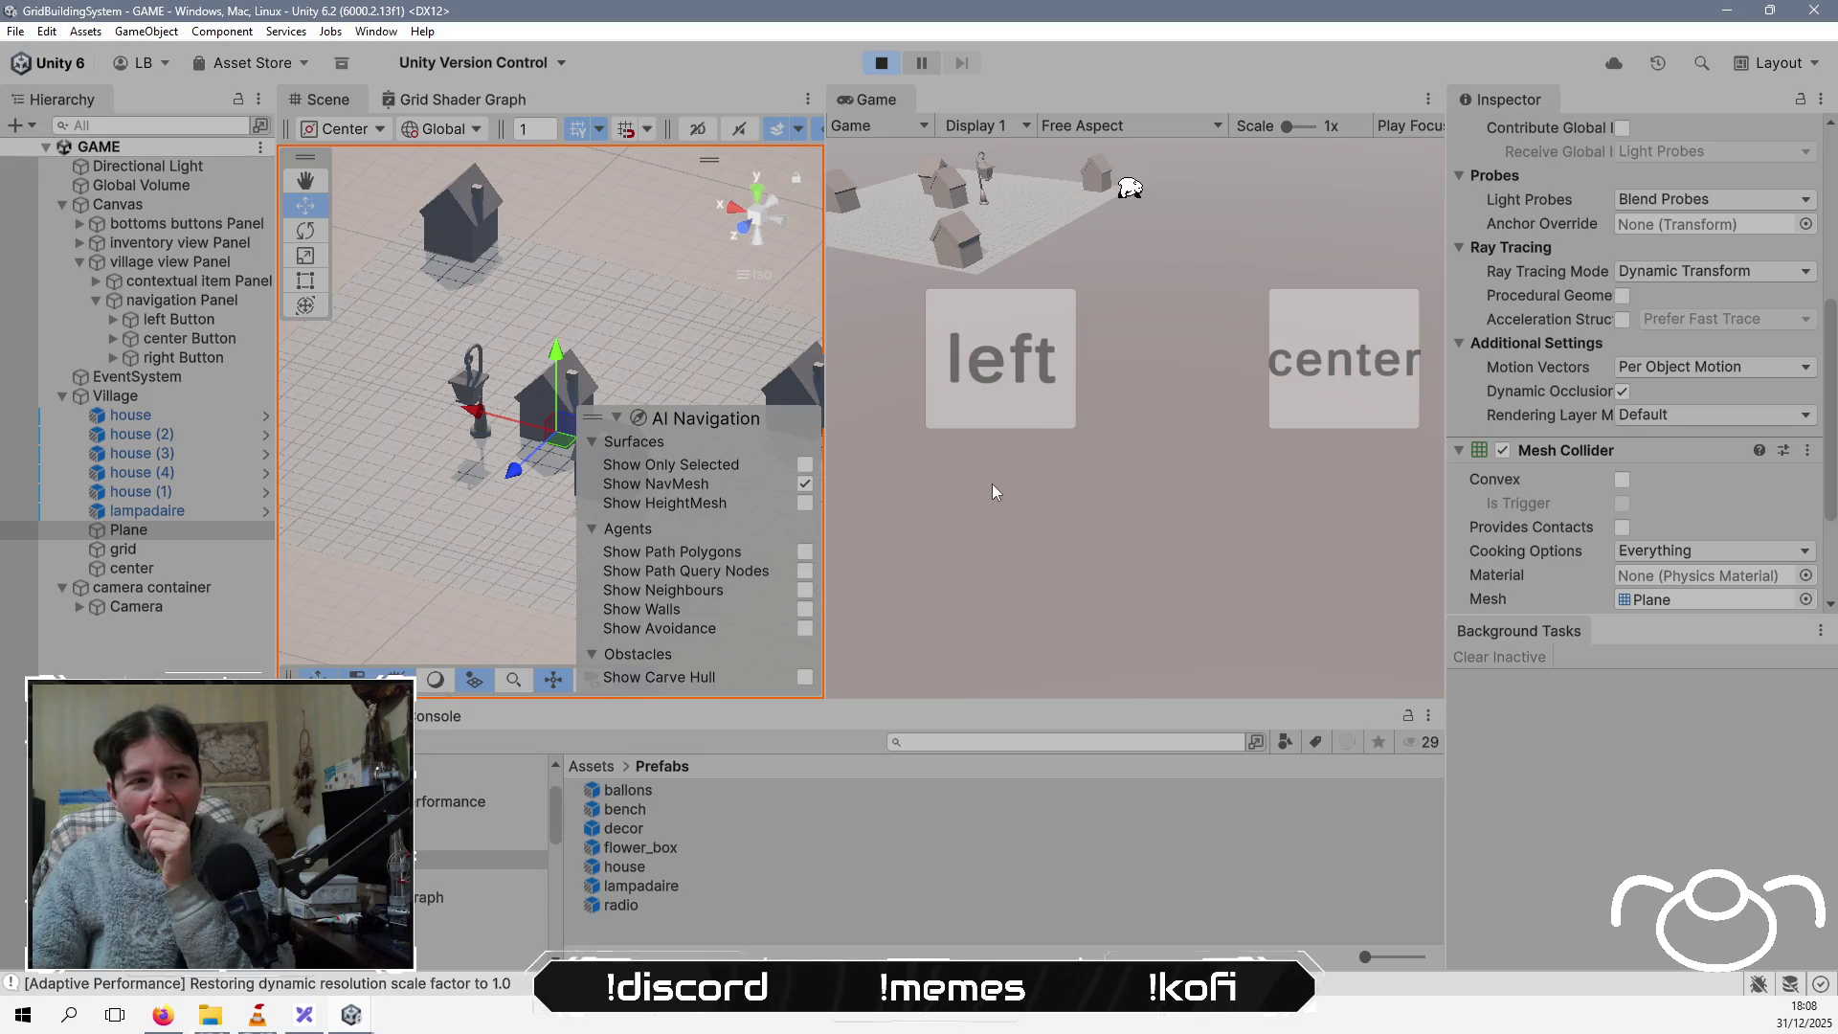
click(882, 65)
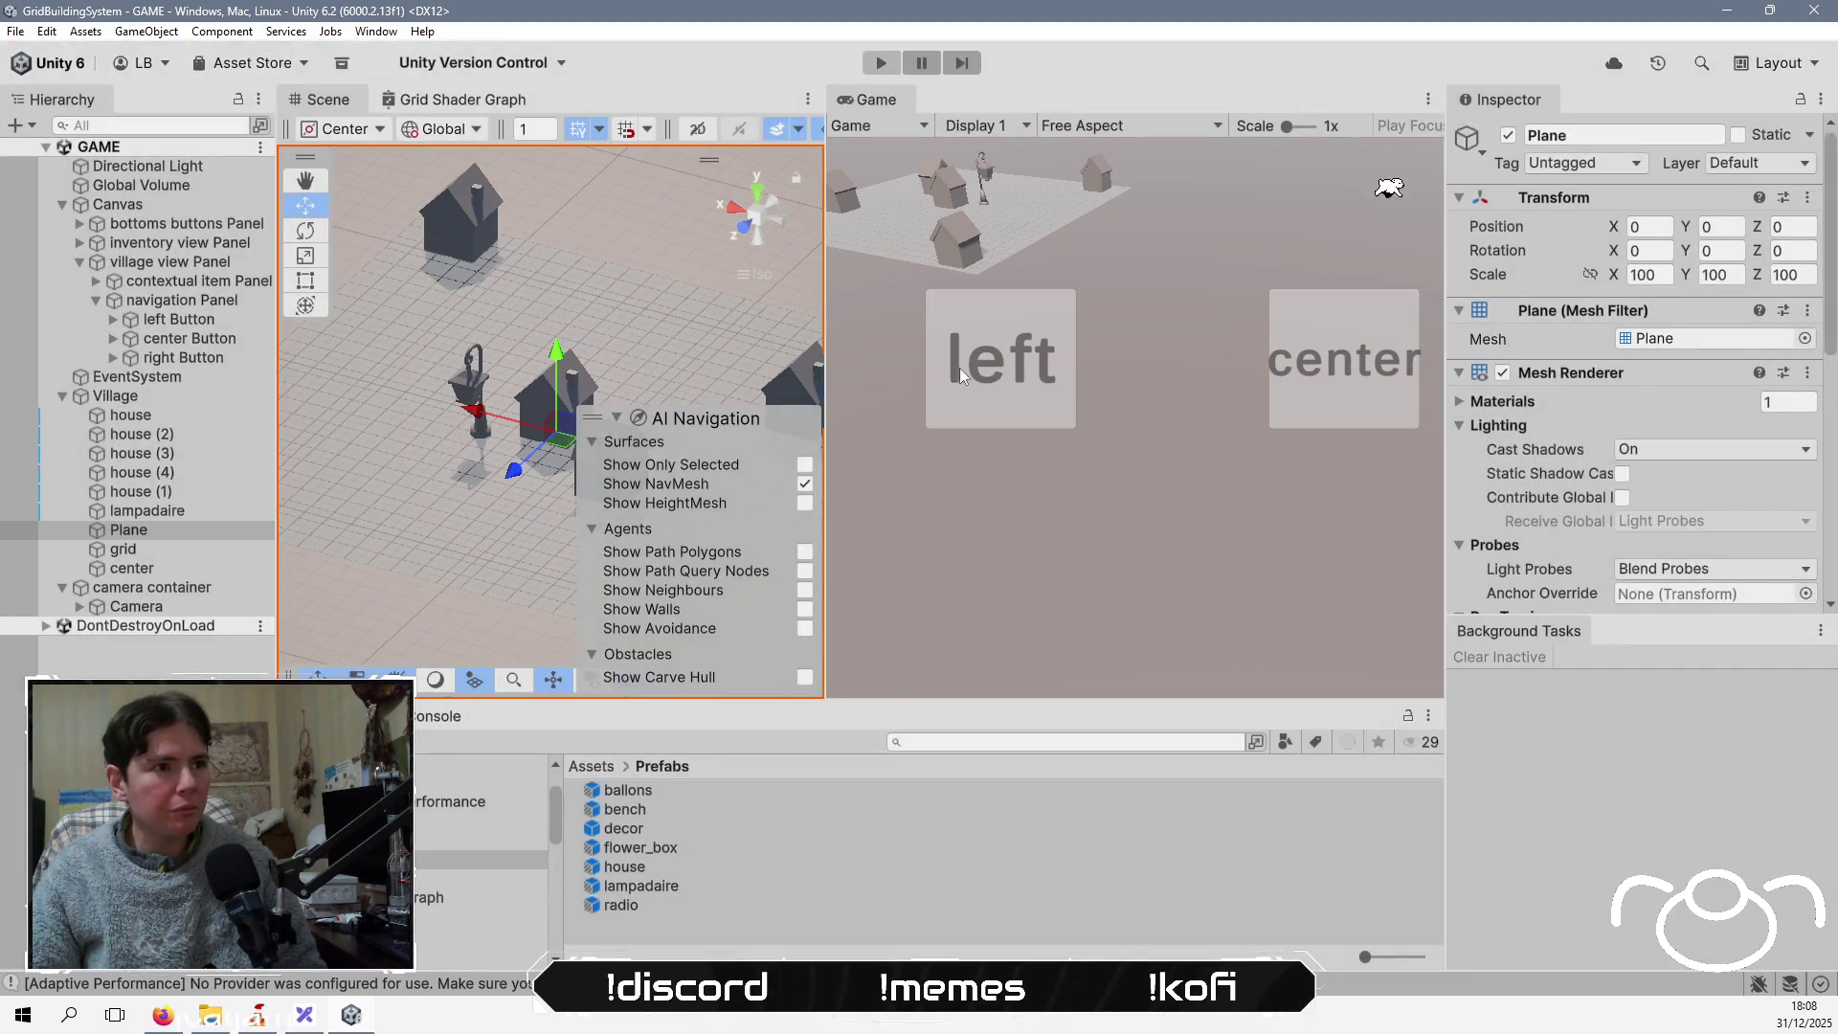
click(200, 588)
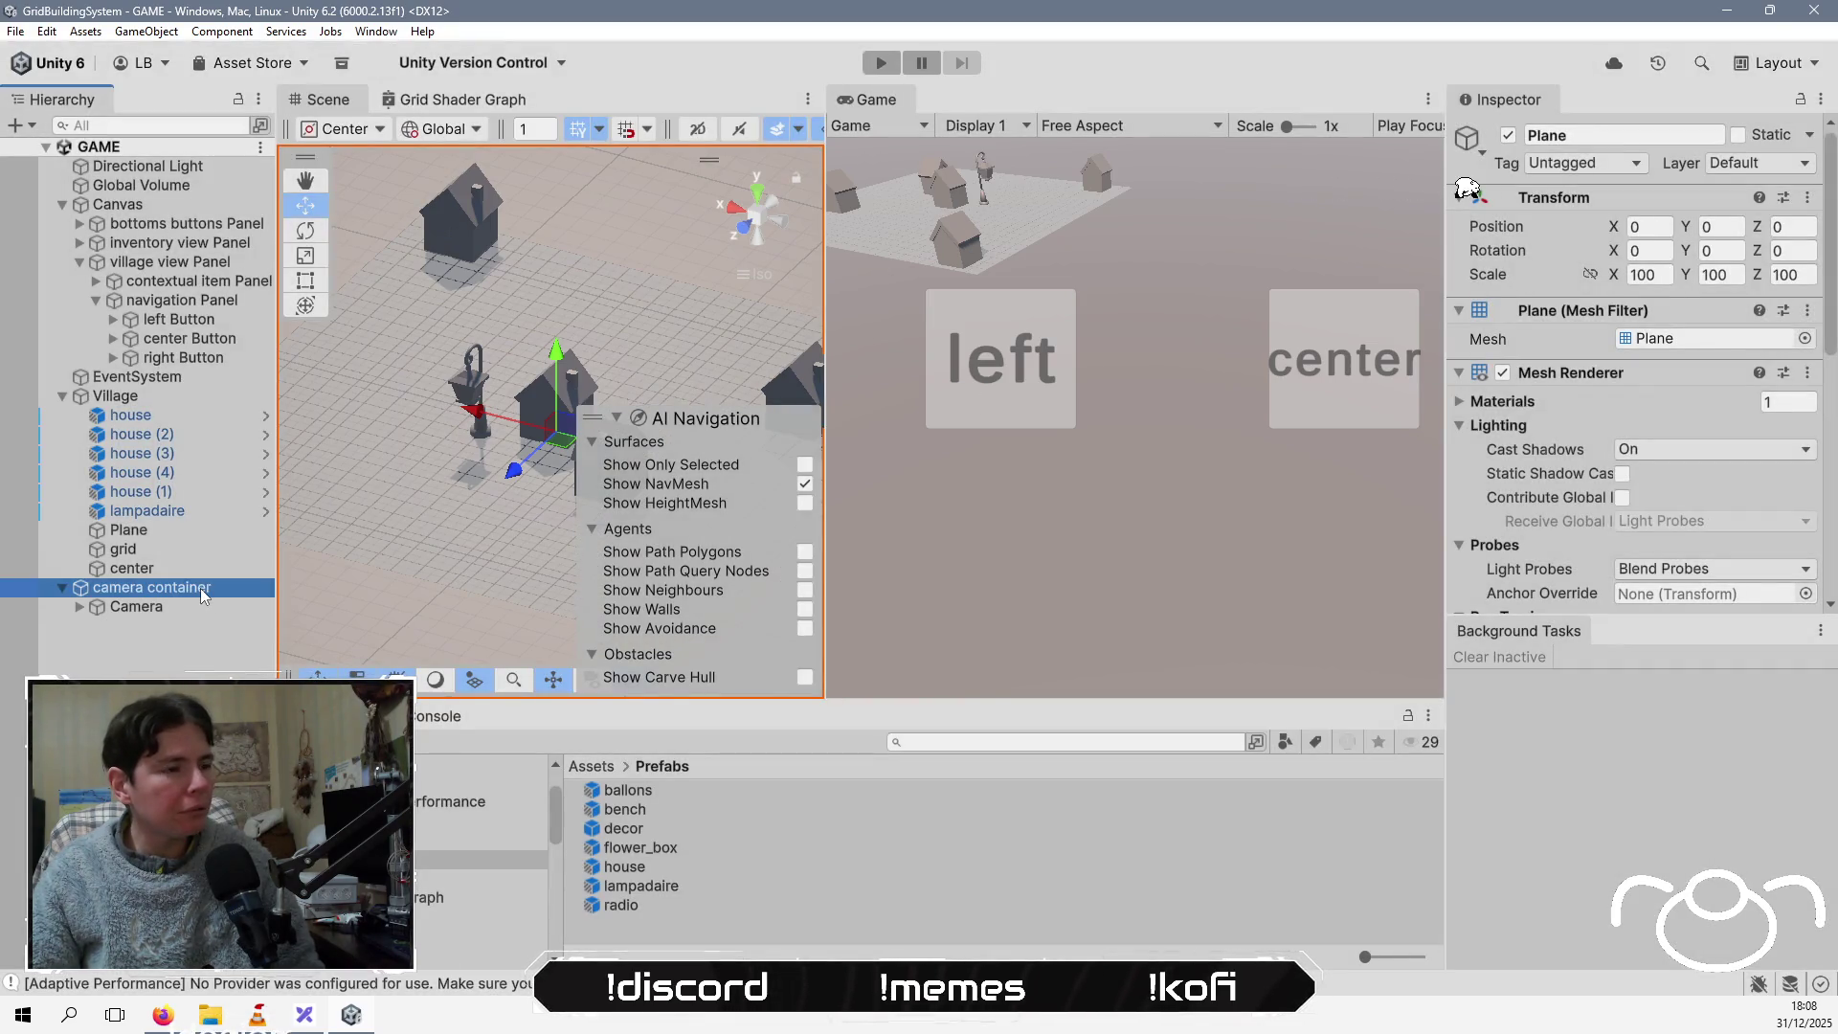
mouse_move(575, 287)
mouse_down()
mouse_move(1037, 244)
mouse_move(660, 364)
mouse_up()
scroll(564, 398, down, 5)
scroll(485, 398, down, 5)
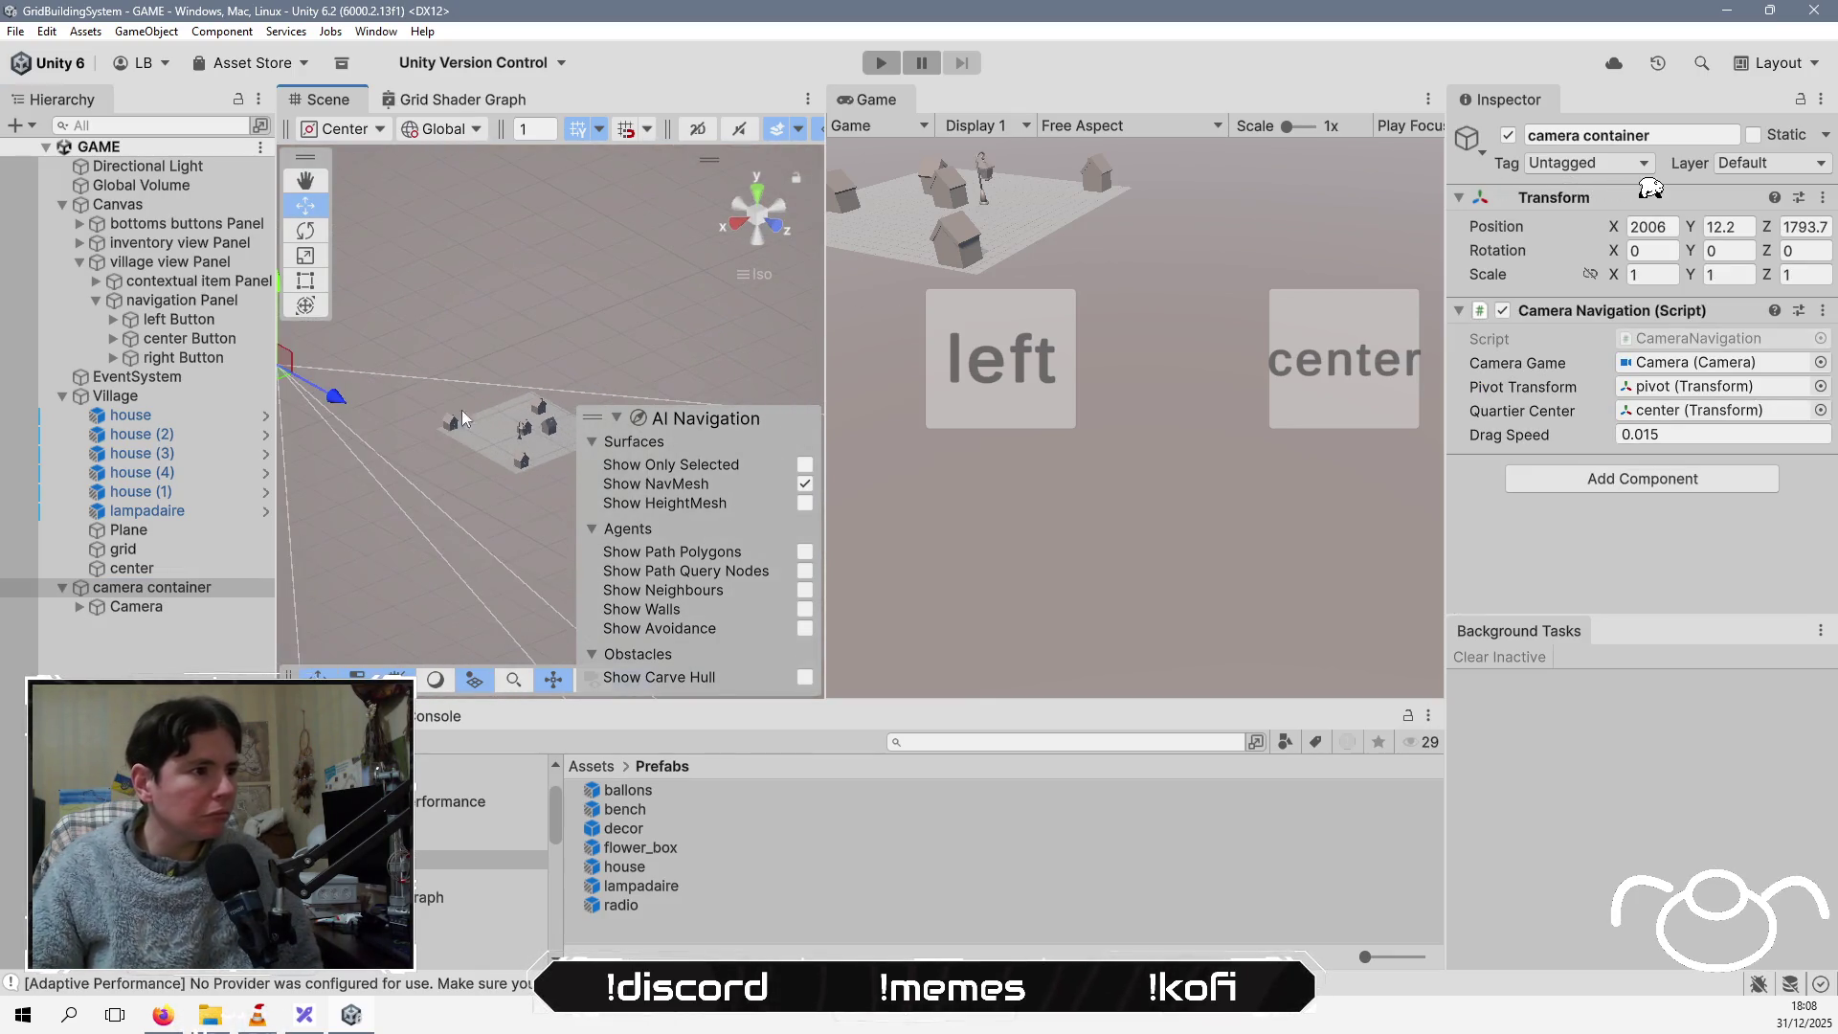
Slide the camera container across the ground and lower it over the village.
drag(318, 435, 537, 467)
drag(541, 400, 525, 400)
click(526, 395)
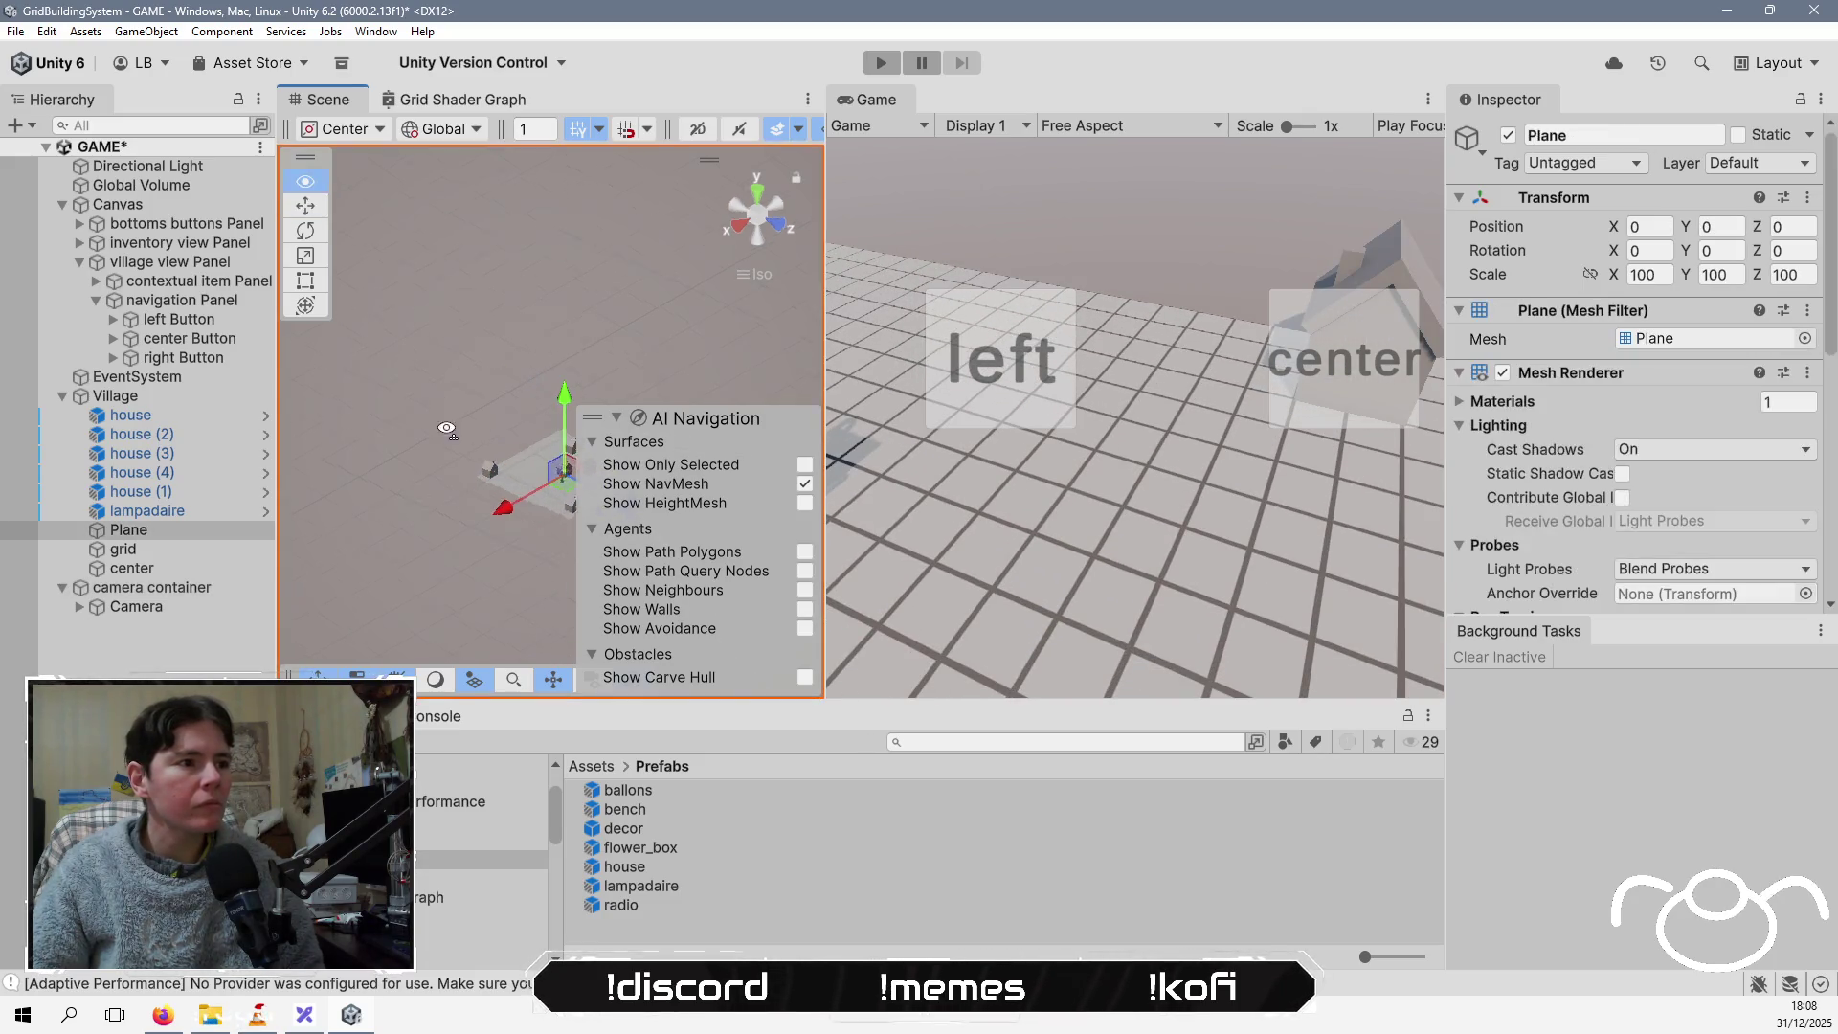
click(476, 476)
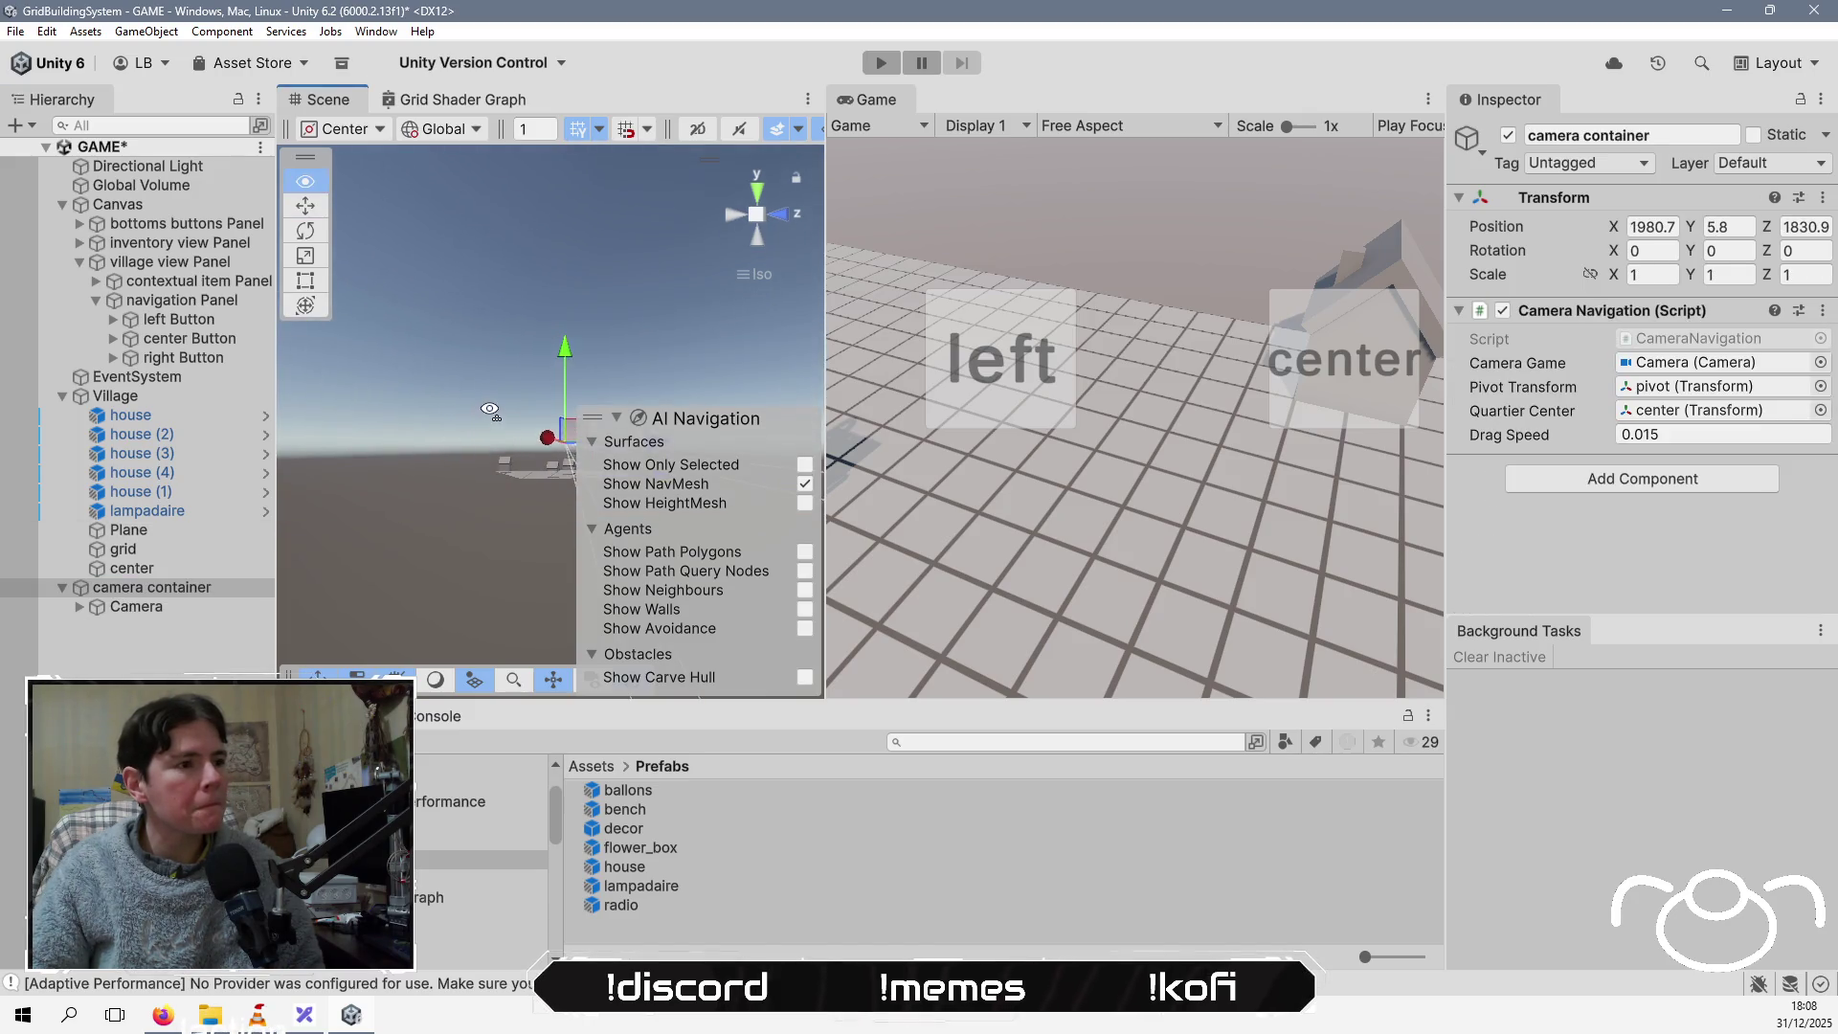
drag(490, 433, 421, 374)
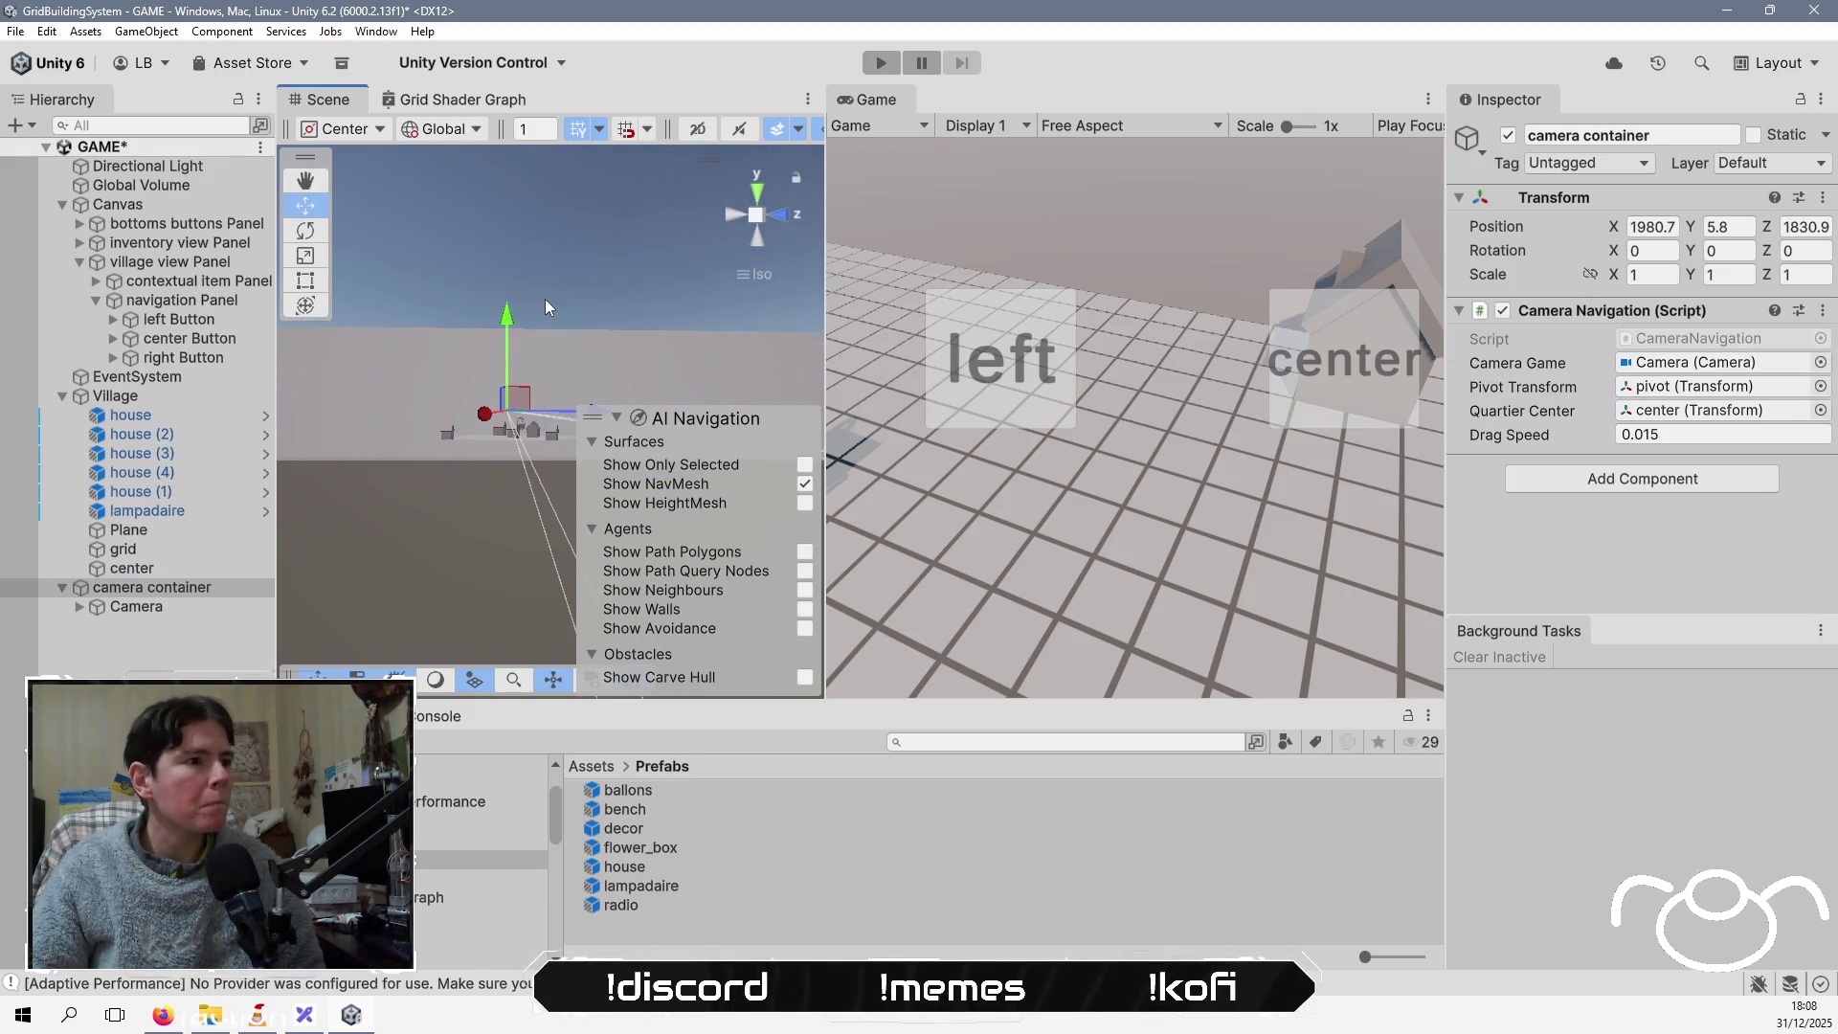
drag(508, 319, 507, 322)
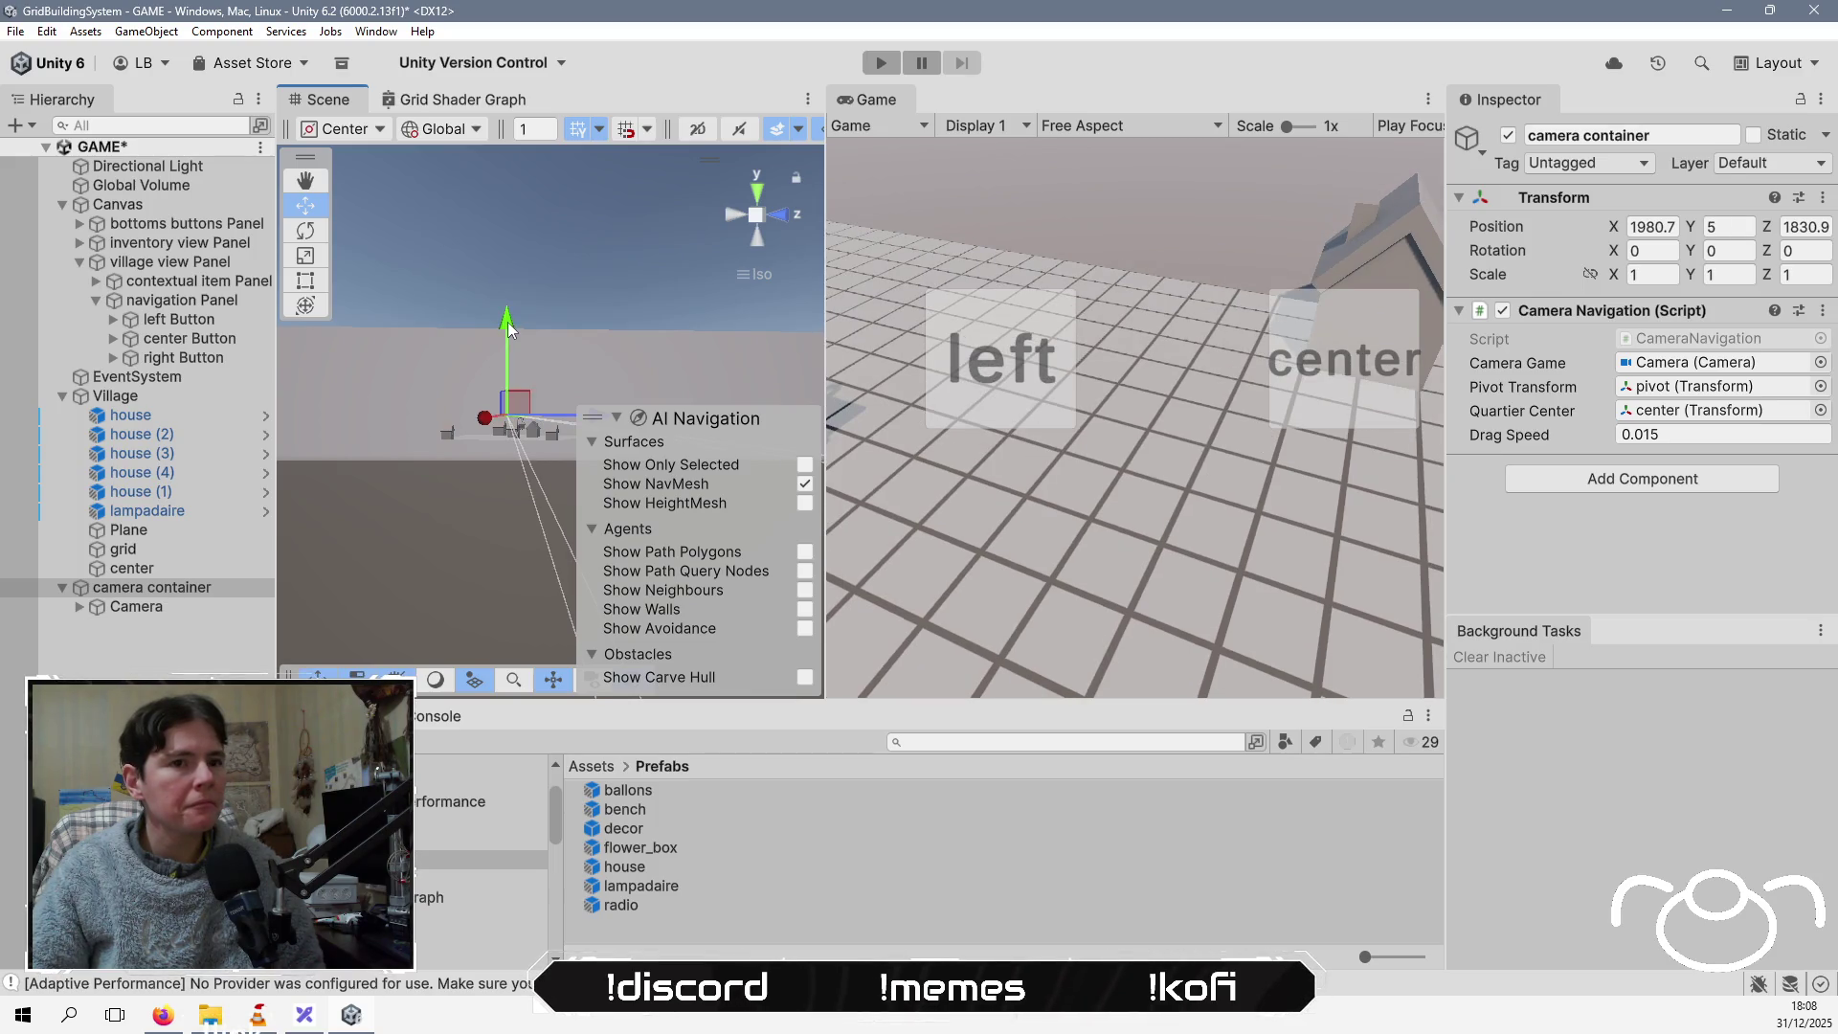
mouse_move(526, 416)
mouse_down()
mouse_move(515, 469)
mouse_move(480, 444)
mouse_move(507, 379)
mouse_move(553, 410)
mouse_up()
Switch the Game view to the Xiaomi Redmi Note 3 Simulator and recentre the camera container.
click(844, 125)
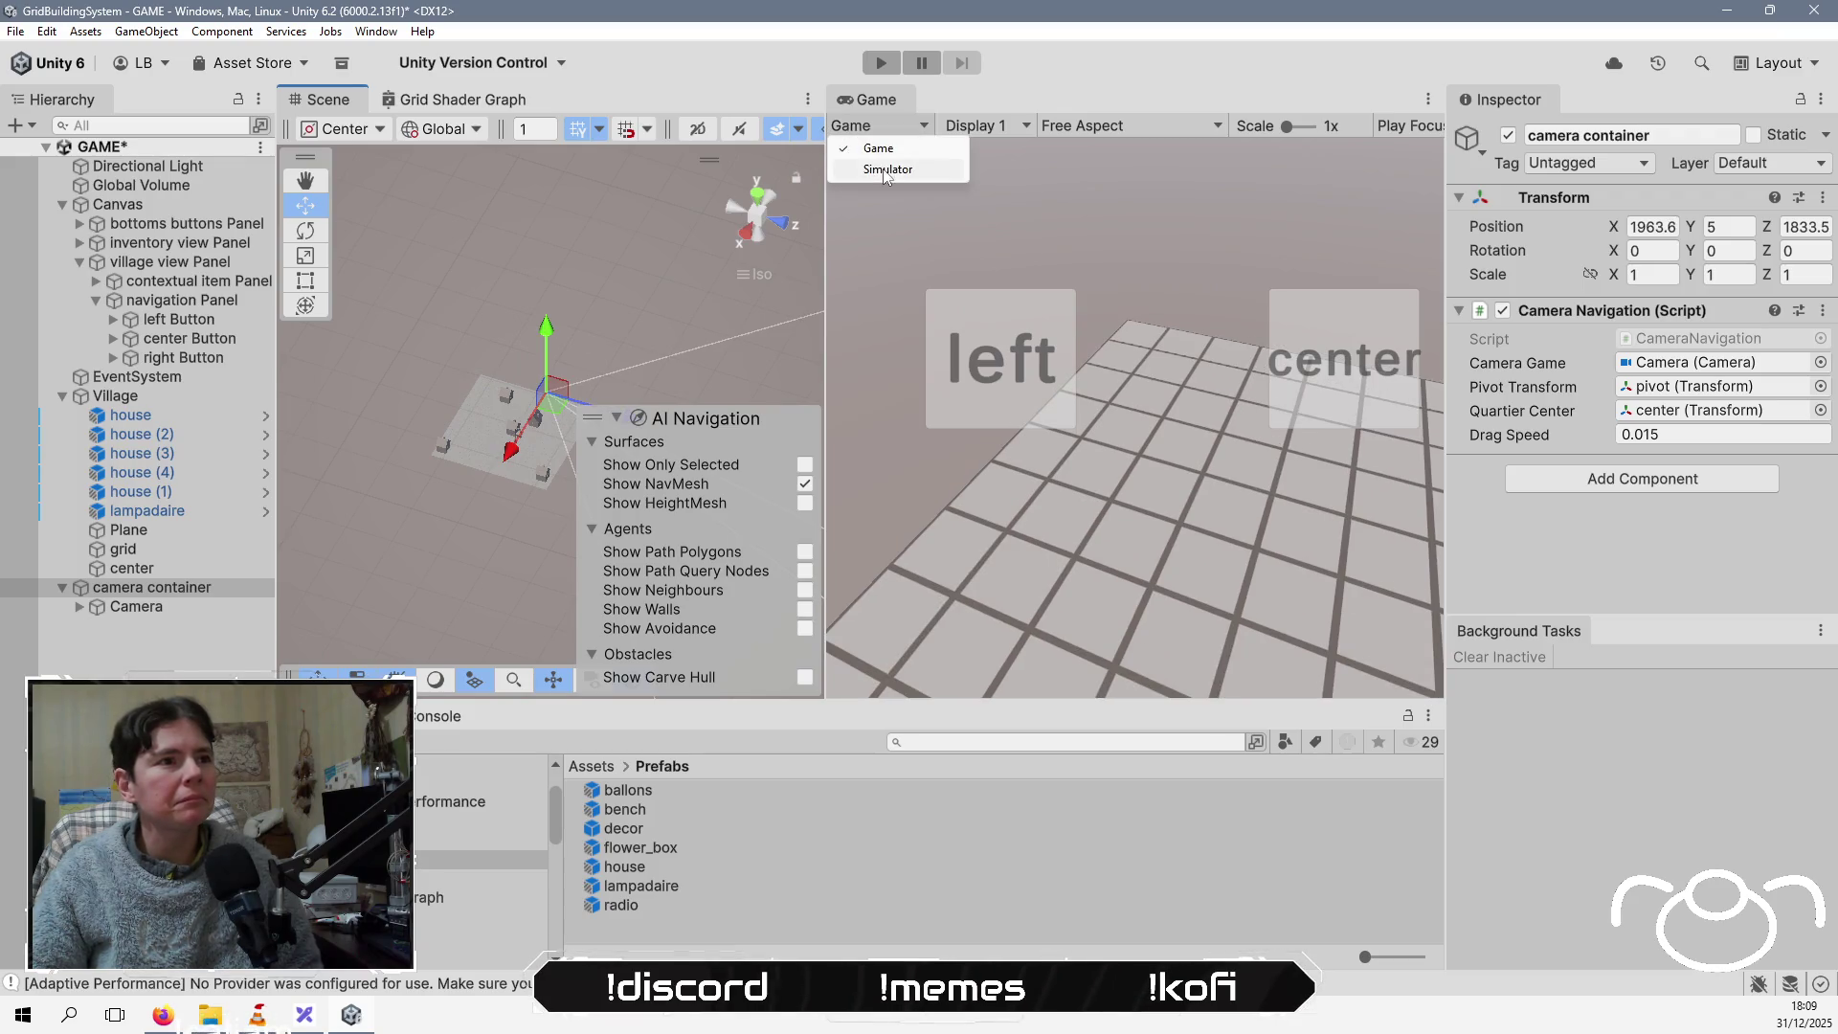
click(886, 170)
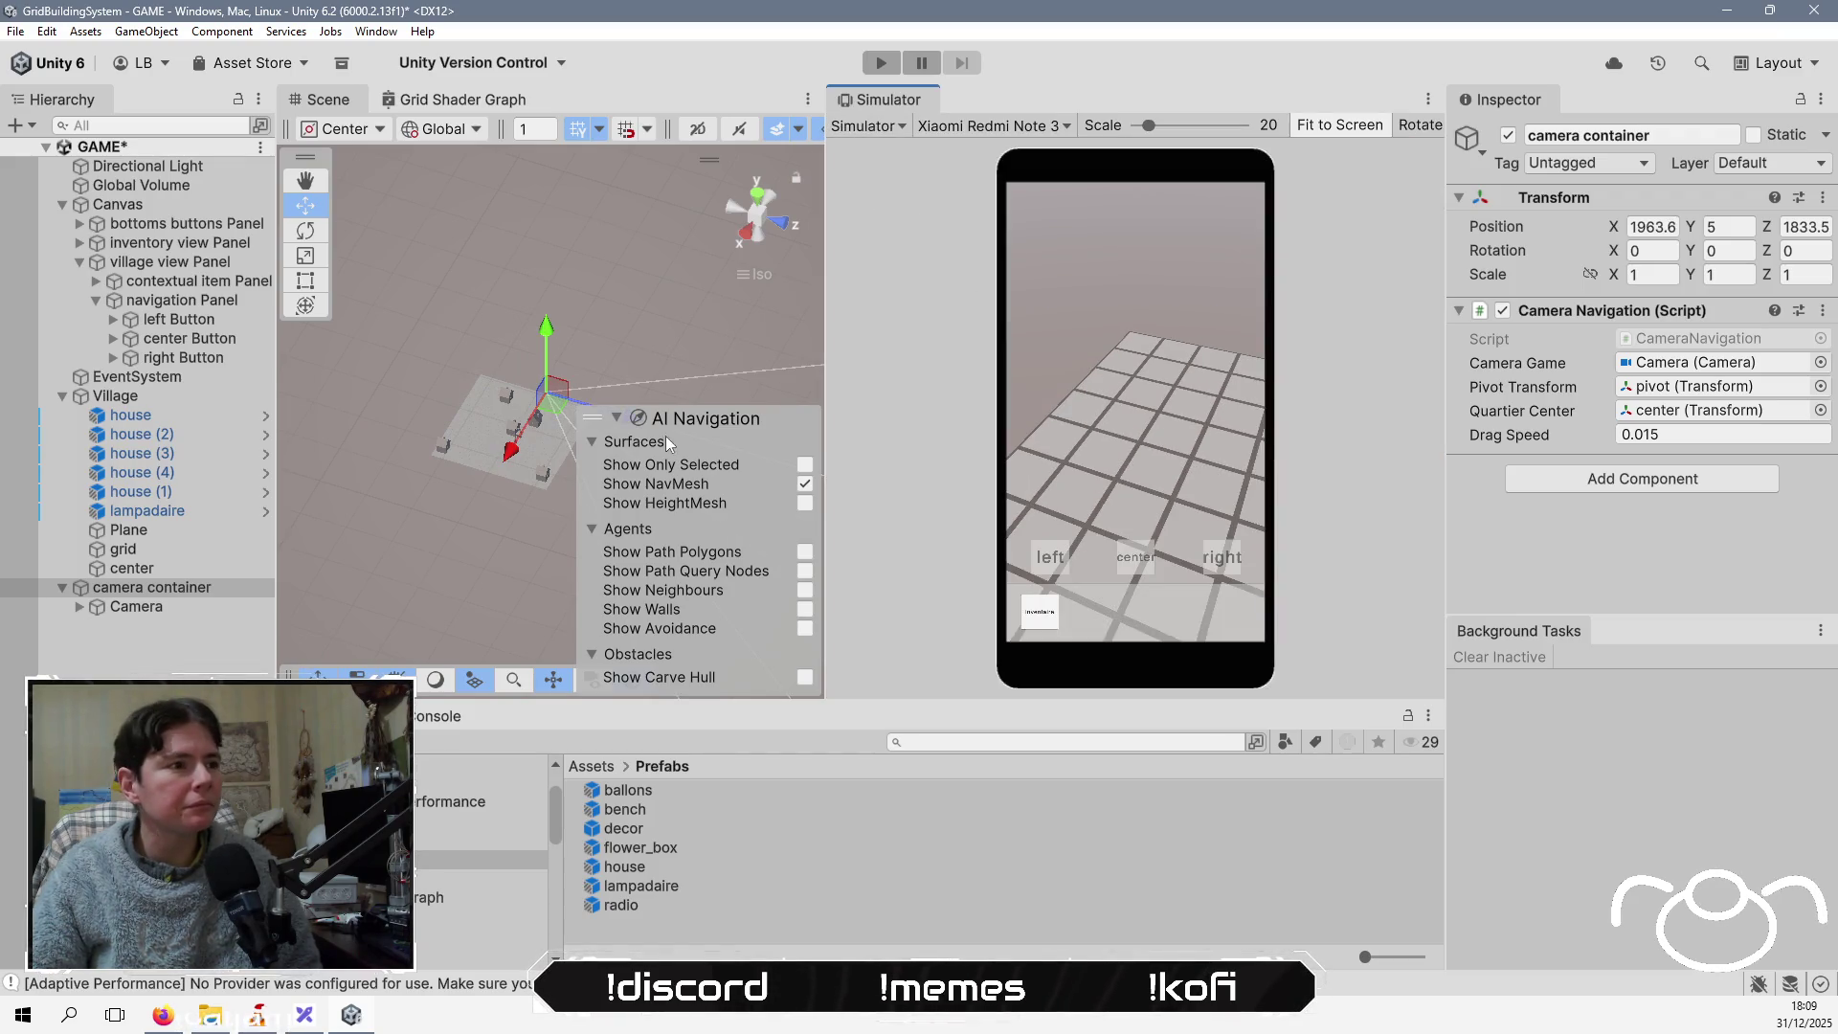
mouse_move(554, 404)
mouse_down()
mouse_move(636, 414)
mouse_move(539, 424)
mouse_up()
click(621, 829)
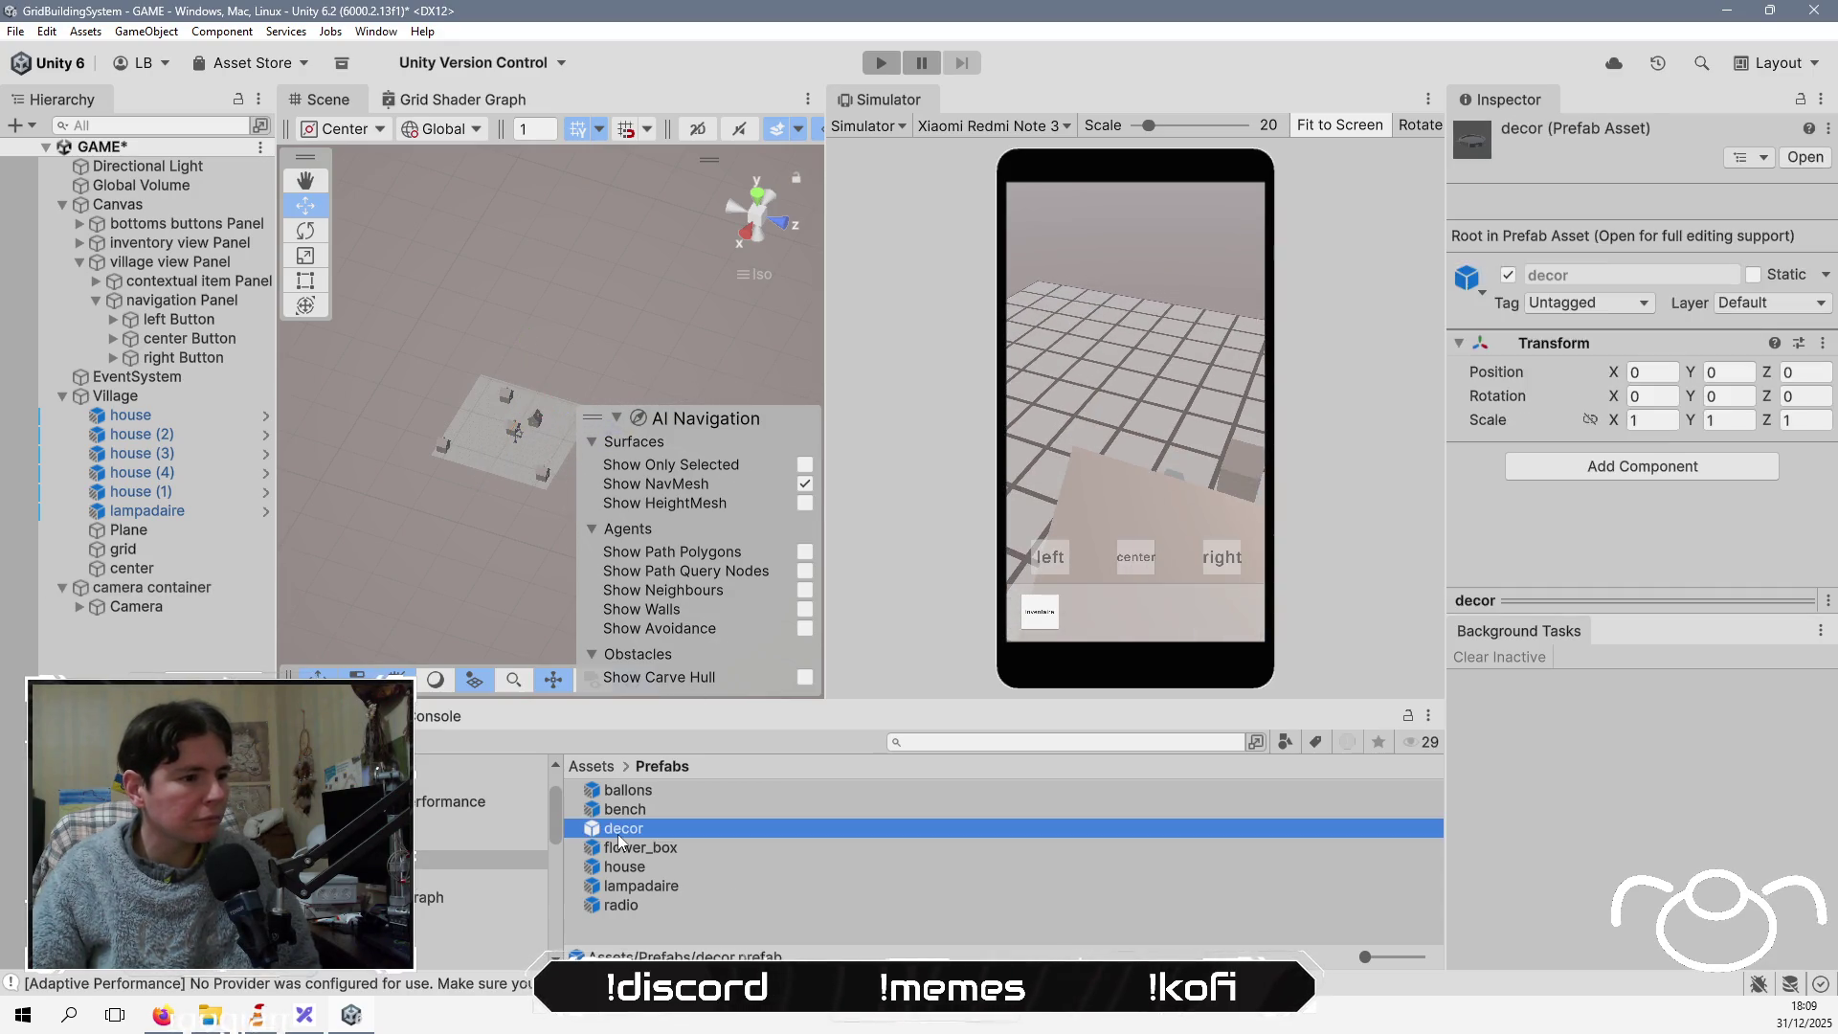
Place the decor prefab and shrink it so its octagonal wall surrounds the grid.
mouse_move(622, 832)
mouse_down()
mouse_move(260, 659)
mouse_move(158, 417)
mouse_move(175, 519)
mouse_move(159, 576)
mouse_up()
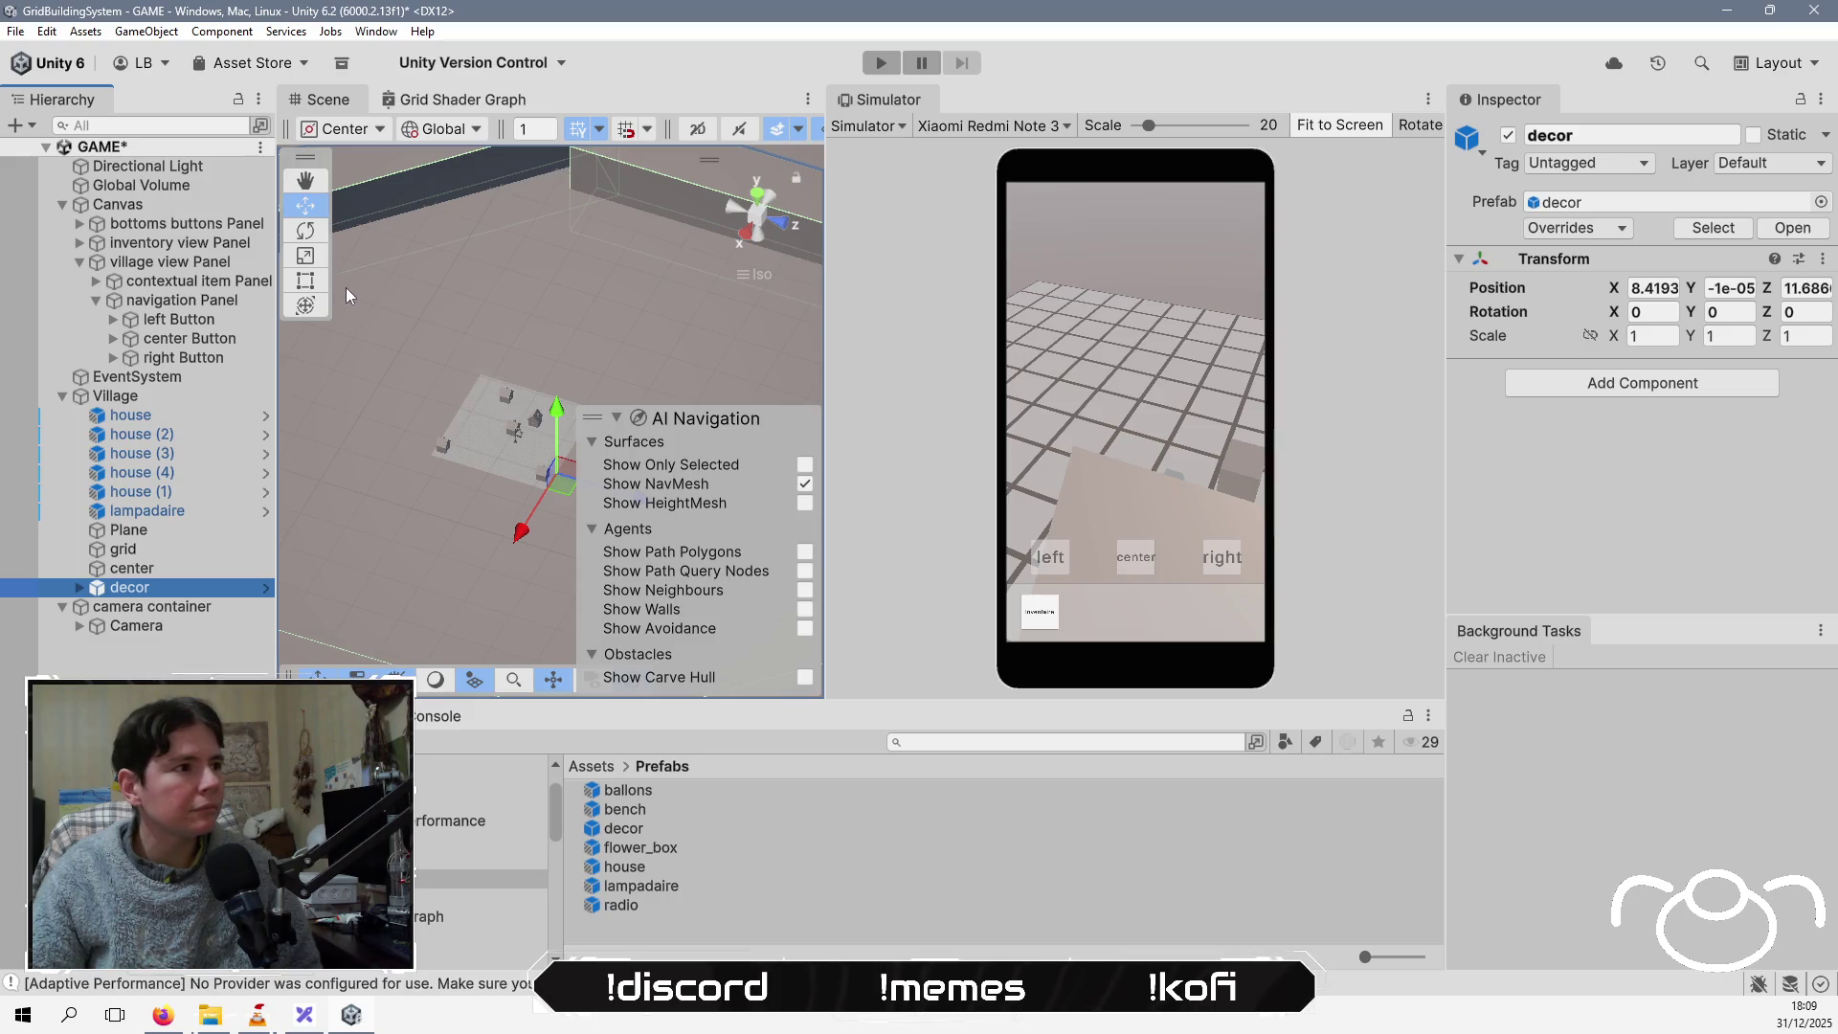
click(306, 264)
mouse_move(563, 485)
mouse_down()
mouse_move(536, 549)
mouse_move(531, 503)
mouse_move(497, 491)
mouse_move(518, 448)
mouse_up()
Enter Play mode and pan the game camera toward the houses and lamppost.
click(306, 209)
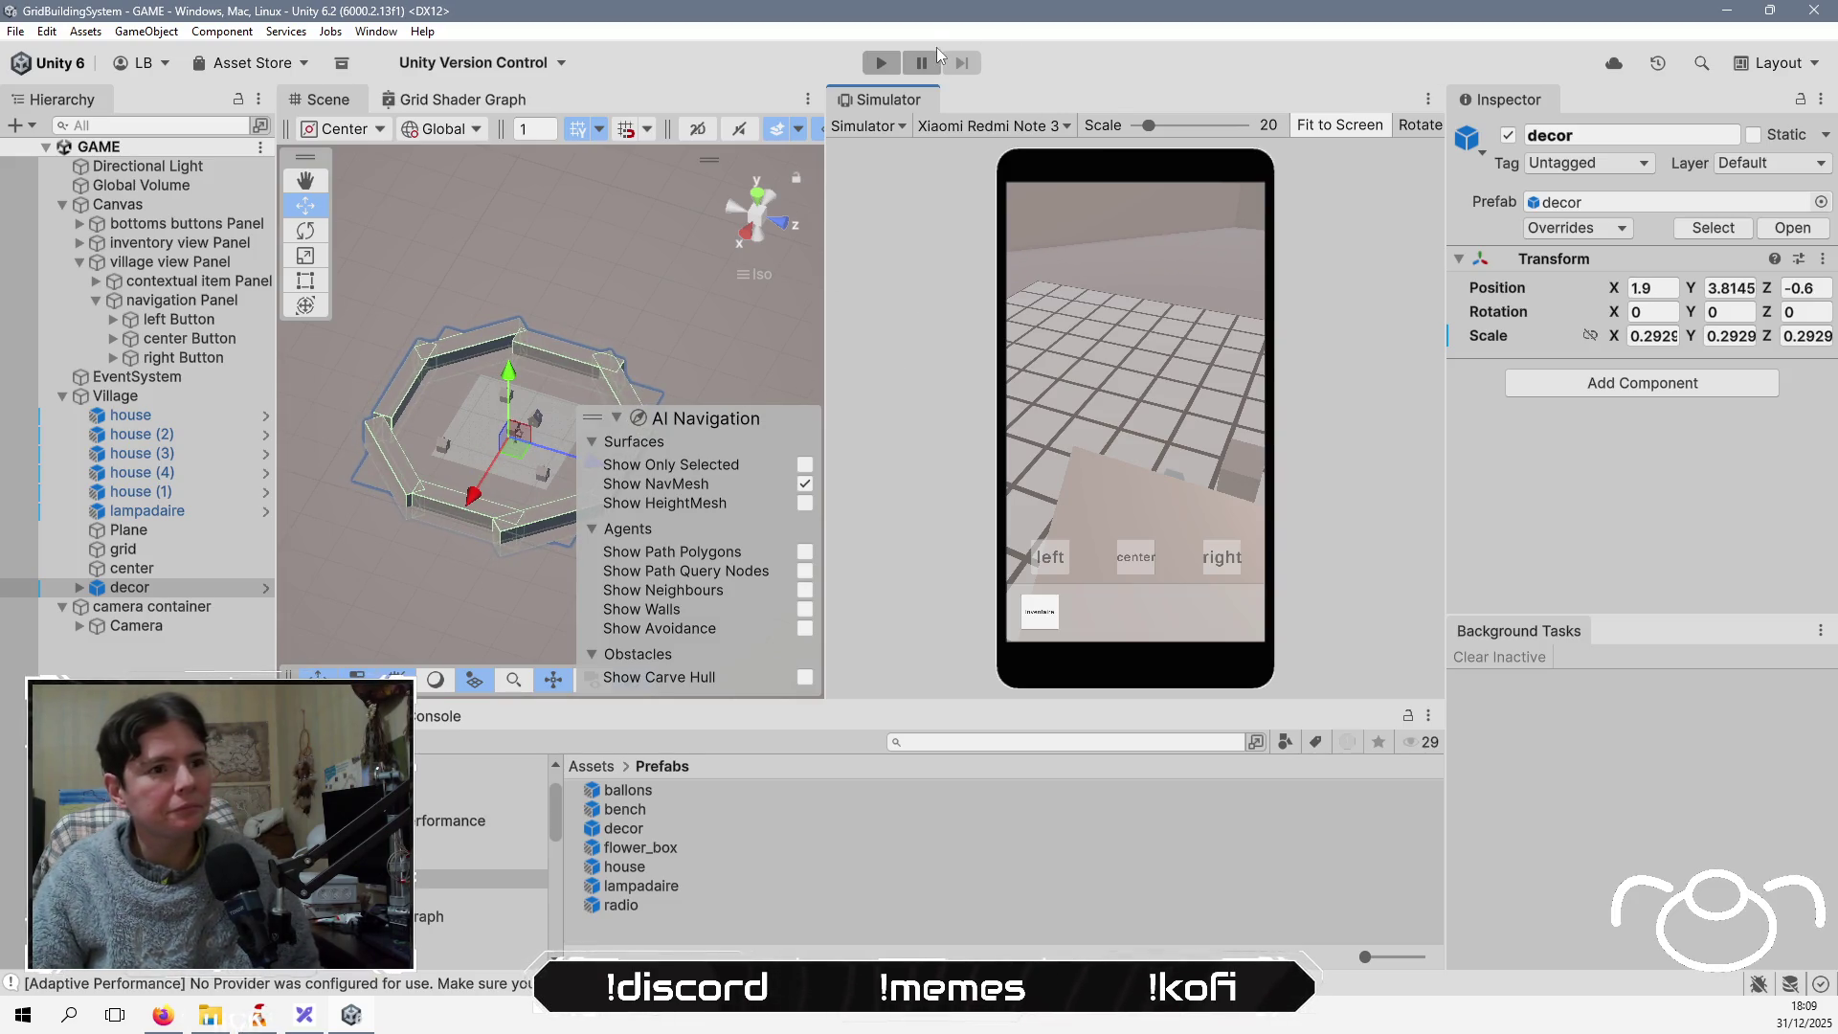
click(898, 65)
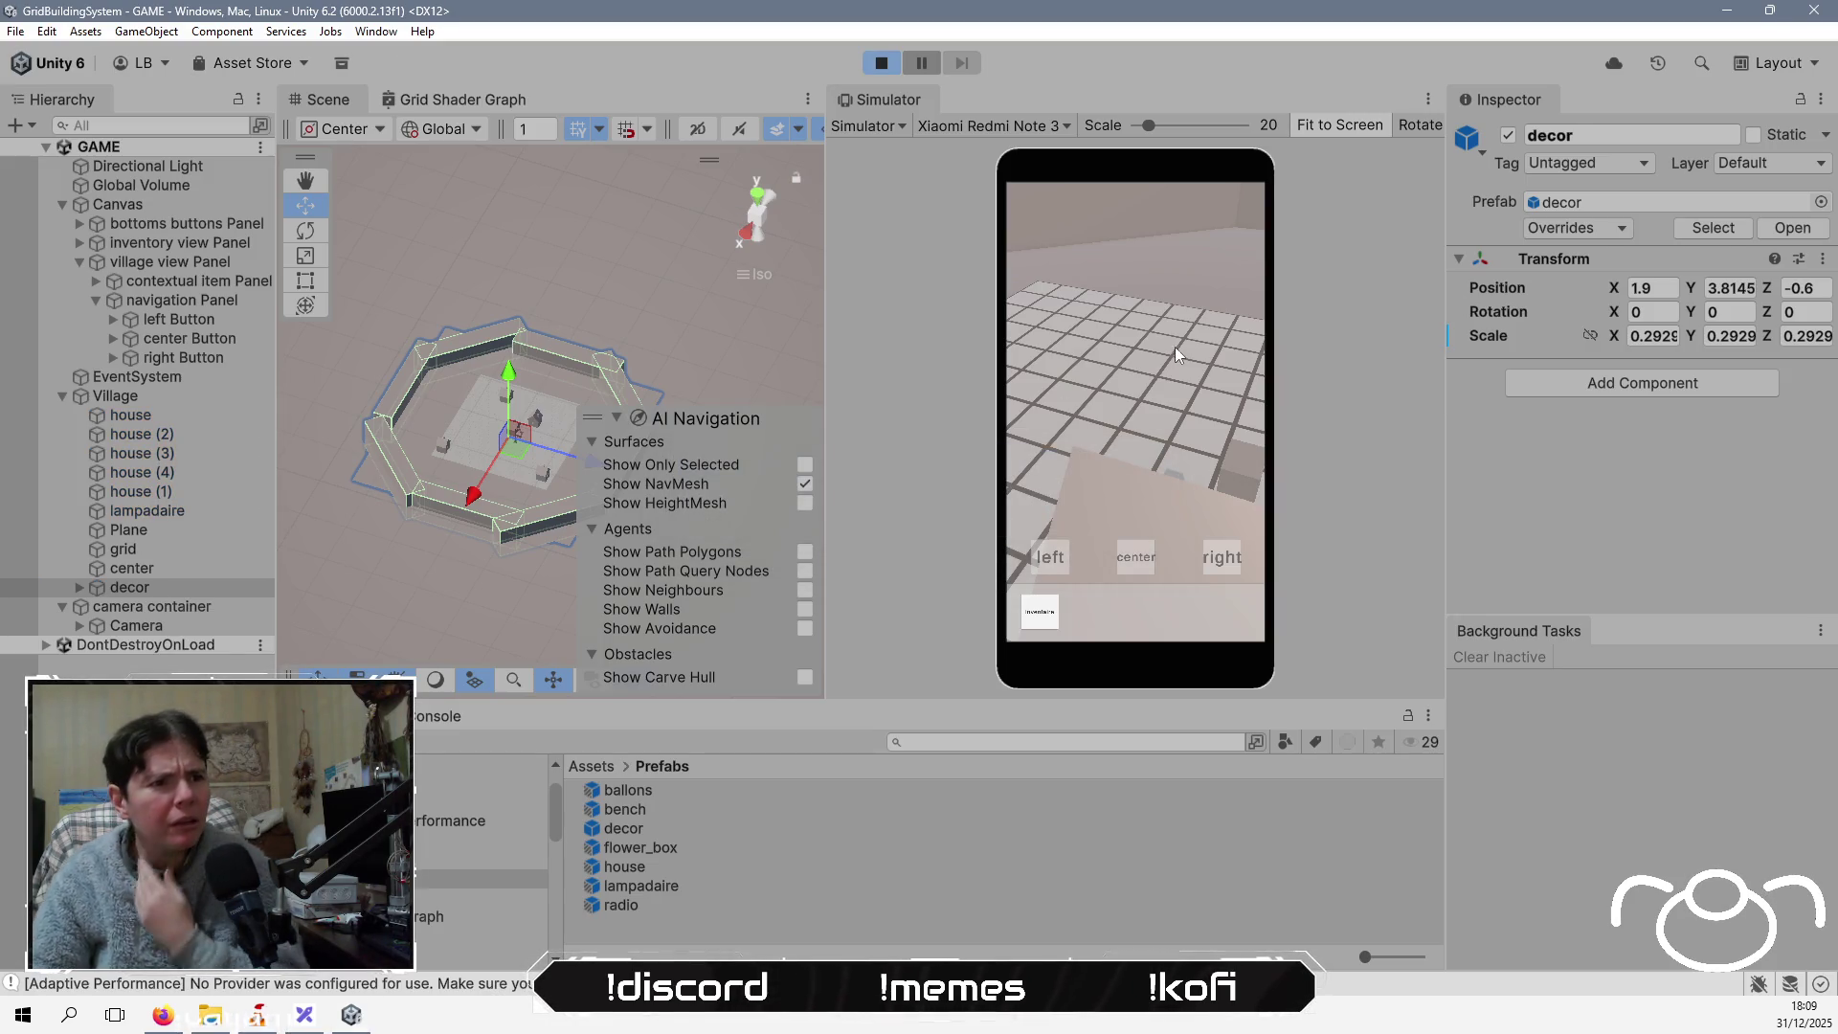
mouse_move(1129, 292)
mouse_down()
mouse_move(1093, 337)
mouse_move(1220, 374)
mouse_up()
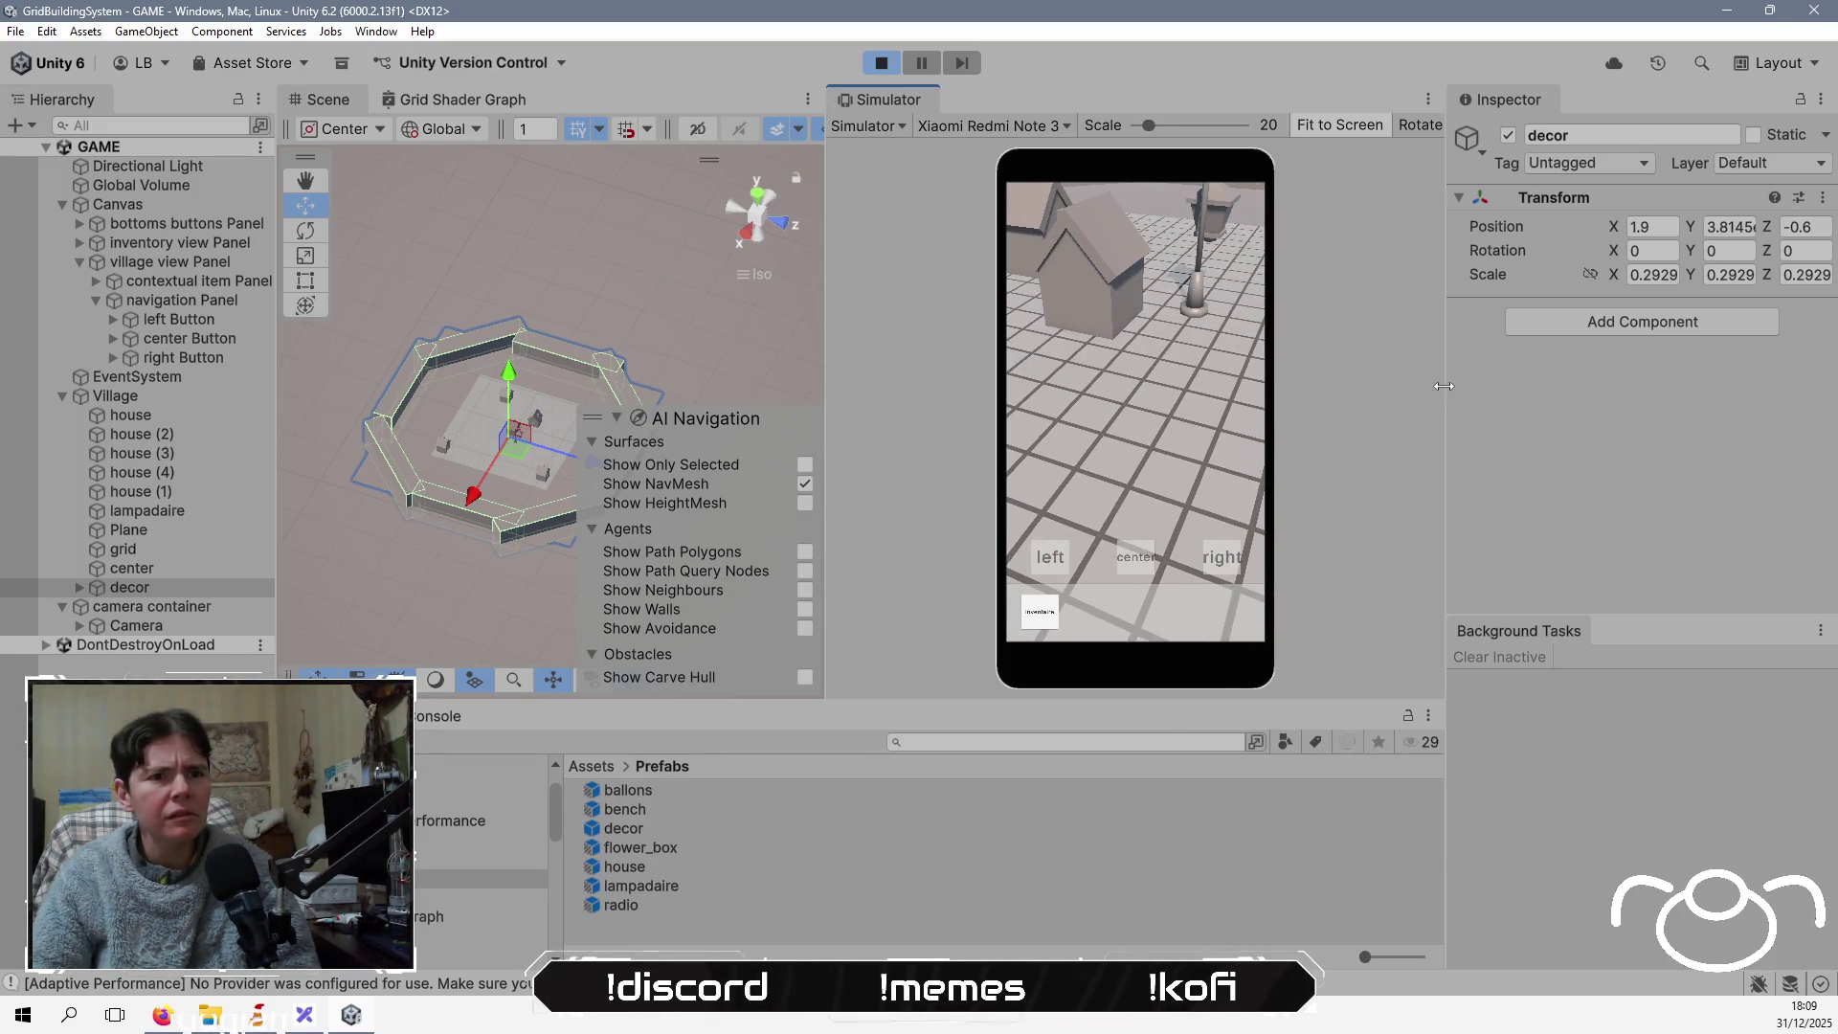
Widen the scene editing pane beside the phone preview and aim the game camera at a house.
drag(1443, 386, 1543, 386)
mouse_move(871, 380)
mouse_down()
mouse_move(1212, 337)
mouse_move(1358, 419)
mouse_move(1407, 418)
mouse_move(1346, 284)
mouse_move(1270, 238)
mouse_move(1325, 331)
mouse_move(1381, 352)
mouse_move(1306, 428)
mouse_move(1388, 320)
mouse_move(1479, 322)
mouse_move(1353, 474)
mouse_move(1423, 438)
mouse_move(1377, 322)
mouse_move(1266, 279)
mouse_move(1247, 324)
mouse_move(1318, 364)
mouse_move(1329, 333)
mouse_up()
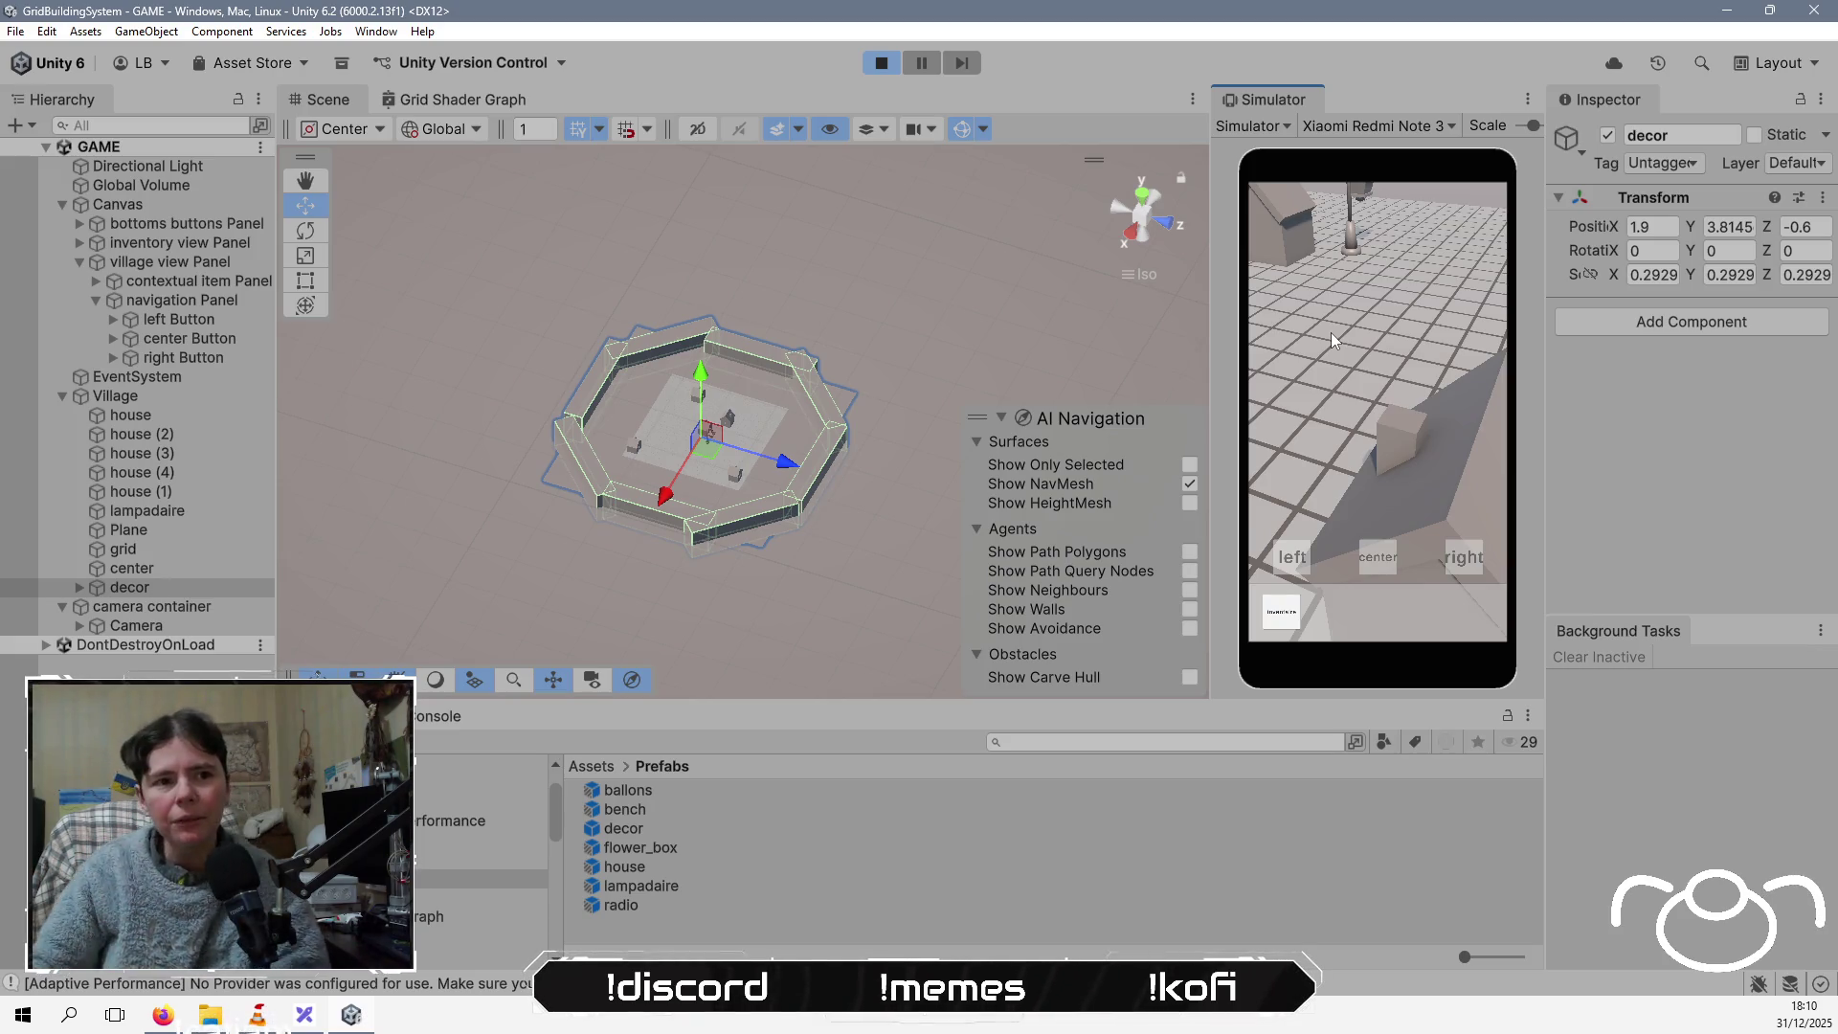
mouse_move(1299, 331)
mouse_down()
mouse_move(1367, 358)
mouse_move(1342, 312)
mouse_move(1324, 314)
mouse_move(1325, 351)
mouse_move(1290, 333)
mouse_move(1338, 412)
mouse_move(1419, 474)
mouse_move(1461, 485)
mouse_move(1399, 461)
mouse_move(1468, 473)
mouse_move(1447, 525)
mouse_move(1465, 475)
mouse_move(1429, 386)
mouse_move(1323, 302)
mouse_move(1354, 387)
mouse_move(1244, 402)
mouse_move(1332, 421)
mouse_move(1264, 383)
mouse_move(1233, 427)
mouse_up()
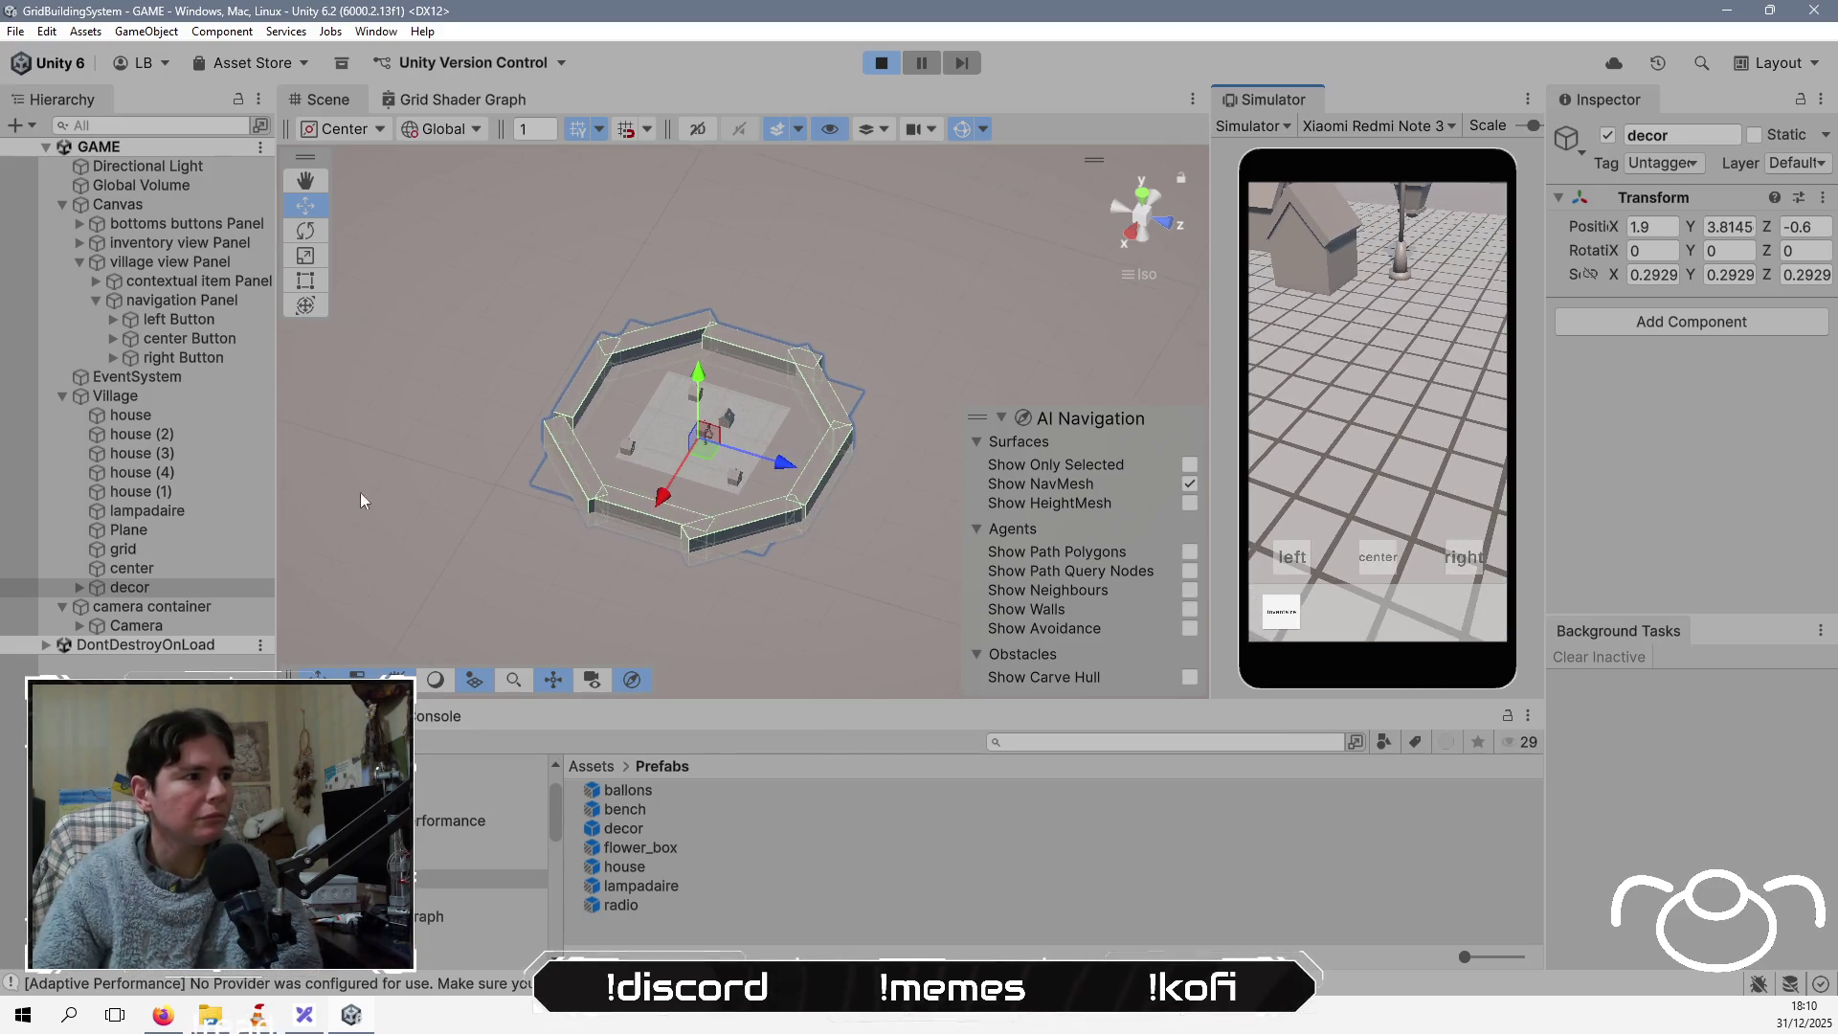
click(180, 416)
Shift house and house (2) about half a unit each across the ground.
click(180, 416)
double_click(167, 421)
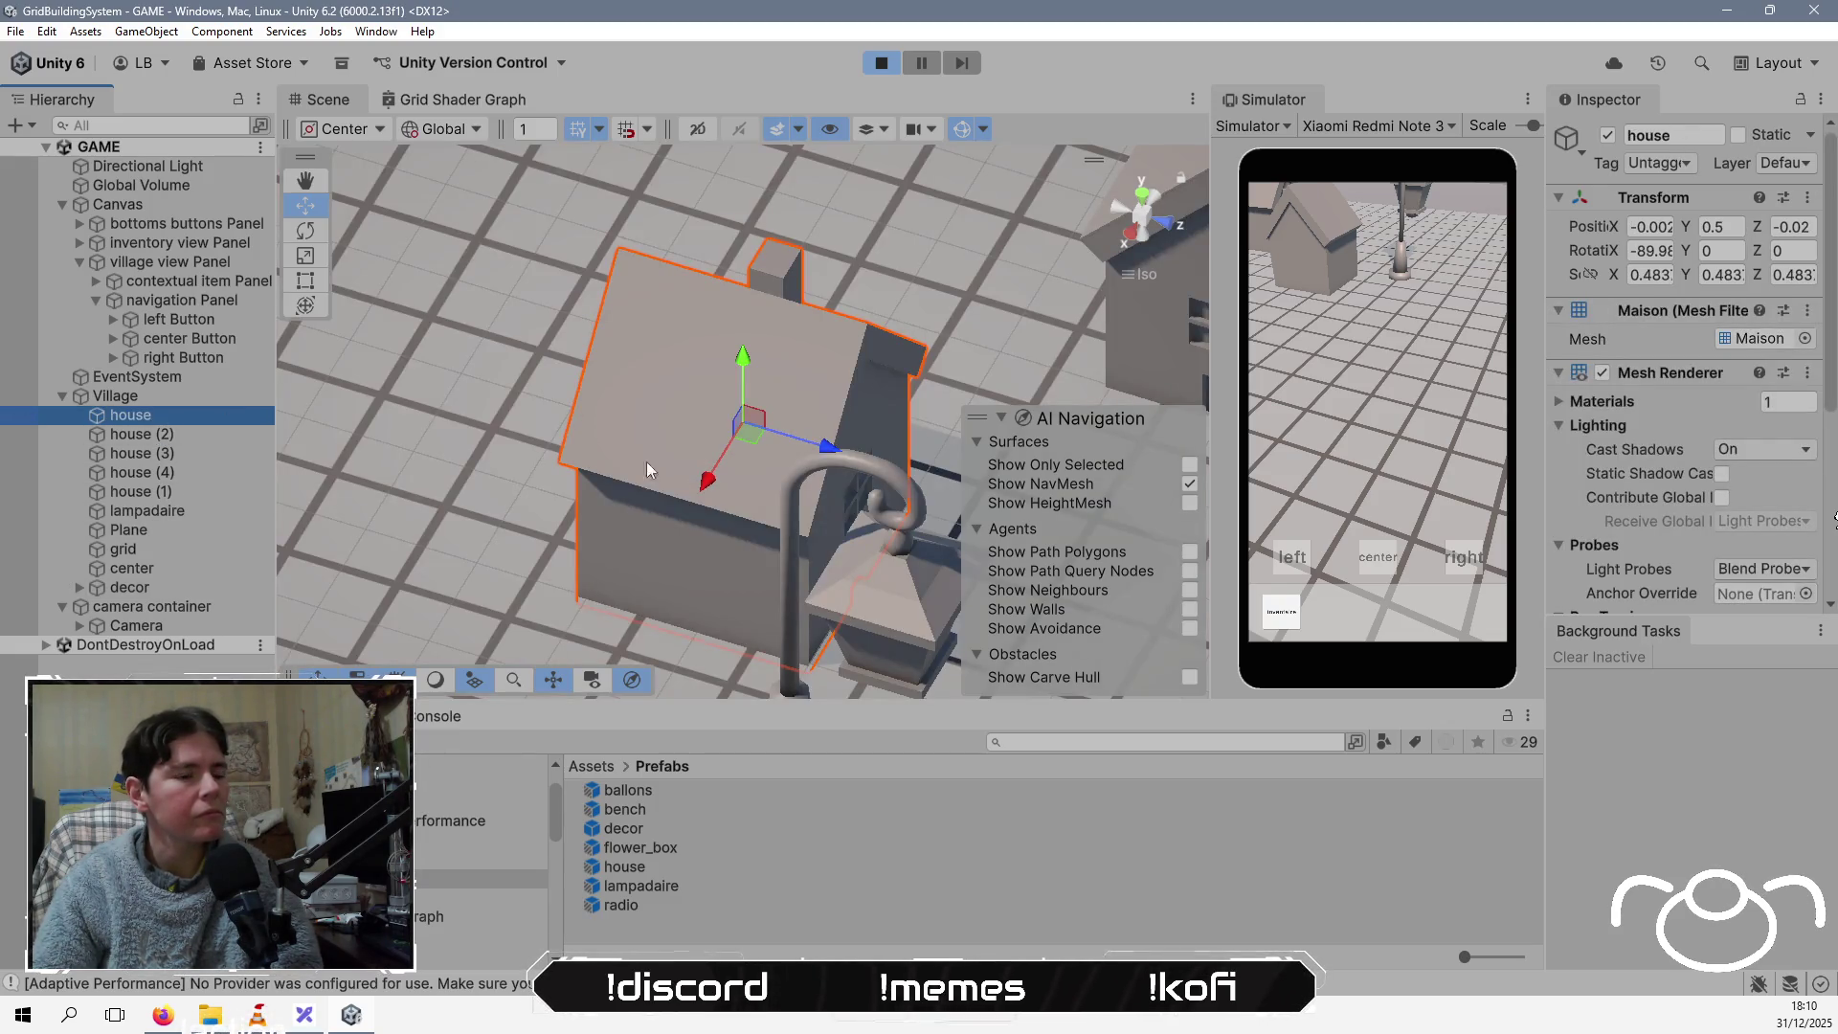
drag(748, 430, 668, 453)
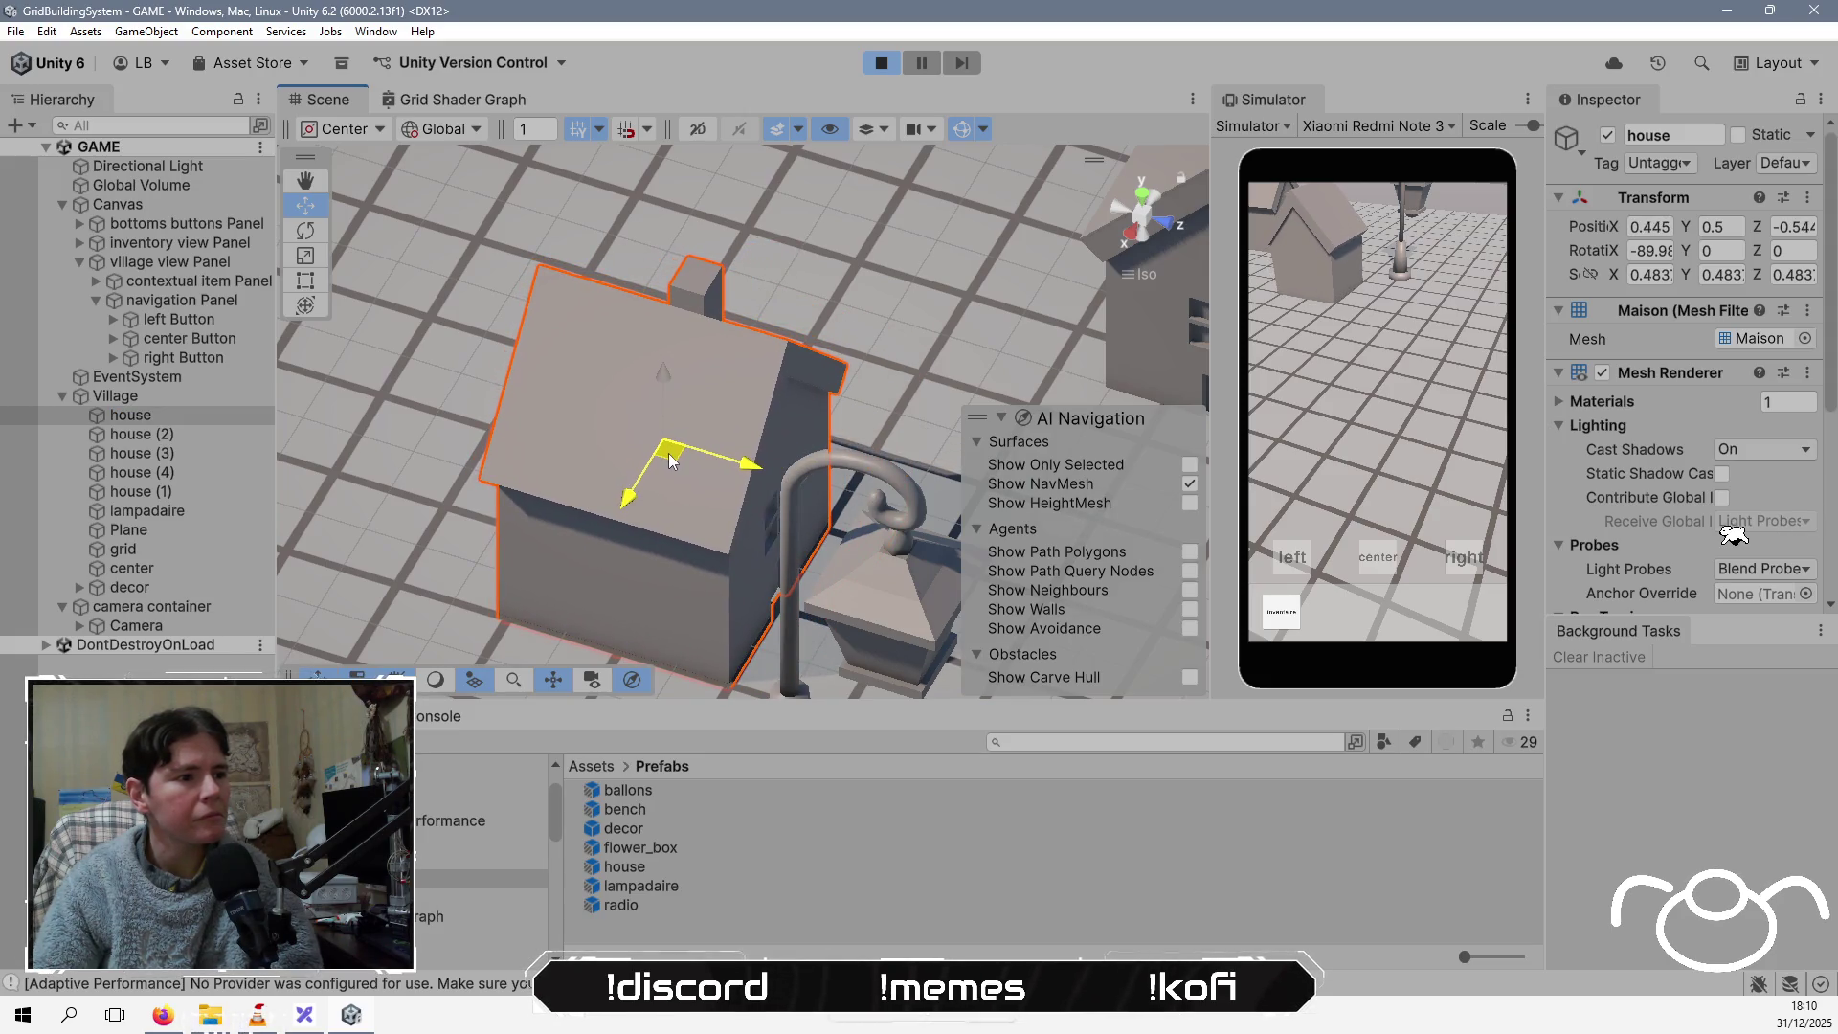
click(147, 436)
double_click(147, 437)
drag(751, 437, 672, 456)
Shift house (3) and house (1) about half a unit each across the ground.
click(186, 453)
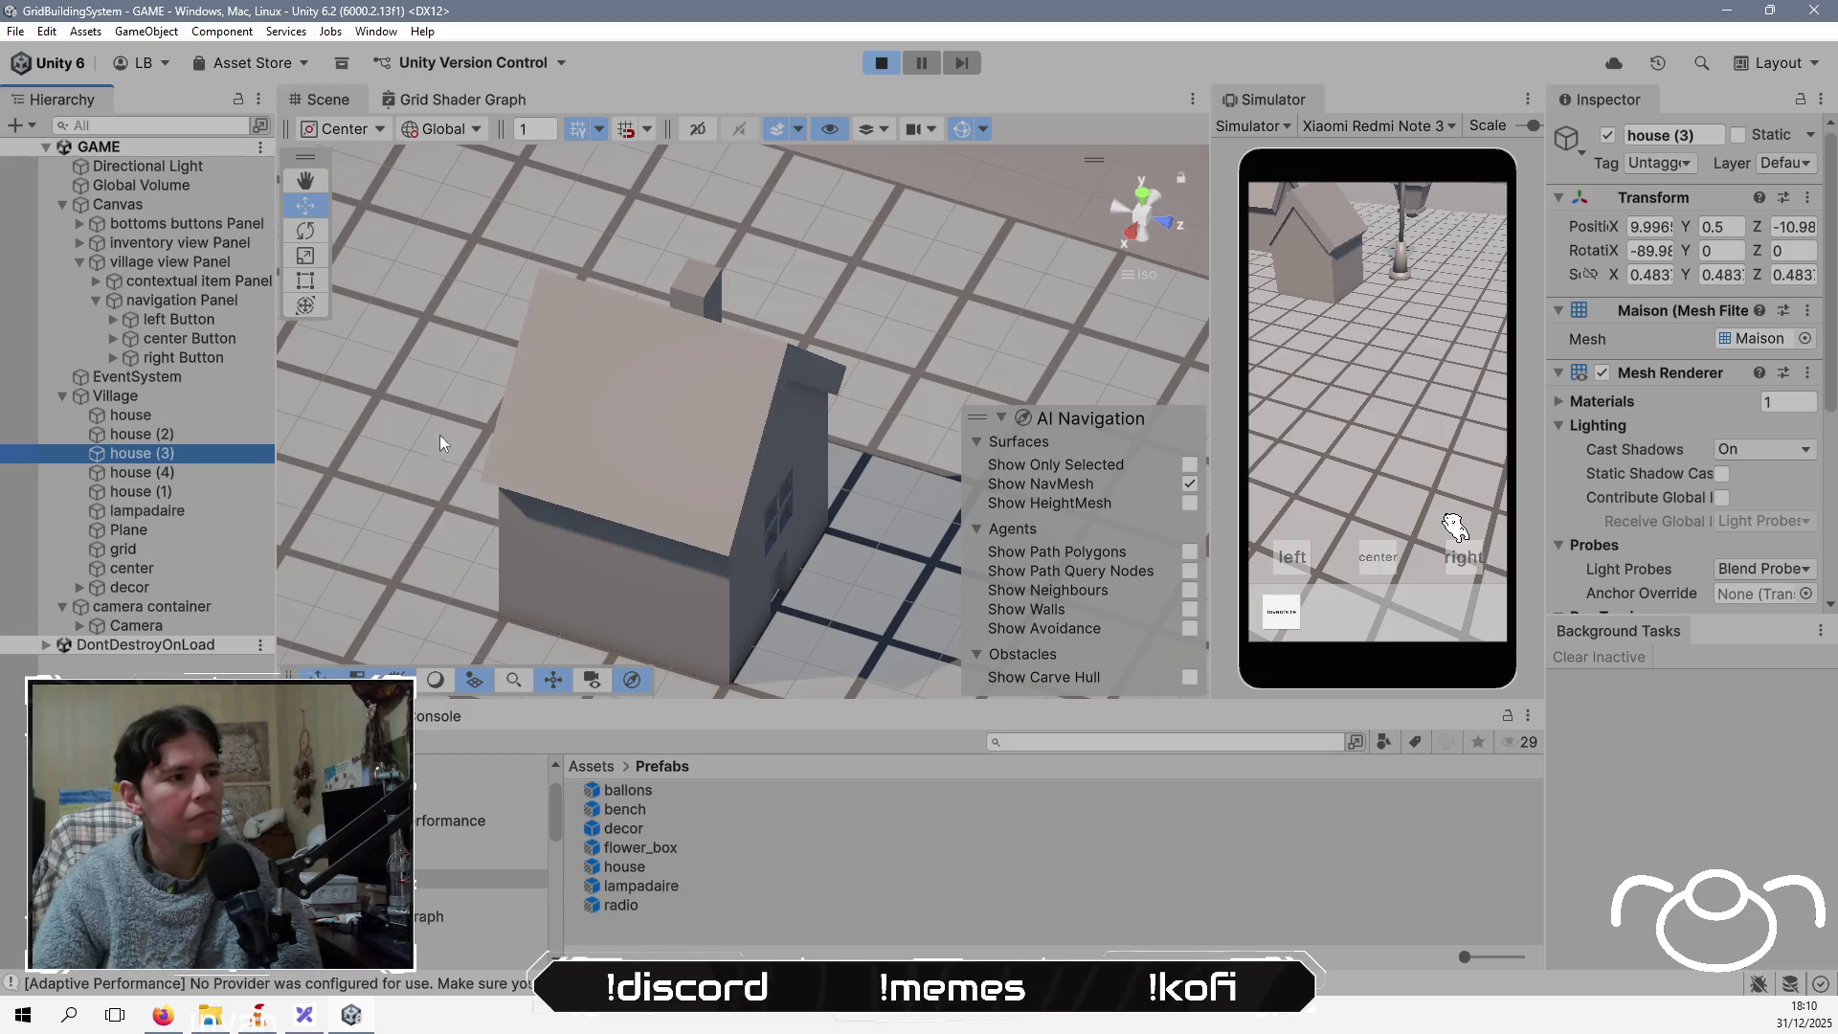
double_click(132, 451)
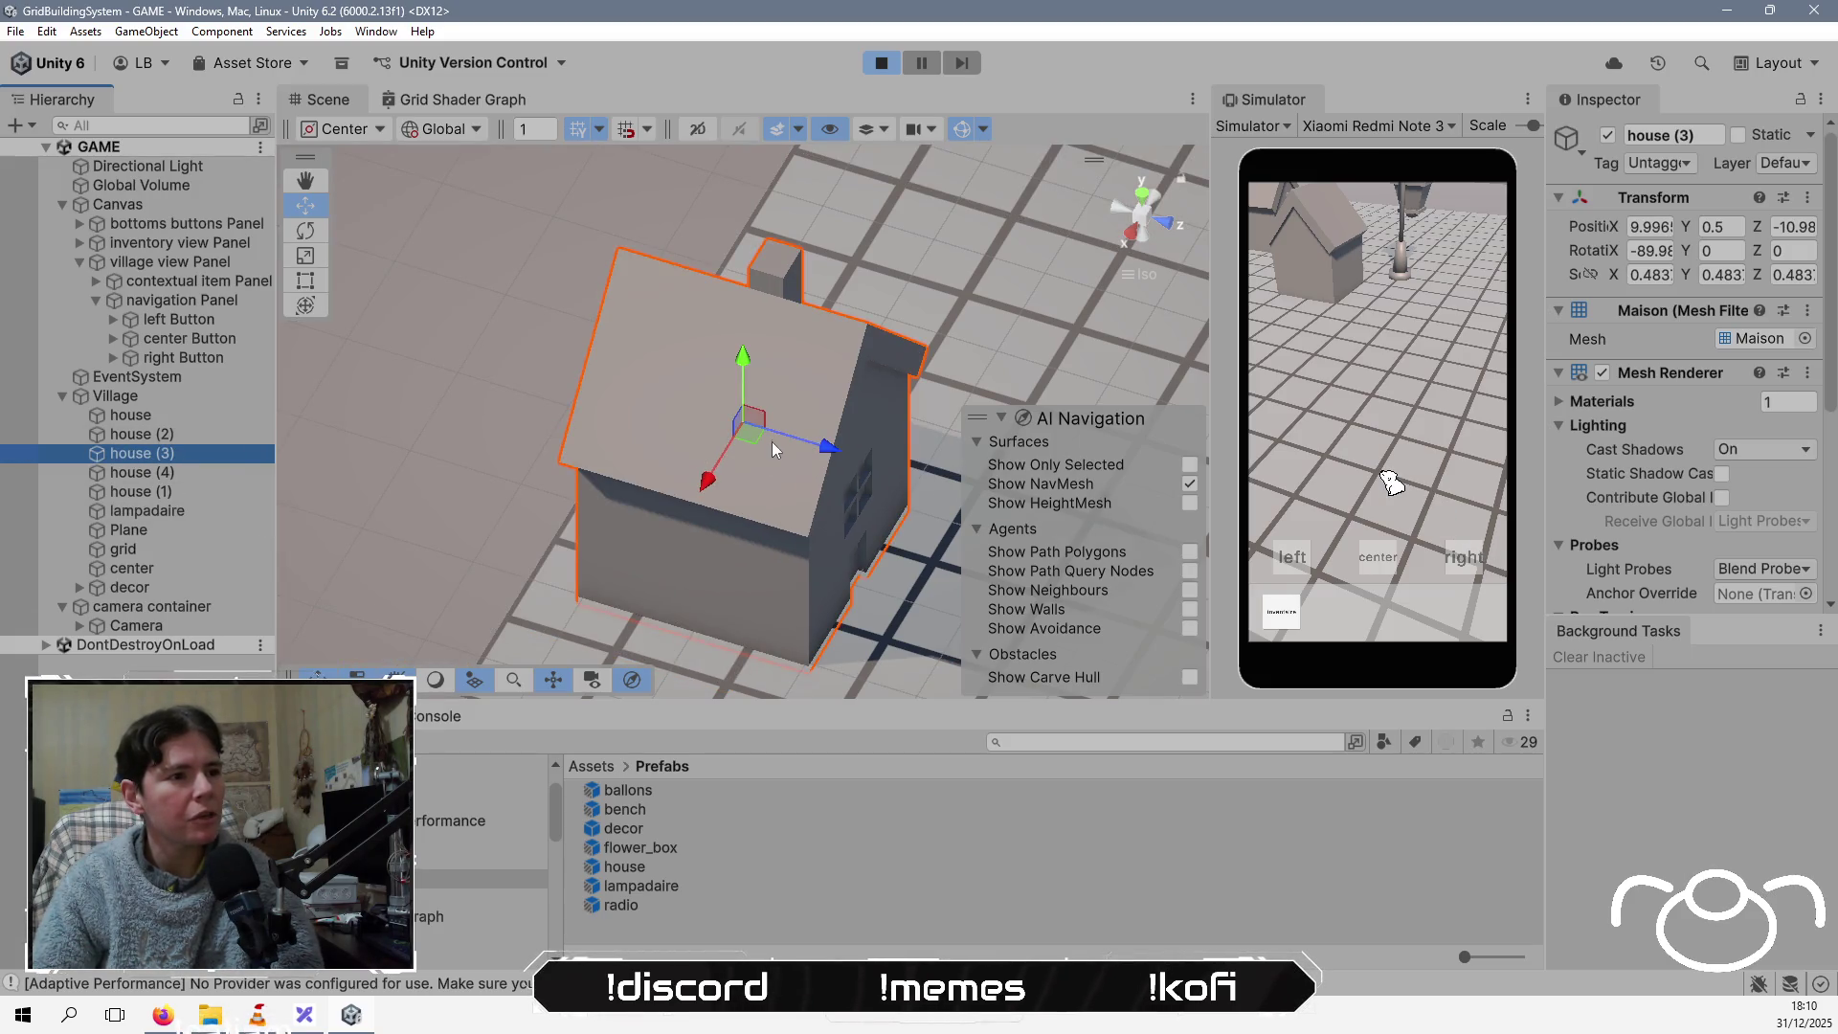
mouse_move(762, 433)
mouse_down()
mouse_move(840, 427)
mouse_move(837, 408)
mouse_up()
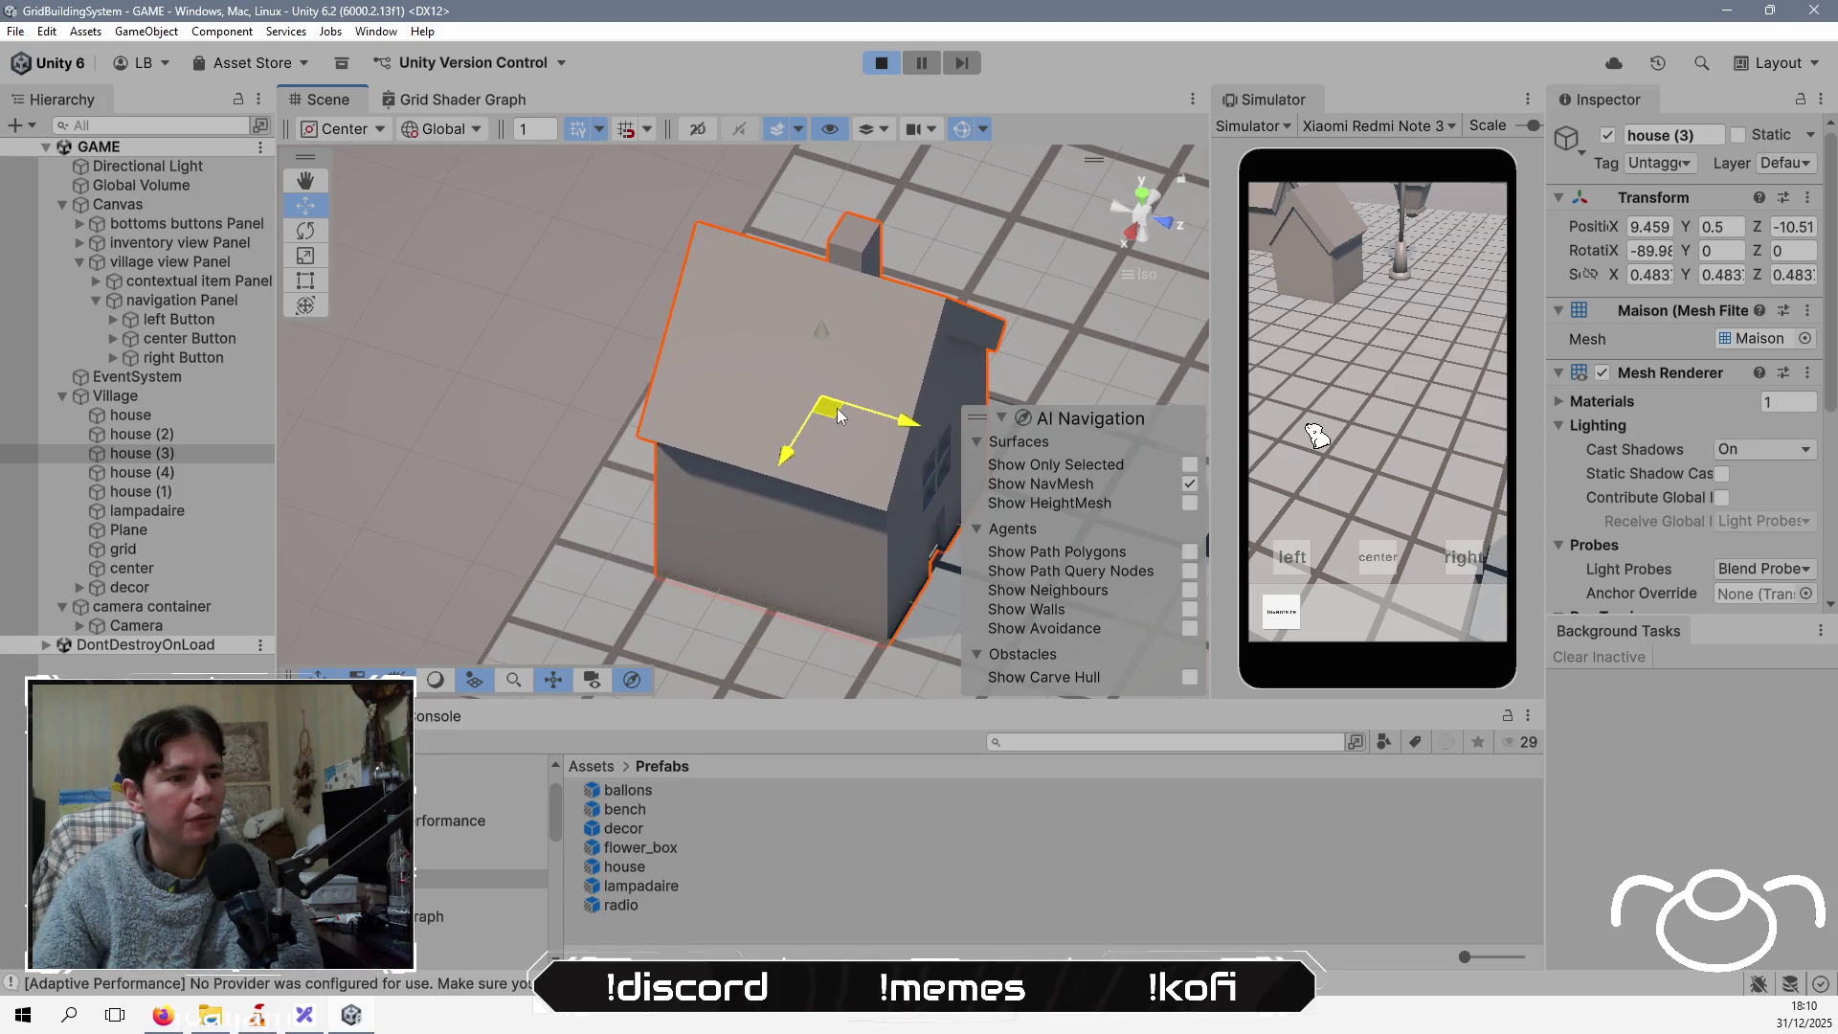
double_click(164, 473)
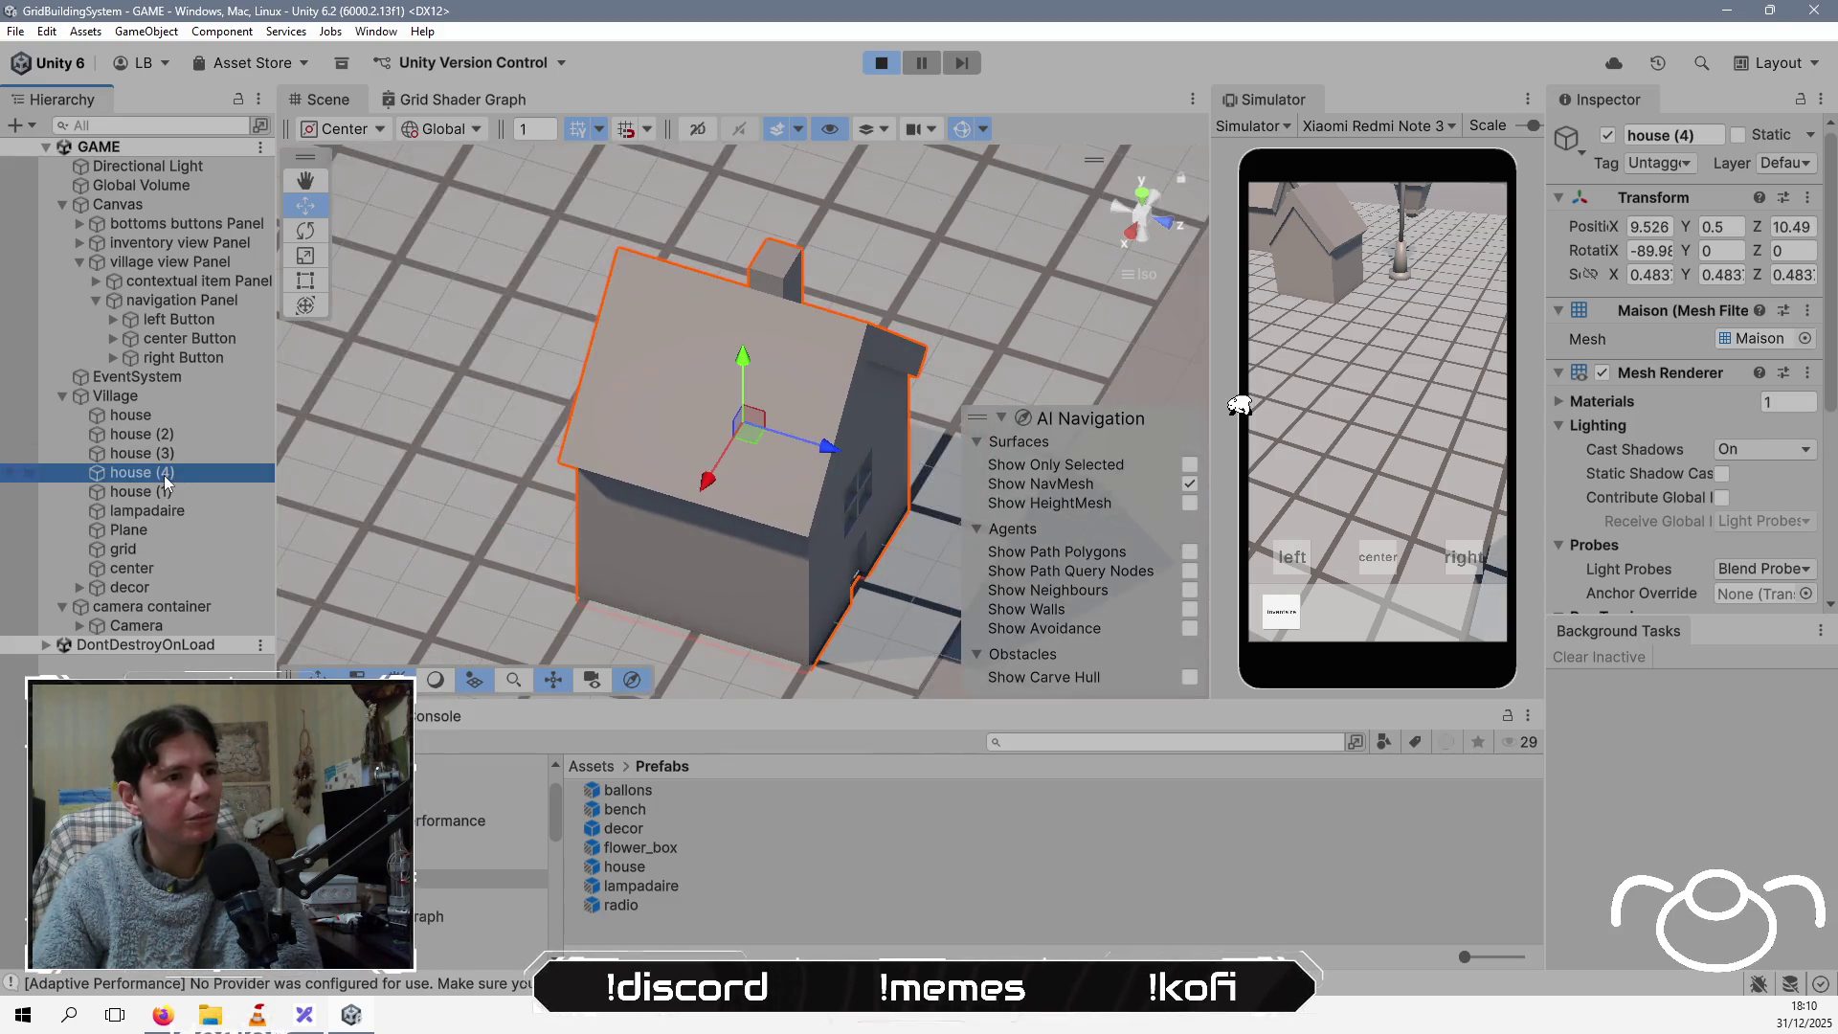
double_click(180, 488)
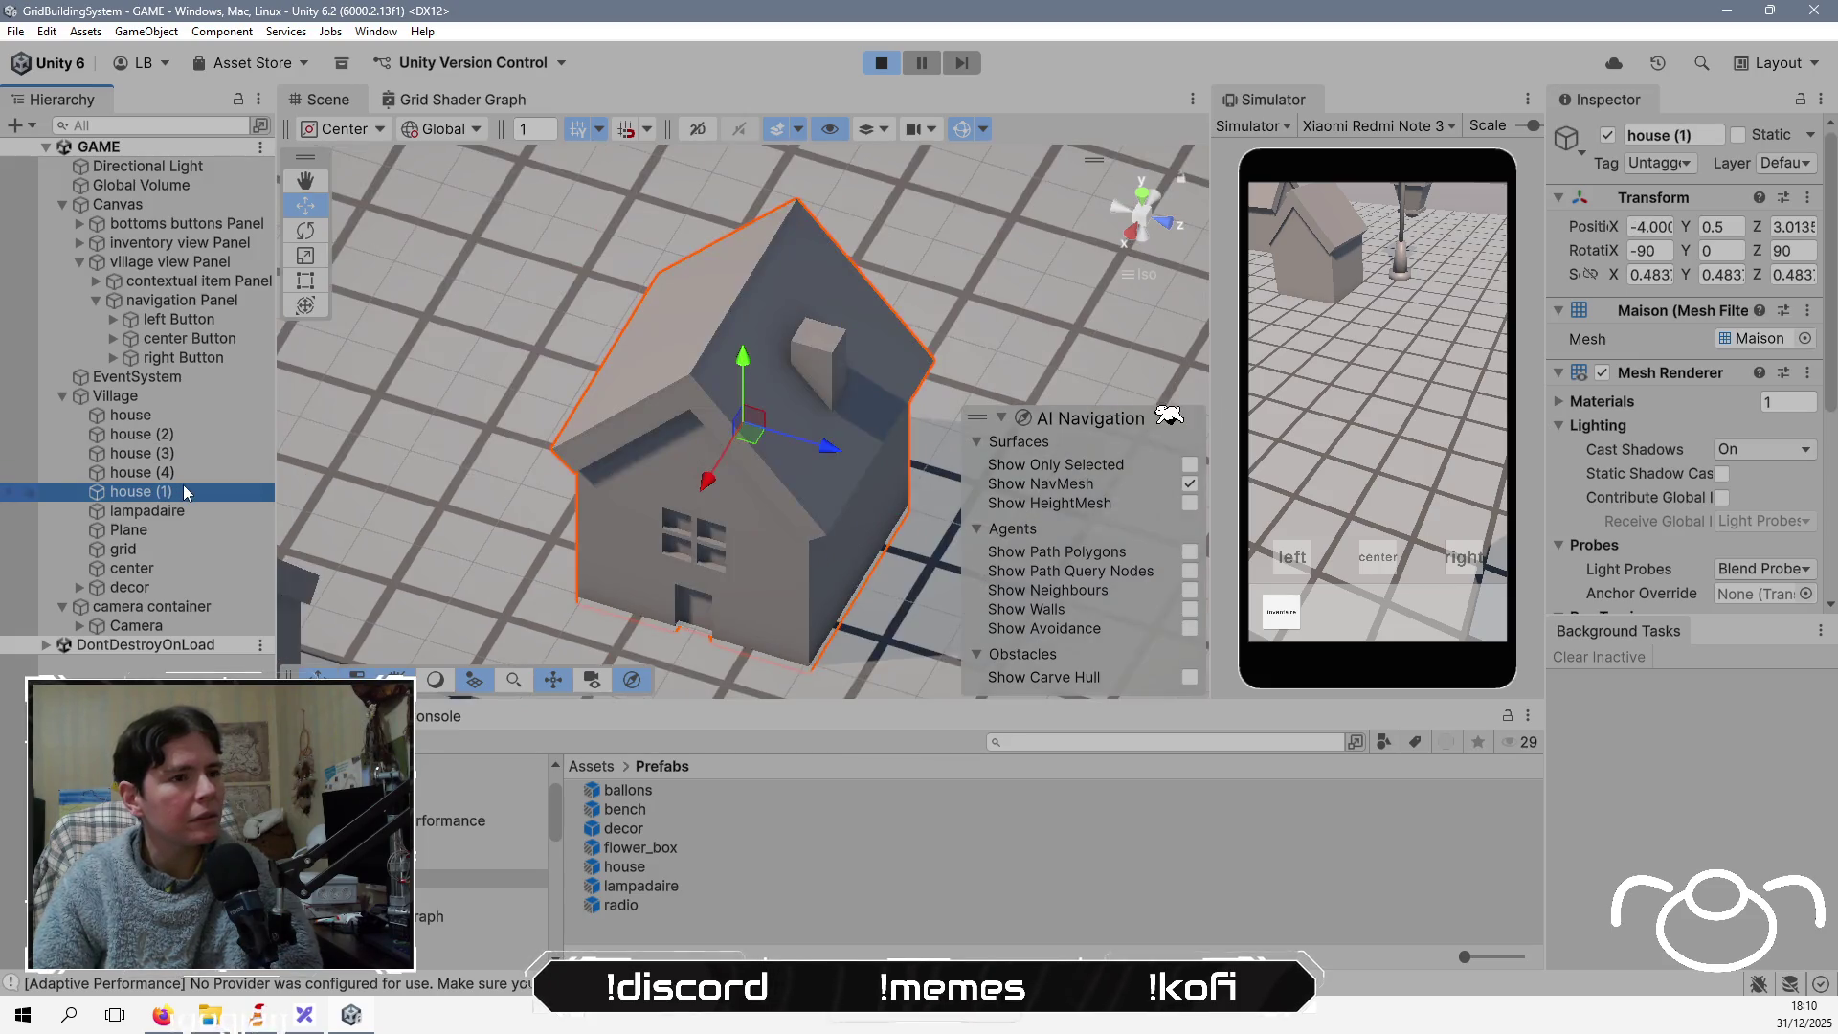
drag(766, 434, 682, 461)
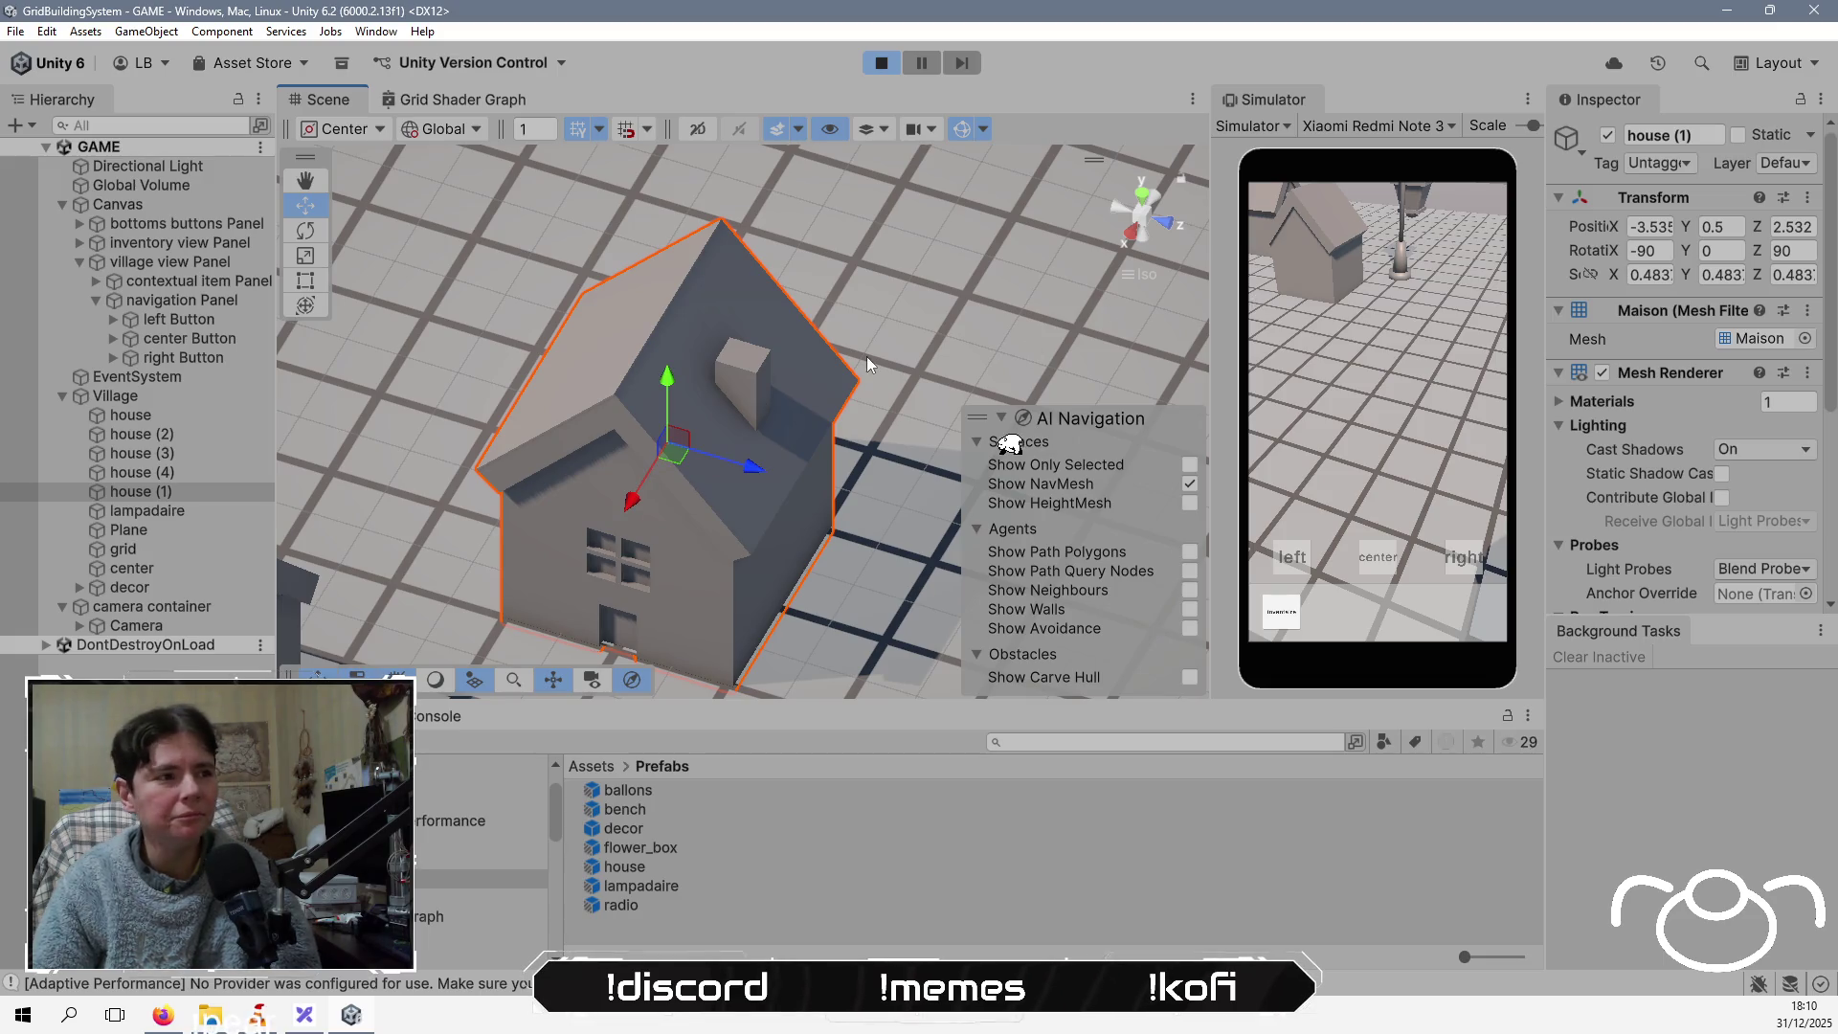
Shift the lampadaire about half a unit across the ground.
click(176, 510)
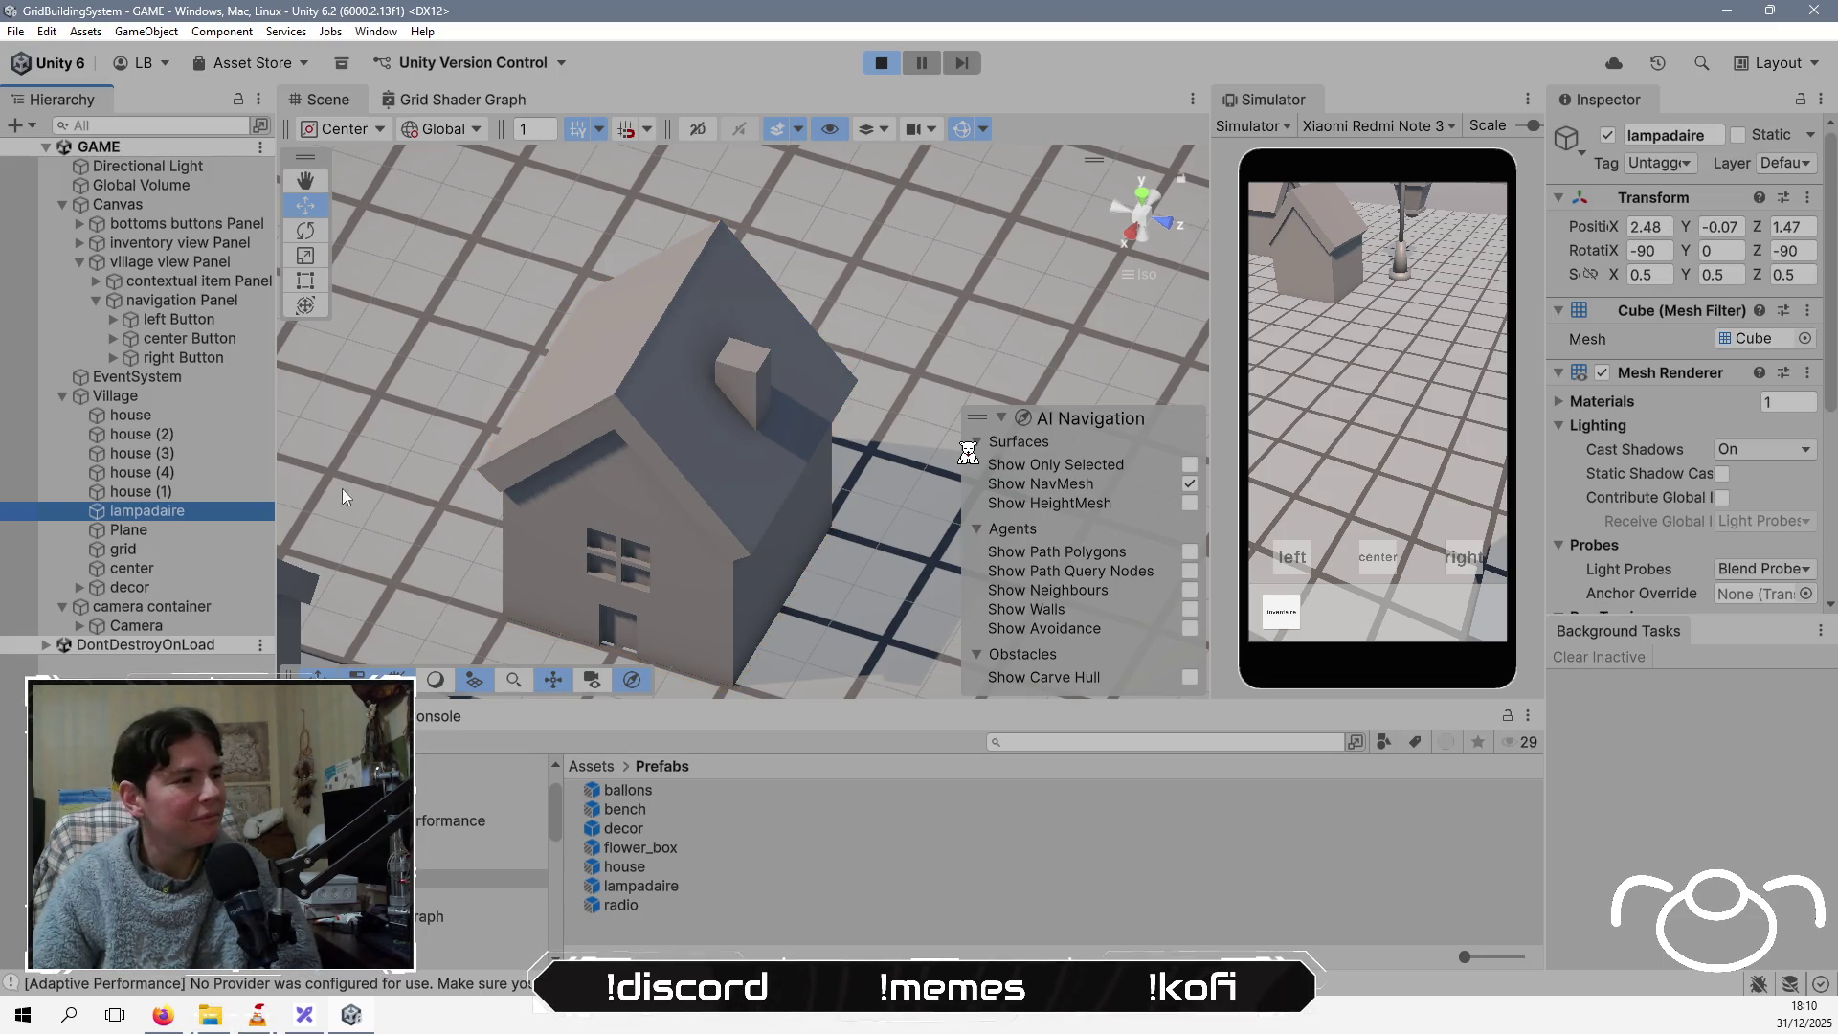
double_click(148, 513)
mouse_move(753, 458)
mouse_down()
mouse_move(768, 429)
mouse_move(834, 411)
mouse_move(725, 385)
mouse_up()
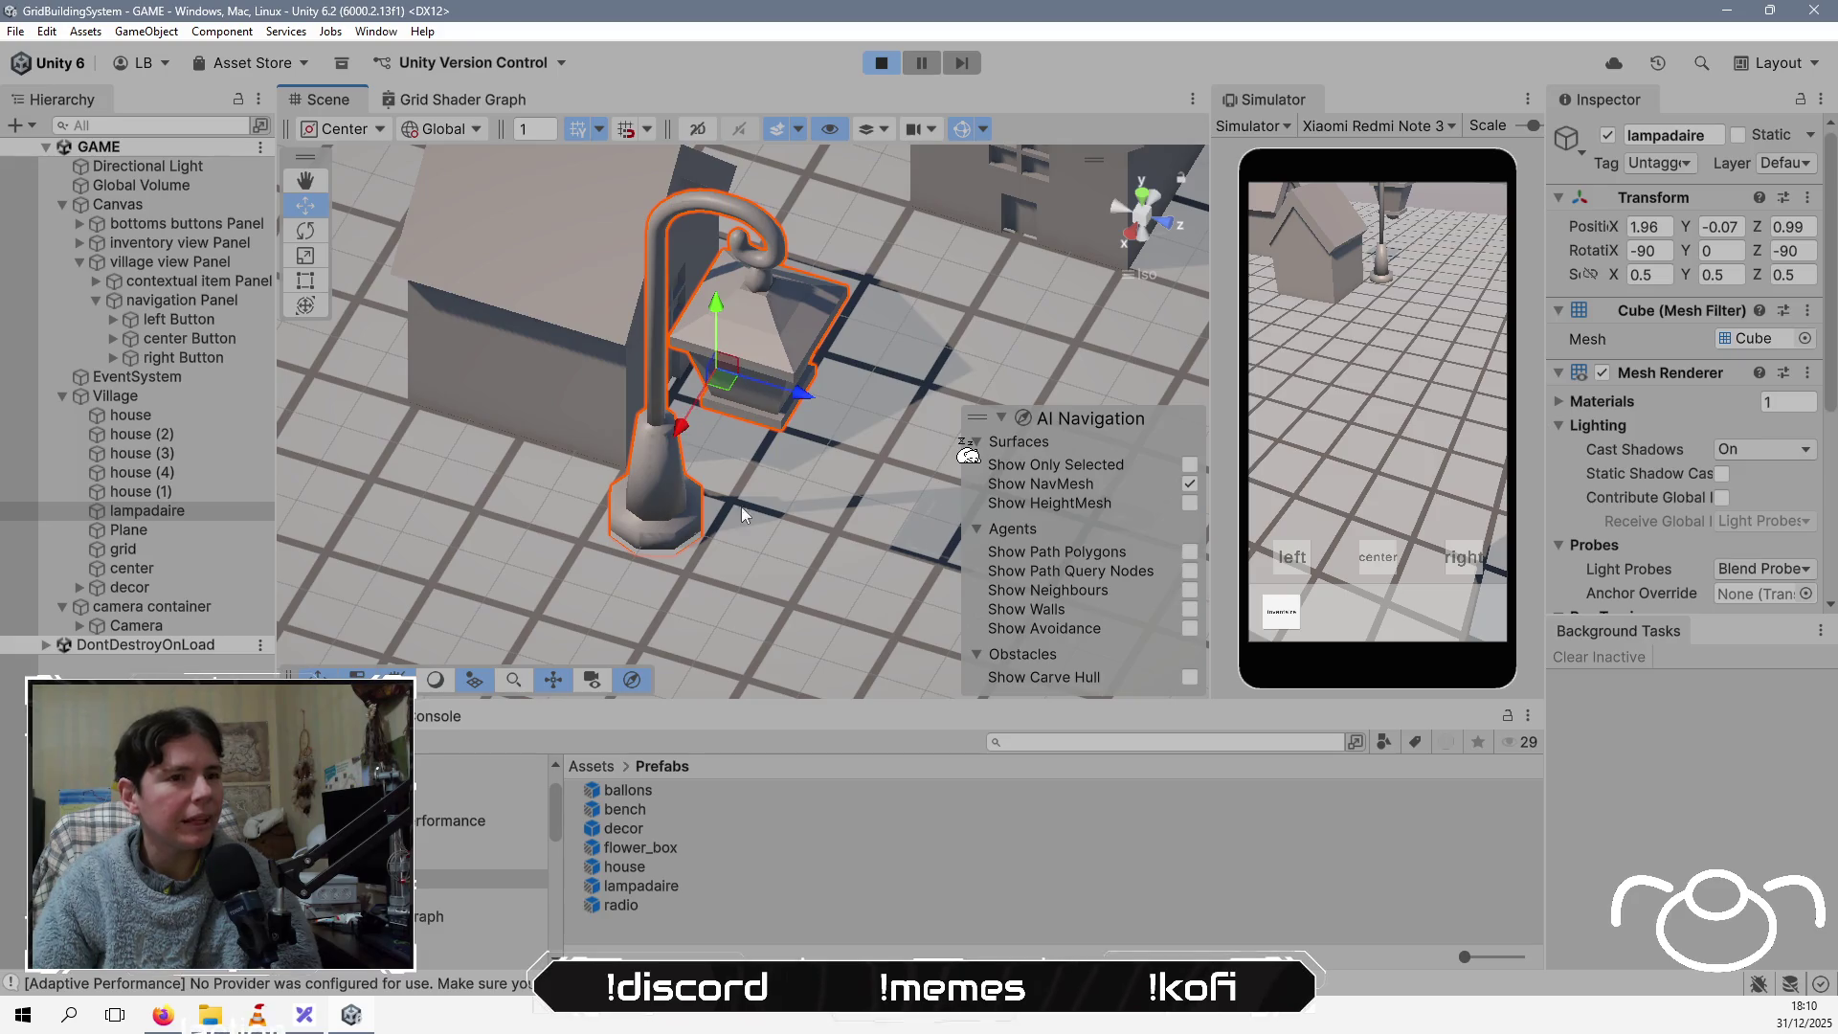
Pan the running game's camera around the village to check the new placements.
mouse_move(1373, 318)
mouse_down()
mouse_move(1417, 376)
mouse_move(1494, 319)
mouse_move(1399, 463)
mouse_move(1456, 289)
mouse_move(1358, 395)
mouse_move(1438, 460)
mouse_move(1465, 381)
mouse_move(1302, 352)
mouse_move(1300, 437)
mouse_move(1348, 404)
mouse_move(1407, 515)
mouse_move(1443, 492)
mouse_move(1236, 390)
mouse_move(969, 383)
mouse_move(1038, 383)
mouse_up()
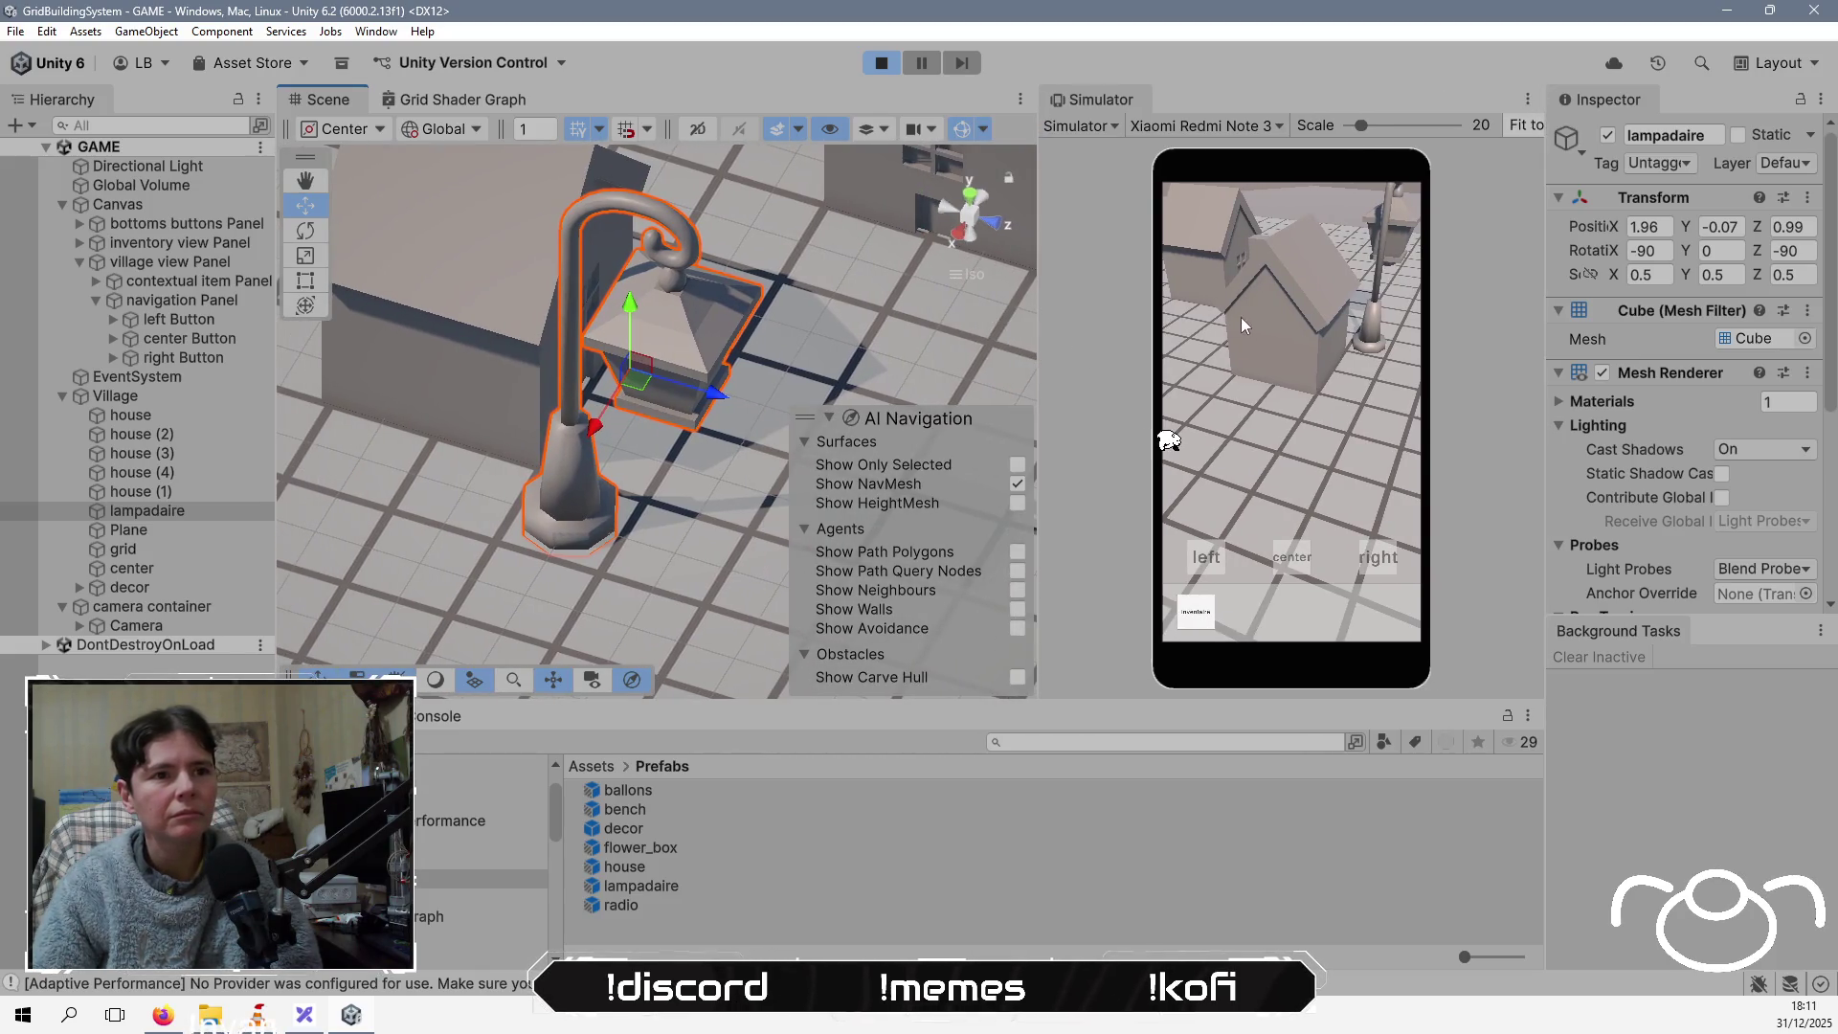
mouse_move(1241, 317)
mouse_down()
mouse_move(1295, 377)
mouse_move(1298, 330)
mouse_move(1240, 320)
mouse_move(1313, 383)
mouse_move(1290, 296)
mouse_move(1272, 408)
mouse_move(1301, 346)
mouse_move(1270, 382)
mouse_move(1346, 438)
mouse_move(1404, 423)
mouse_move(1325, 398)
mouse_move(1246, 326)
mouse_move(1292, 337)
mouse_move(1246, 372)
mouse_move(1288, 456)
mouse_move(1202, 460)
mouse_move(1251, 542)
mouse_move(1386, 353)
mouse_move(1286, 406)
mouse_move(1365, 353)
mouse_move(1398, 307)
mouse_move(1376, 295)
mouse_up()
mouse_move(1315, 366)
mouse_down()
mouse_move(1208, 402)
mouse_move(1296, 331)
mouse_move(1197, 440)
mouse_move(1297, 389)
mouse_move(1237, 368)
mouse_move(1244, 421)
mouse_move(1346, 431)
mouse_move(1221, 402)
mouse_move(1314, 387)
mouse_move(1282, 368)
mouse_move(1307, 376)
mouse_move(1300, 321)
mouse_move(1328, 331)
mouse_move(1307, 400)
mouse_move(1273, 402)
mouse_move(1327, 381)
mouse_move(1301, 412)
mouse_up()
mouse_move(1348, 355)
mouse_down()
mouse_move(1323, 393)
mouse_move(1340, 375)
mouse_up()
drag(670, 459, 621, 503)
scroll(621, 503, down, 10)
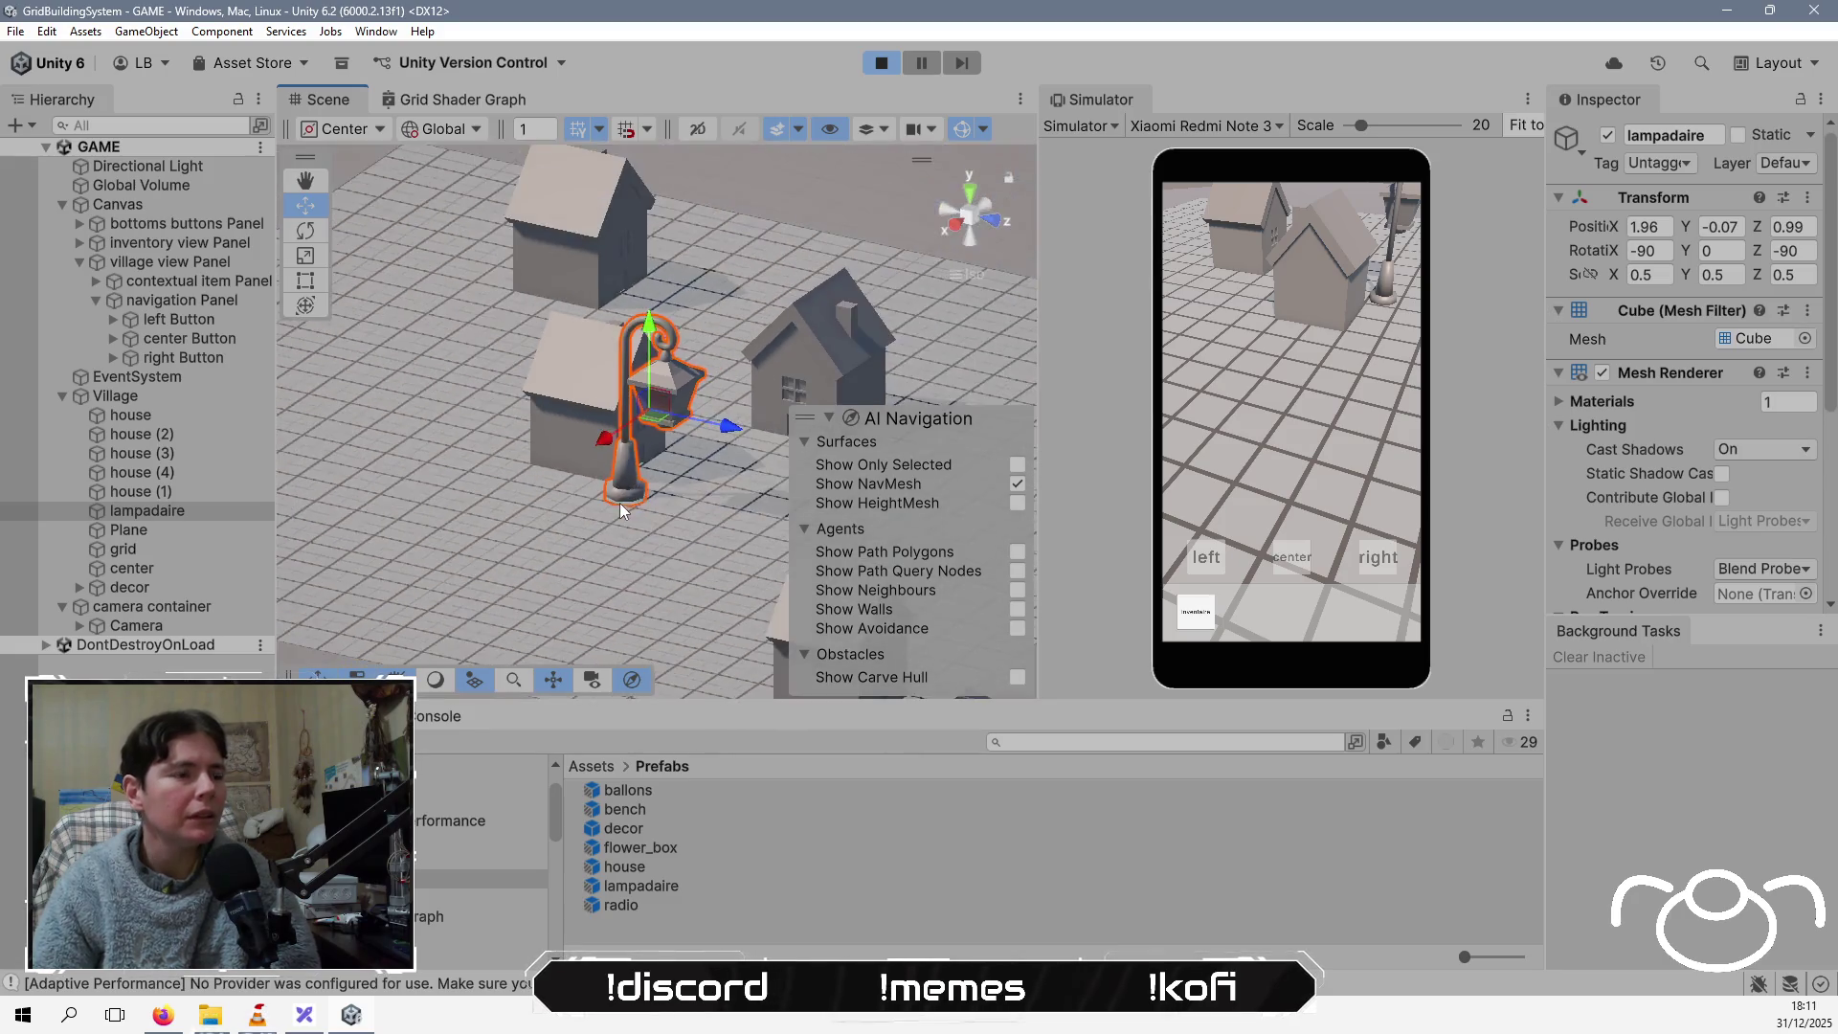
Orbit the Scene view down to eye level and deselect the lampadaire.
mouse_move(611, 492)
mouse_down()
mouse_move(685, 268)
mouse_move(620, 475)
mouse_up()
click(692, 243)
scroll(616, 471, up, 5)
scroll(605, 486, down, 3)
right_click(617, 473)
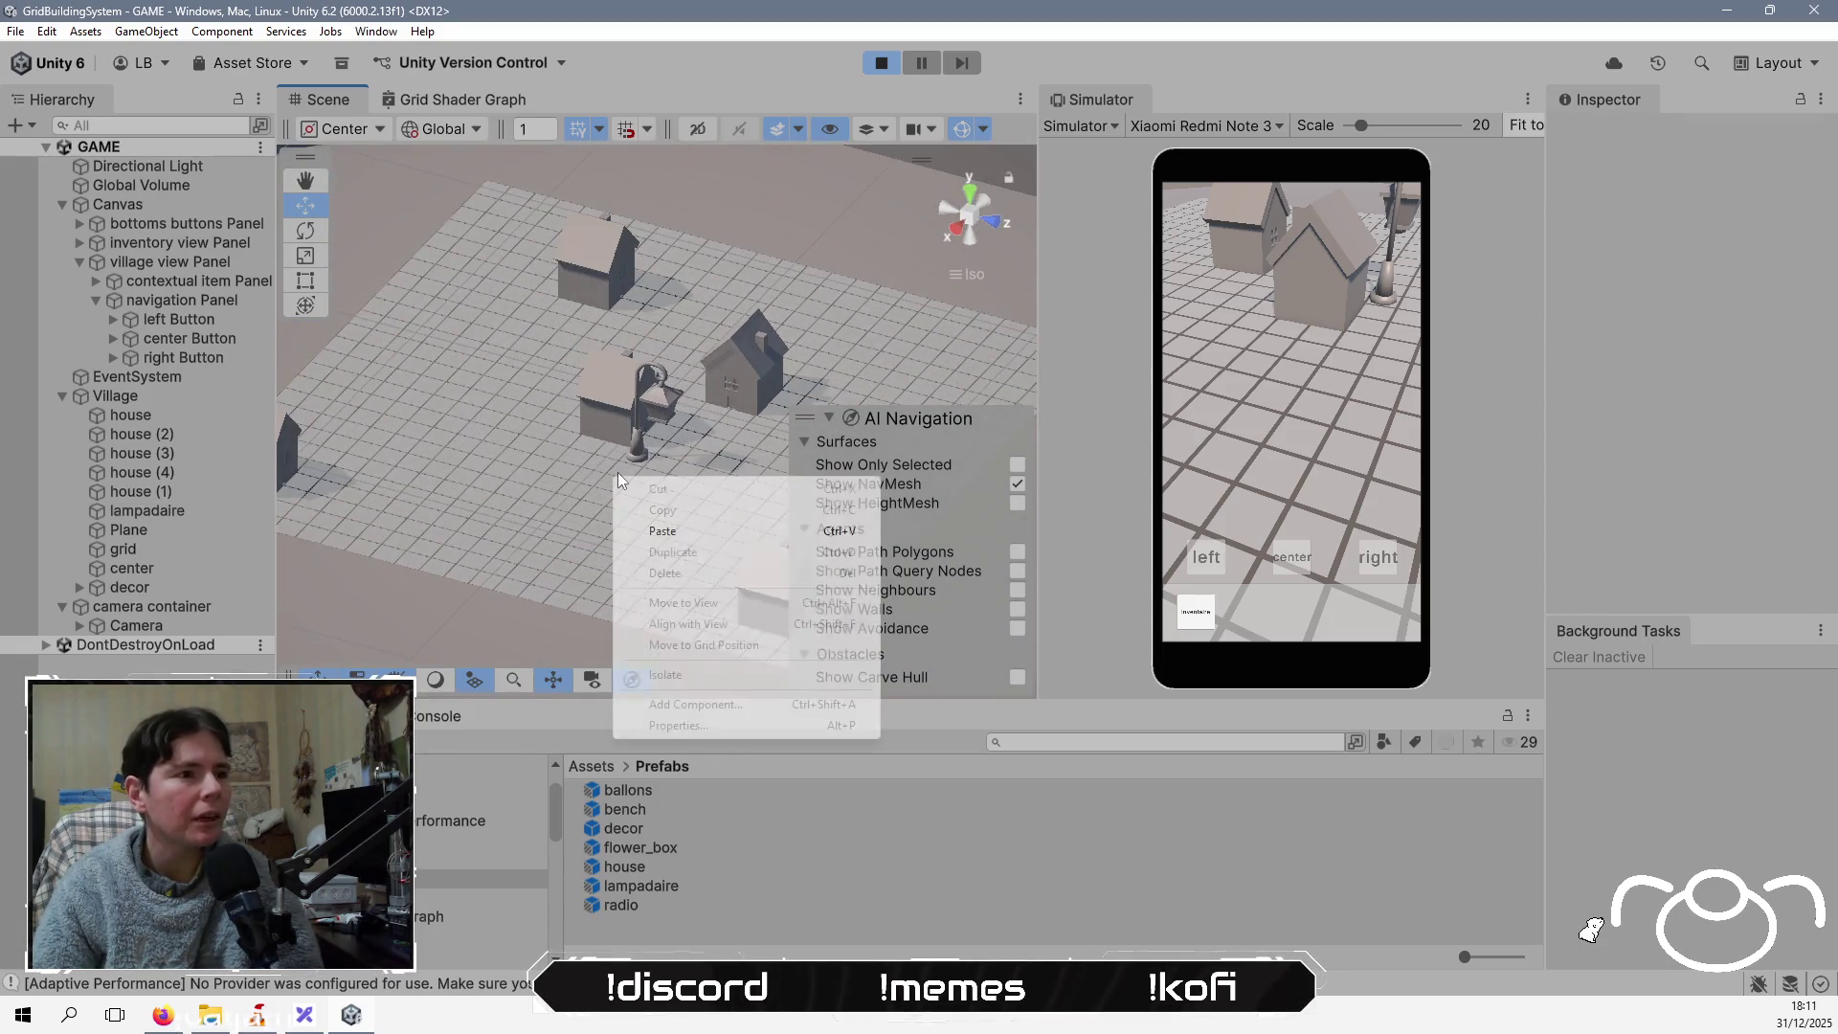
Frame the grid, select the Plane, re-angle over the walled village, then clear the selection.
click(479, 524)
key(f)
scroll(536, 575, down, 2)
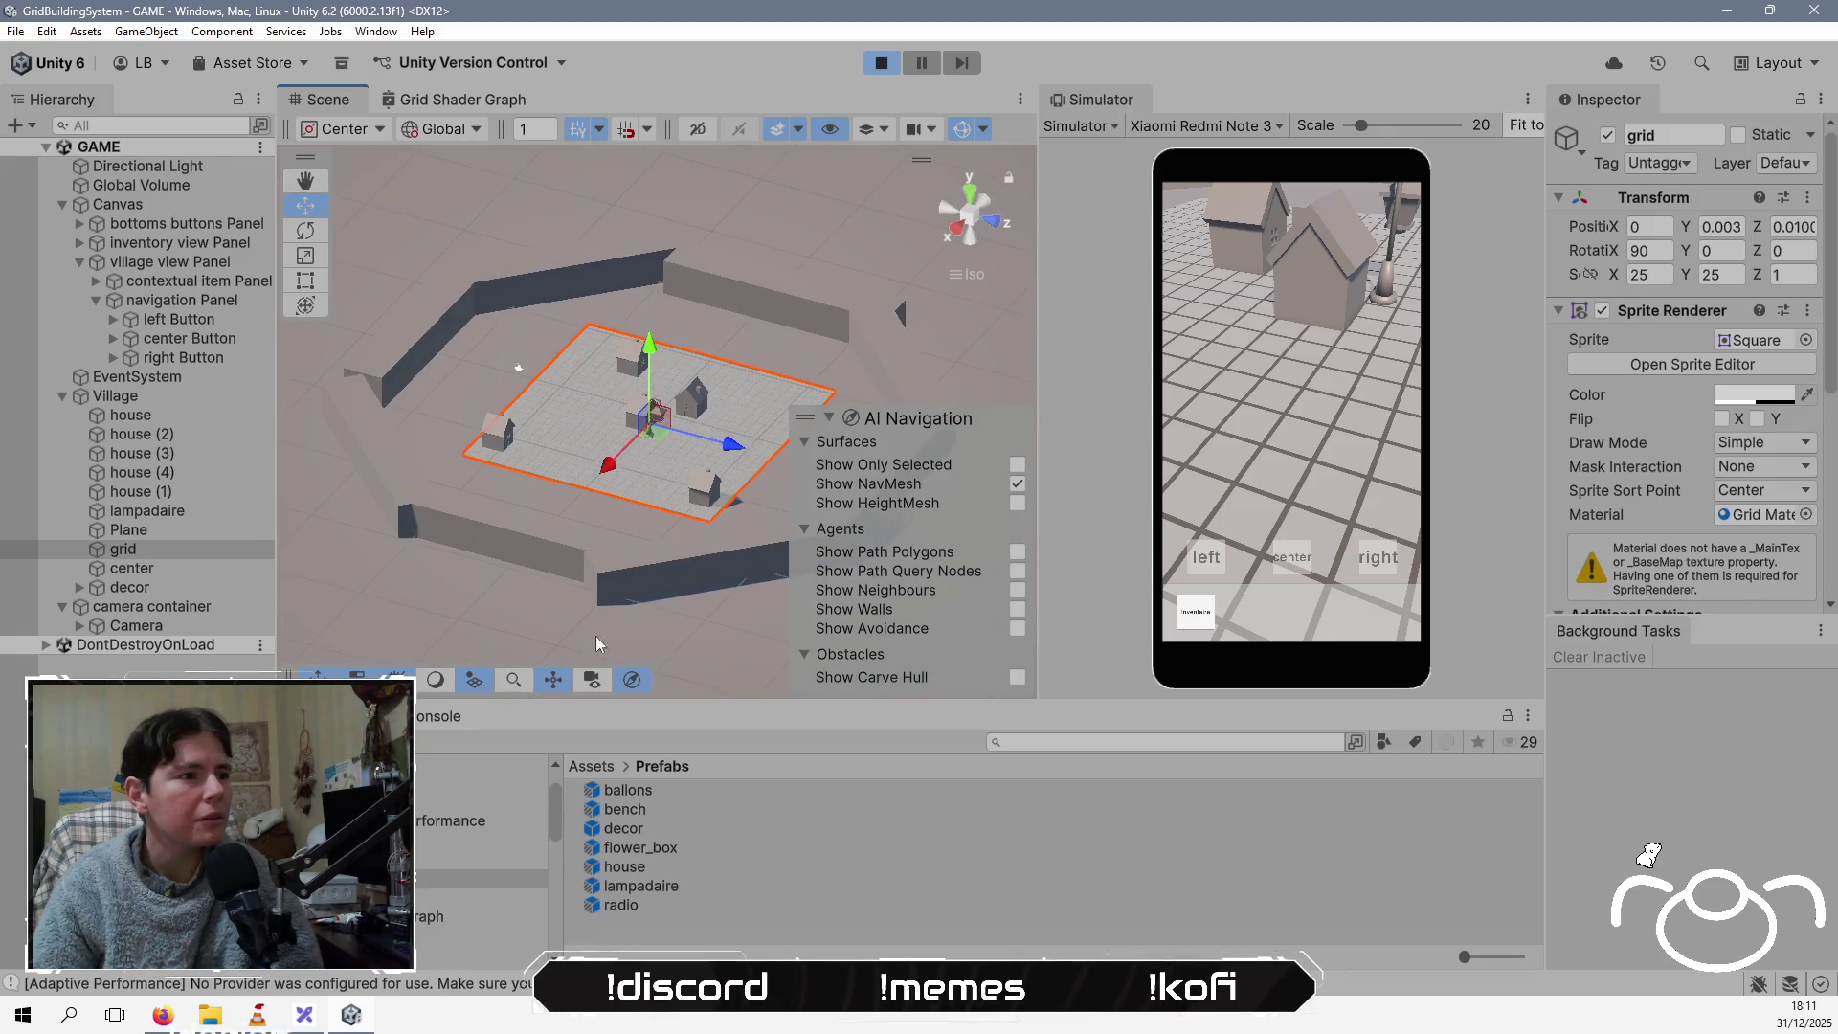
click(651, 628)
drag(651, 628, 617, 503)
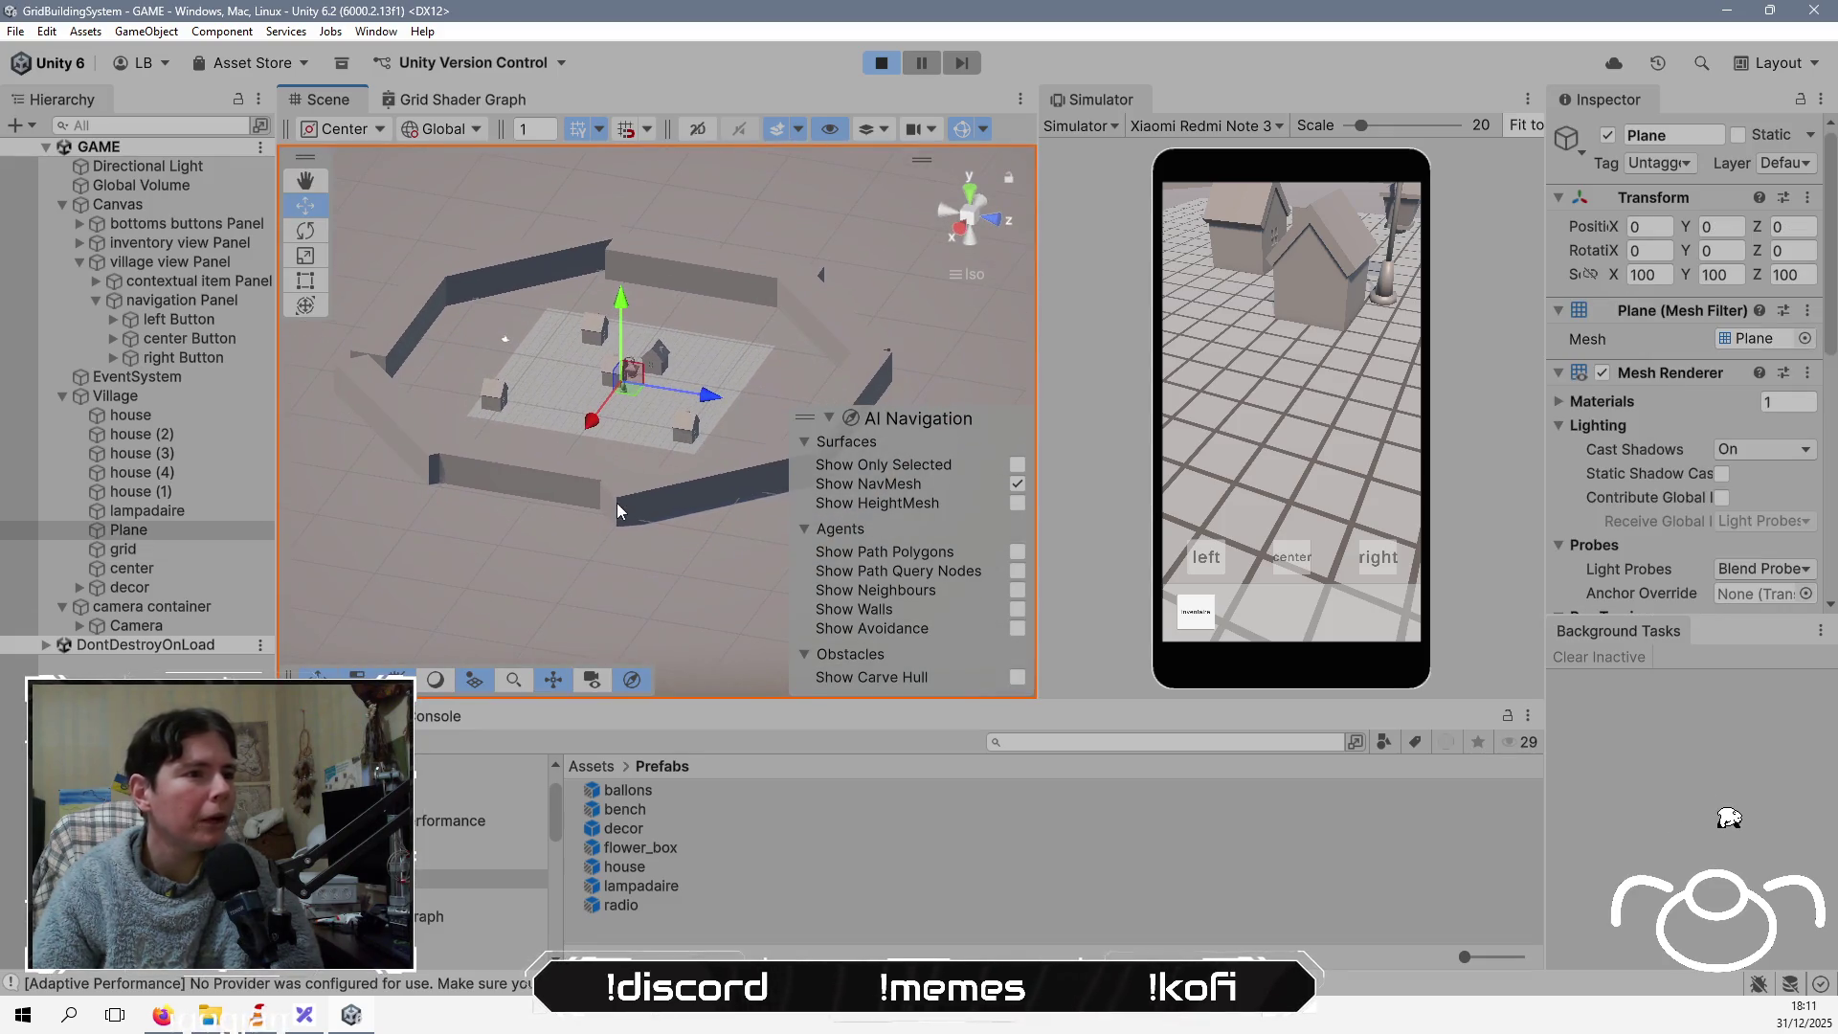
scroll(617, 502, down, 2)
scroll(579, 551, up, 2)
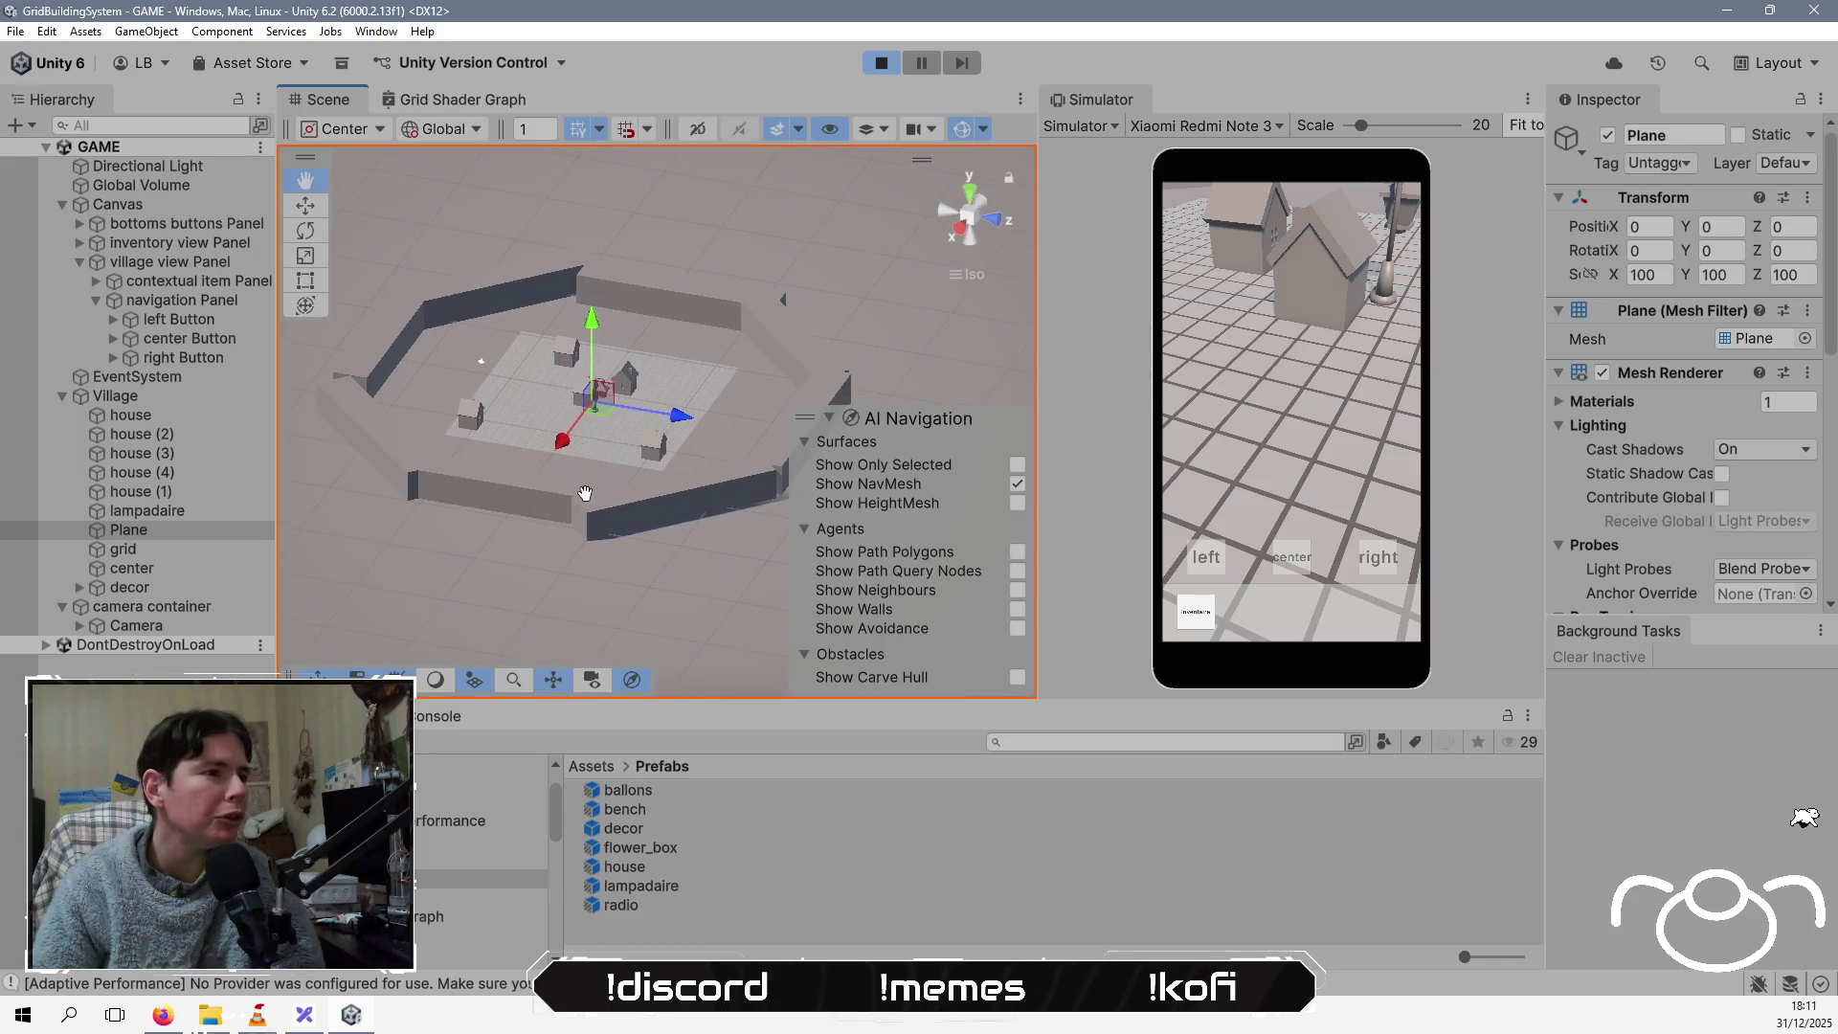
click(659, 584)
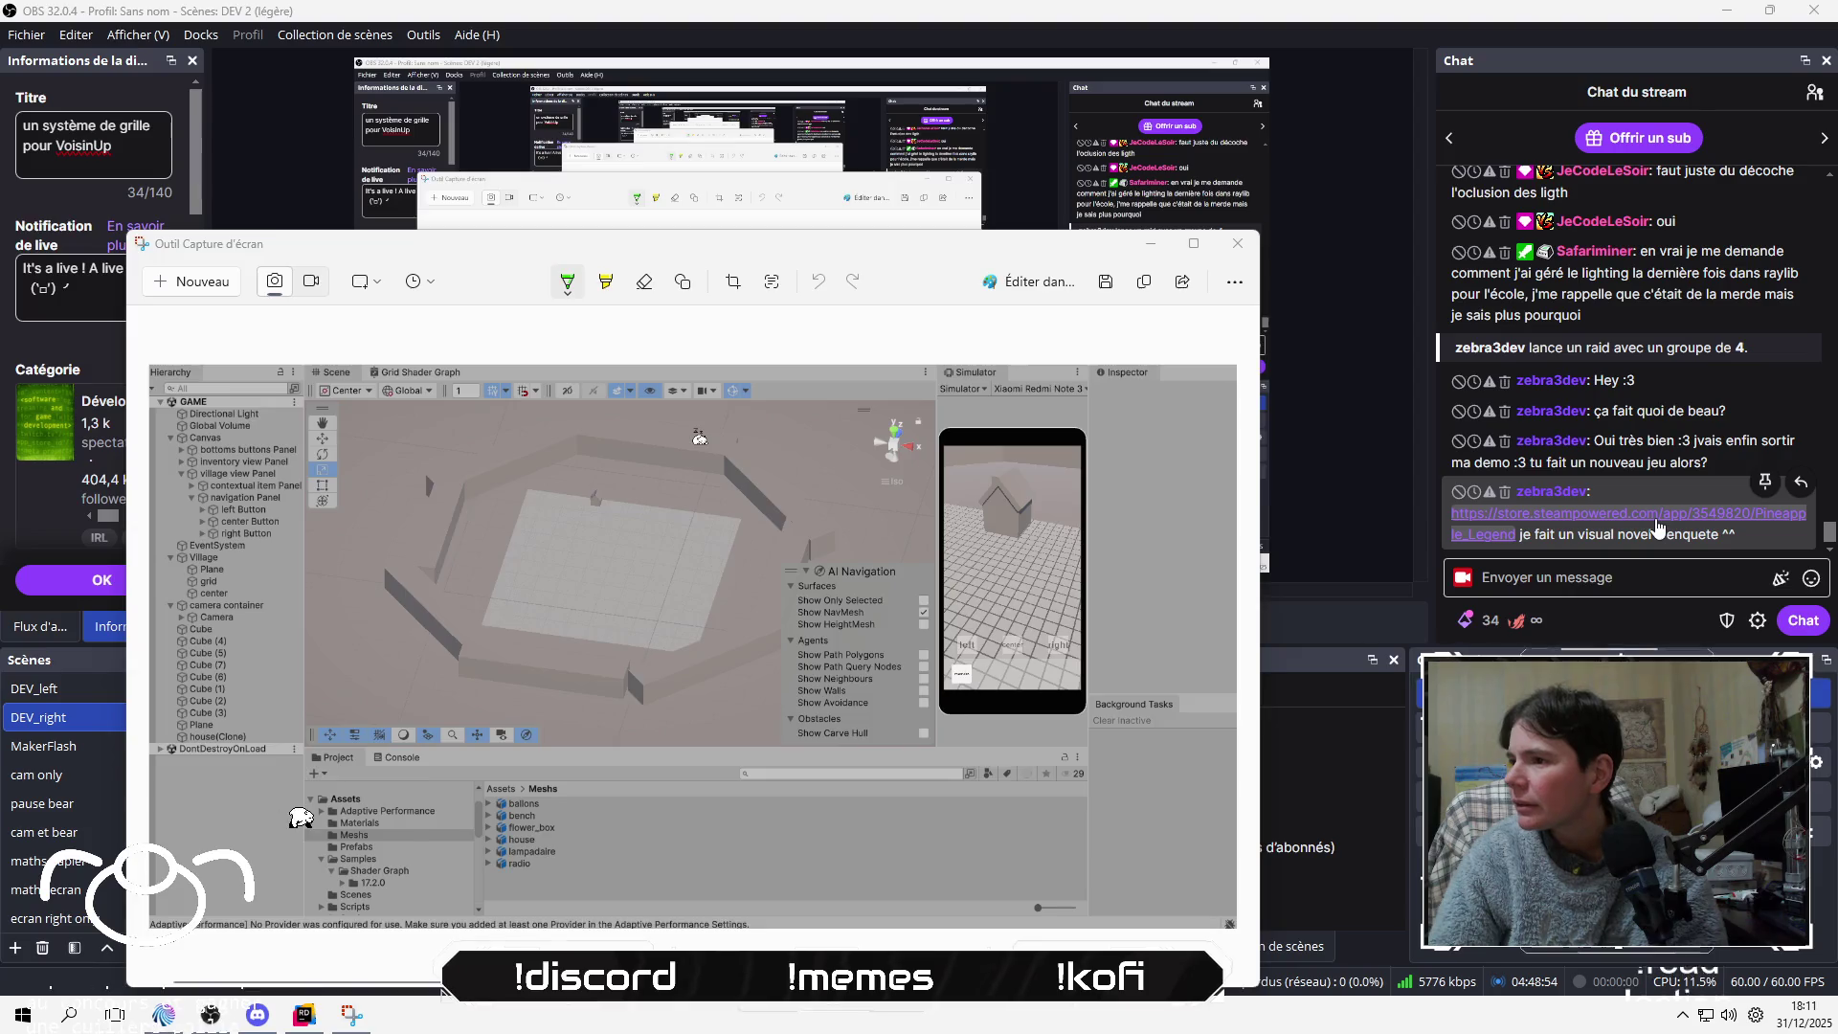
Dismiss the Snipping Tool capture and try adding Pineapple Legend to the wishlist.
click(51, 510)
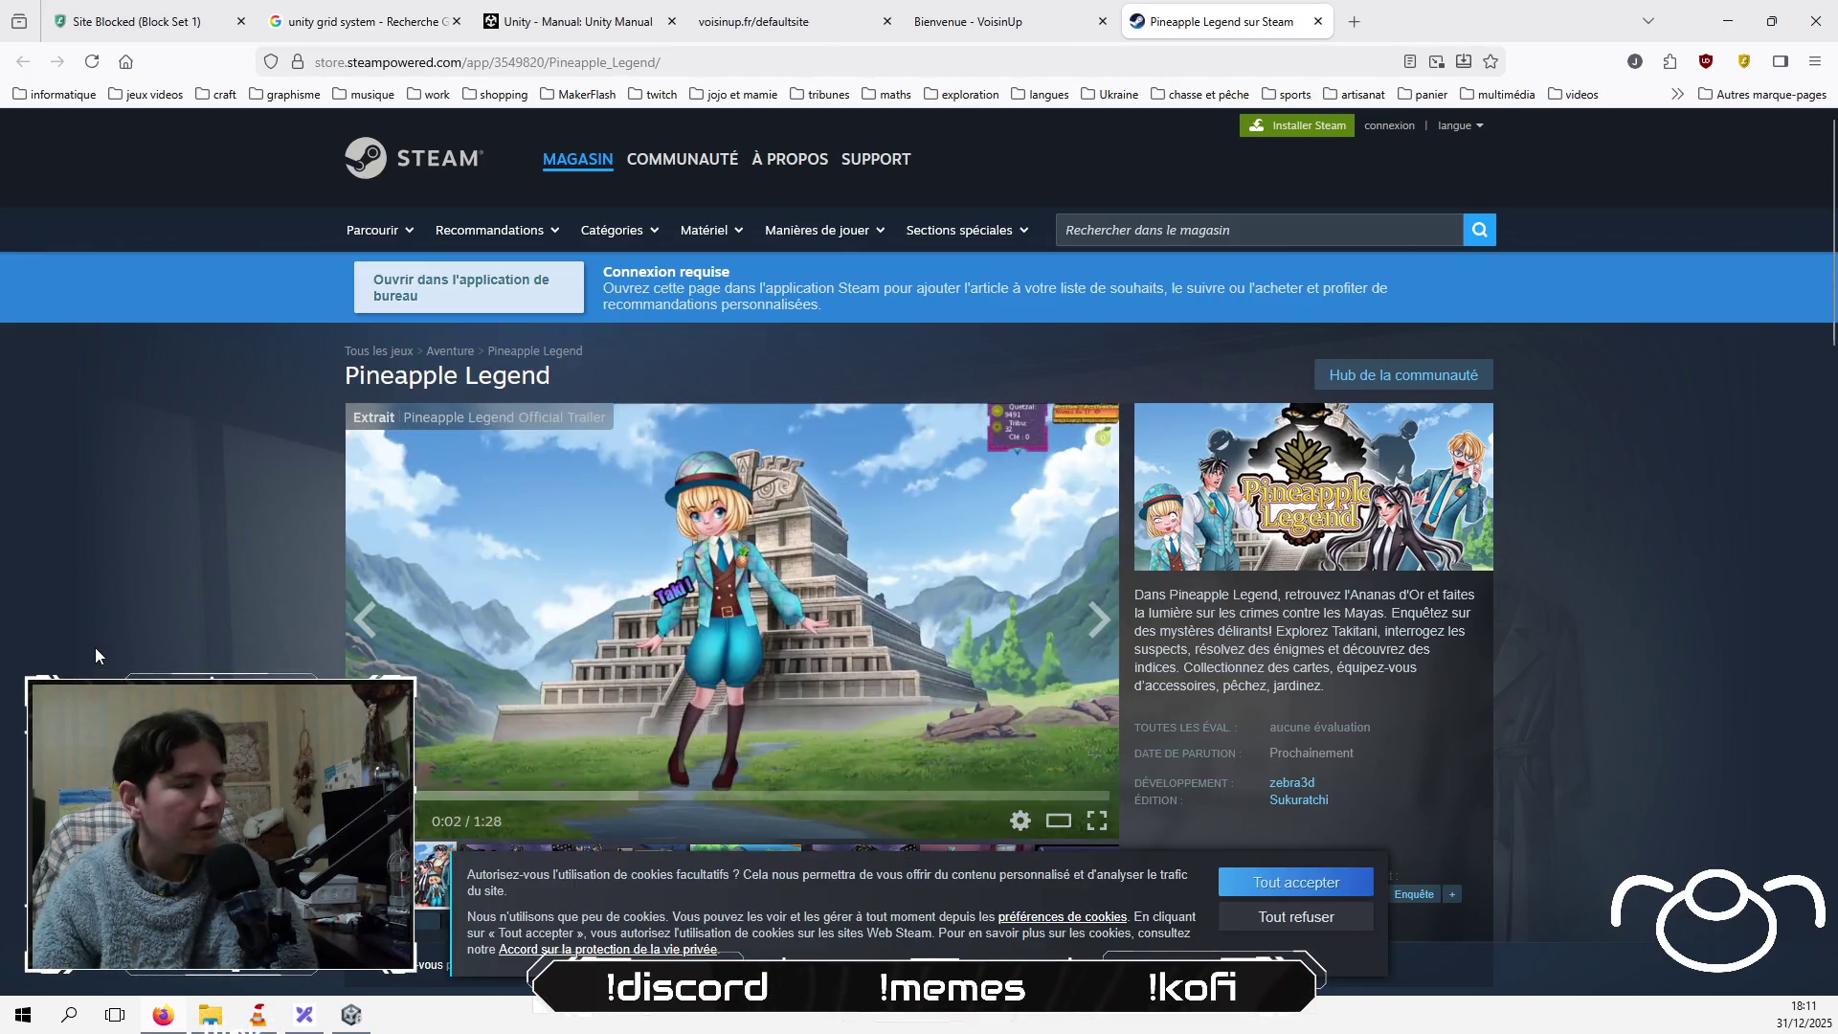
scroll(95, 646, down, 6)
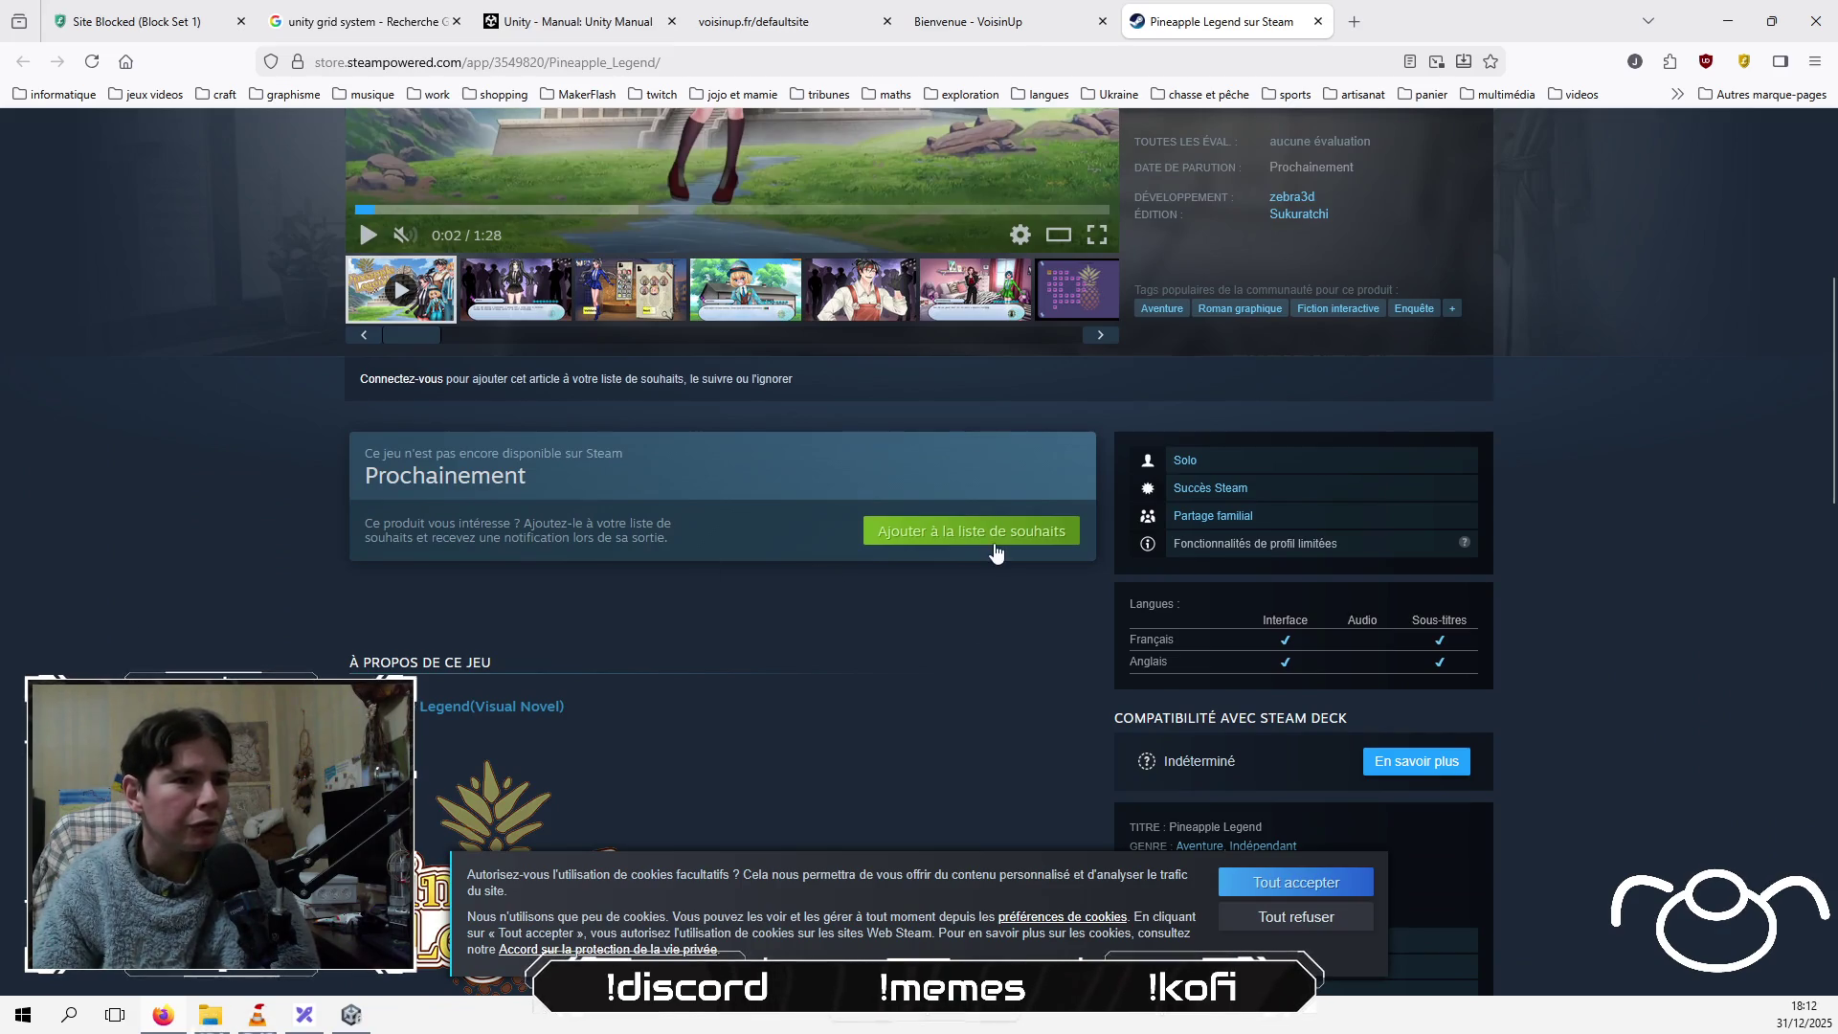
click(941, 534)
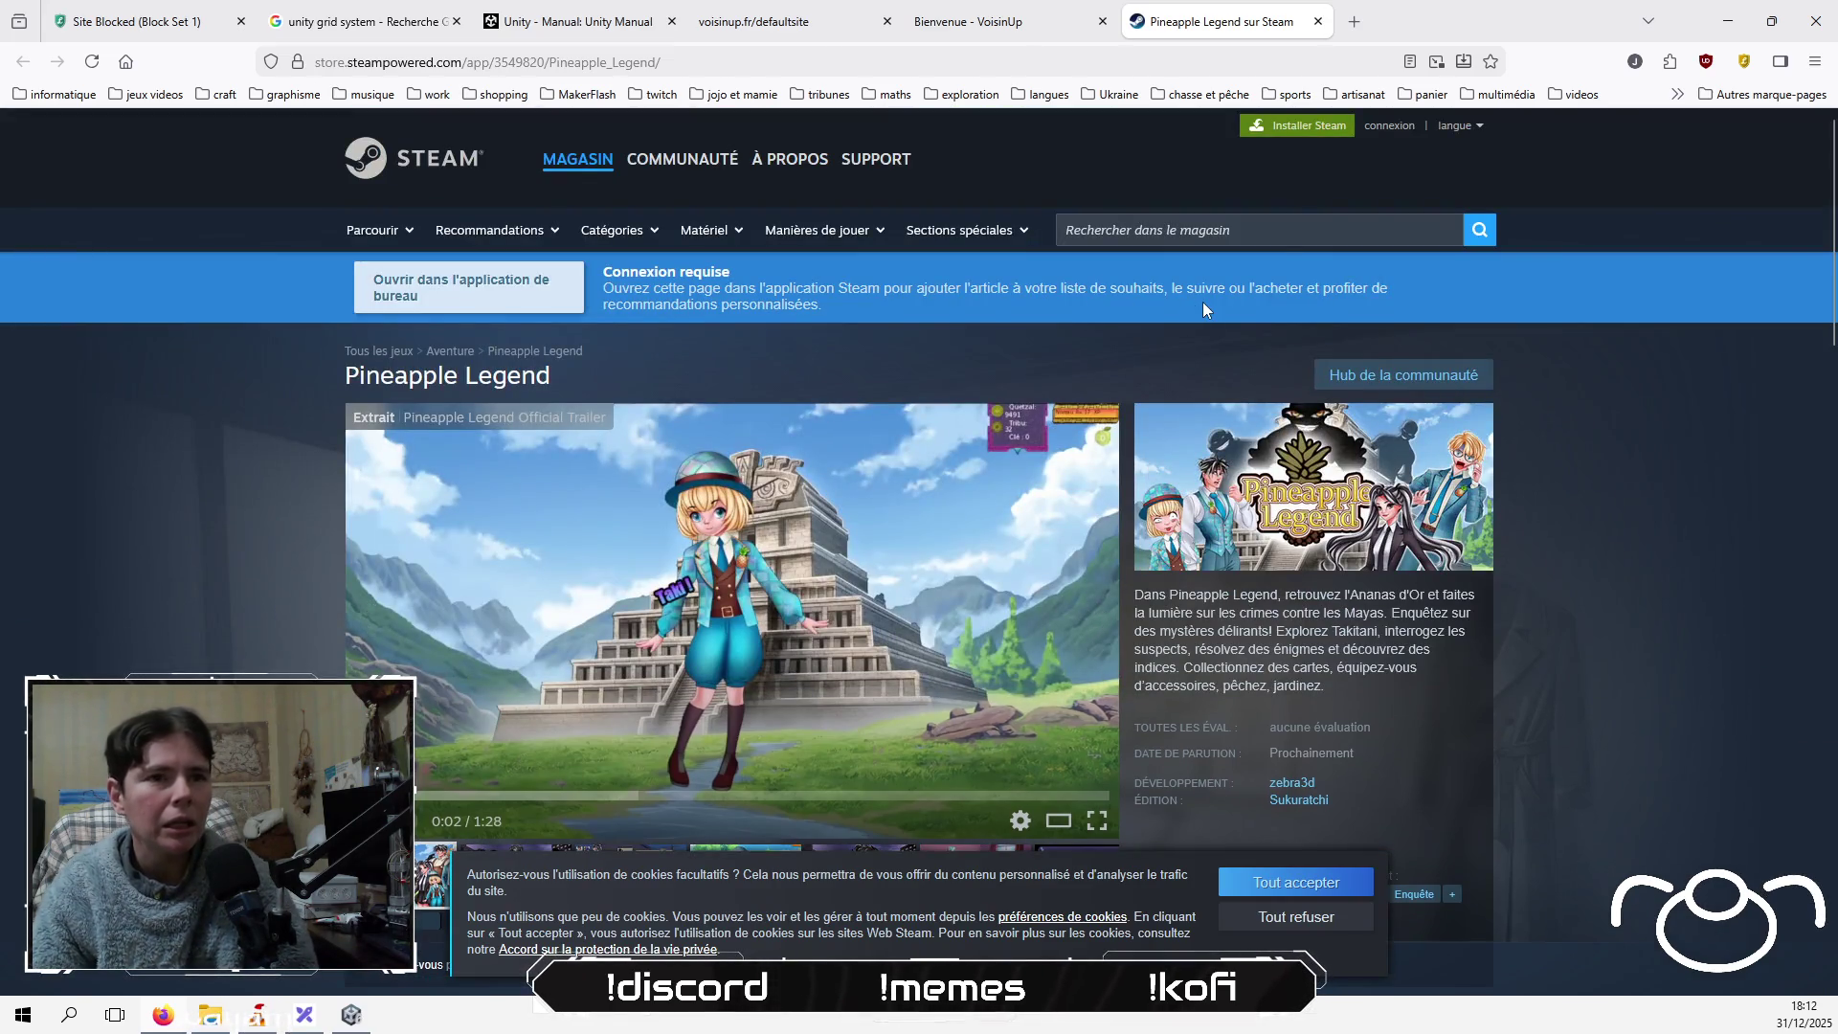
Sign in to Steam with the saved account details.
click(1389, 127)
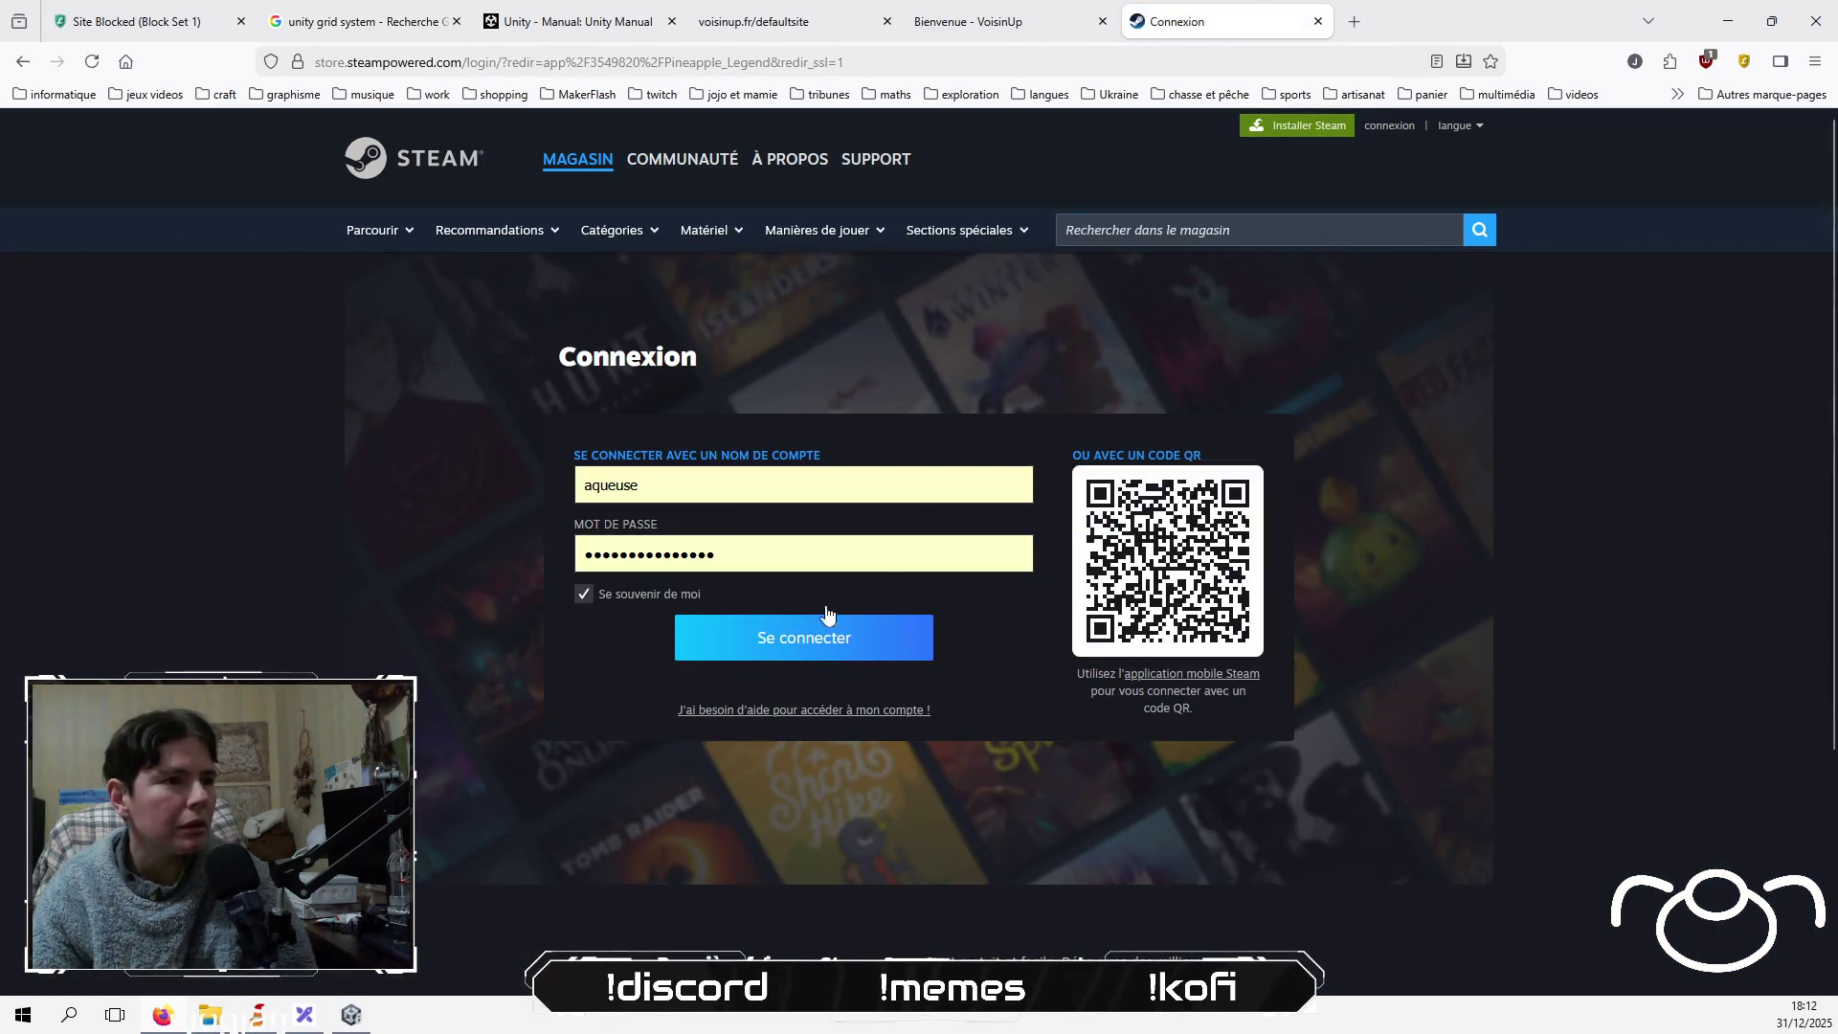
click(793, 647)
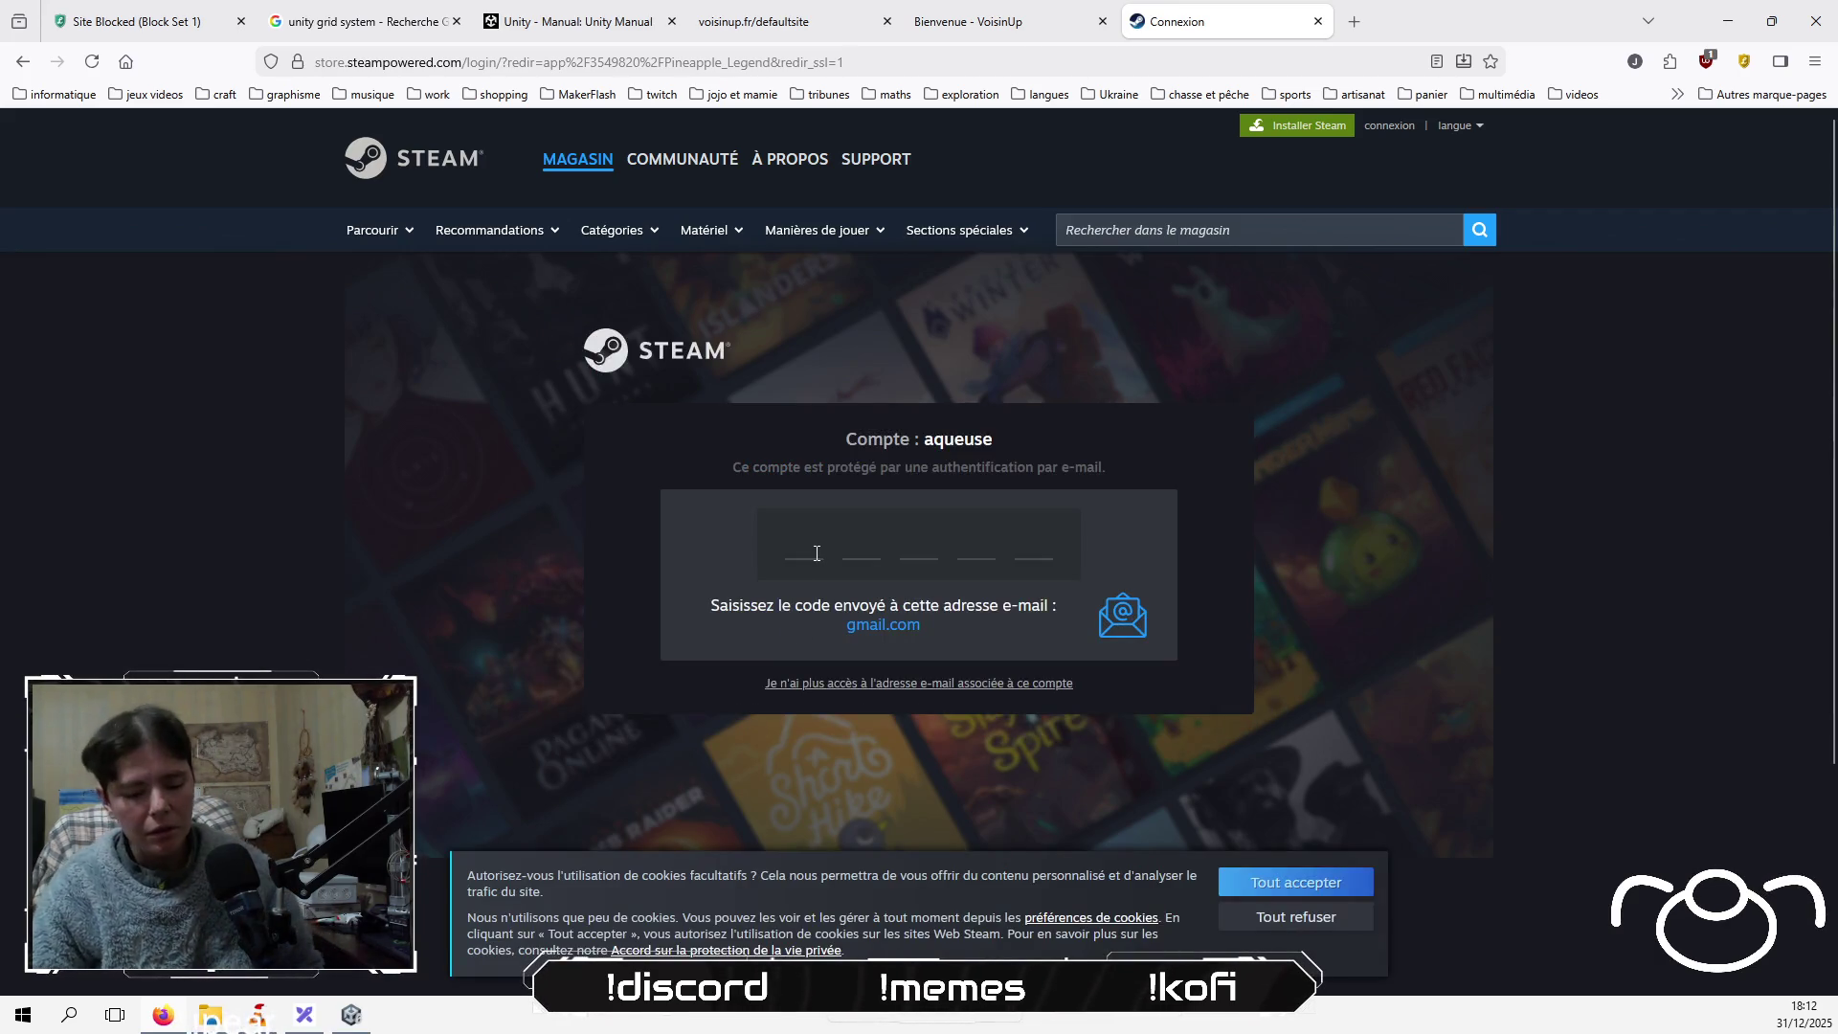
click(1355, 23)
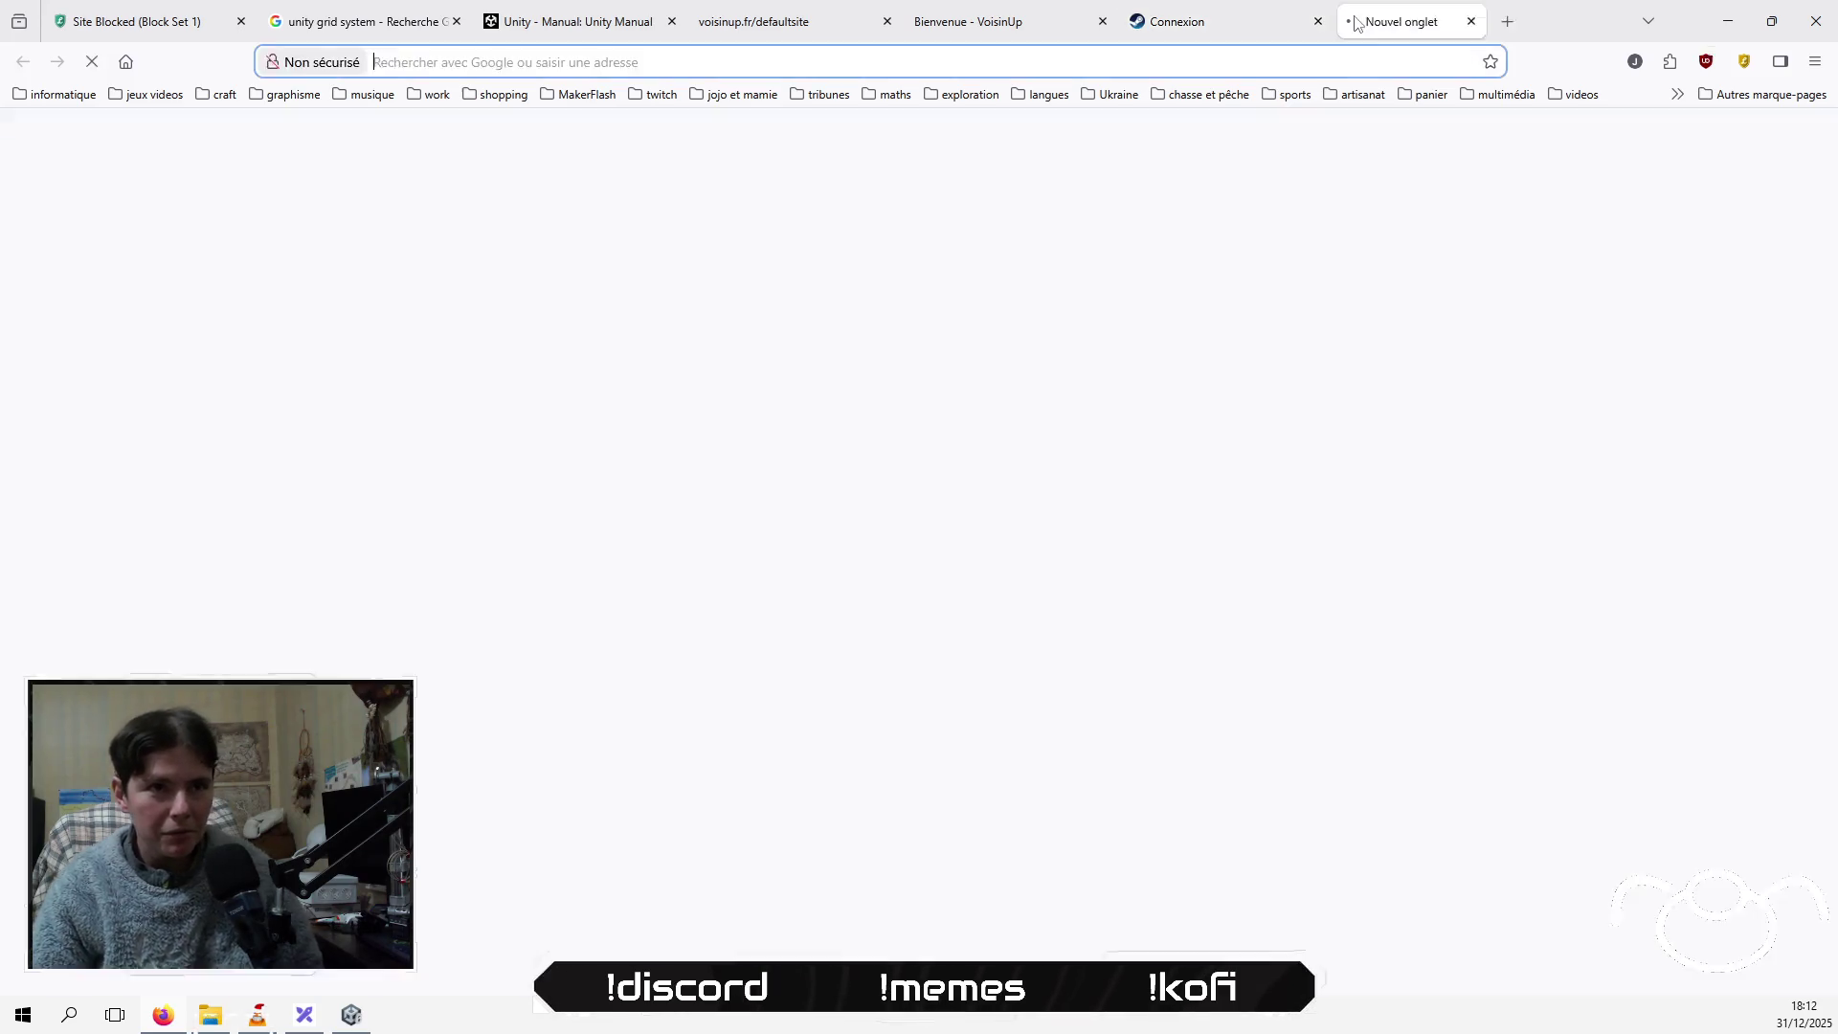
Open the Gmail inbox in the new tab via the address bar suggestions.
text(gm)
key(Return)
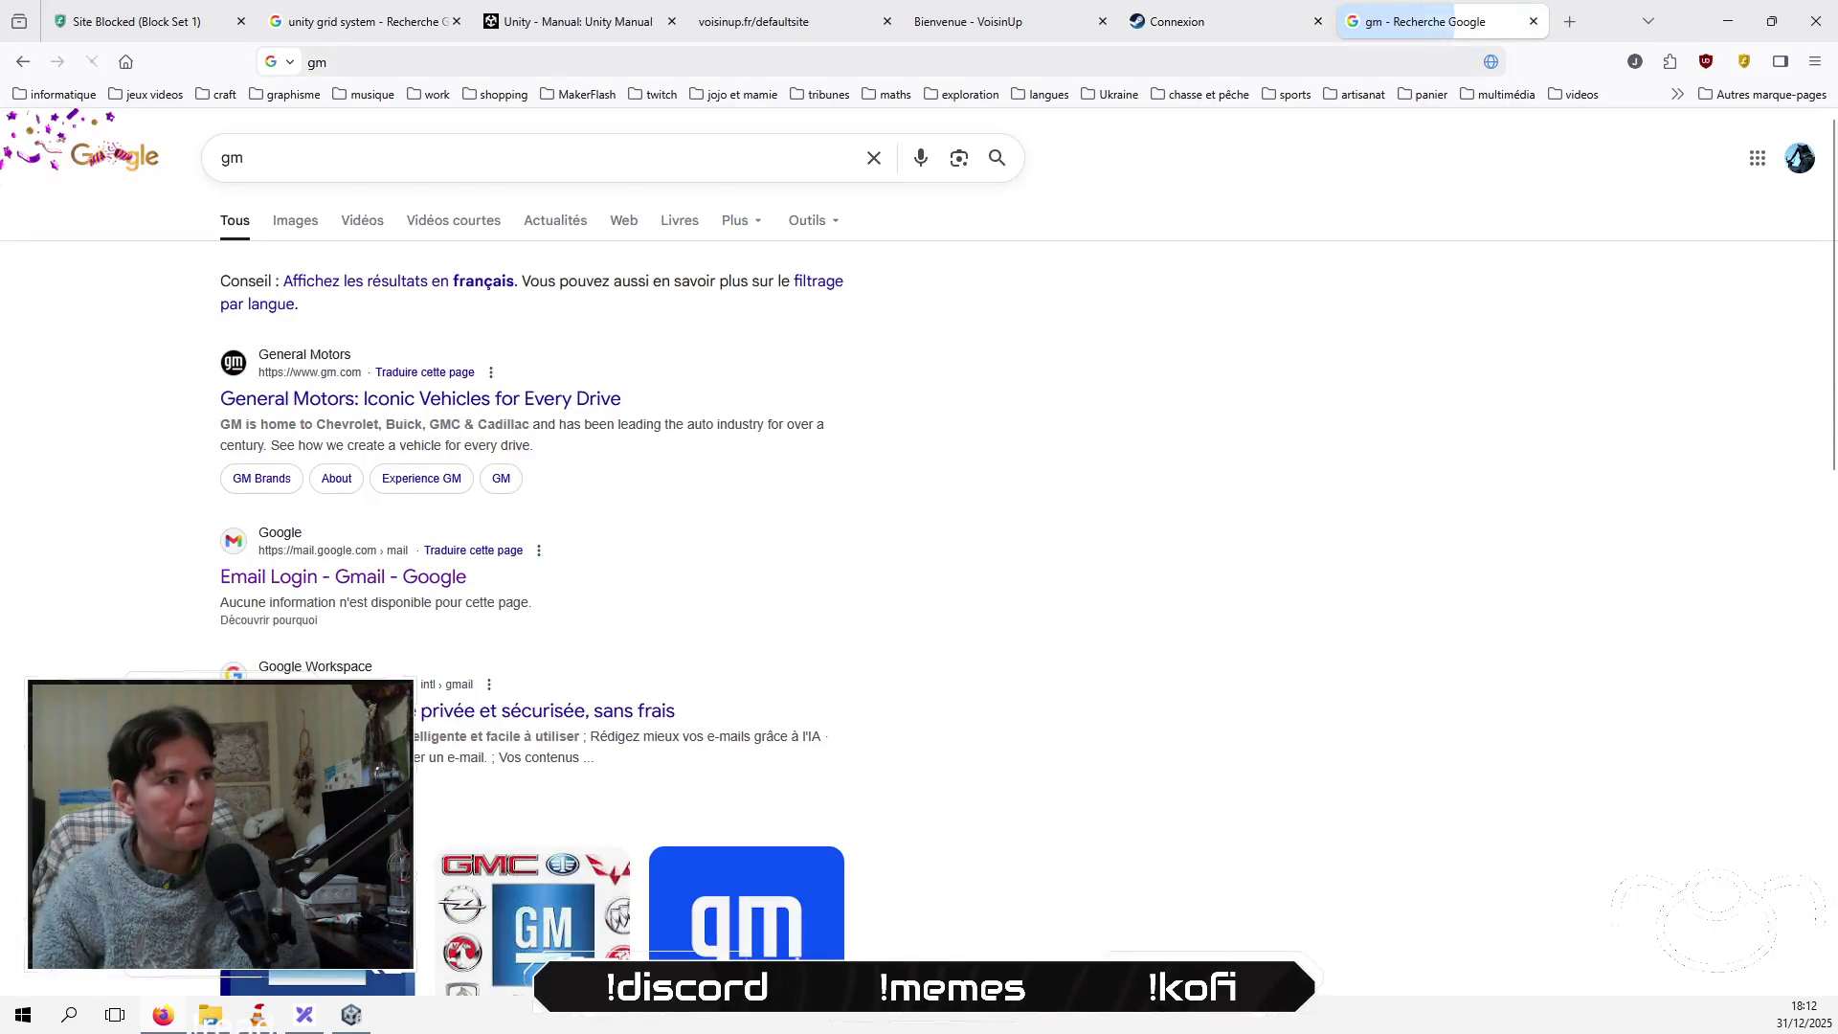
click(1285, 59)
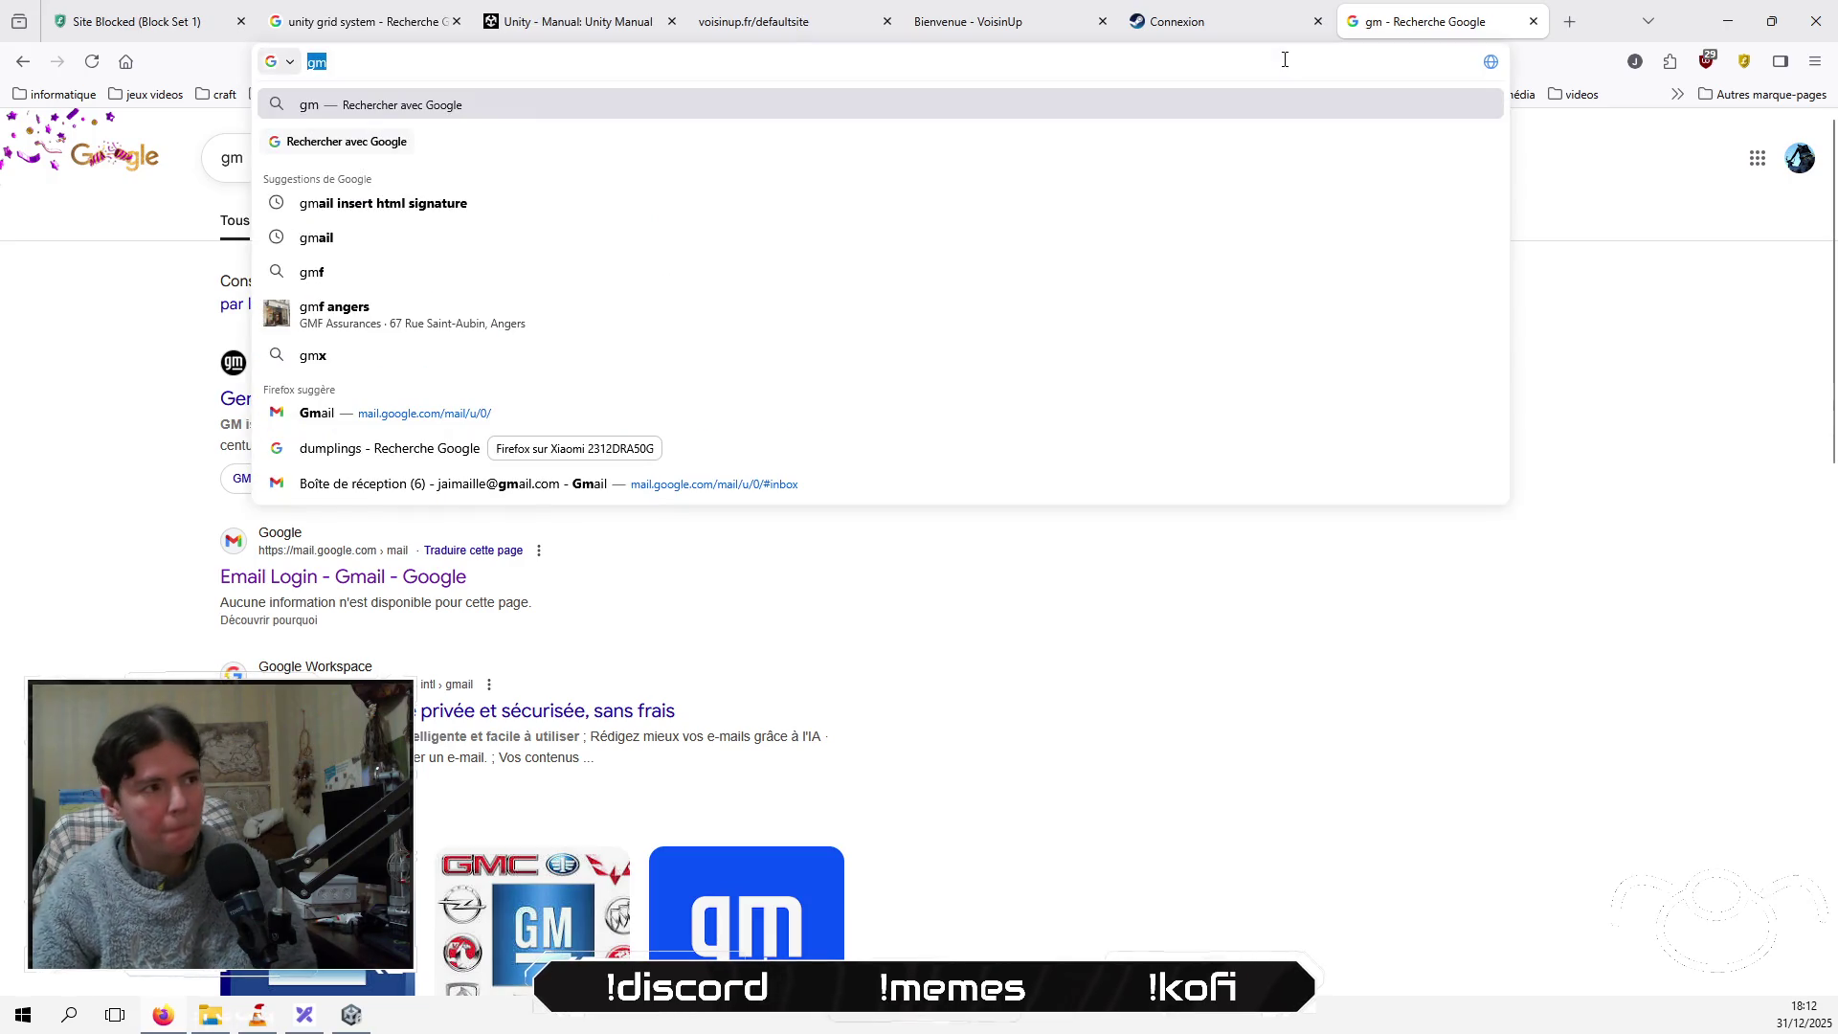
key(Up)
key(Return)
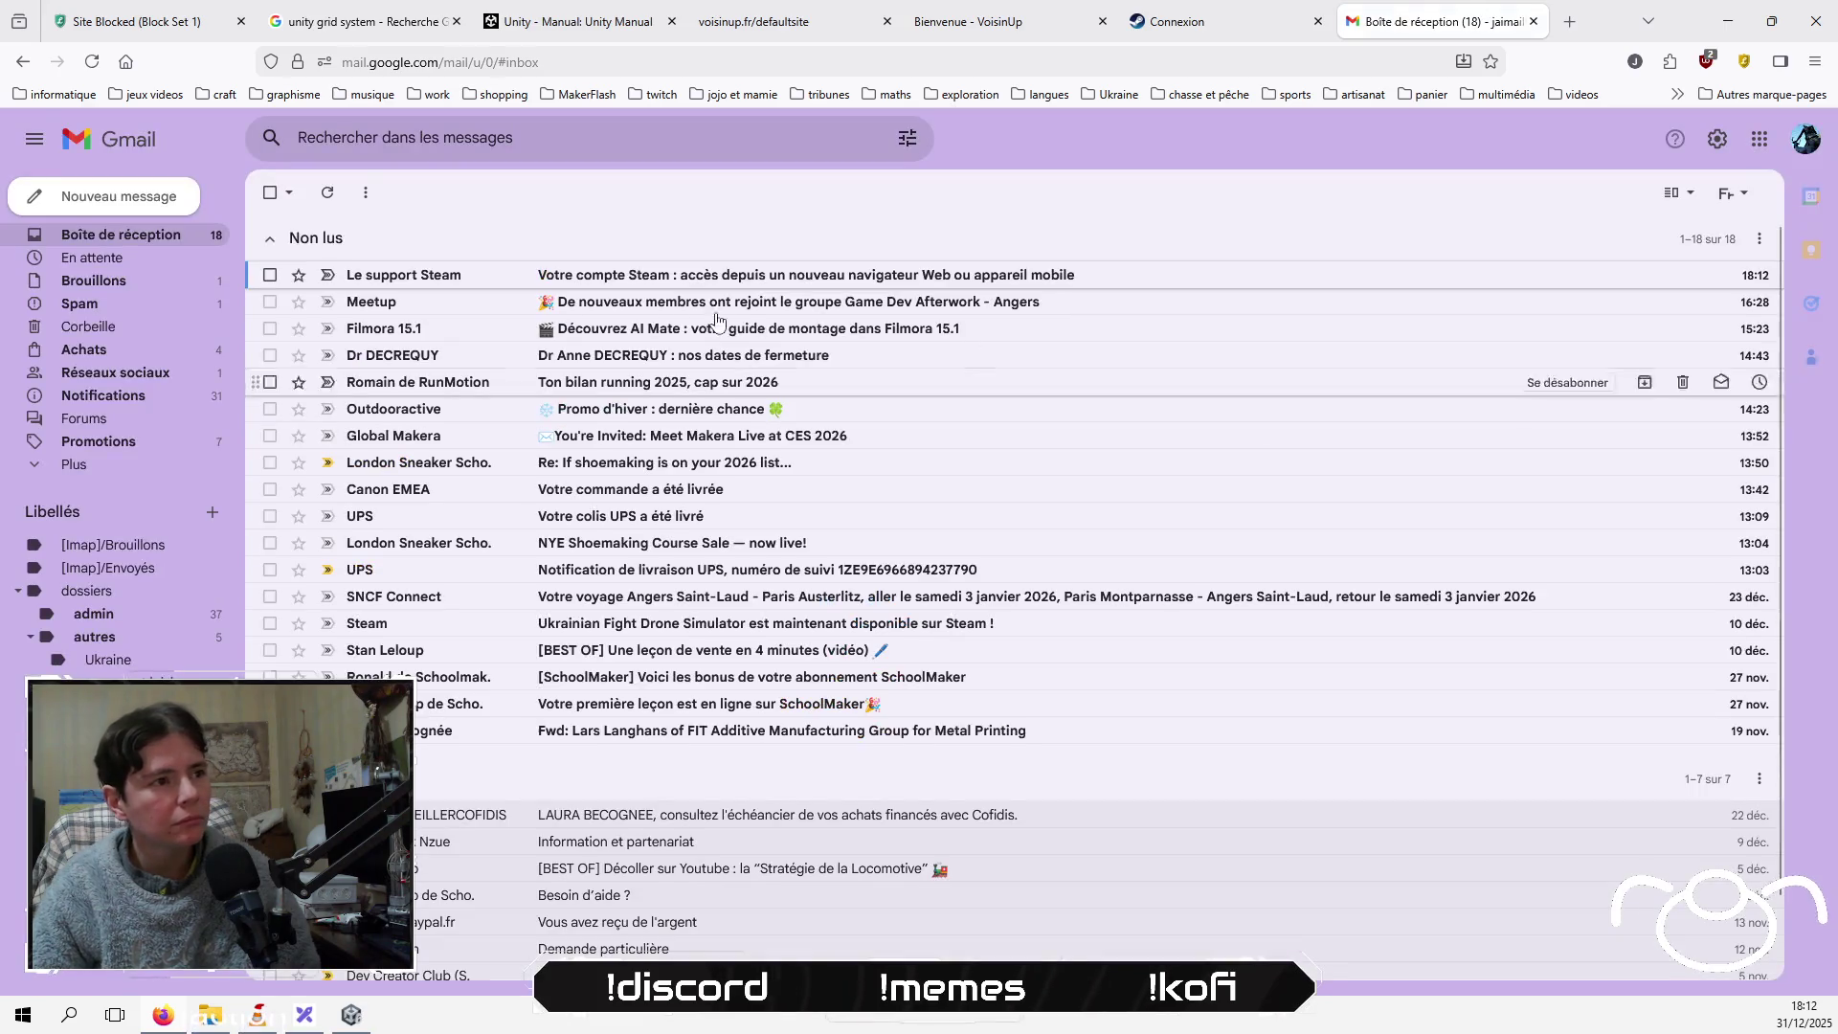
Copy the Steam Guard code from the Steam support e-mail into the sign-in code boxes.
click(795, 283)
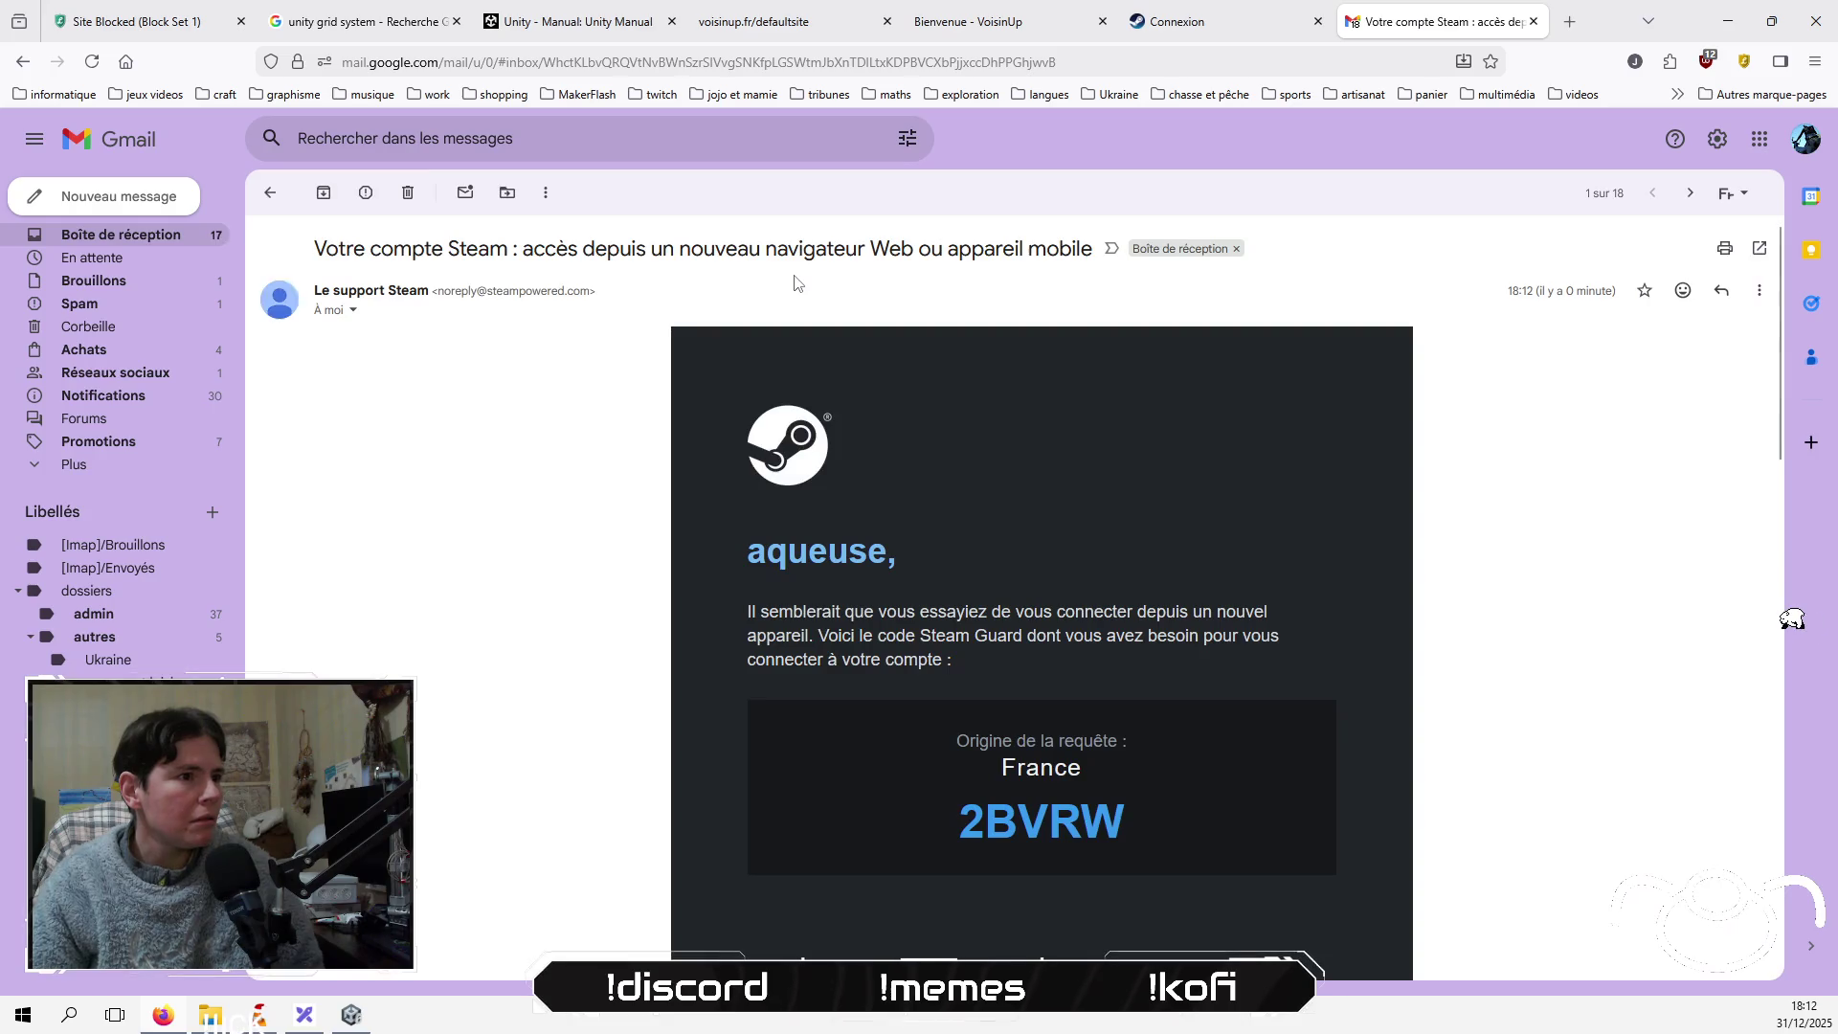
double_click(1005, 825)
key(ctrl+c)
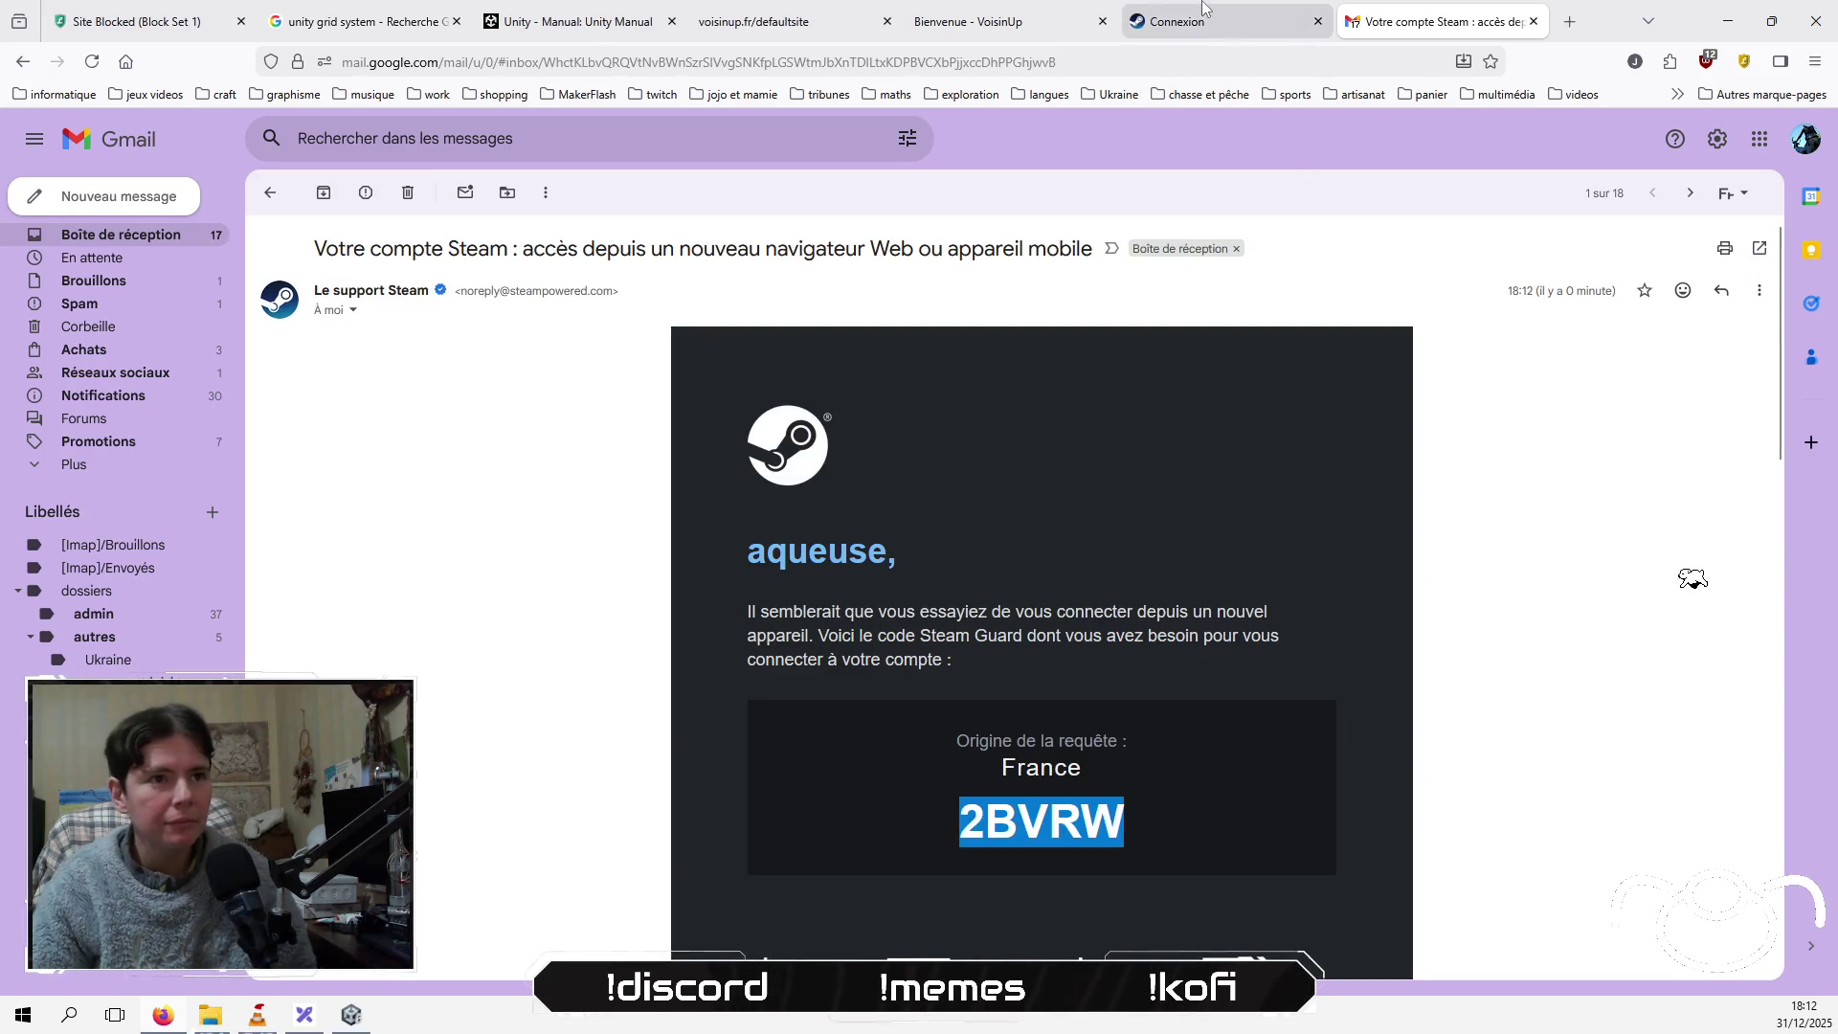
click(1203, 21)
key(ctrl+v)
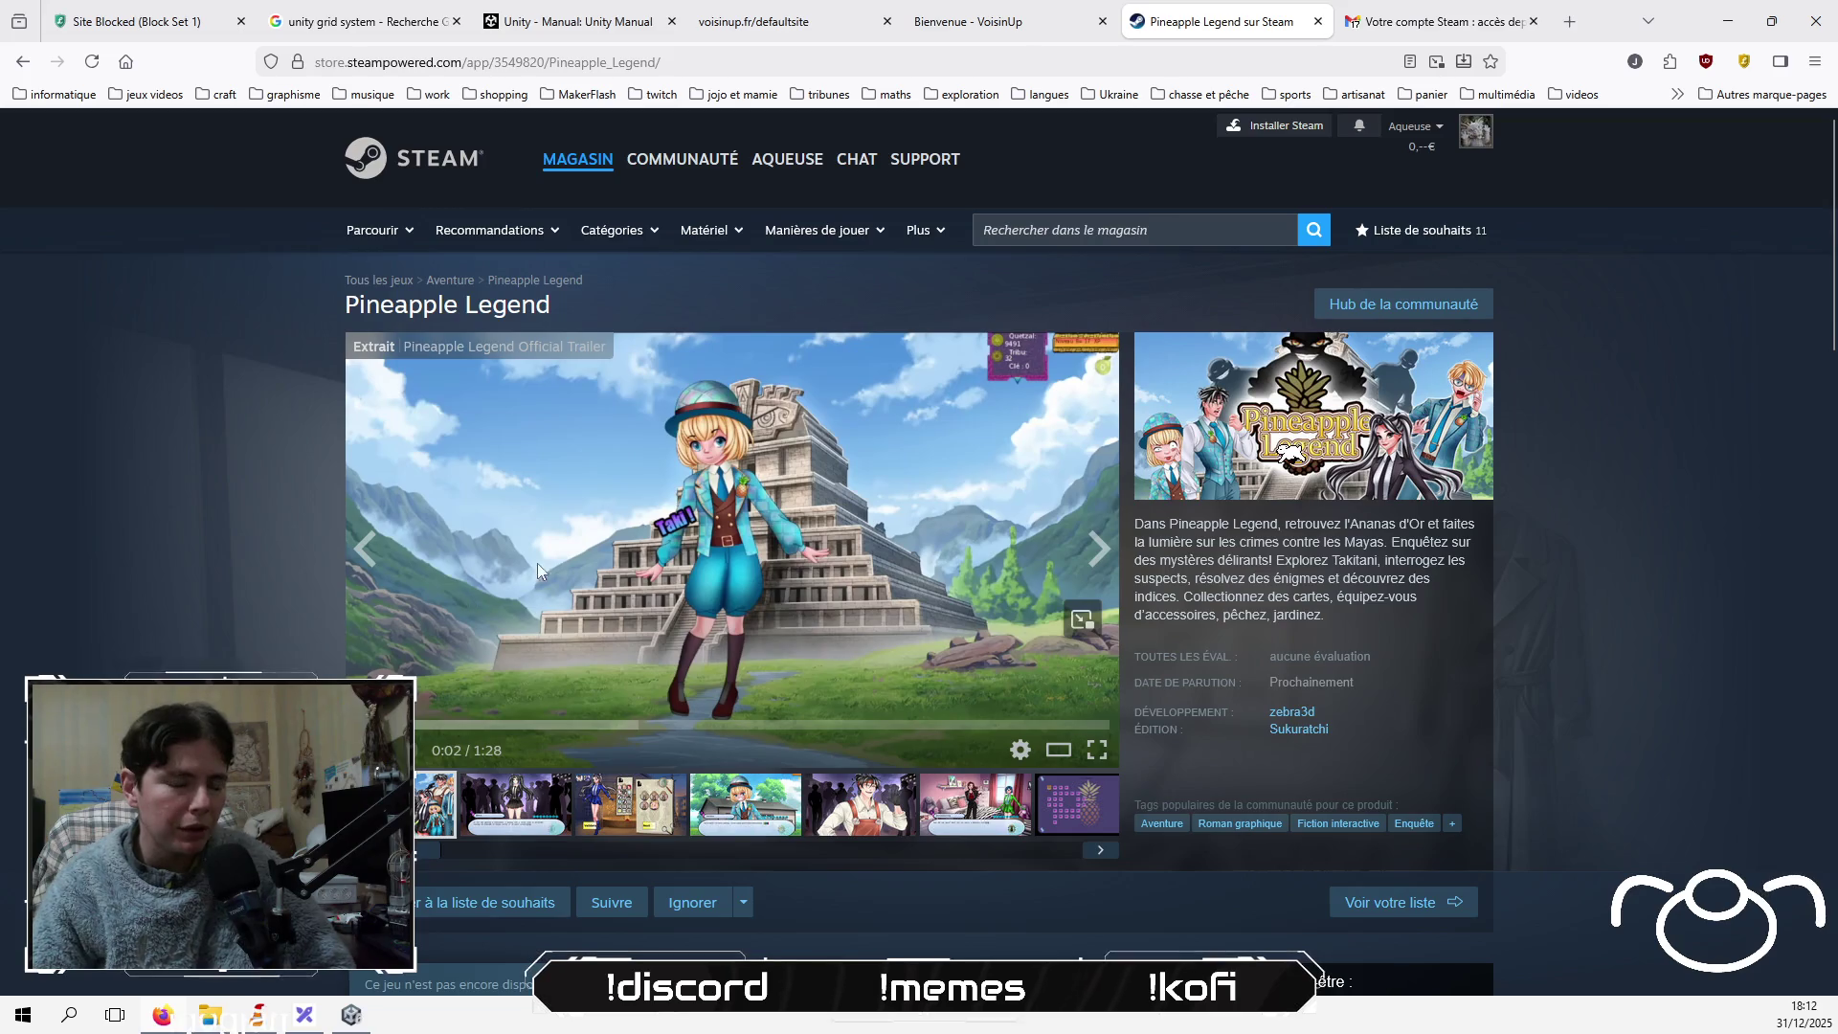
Add Pineapple Legend to the wishlist and follow the game.
scroll(1029, 627, down, 1)
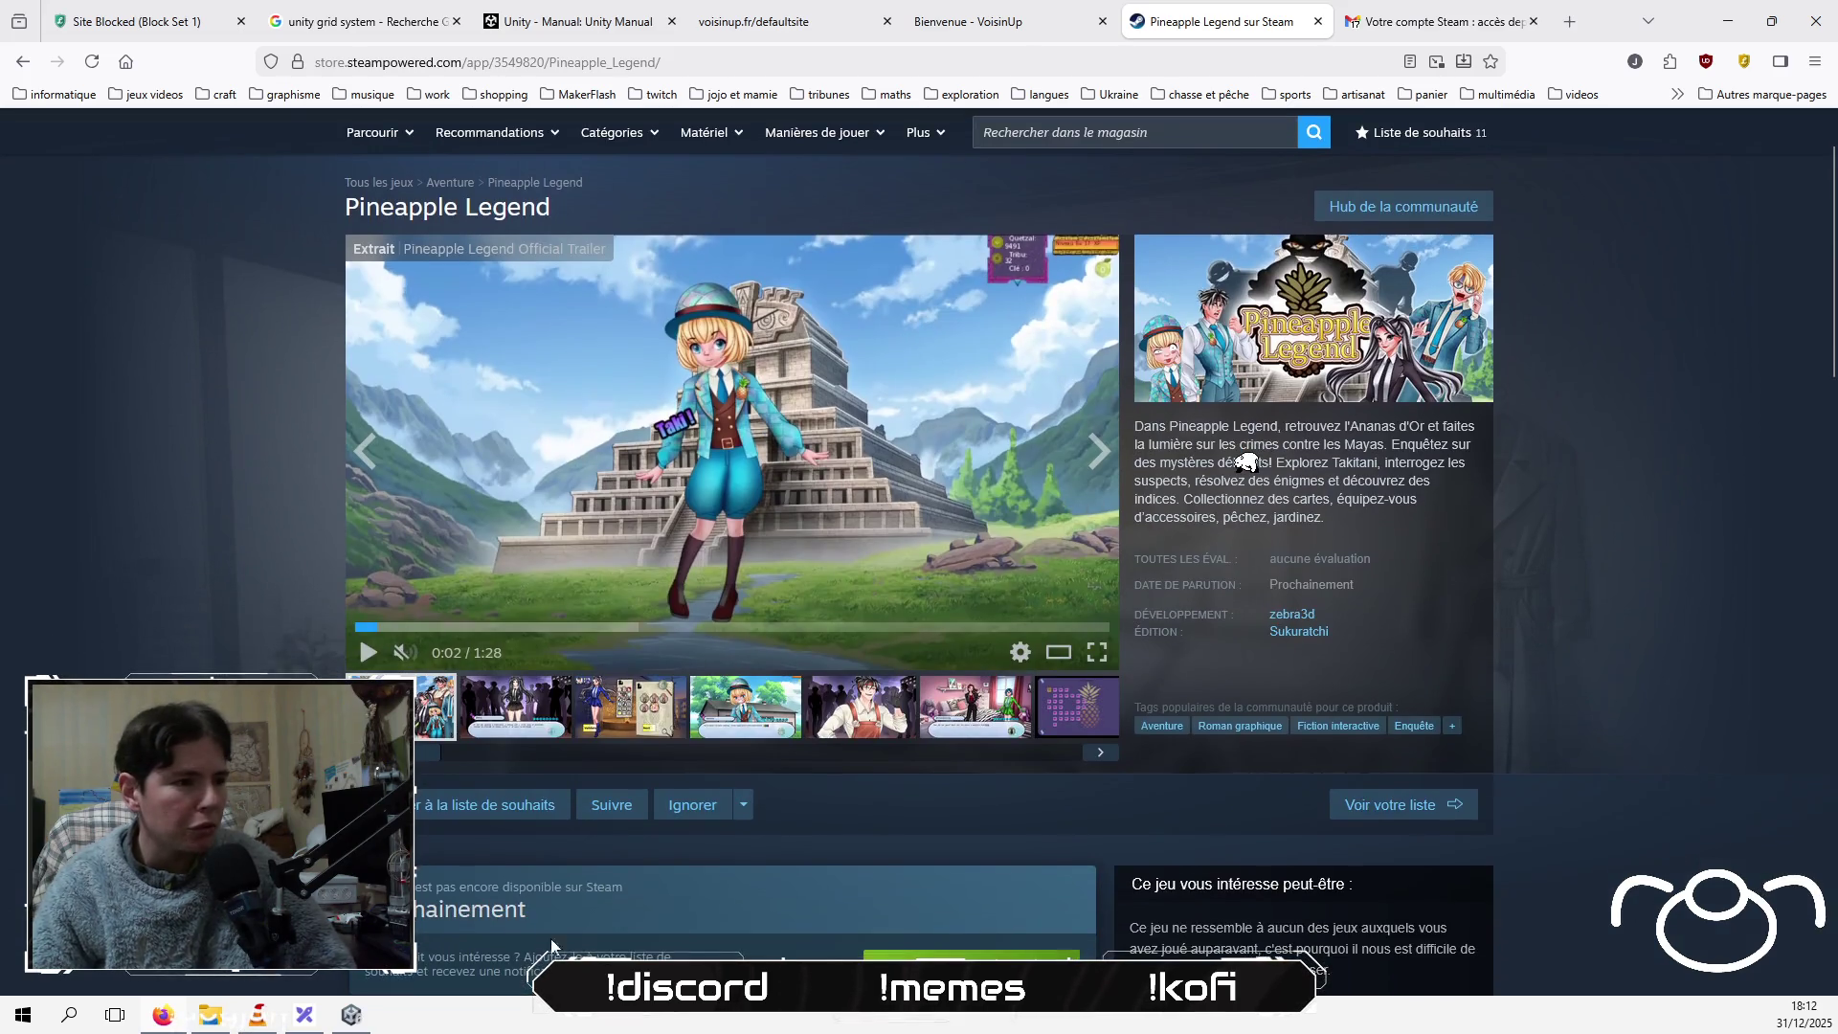
click(511, 813)
click(626, 804)
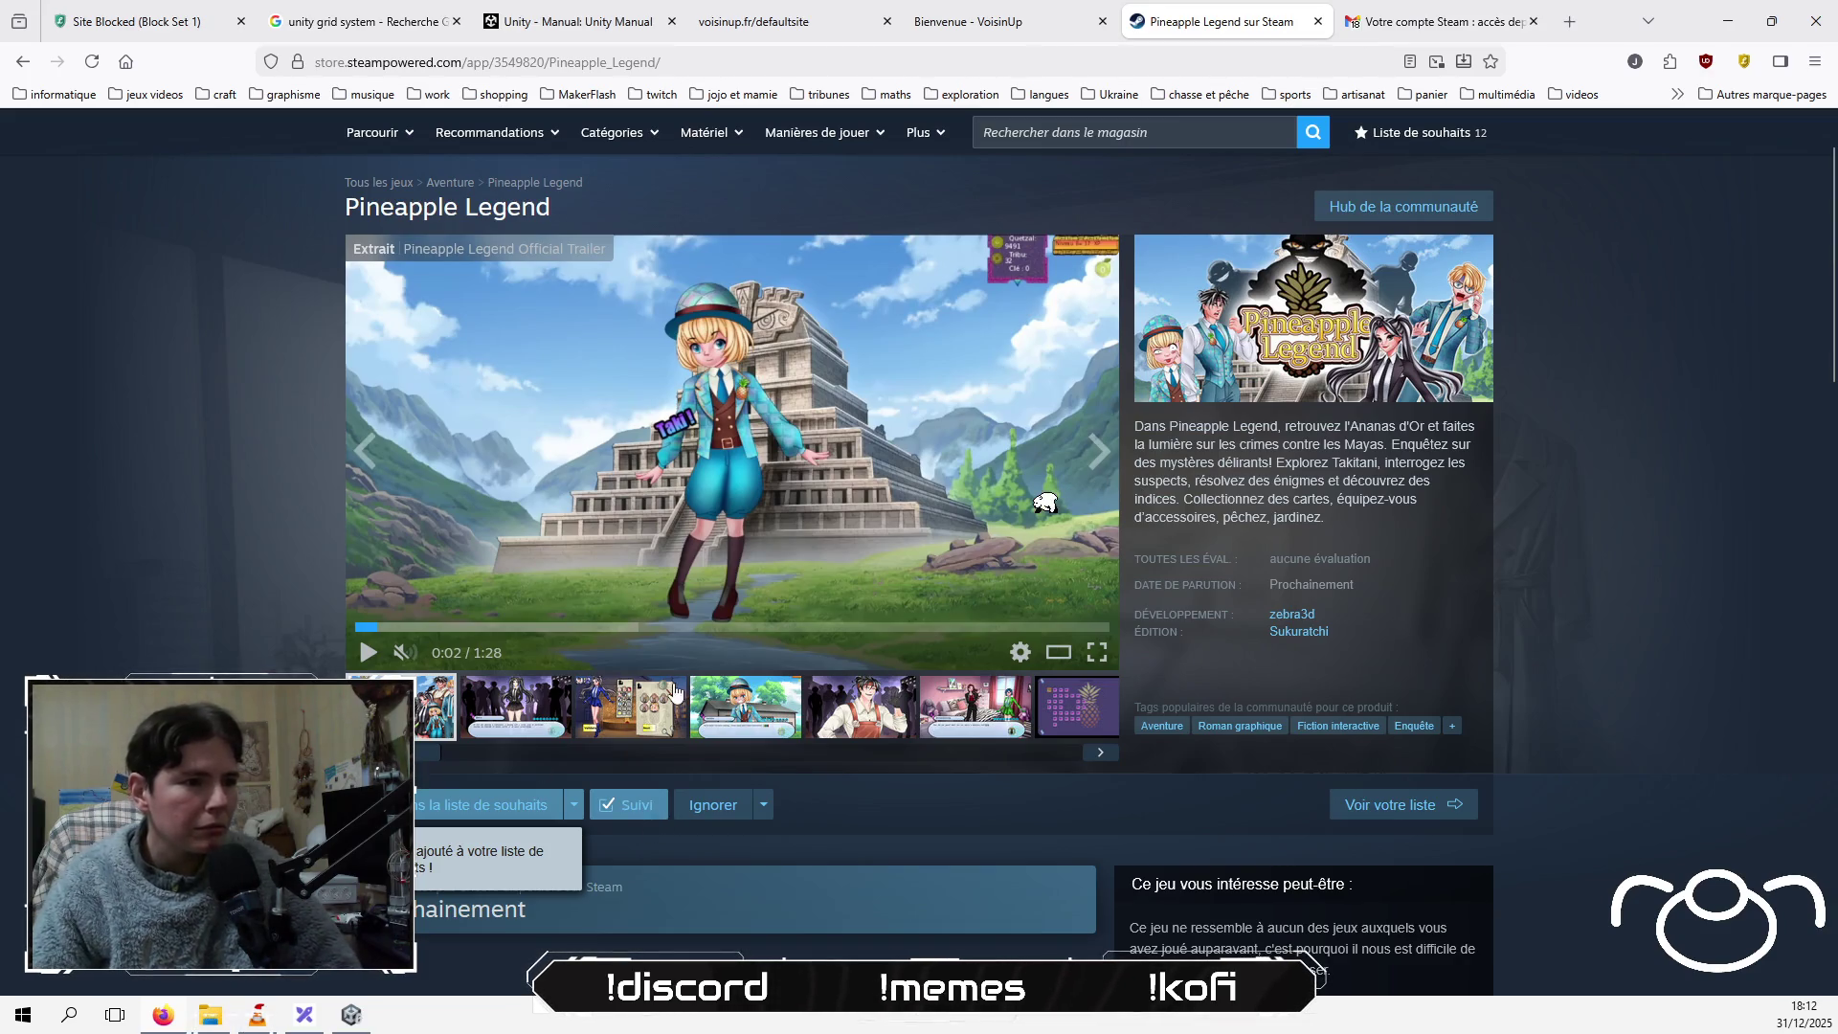
View the fourth to sixth screenshots, the pineapple puzzle, office and red-curtain dialogue screenshots.
click(711, 700)
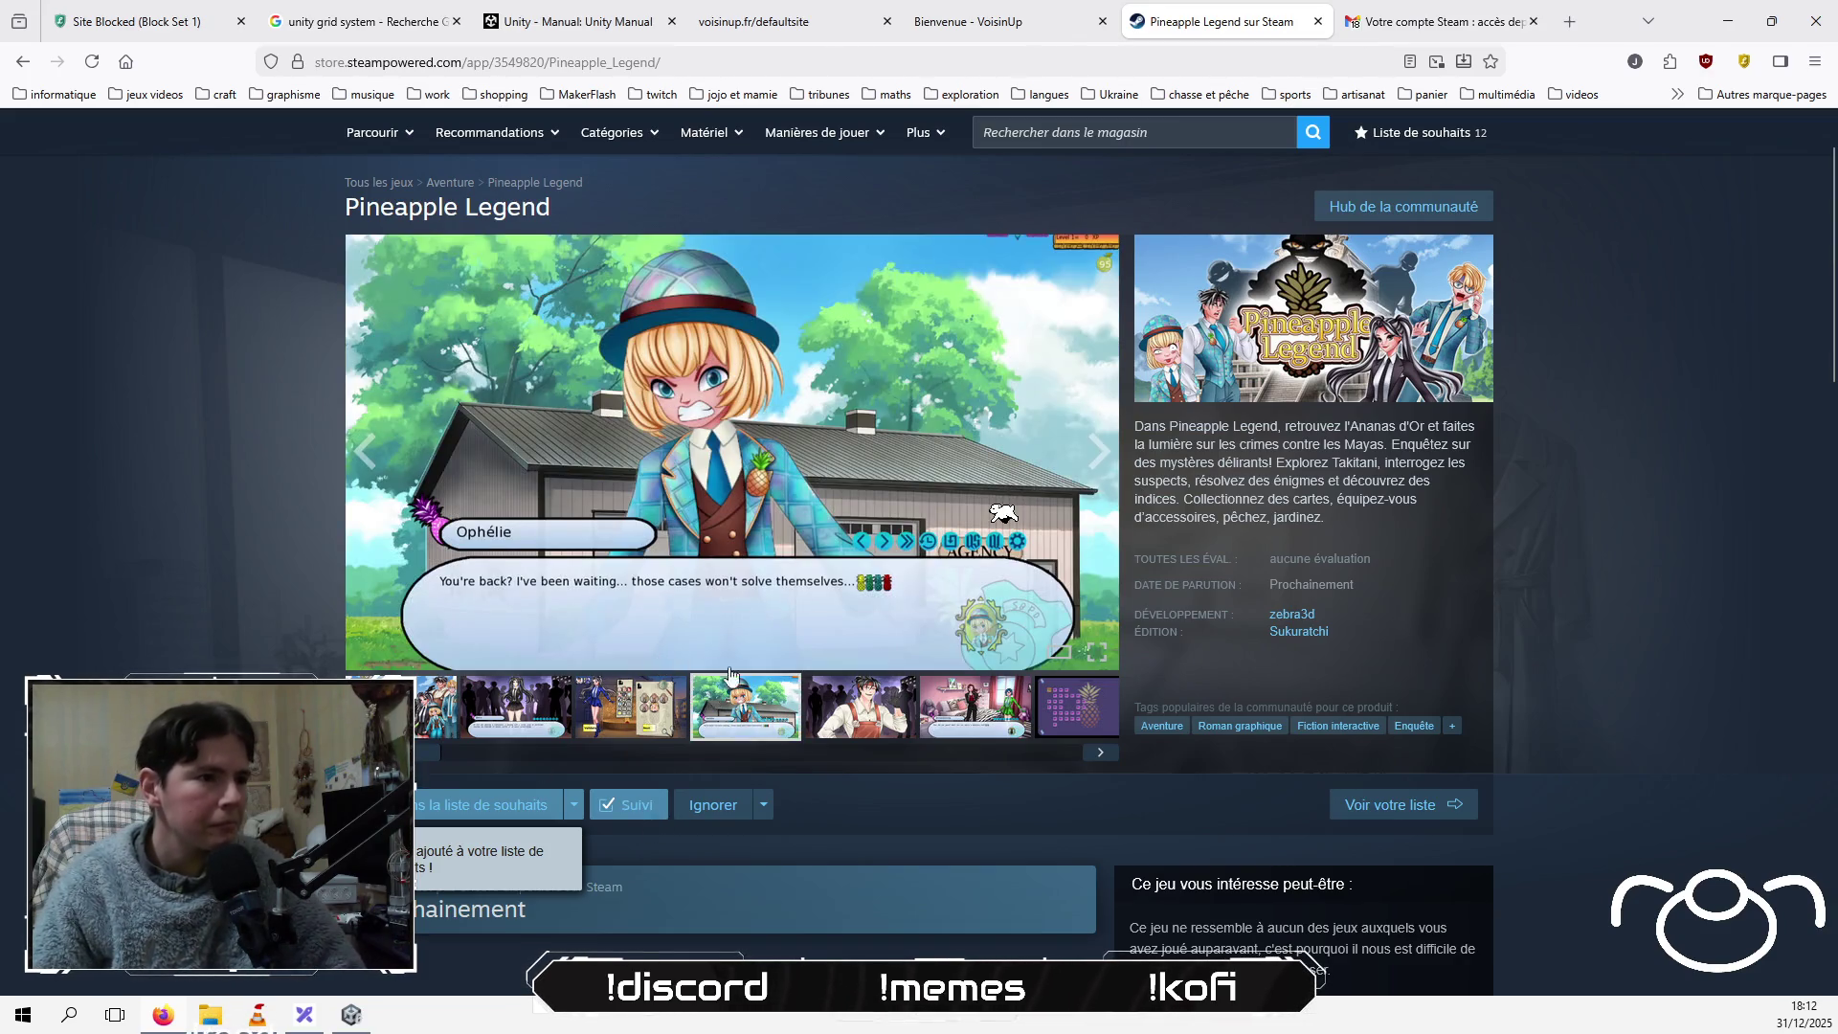
click(873, 715)
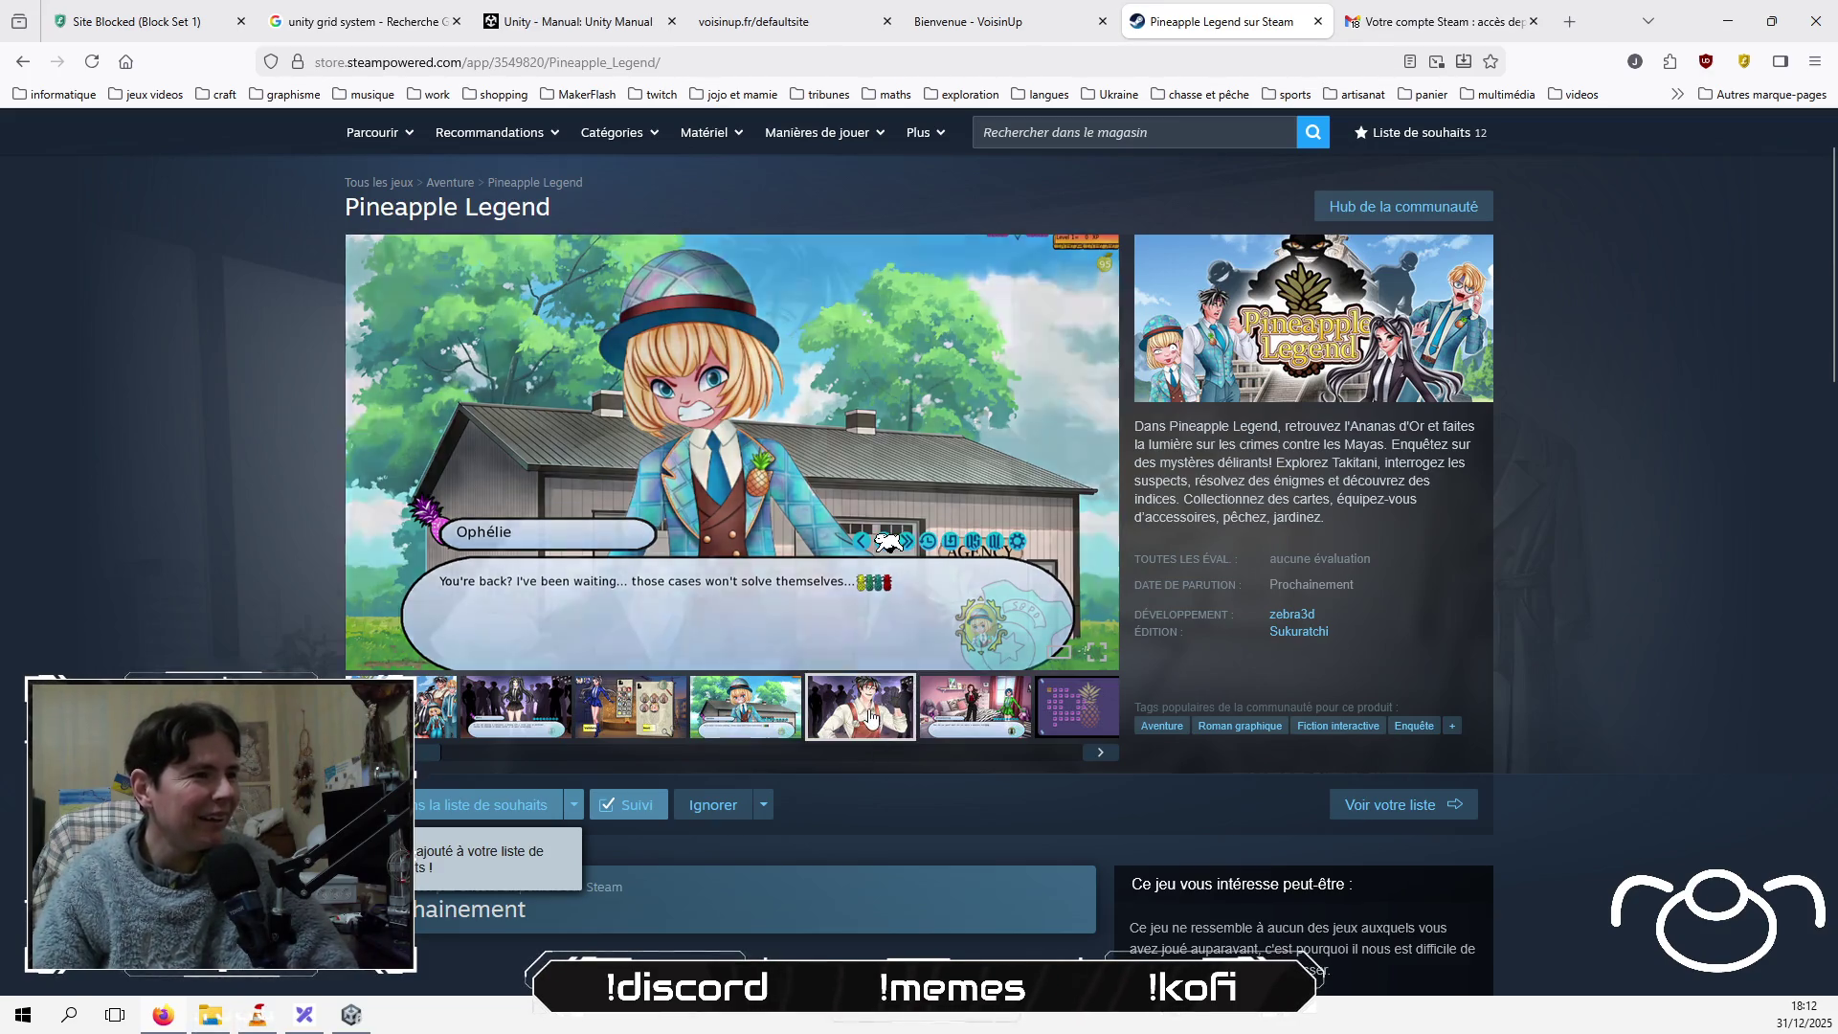
click(1022, 714)
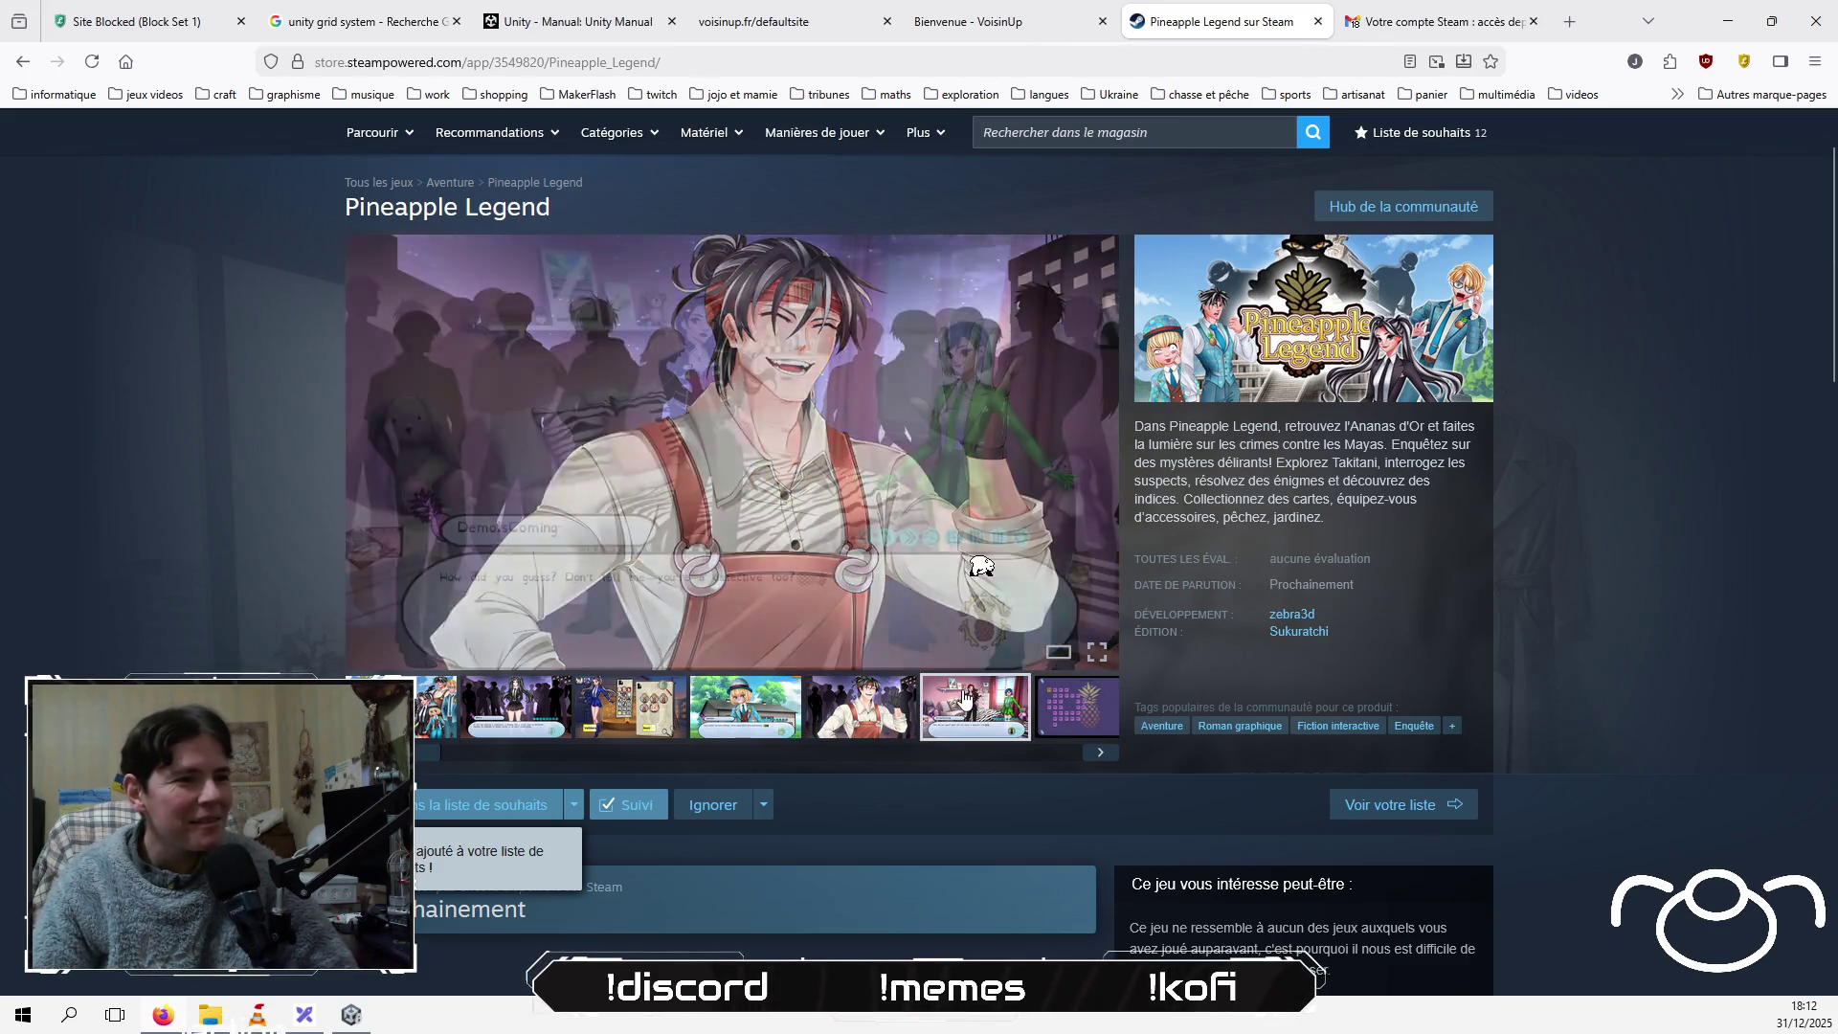
click(1088, 731)
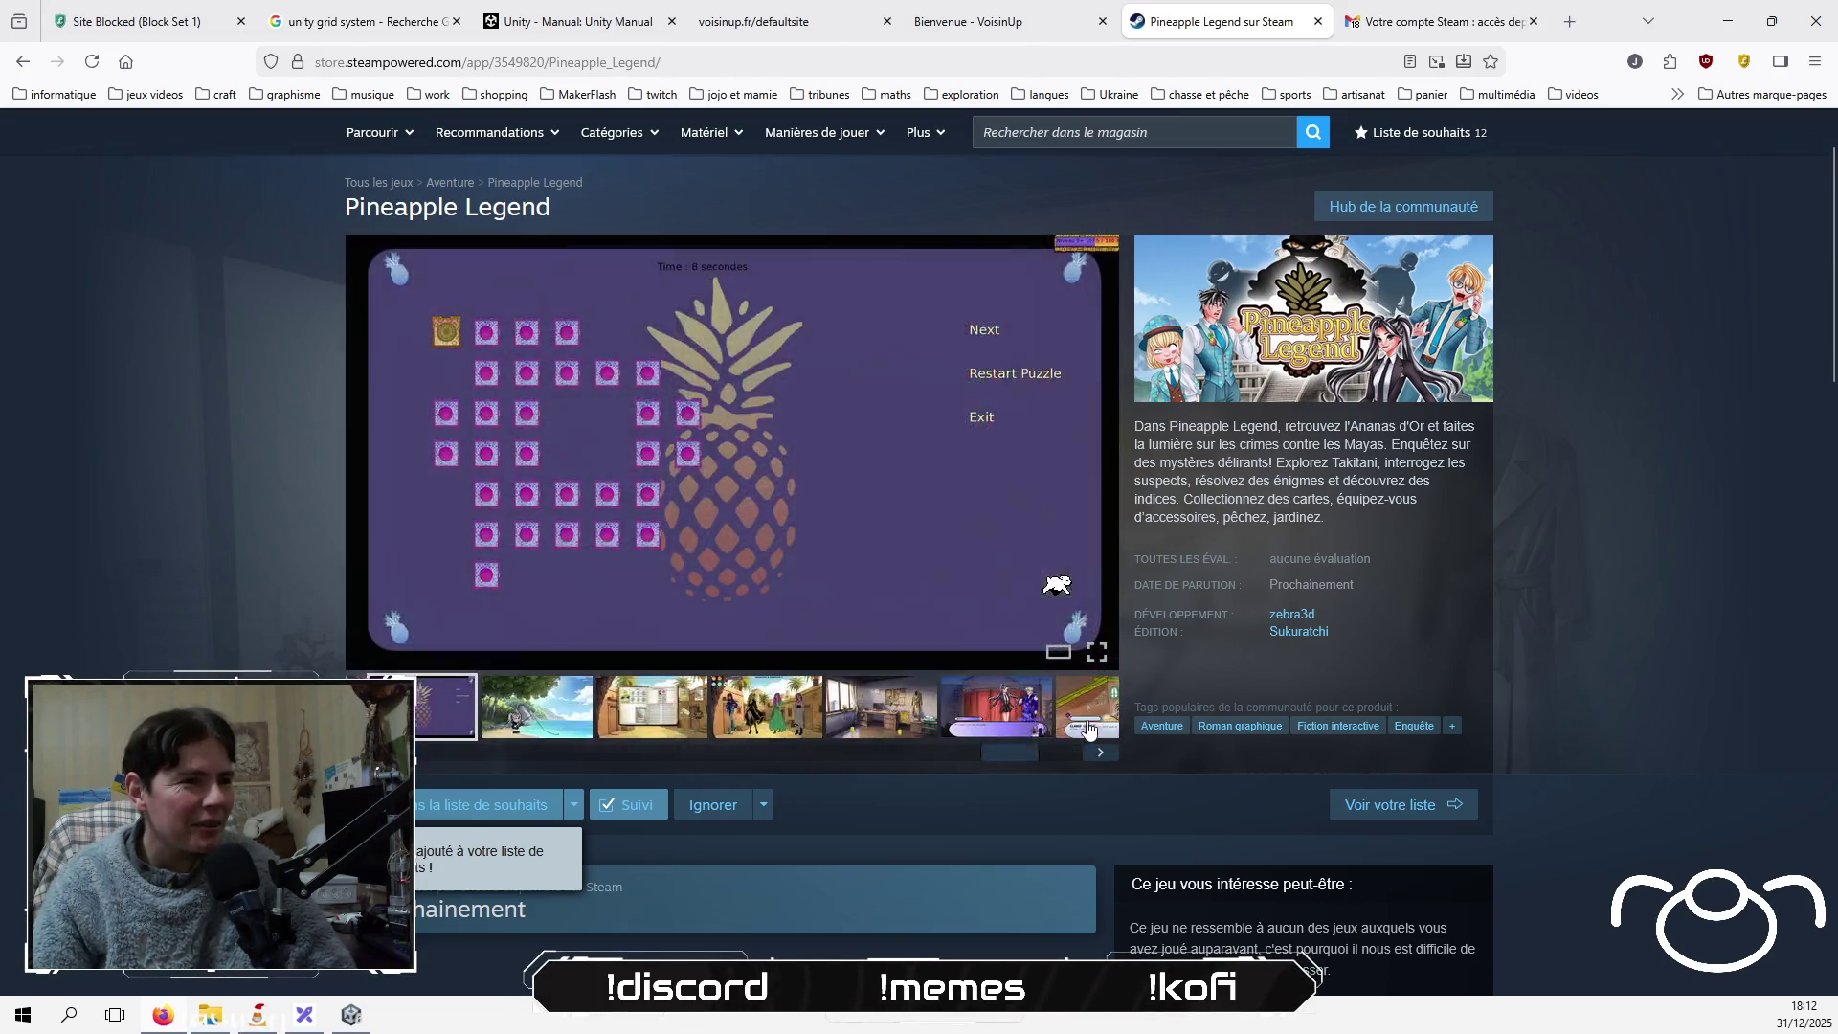
click(745, 726)
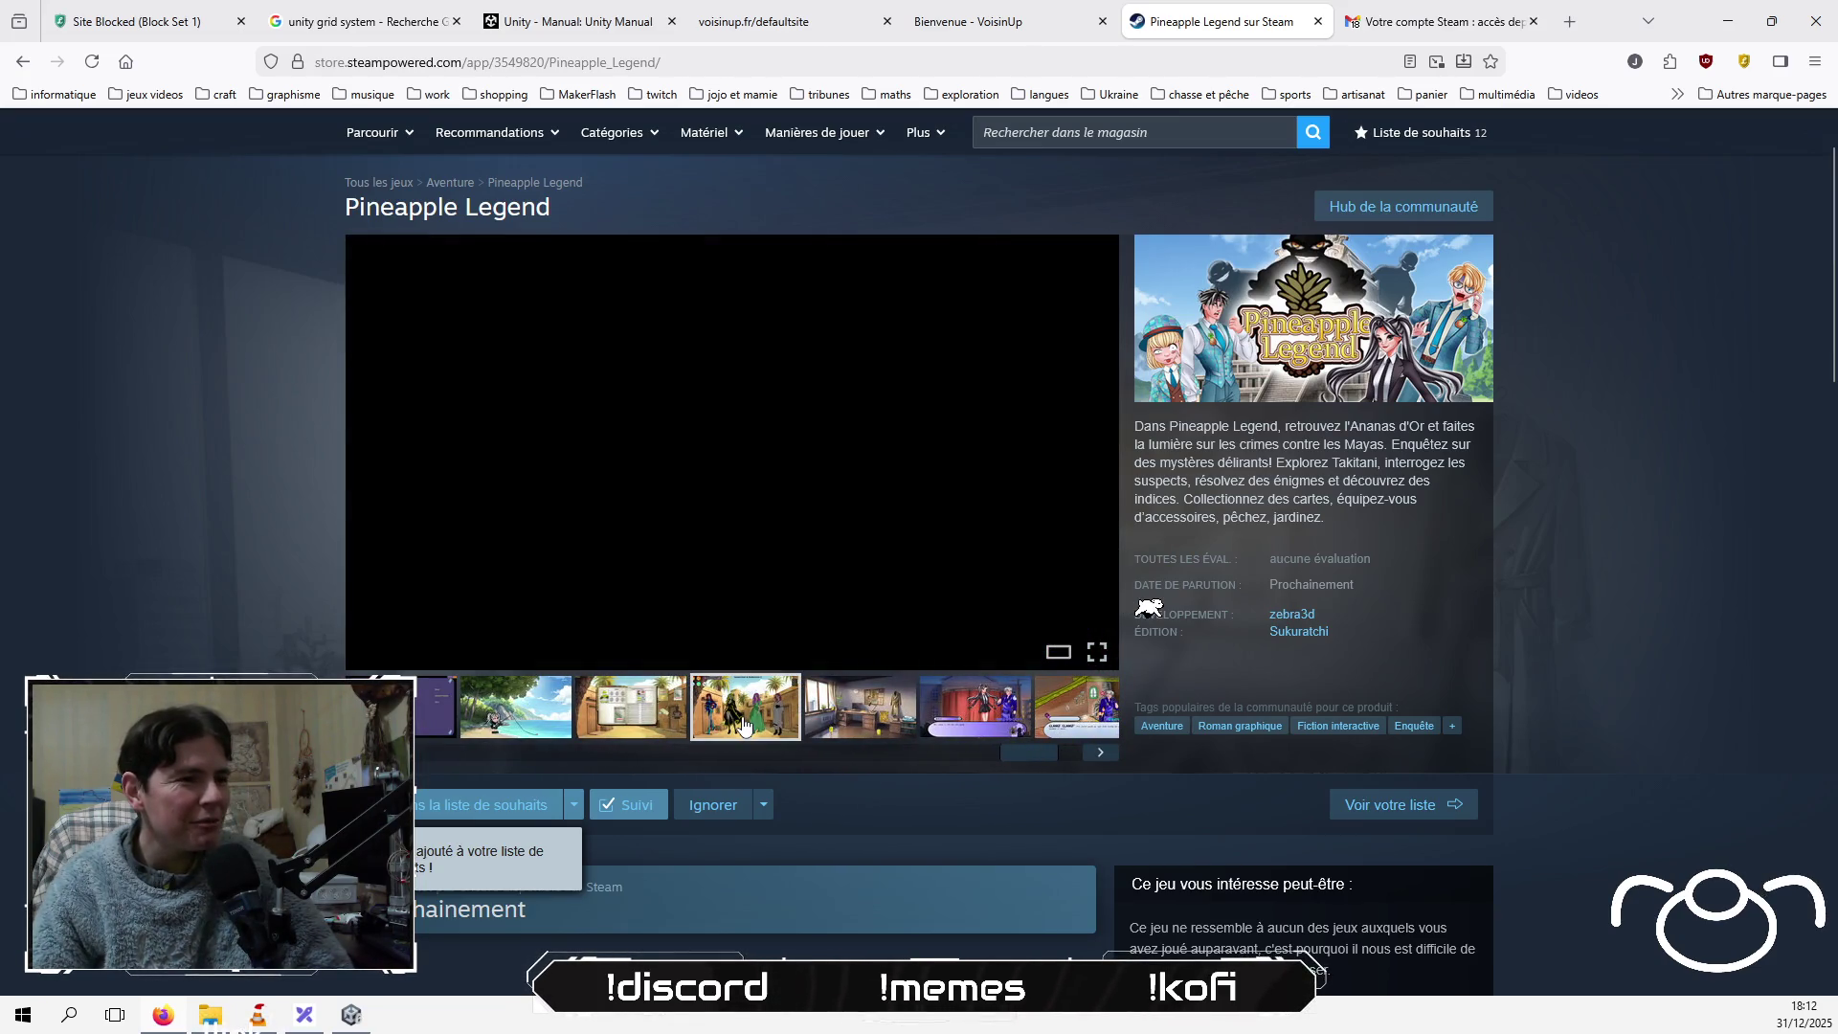
click(829, 719)
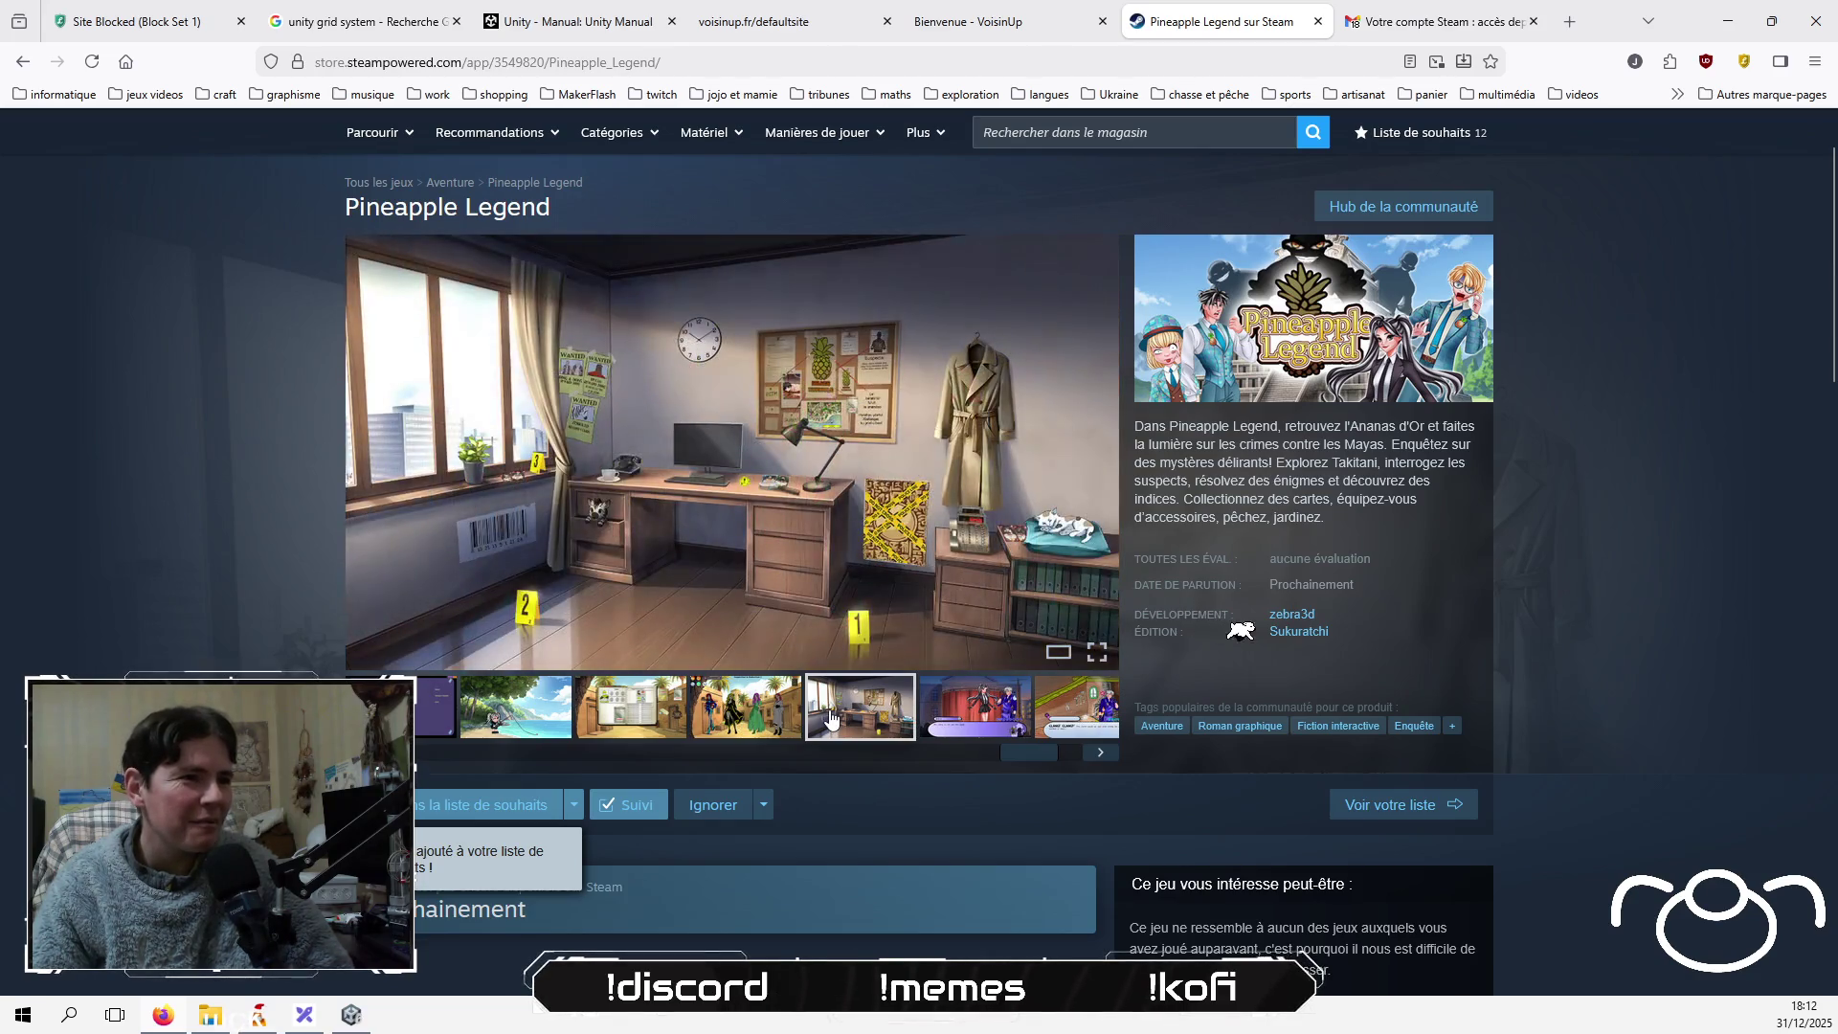
click(974, 711)
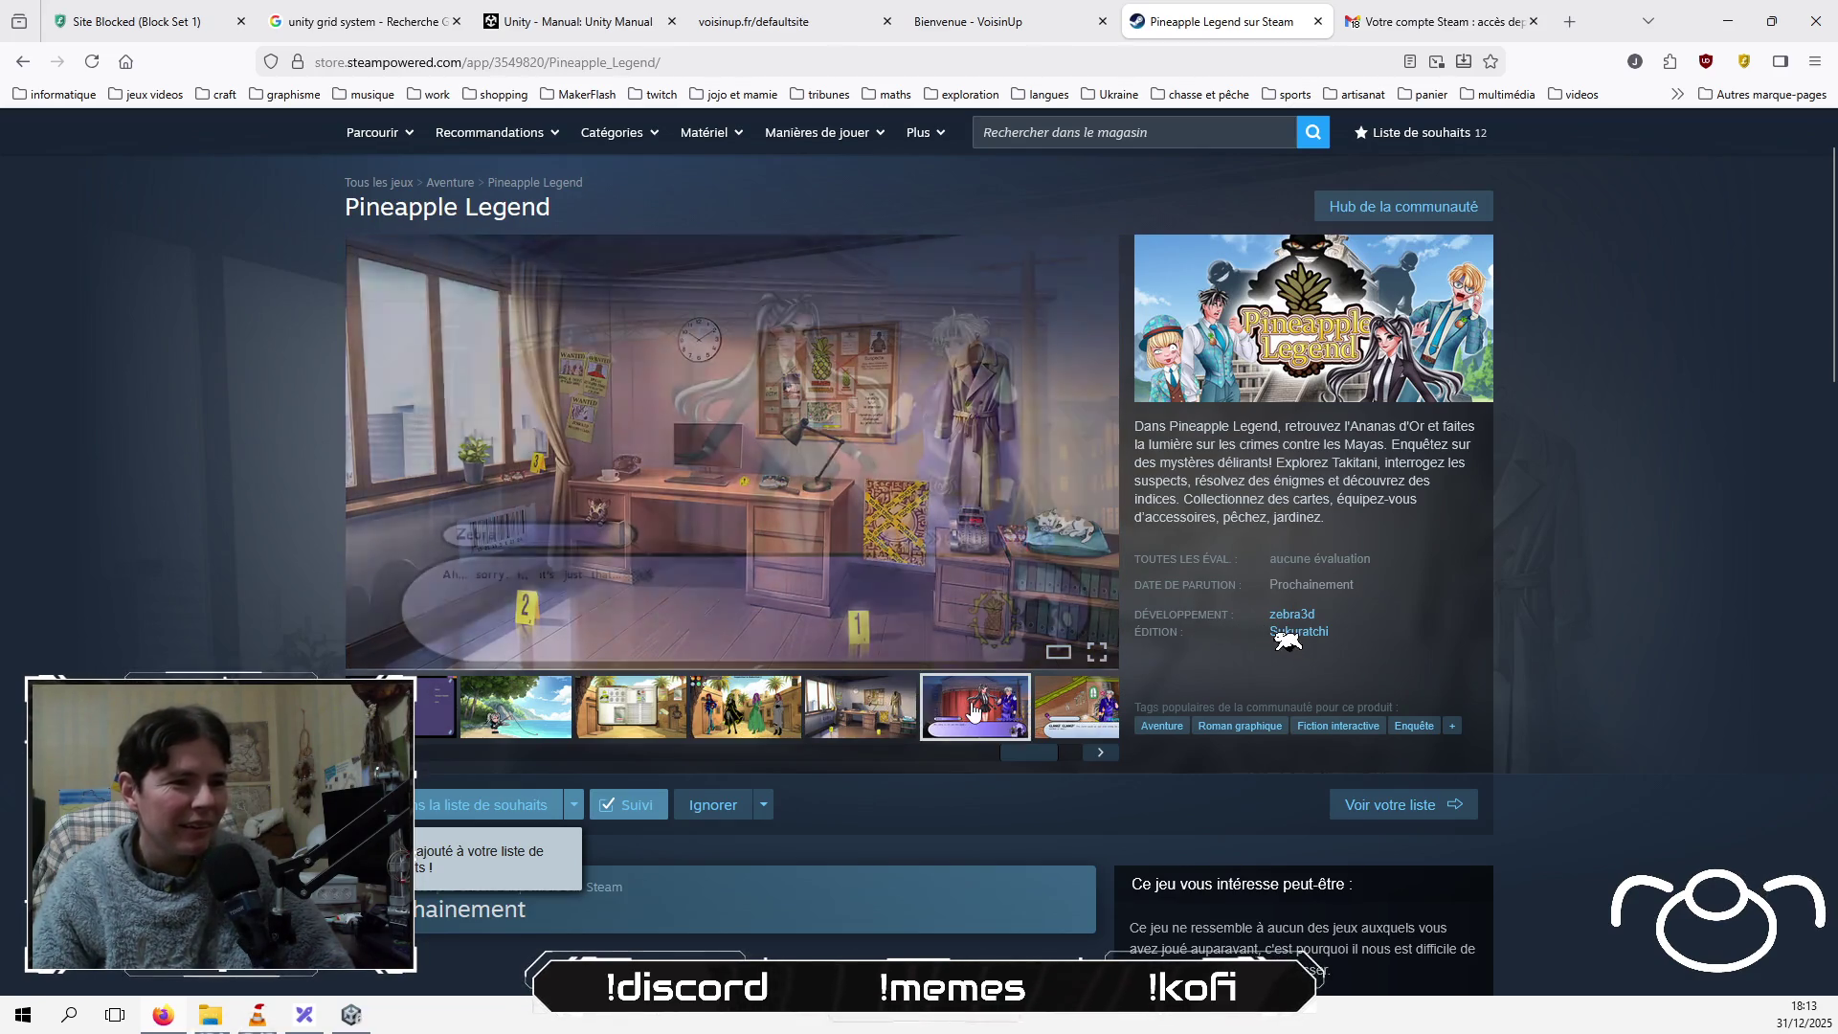
View the CLANG forge, desert town, case-file and beach fishing screenshots.
scroll(962, 706, down, 3)
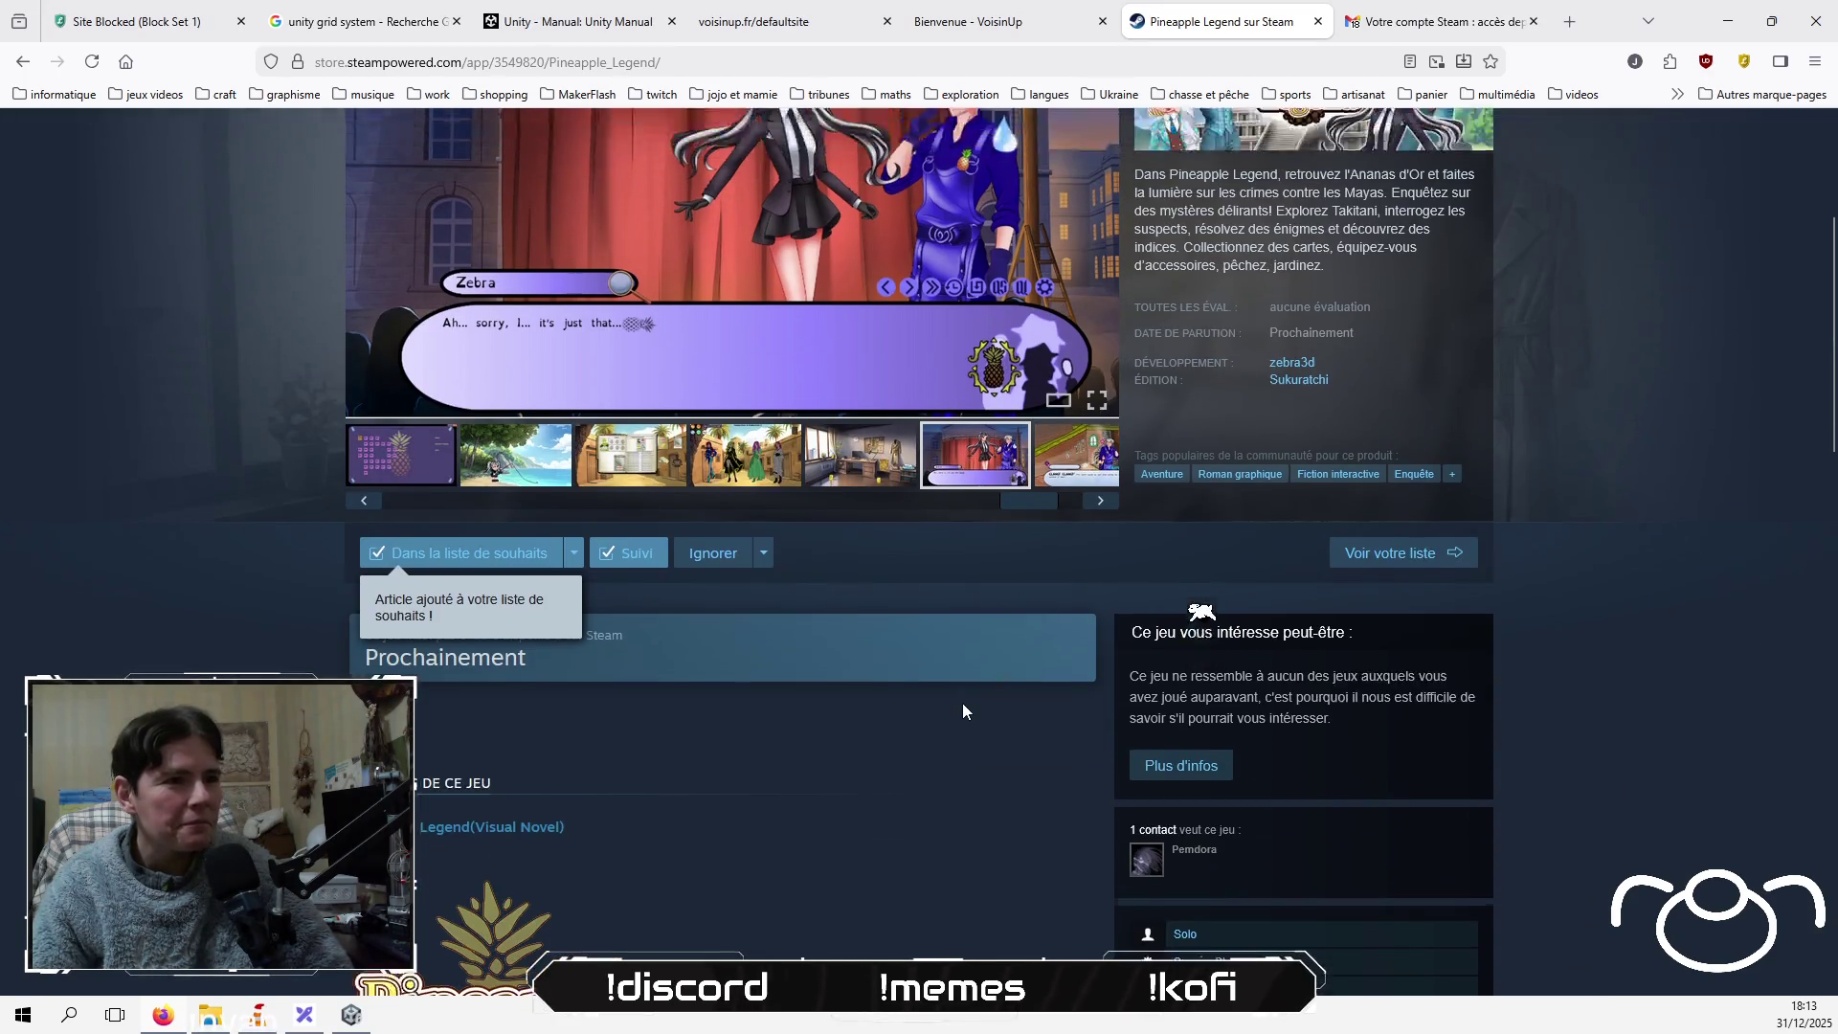
scroll(962, 702, up, 2)
click(1066, 634)
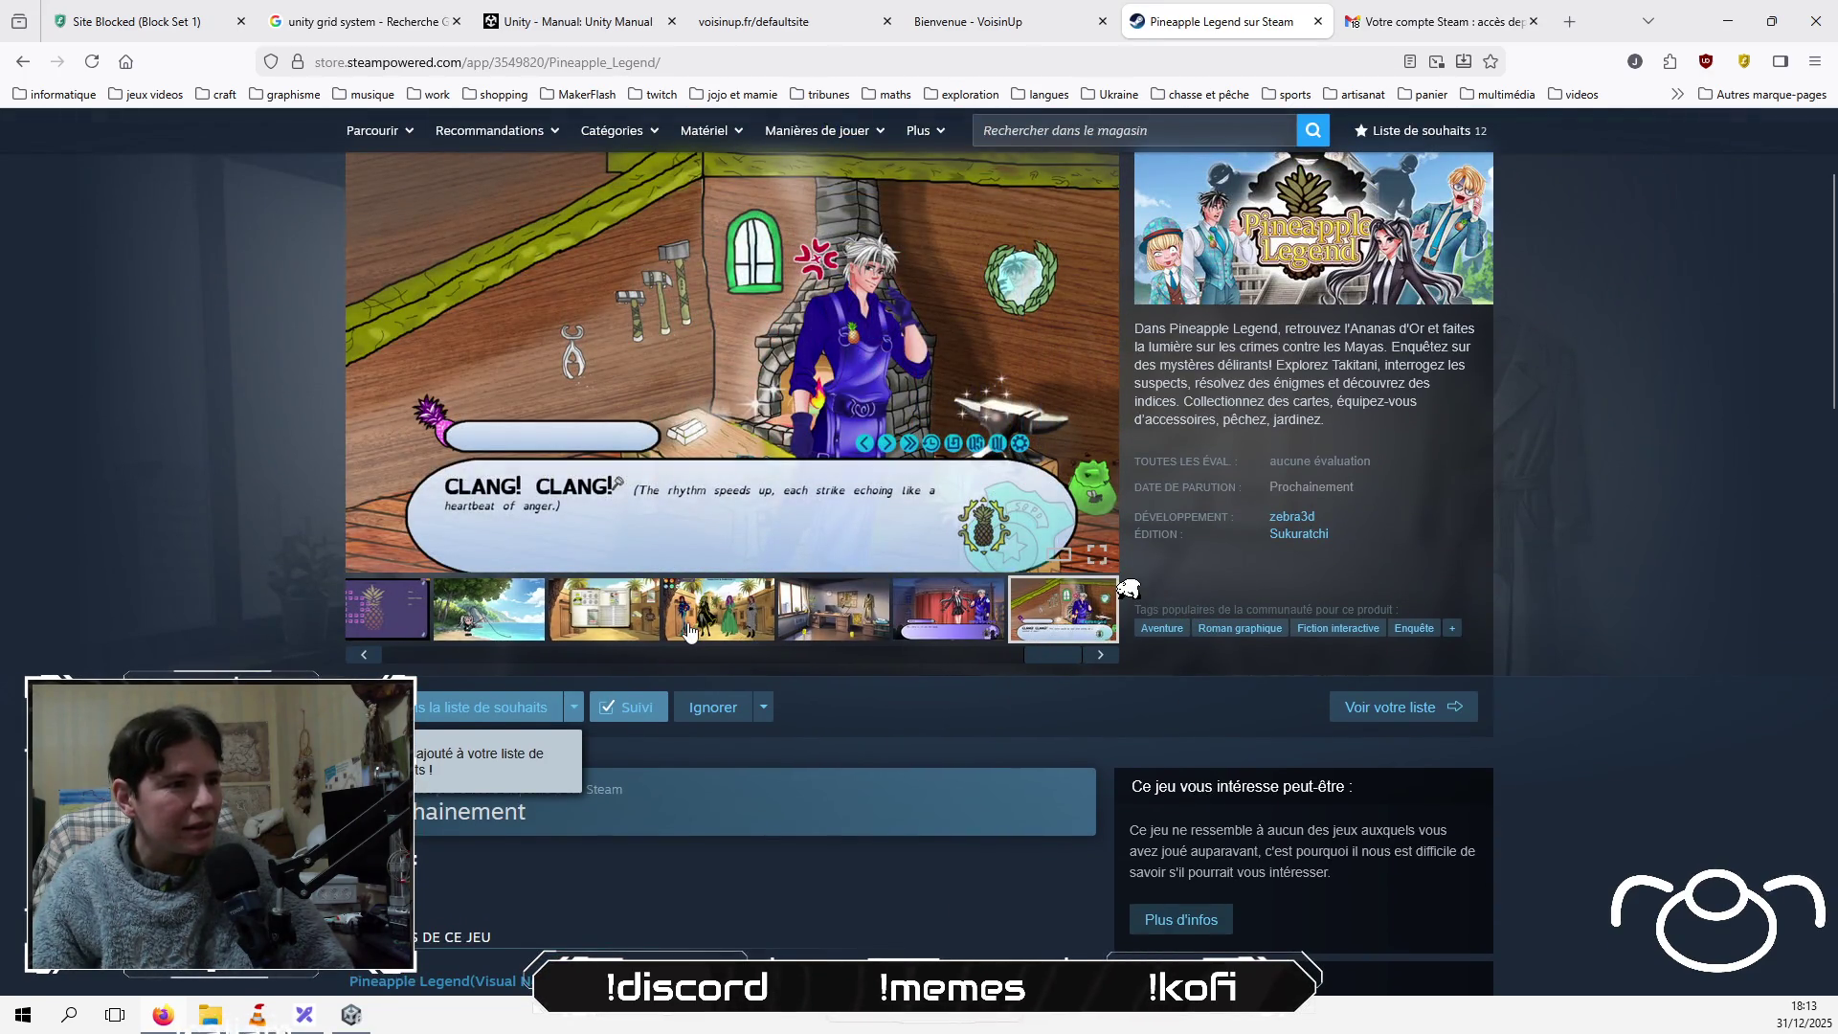
click(685, 632)
click(591, 616)
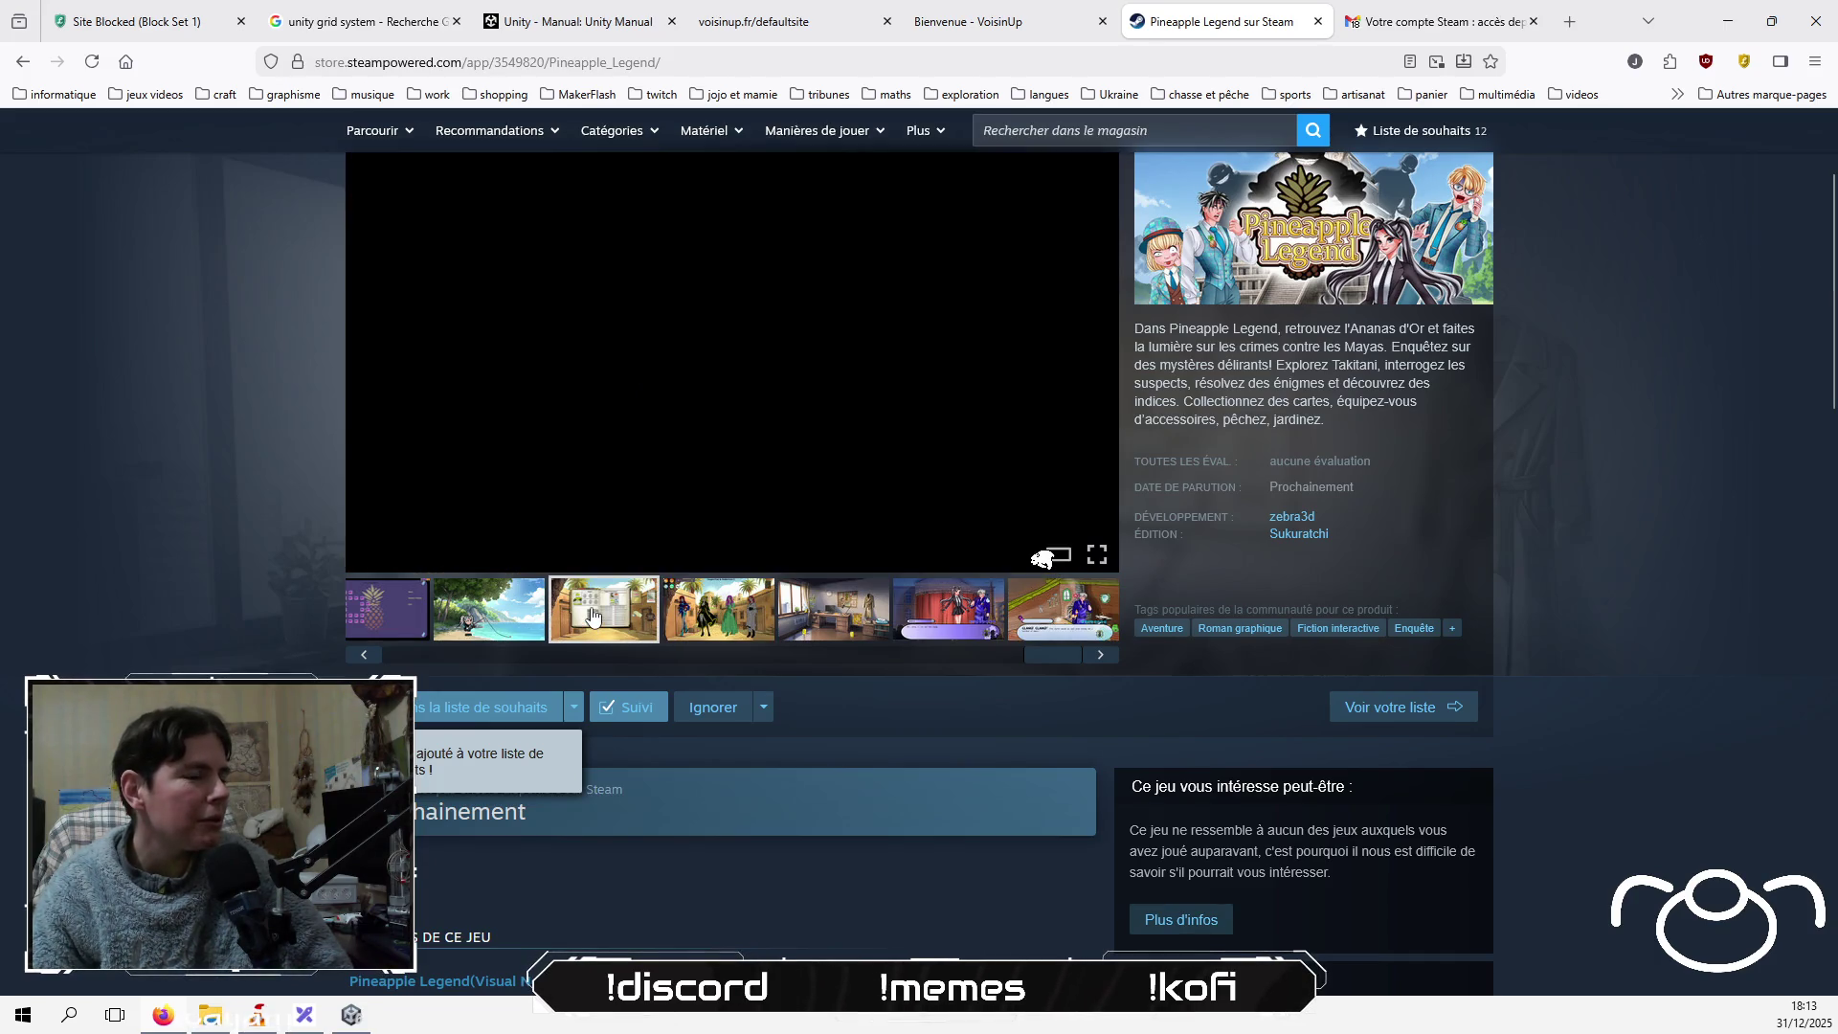
click(514, 601)
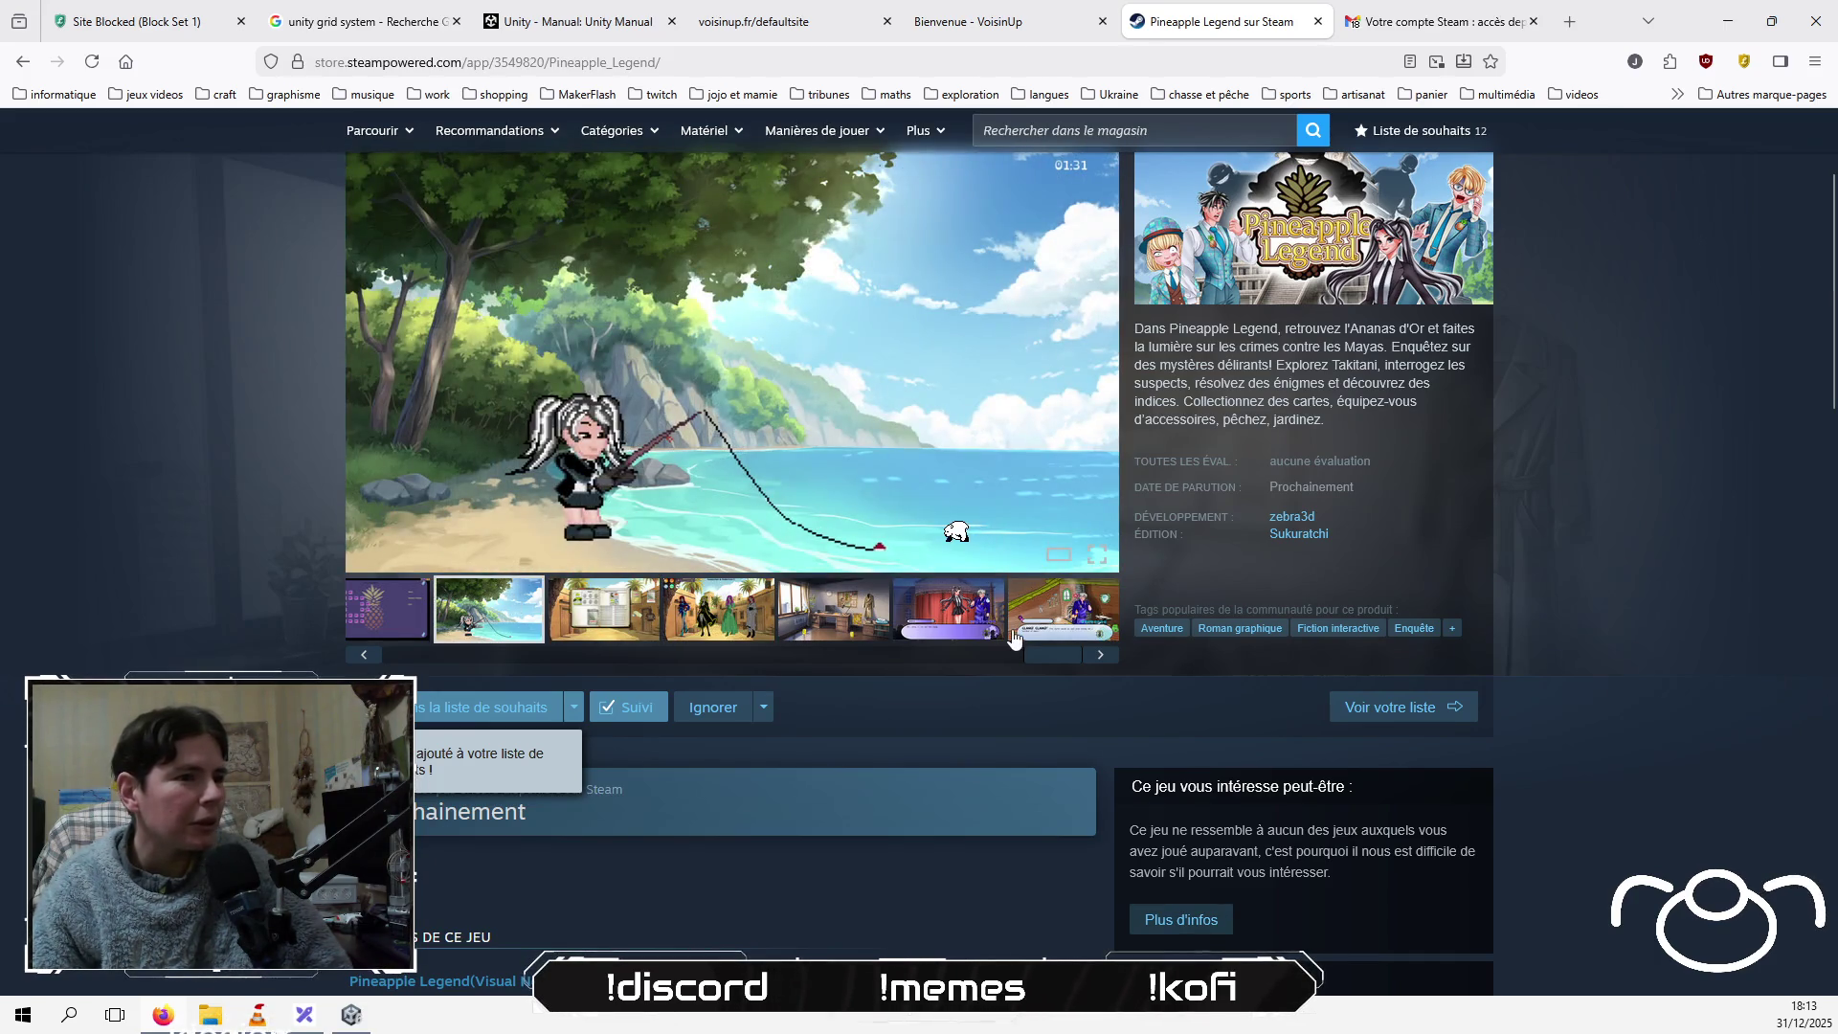
Scroll around the store page and close the wishlist options list.
scroll(863, 727, down, 3)
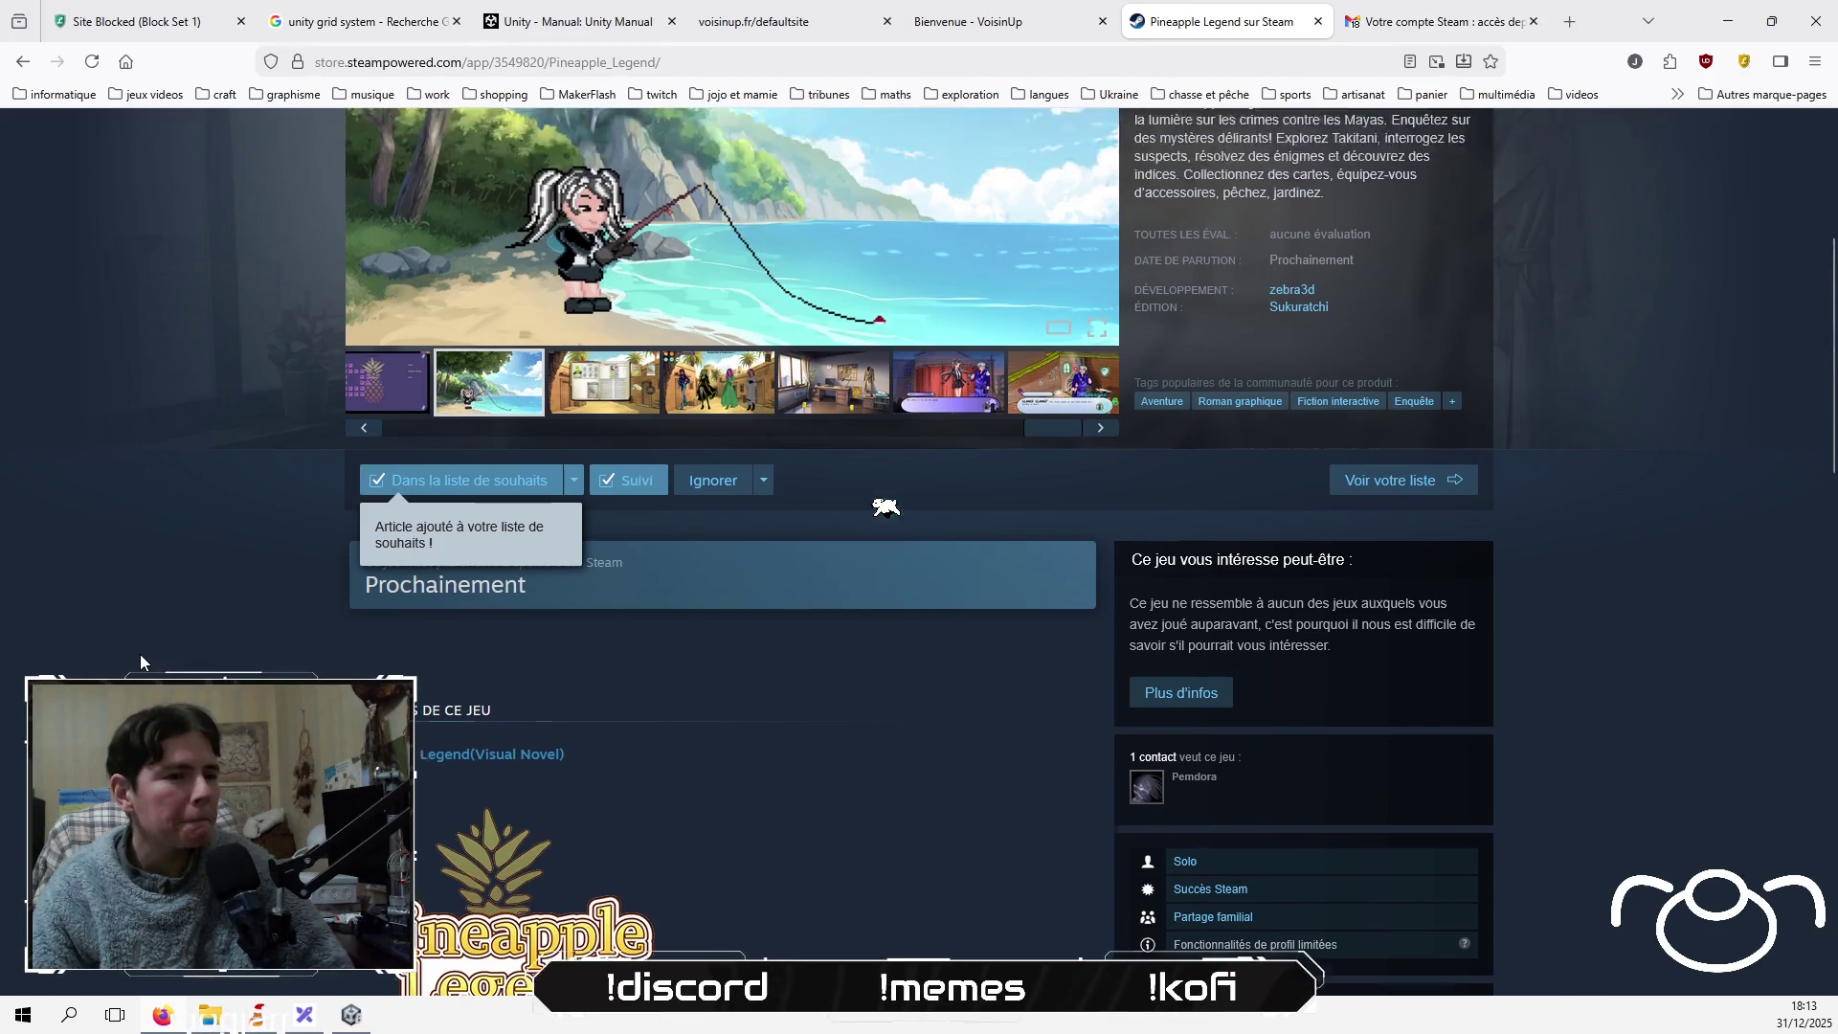
scroll(143, 655, up, 4)
scroll(215, 634, down, 4)
scroll(210, 632, up, 4)
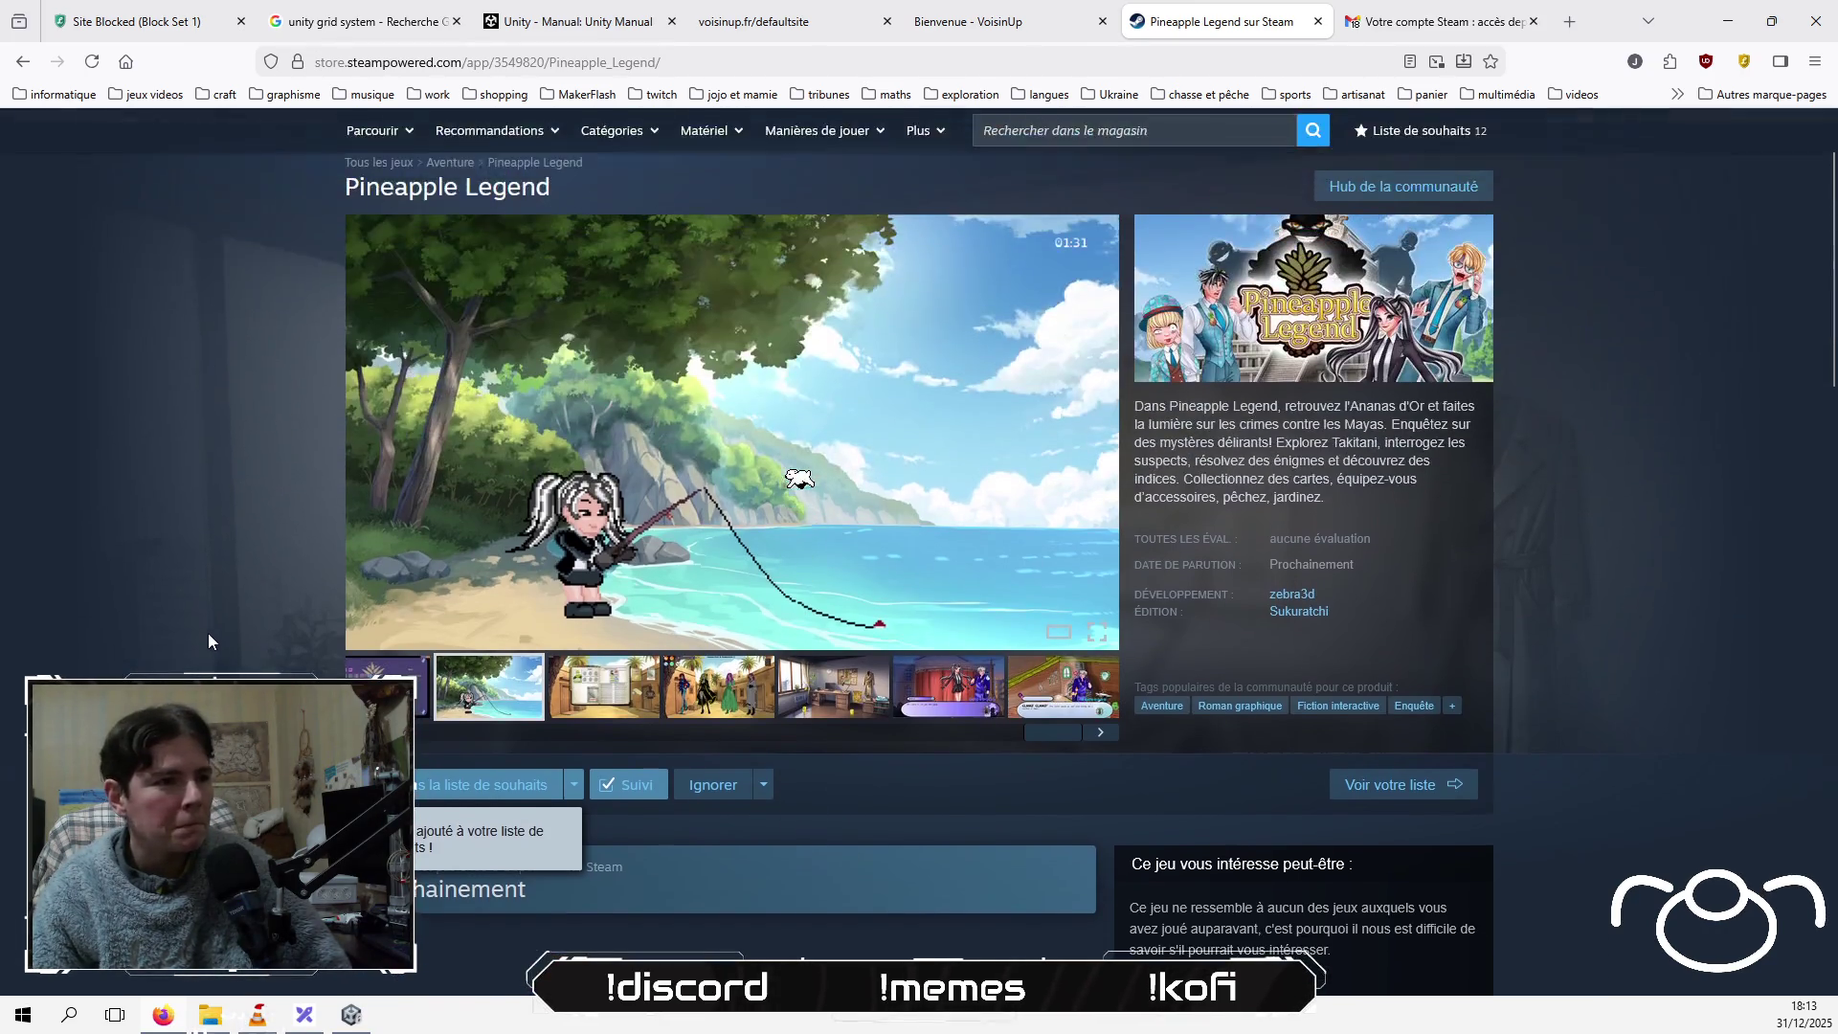
scroll(209, 634, up, 1)
scroll(205, 634, down, 8)
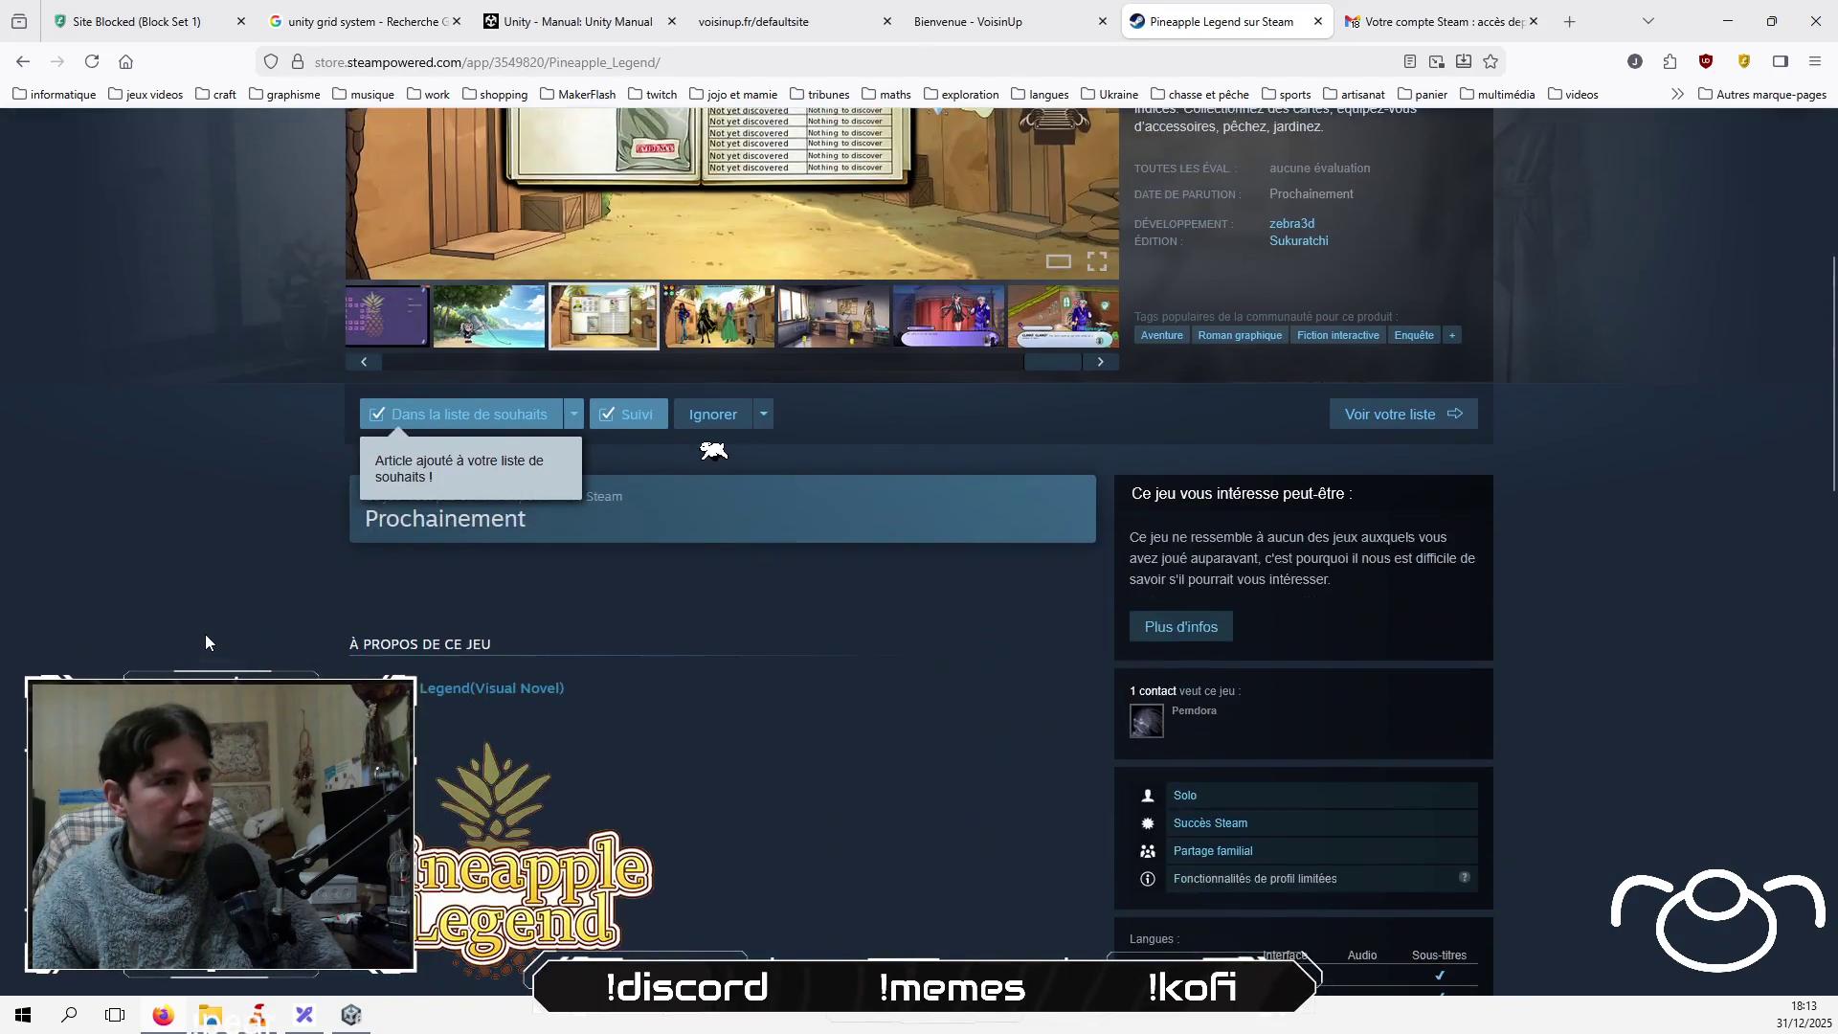
scroll(204, 635, up, 4)
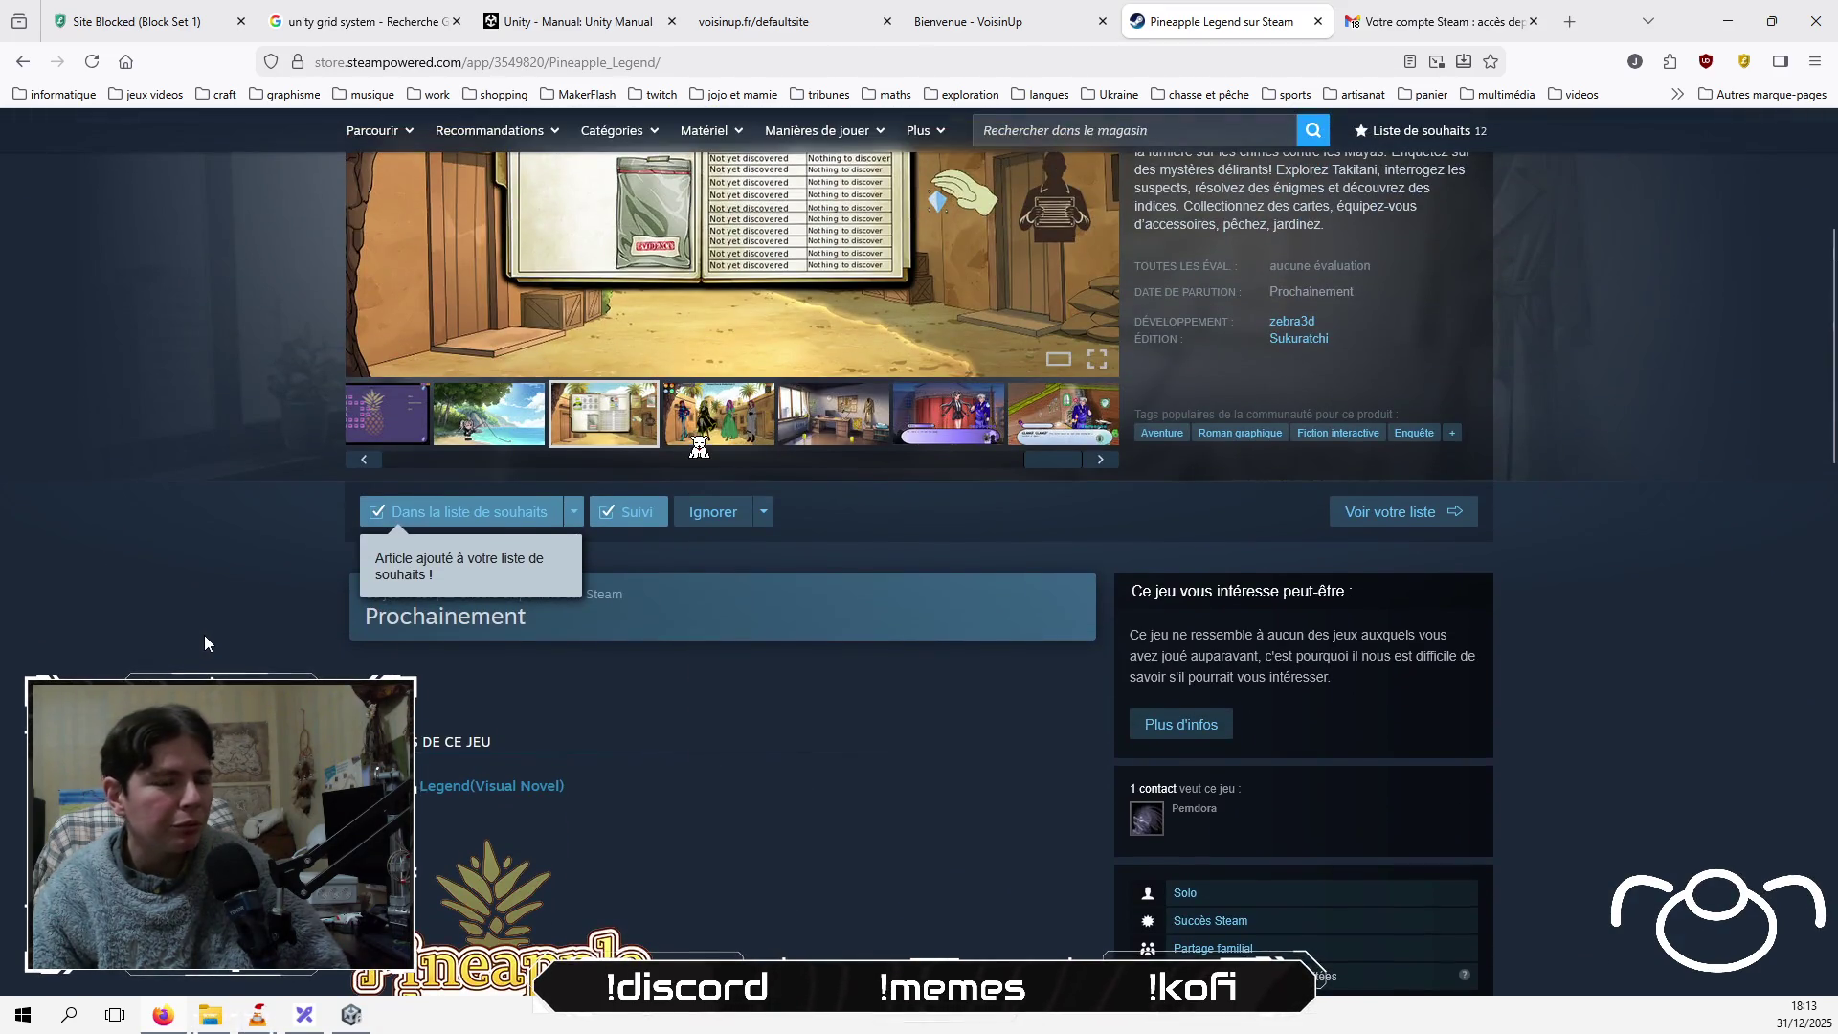
scroll(204, 635, down, 4)
scroll(204, 635, up, 8)
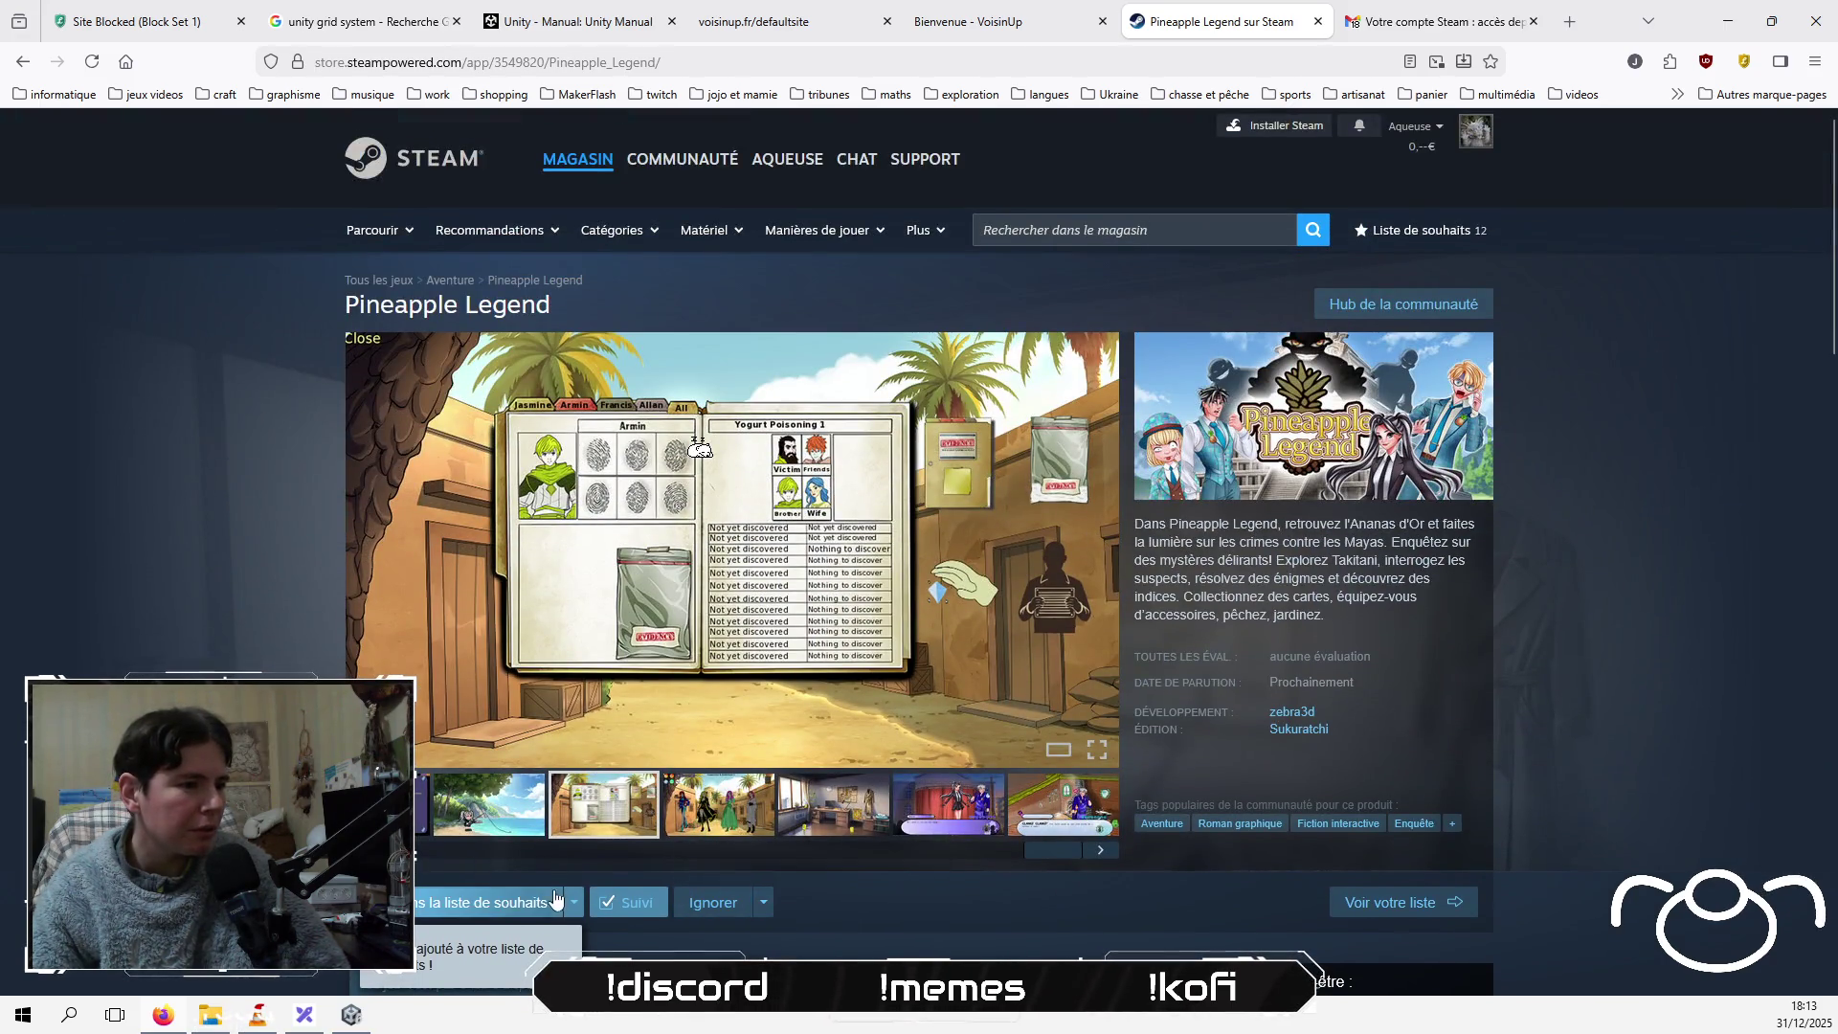
mouse_move(575, 901)
click(565, 934)
scroll(752, 498, down, 2)
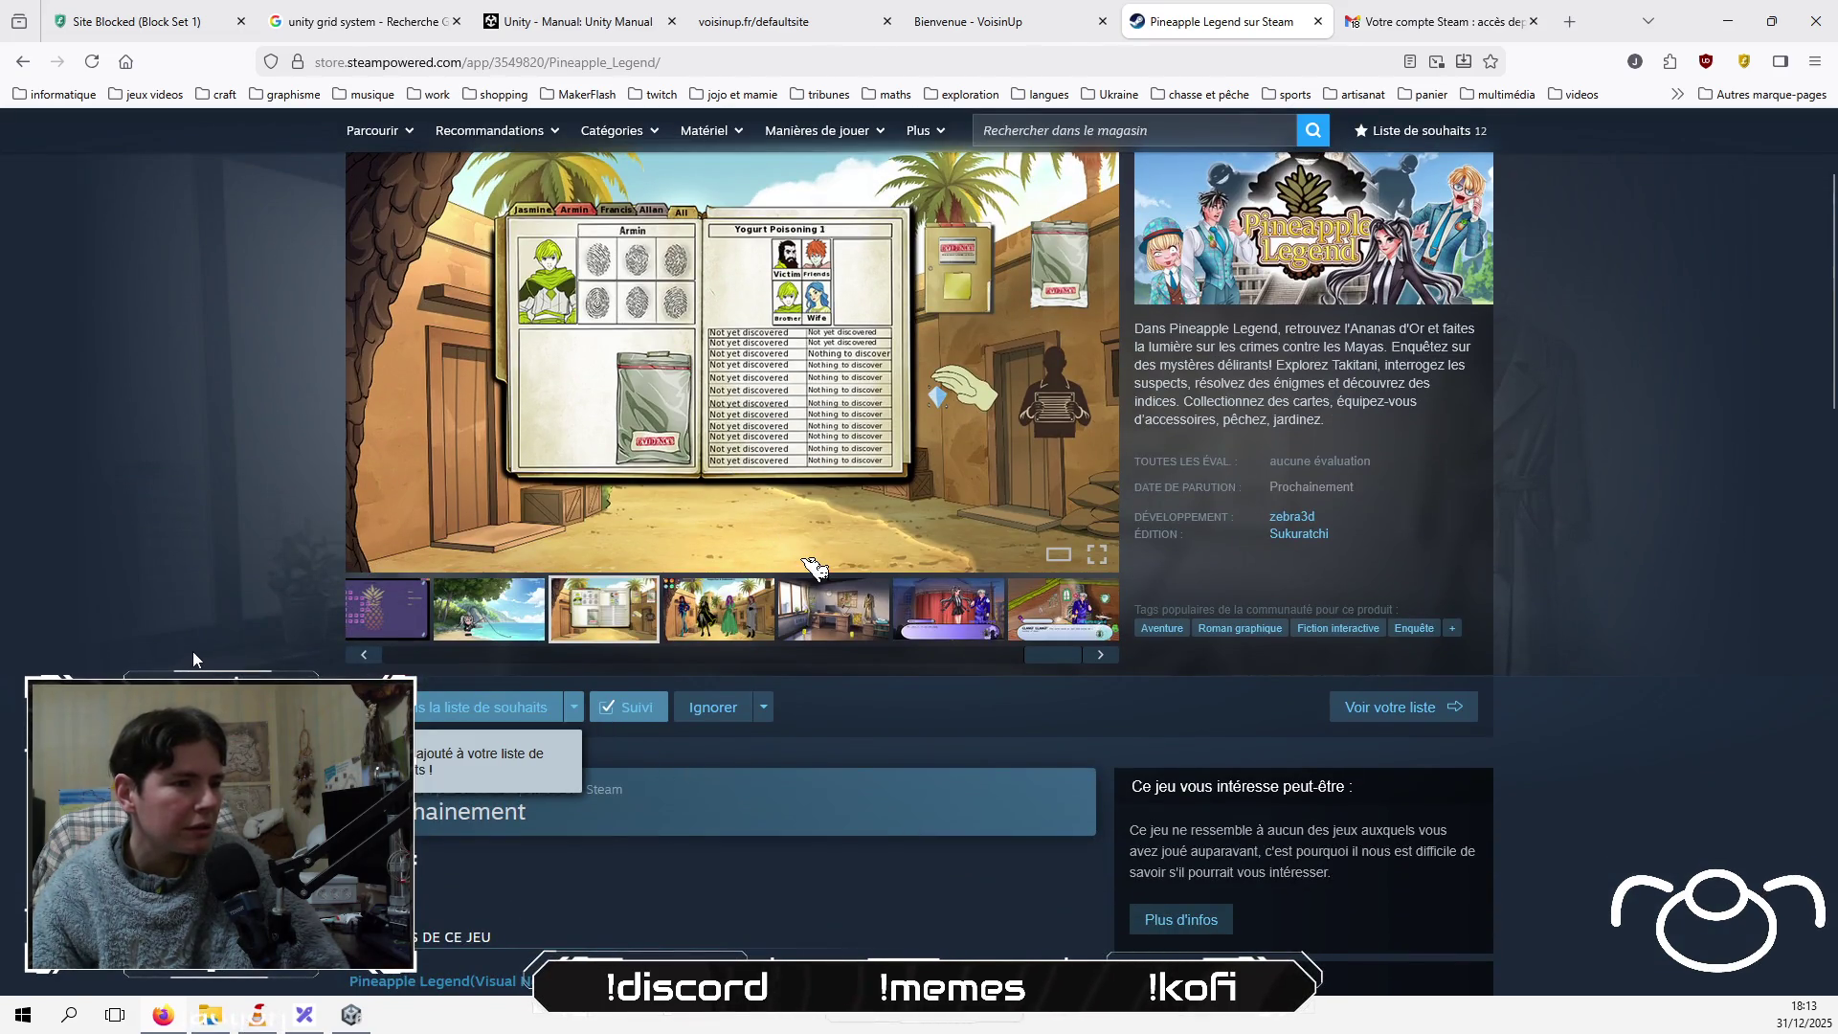
scroll(268, 601, up, 2)
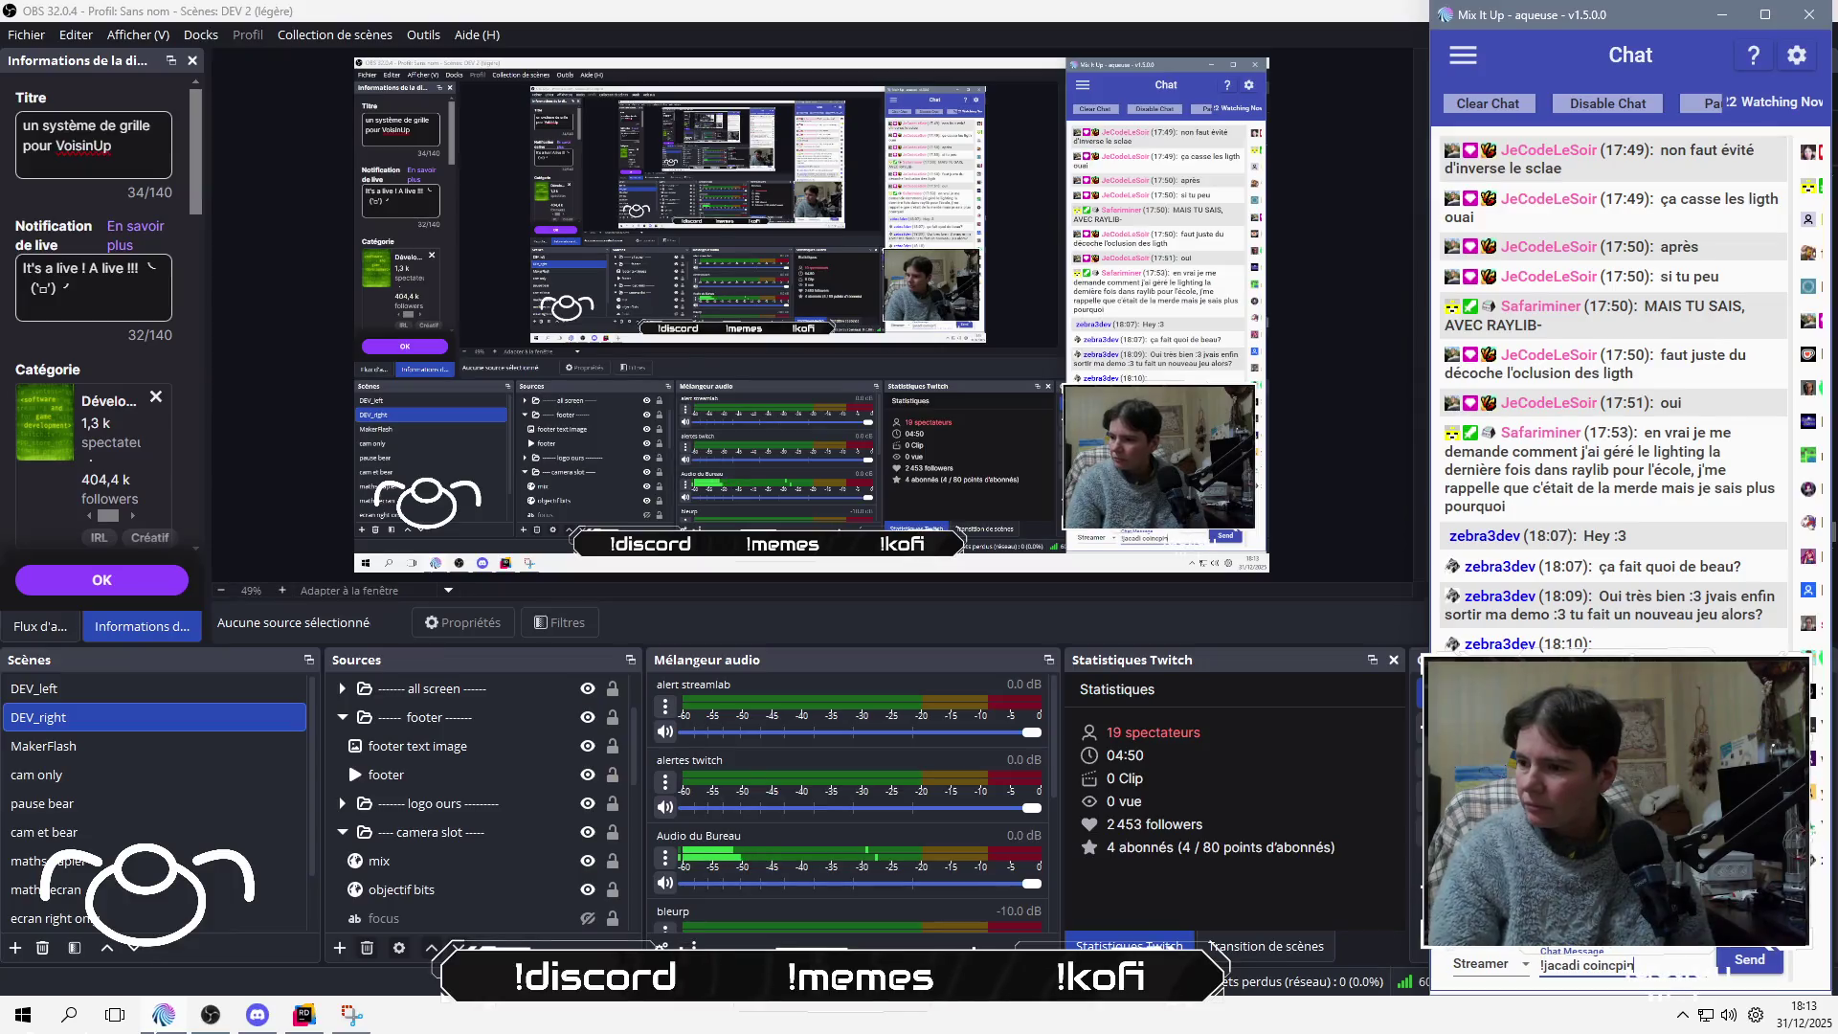
Finish and send the '!jacadi coincoin' message in the Mix It Up stream chat.
text(in)
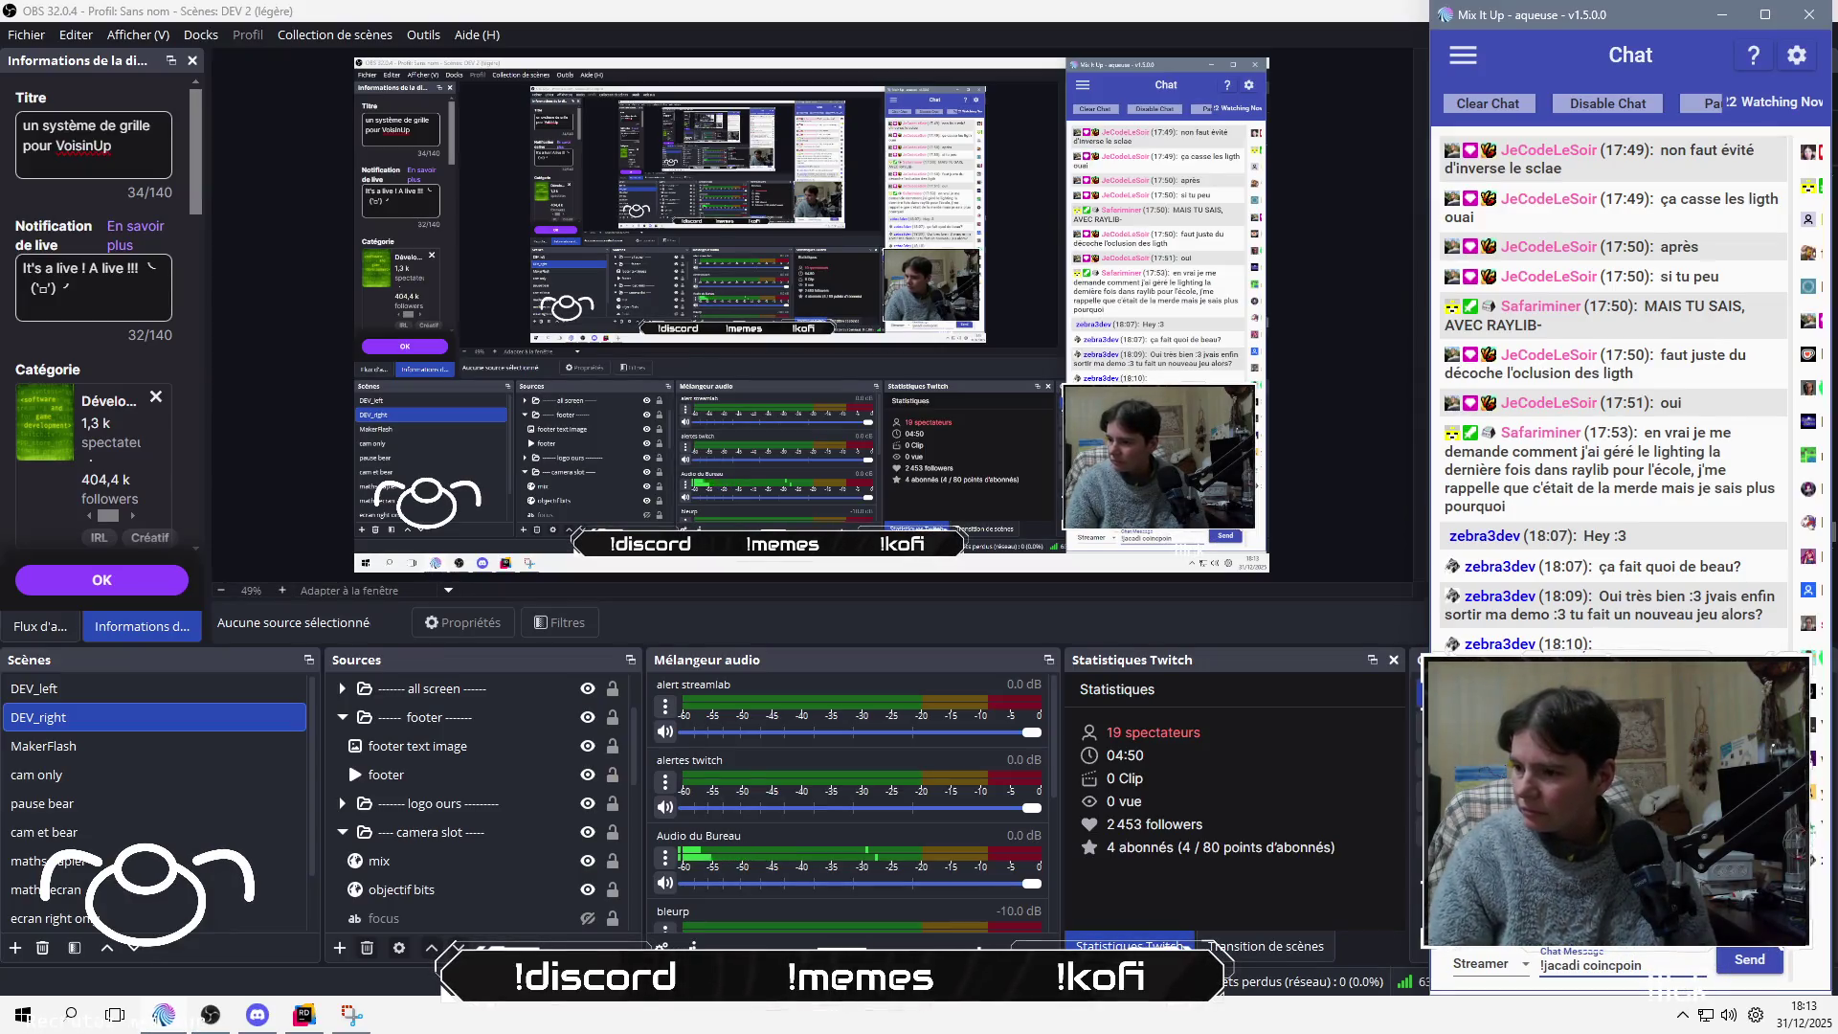
key(Return)
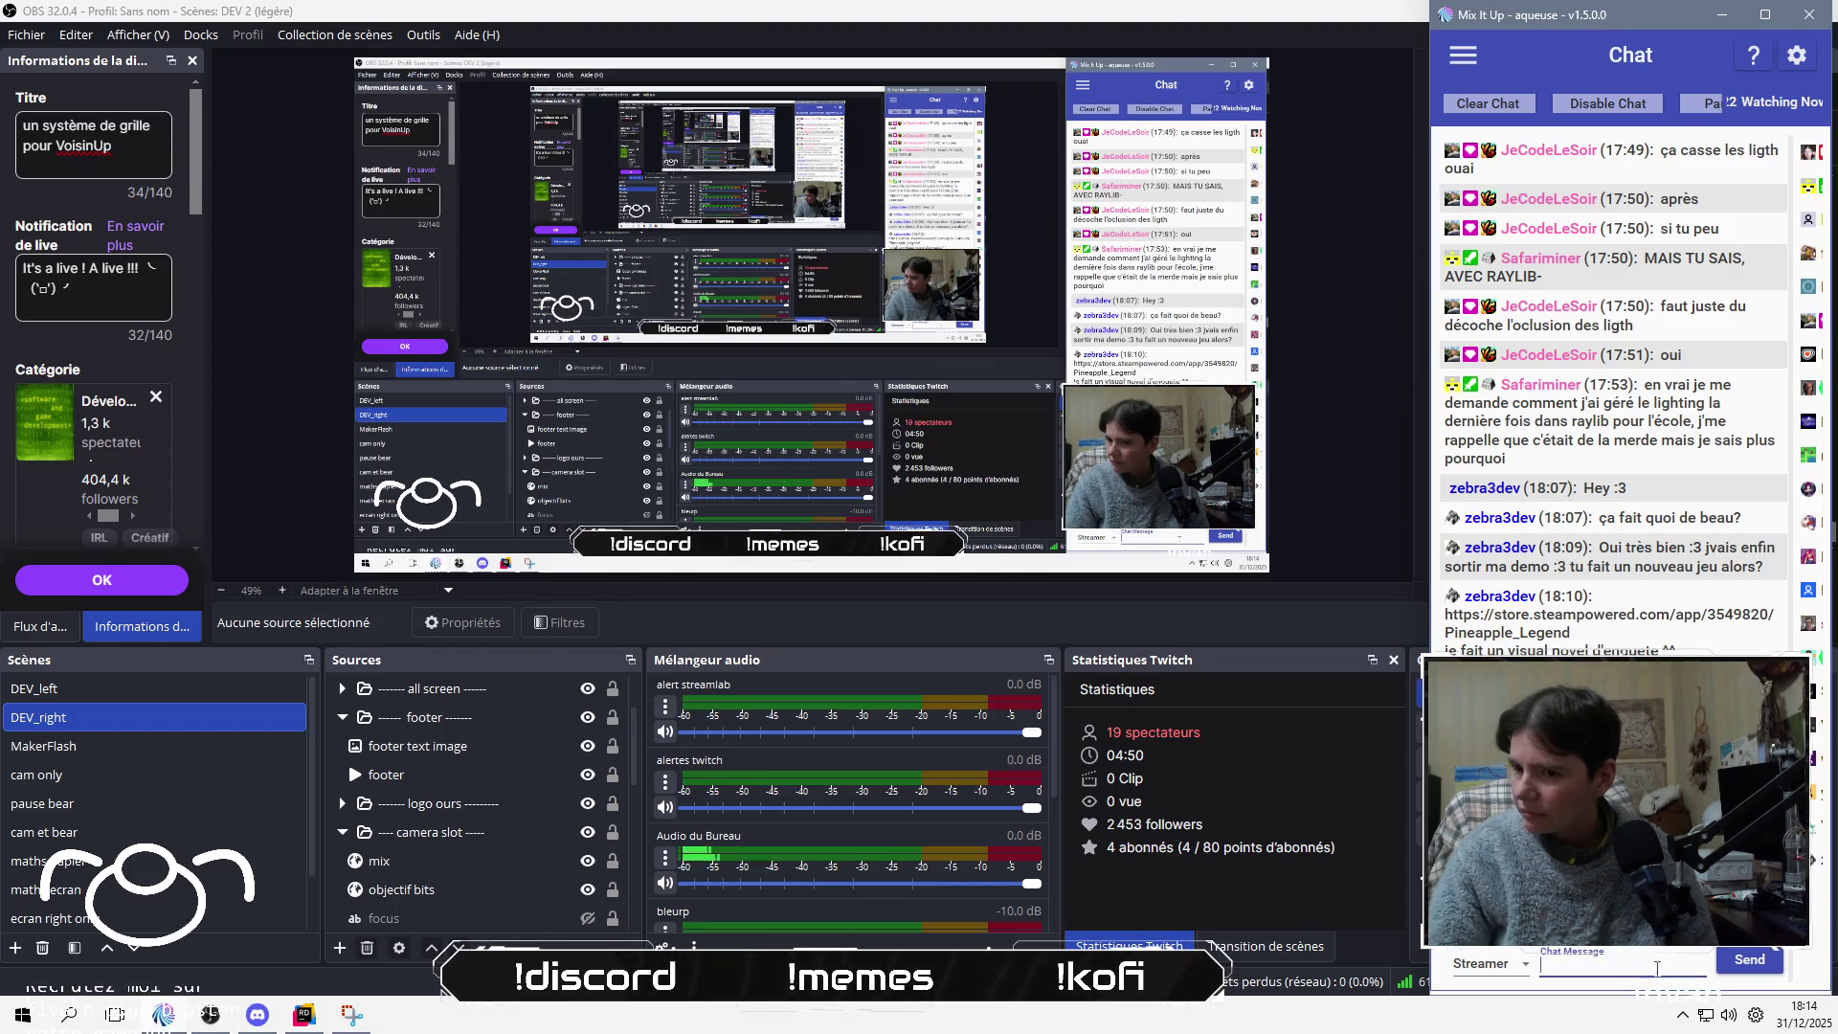
Scroll the Audio Mixer to the lower channels, then show the hidden system tray icons.
scroll(989, 867, down, 4)
scroll(874, 895, down, 1)
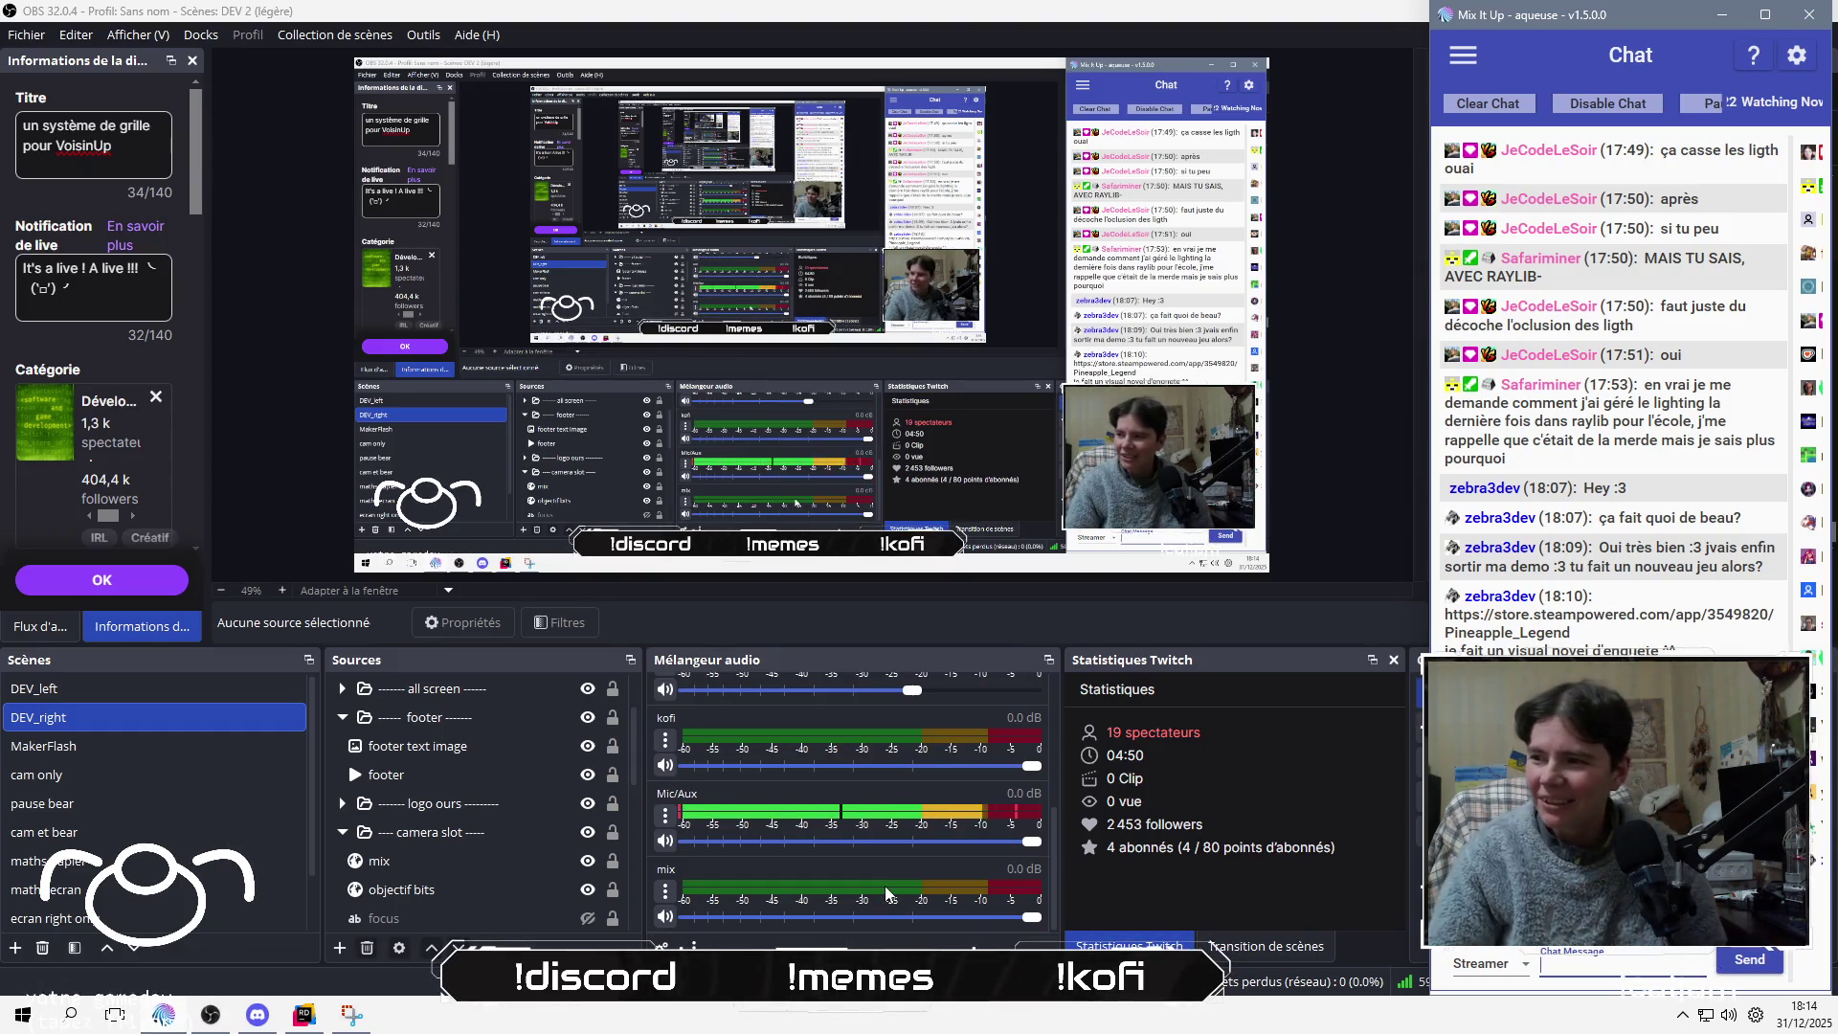
key(alt+Tab)
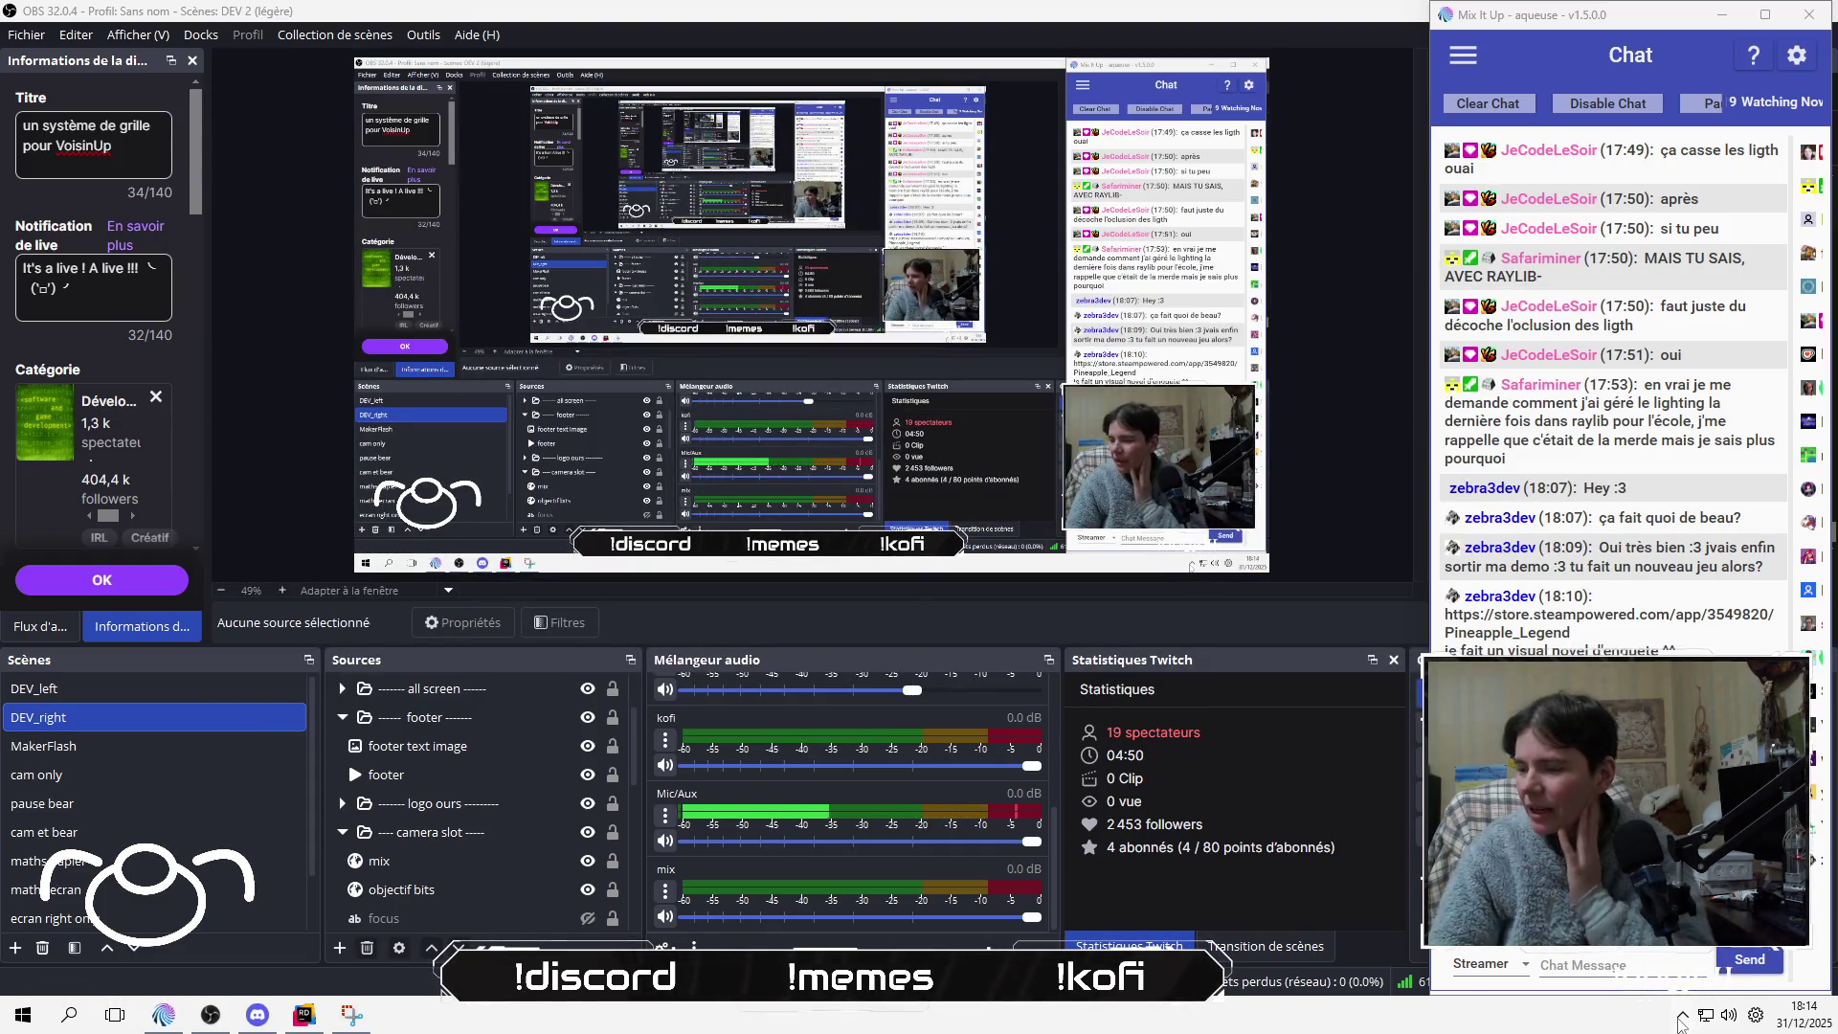
click(1680, 1016)
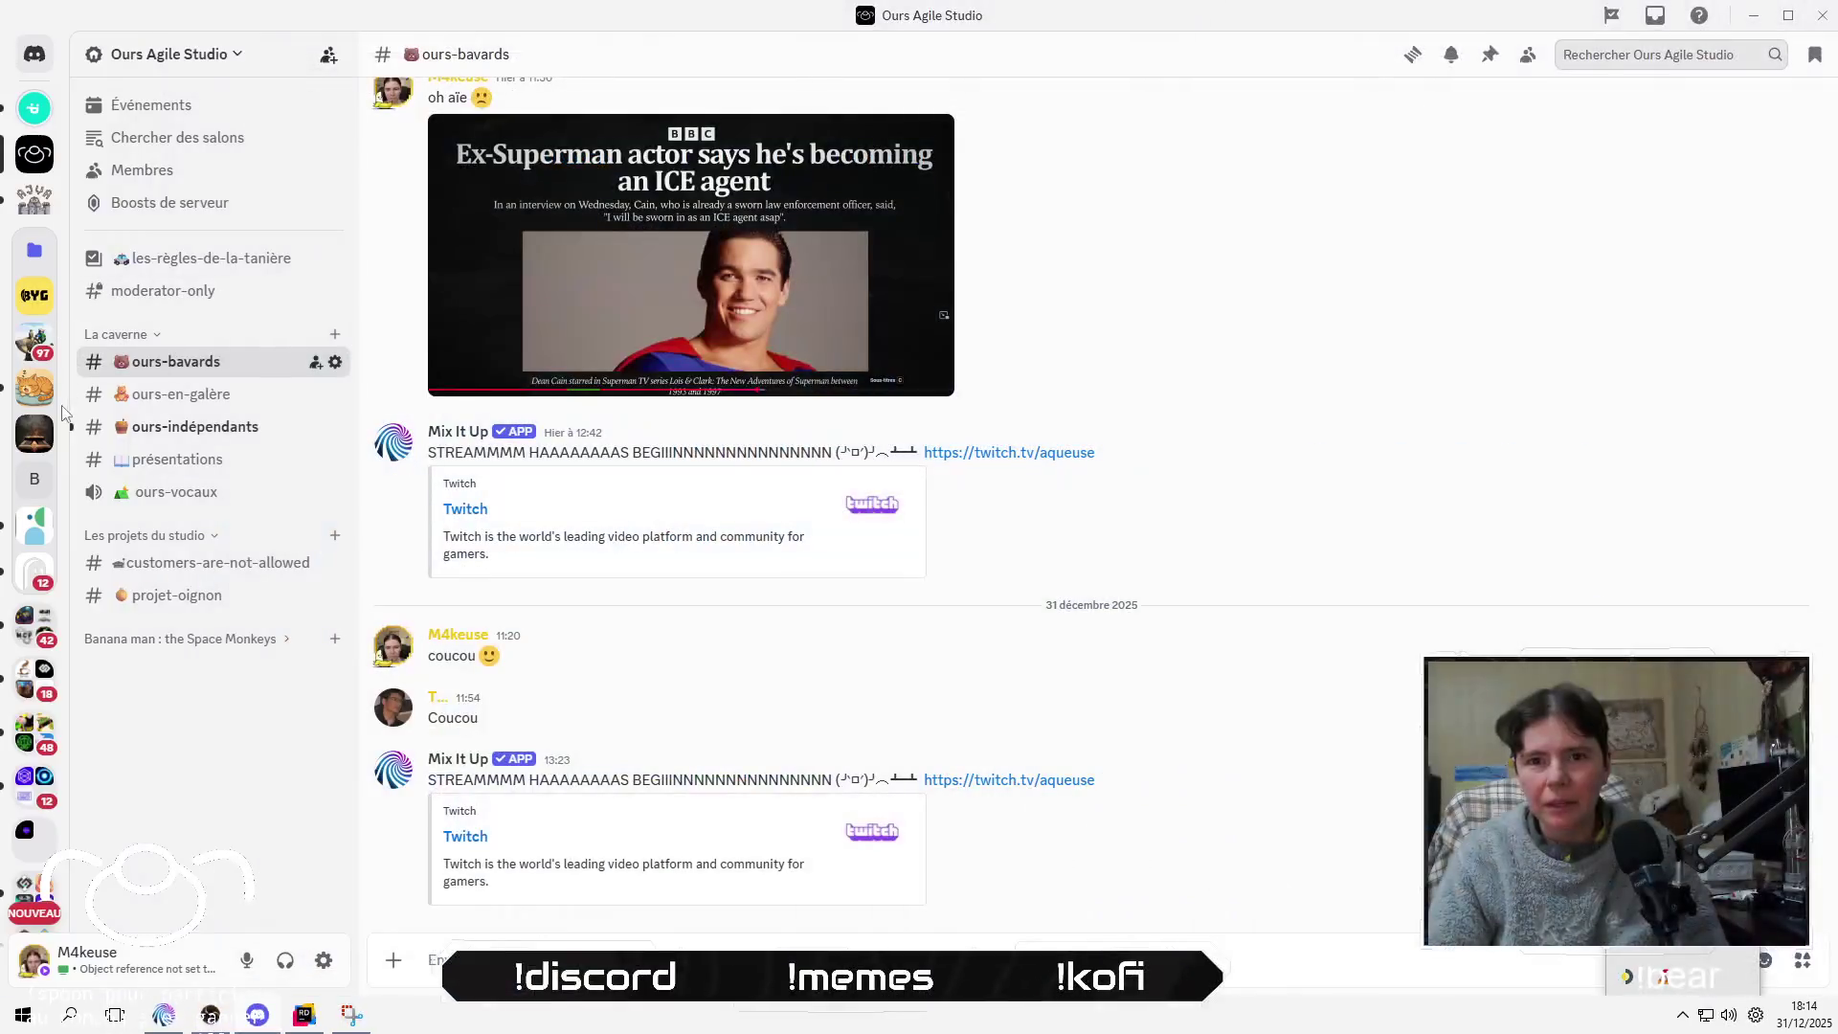
Open #bar_a_chat on the BurukunTV server and start an @ mention of a member.
click(36, 388)
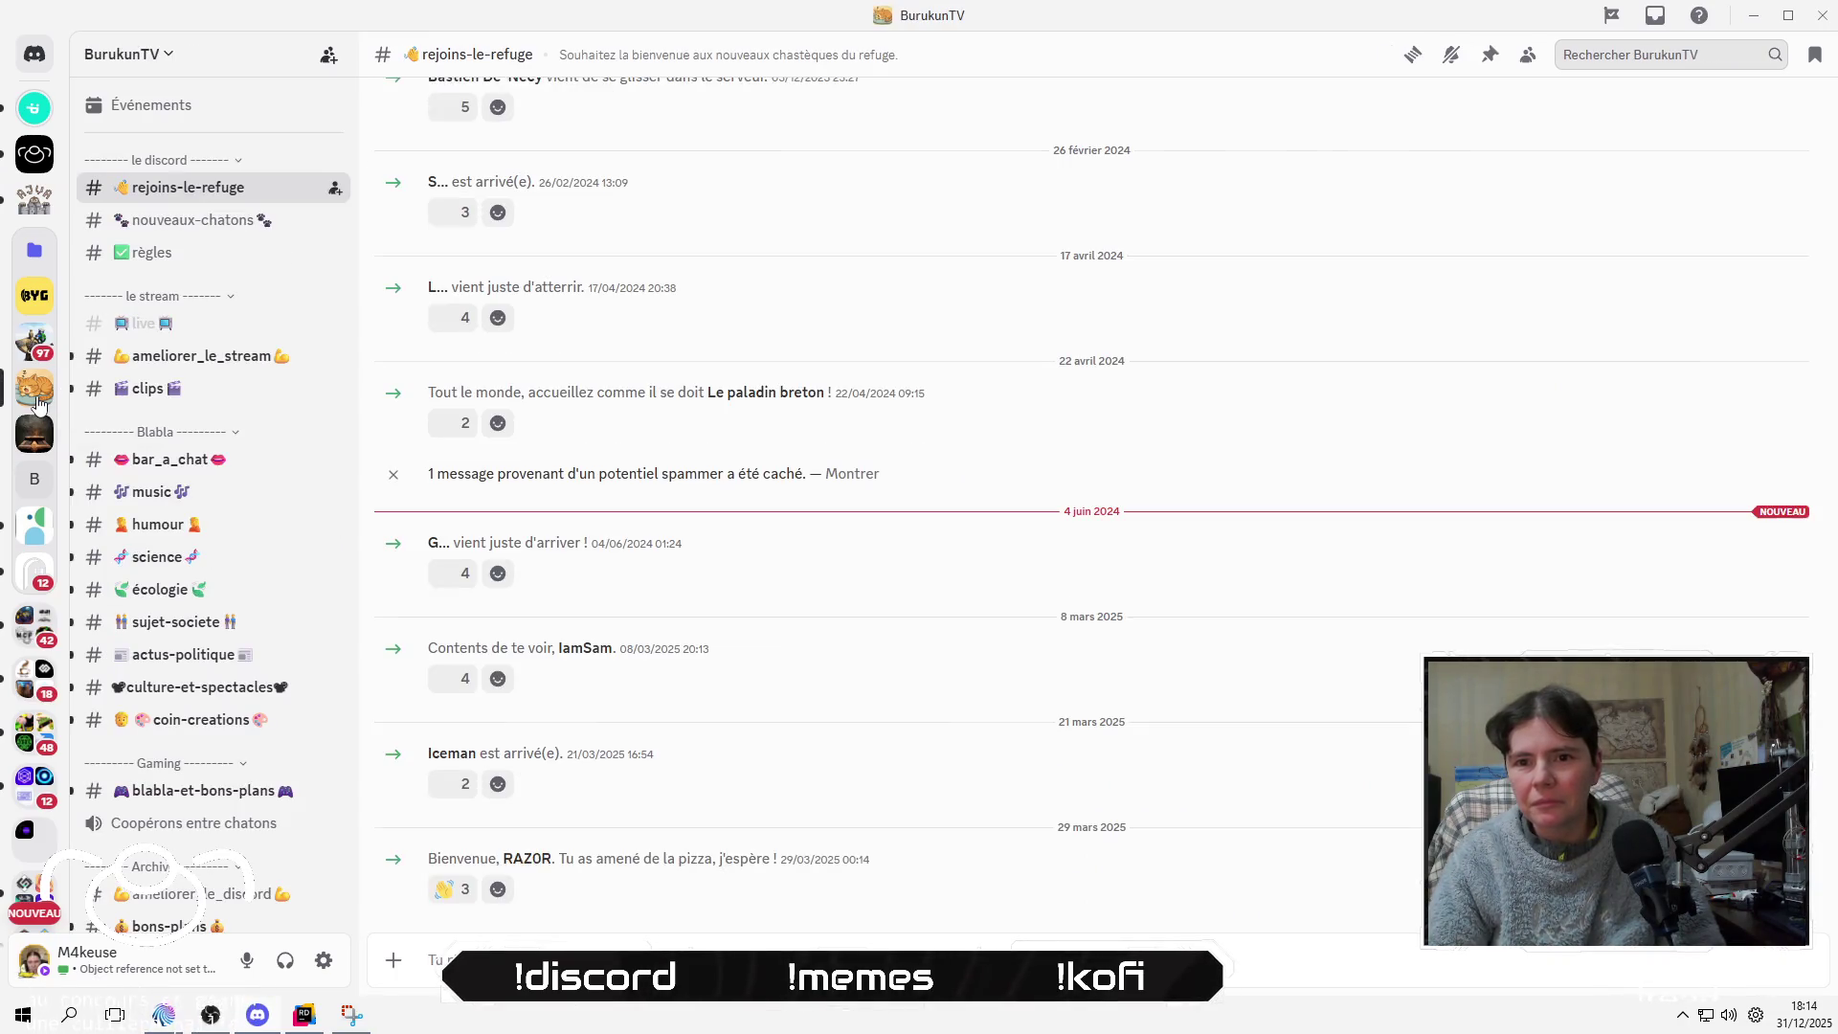
click(180, 460)
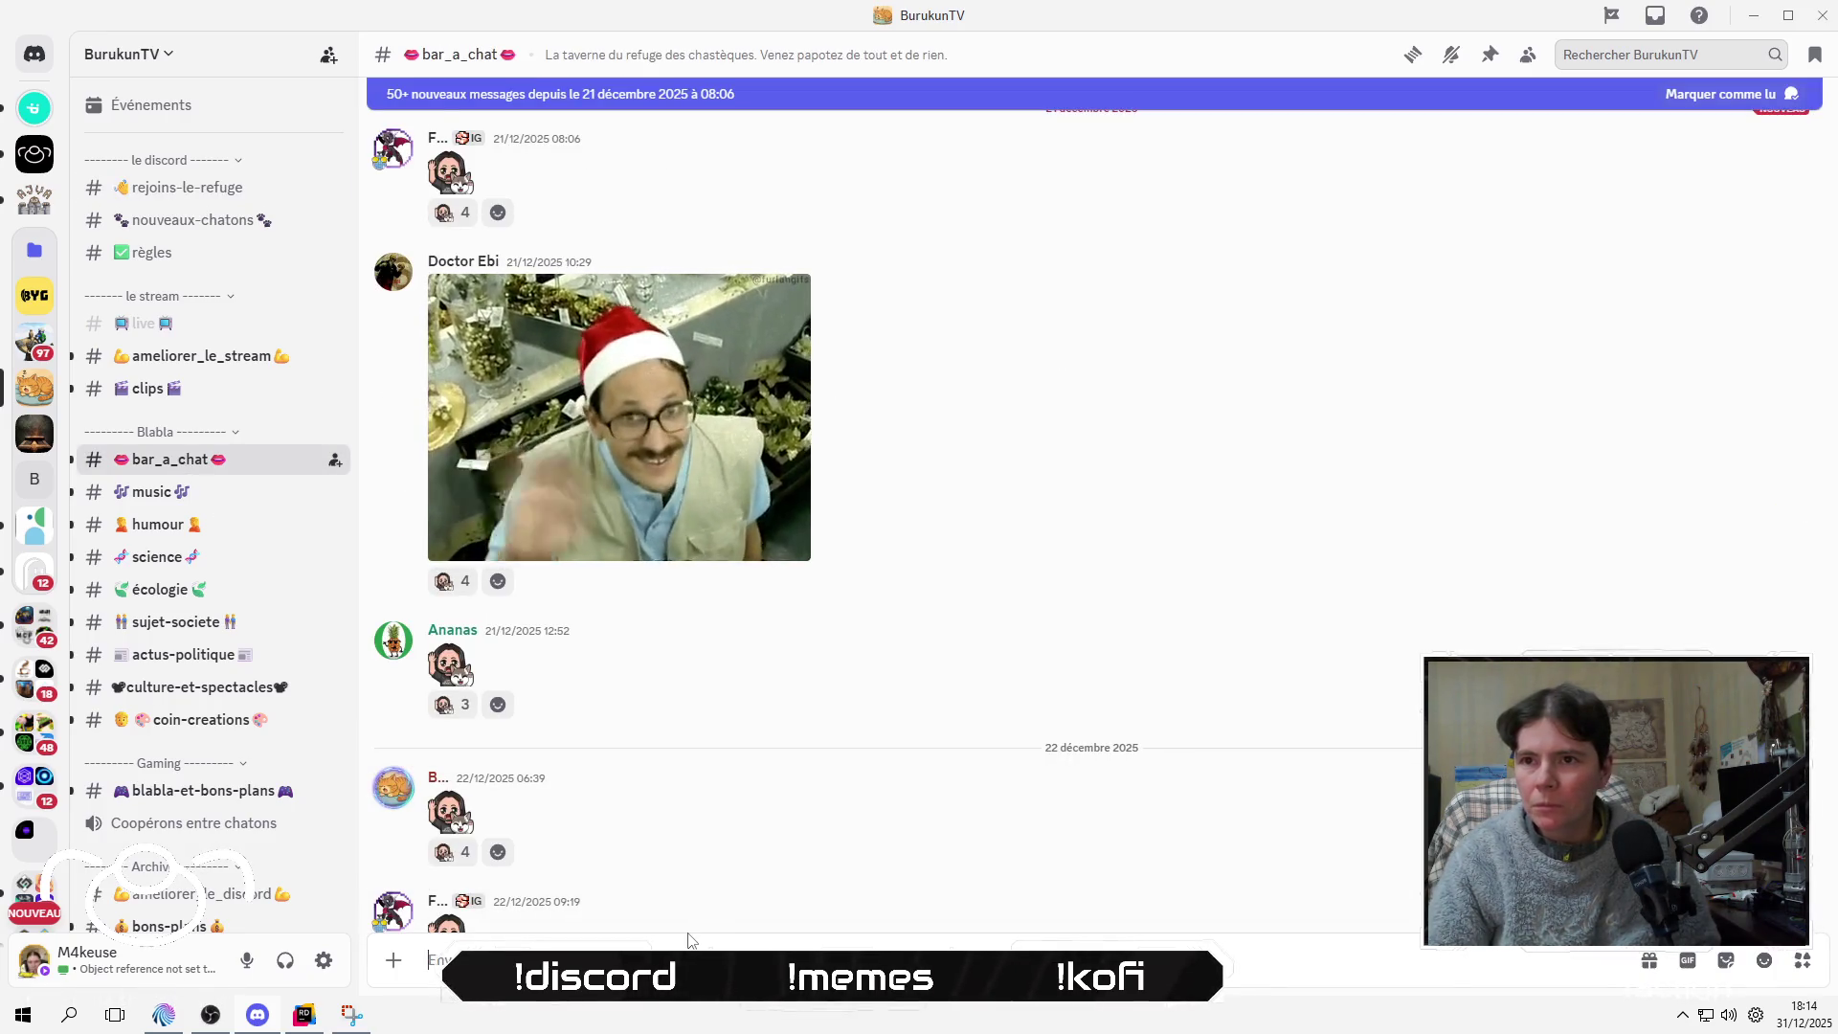
text(@F)
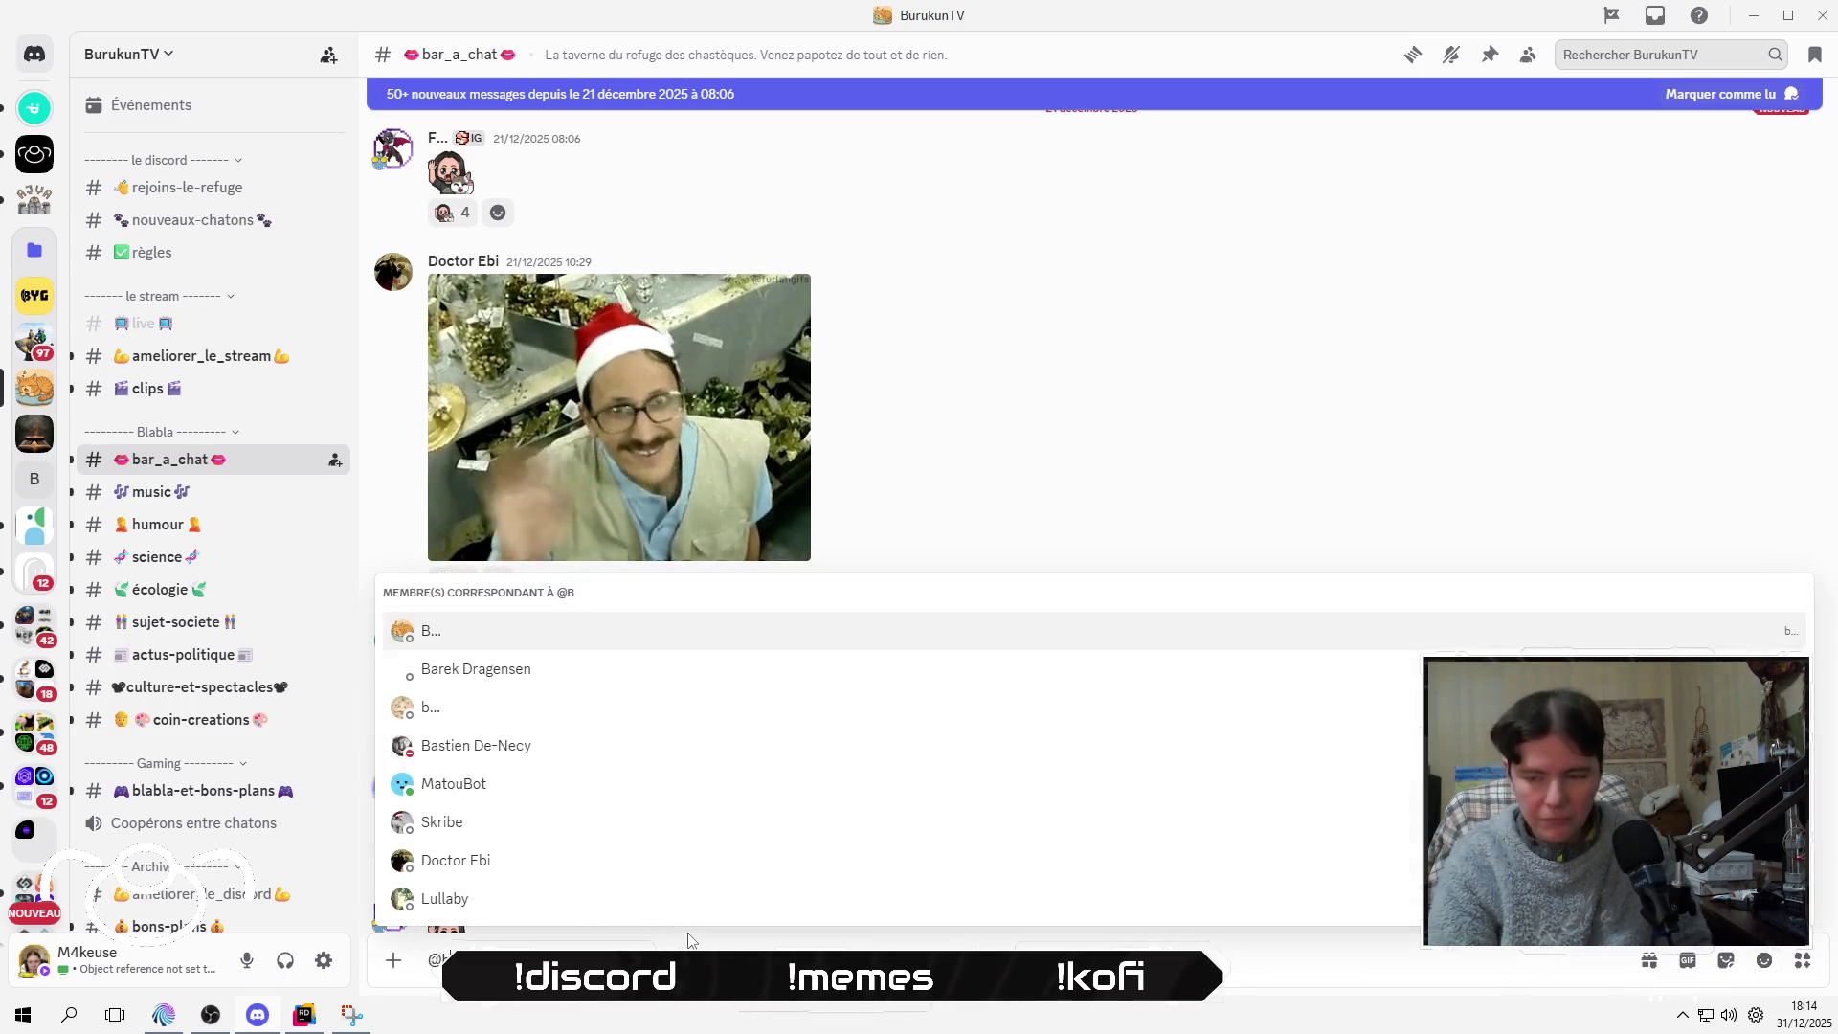
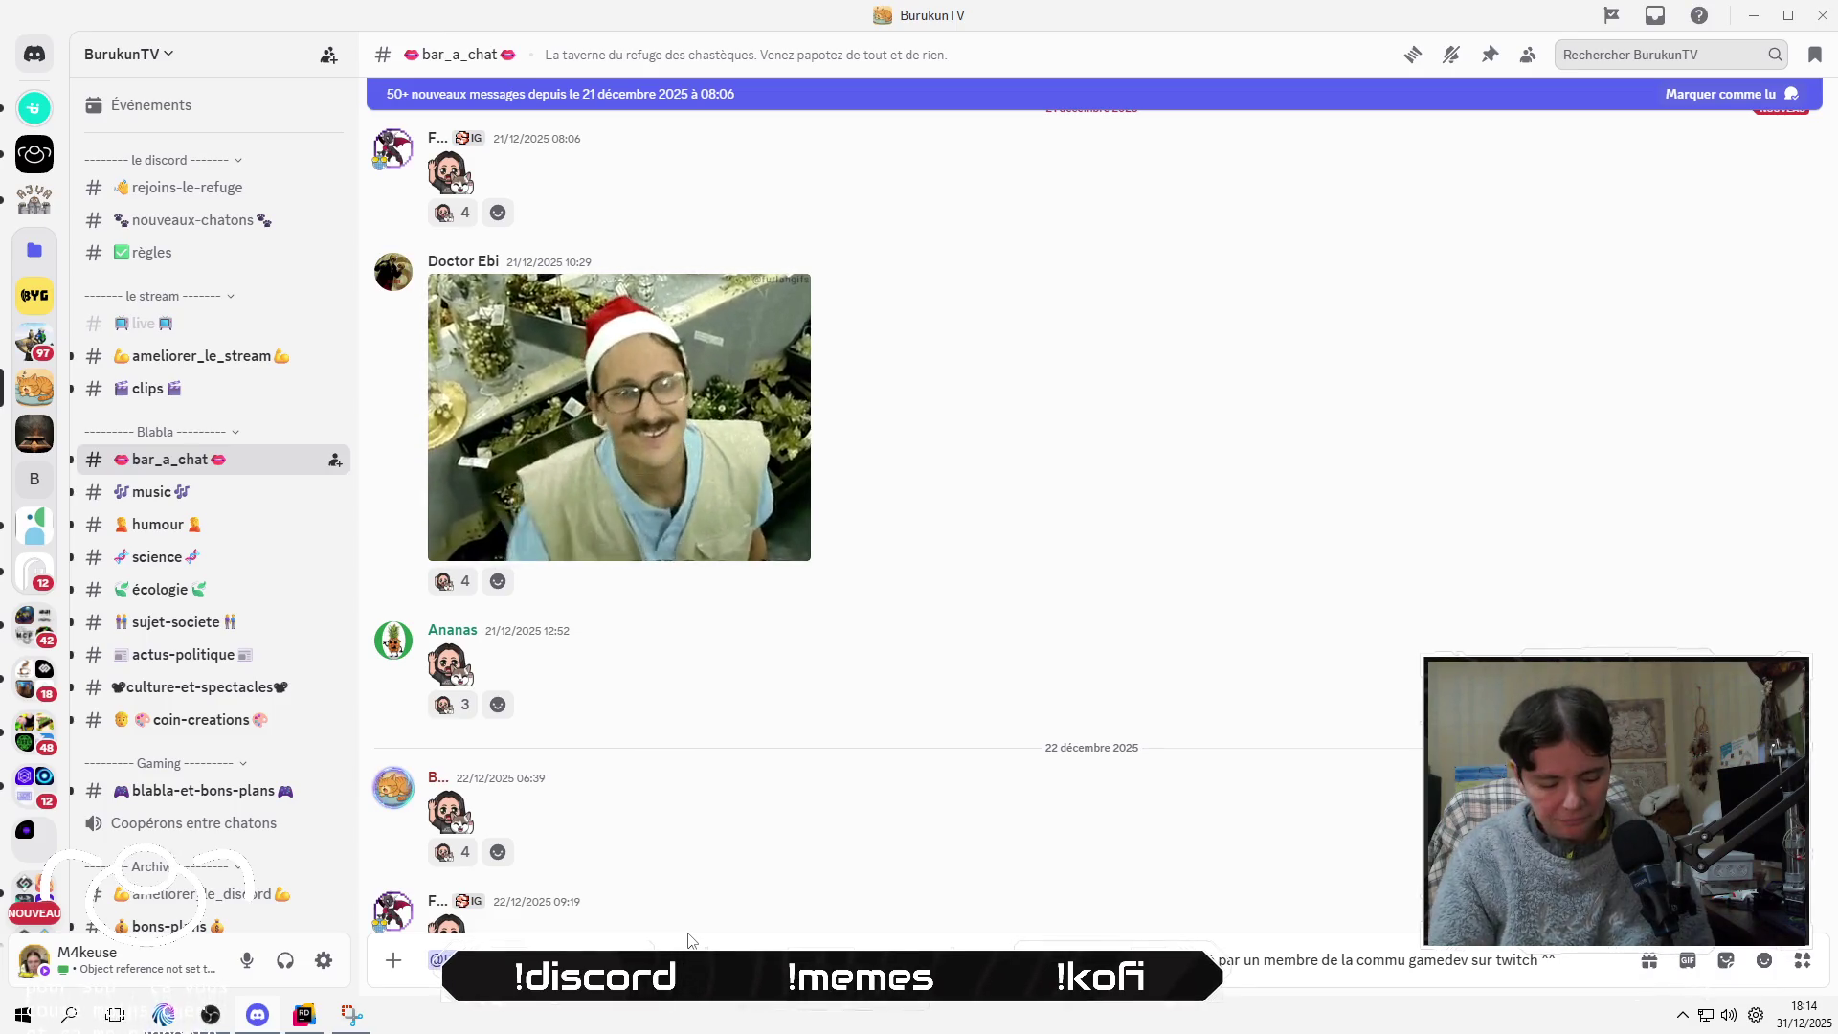
Send the Pineapple Legend Steam link in bar_a_chat, then switch to OBS Studio.
key(Return)
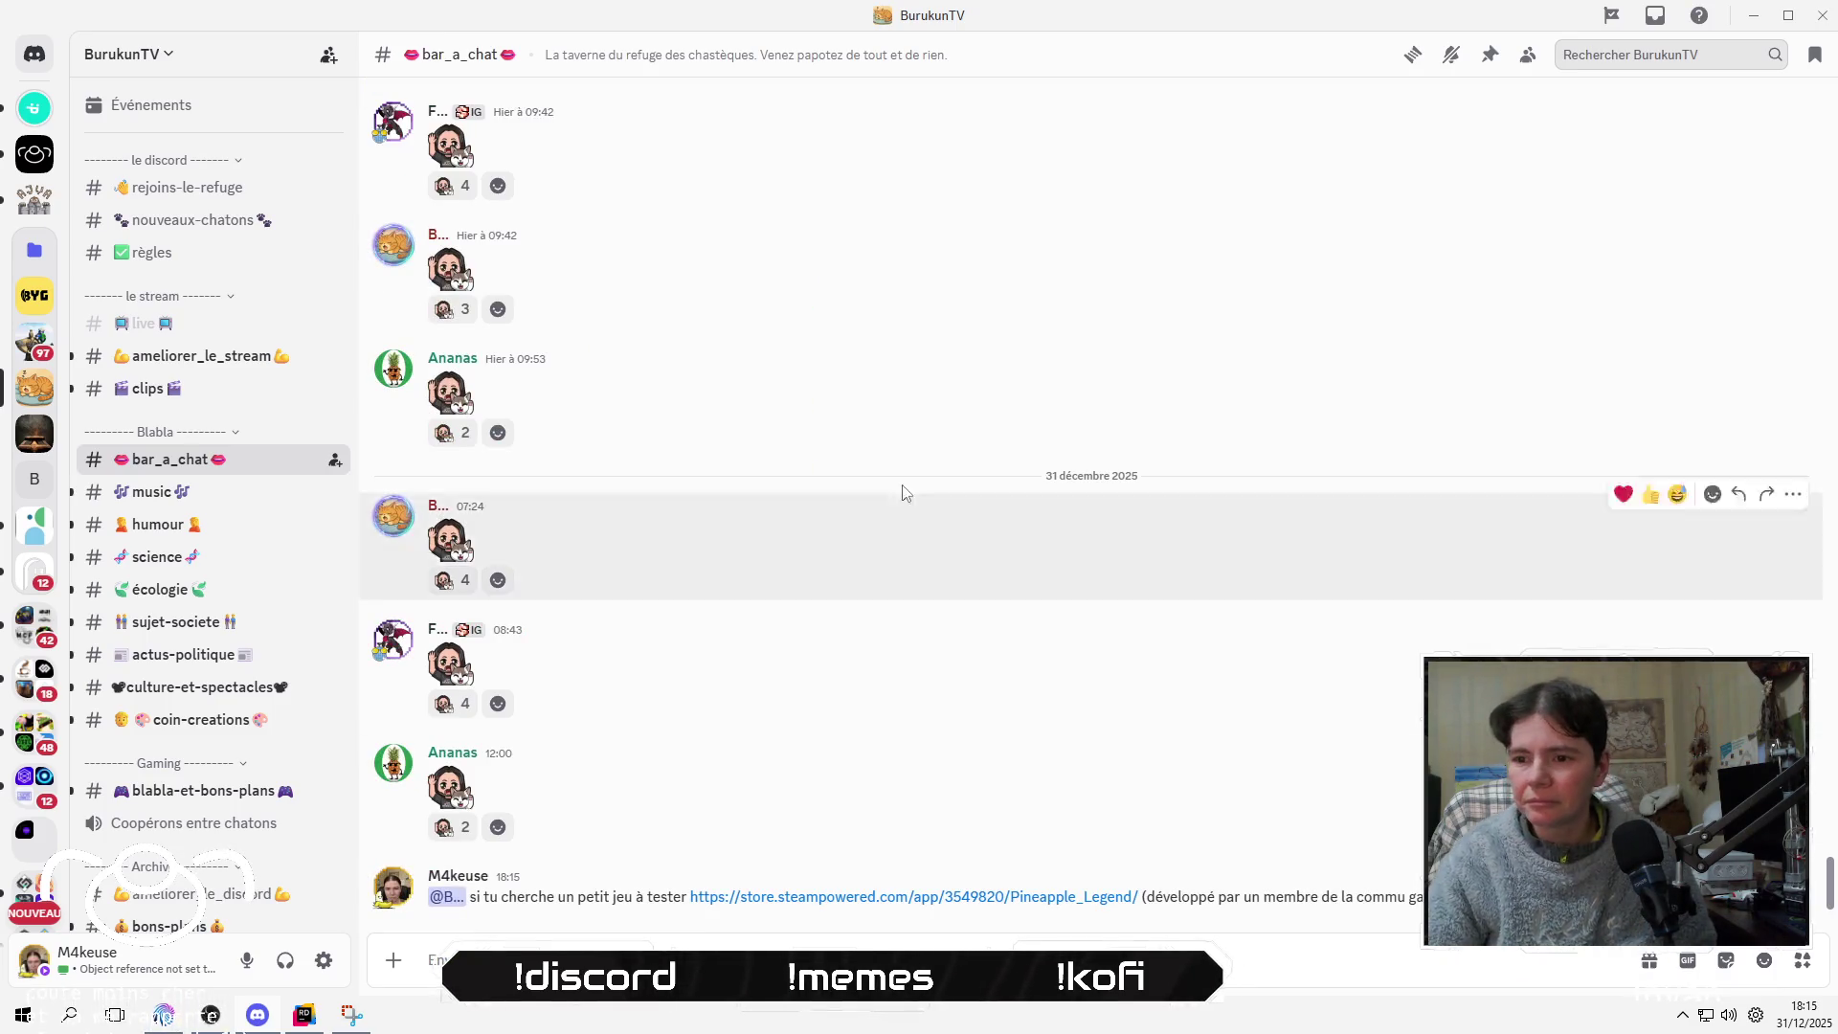
key(alt+Tab)
key(alt+Tab)
key(alt+Tab)
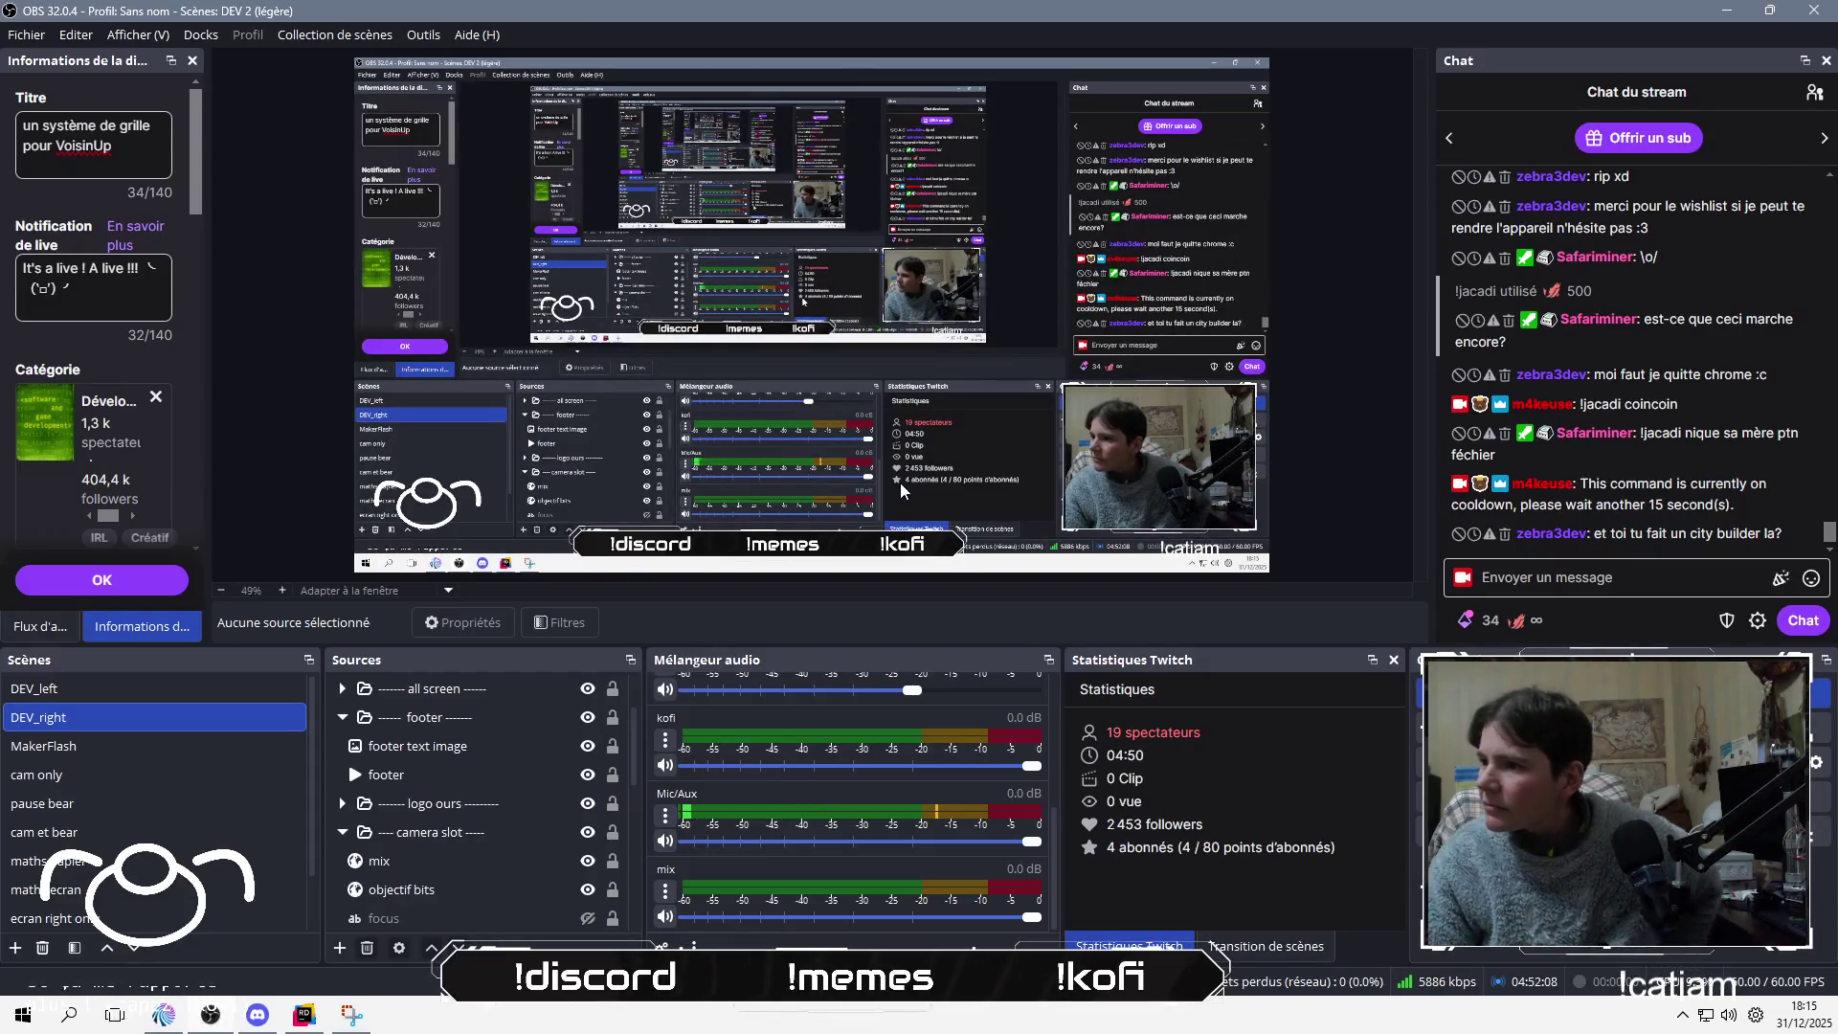
Stop briefly on the Pineapple Legend Steam page, then minimize Firefox to reveal the Unity editor.
key(alt+Tab)
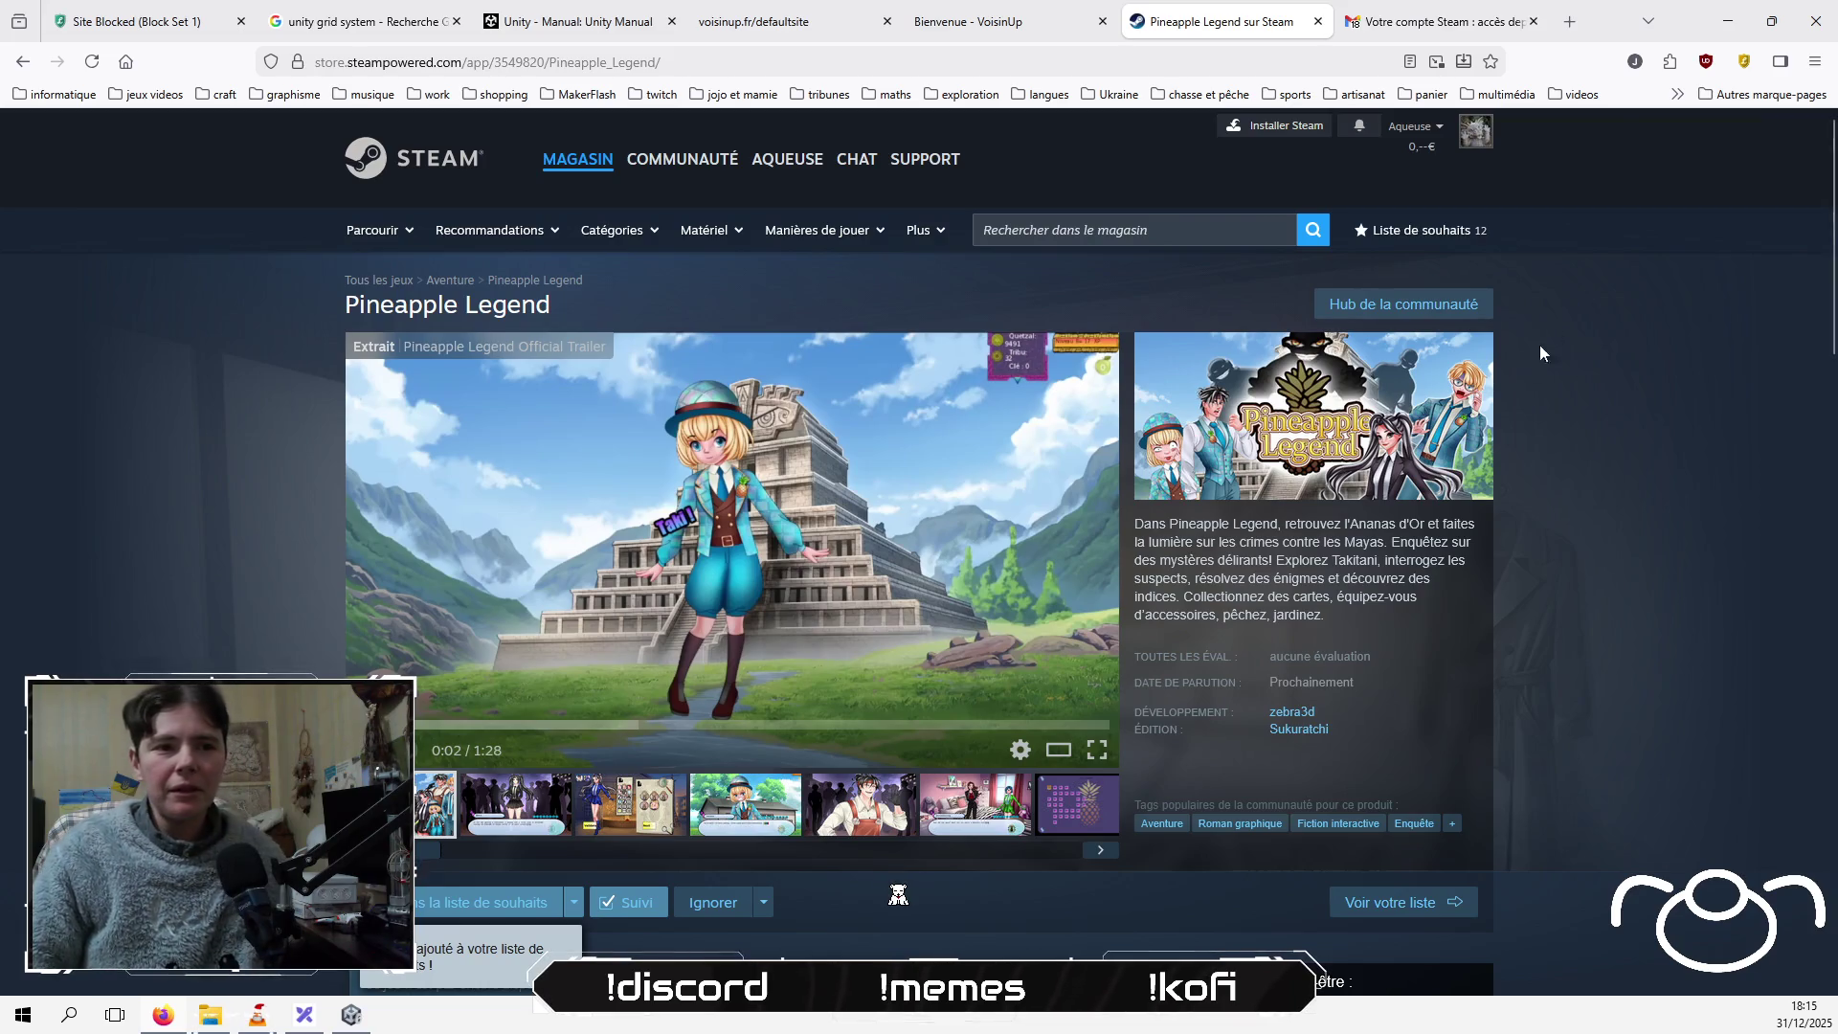
click(1740, 28)
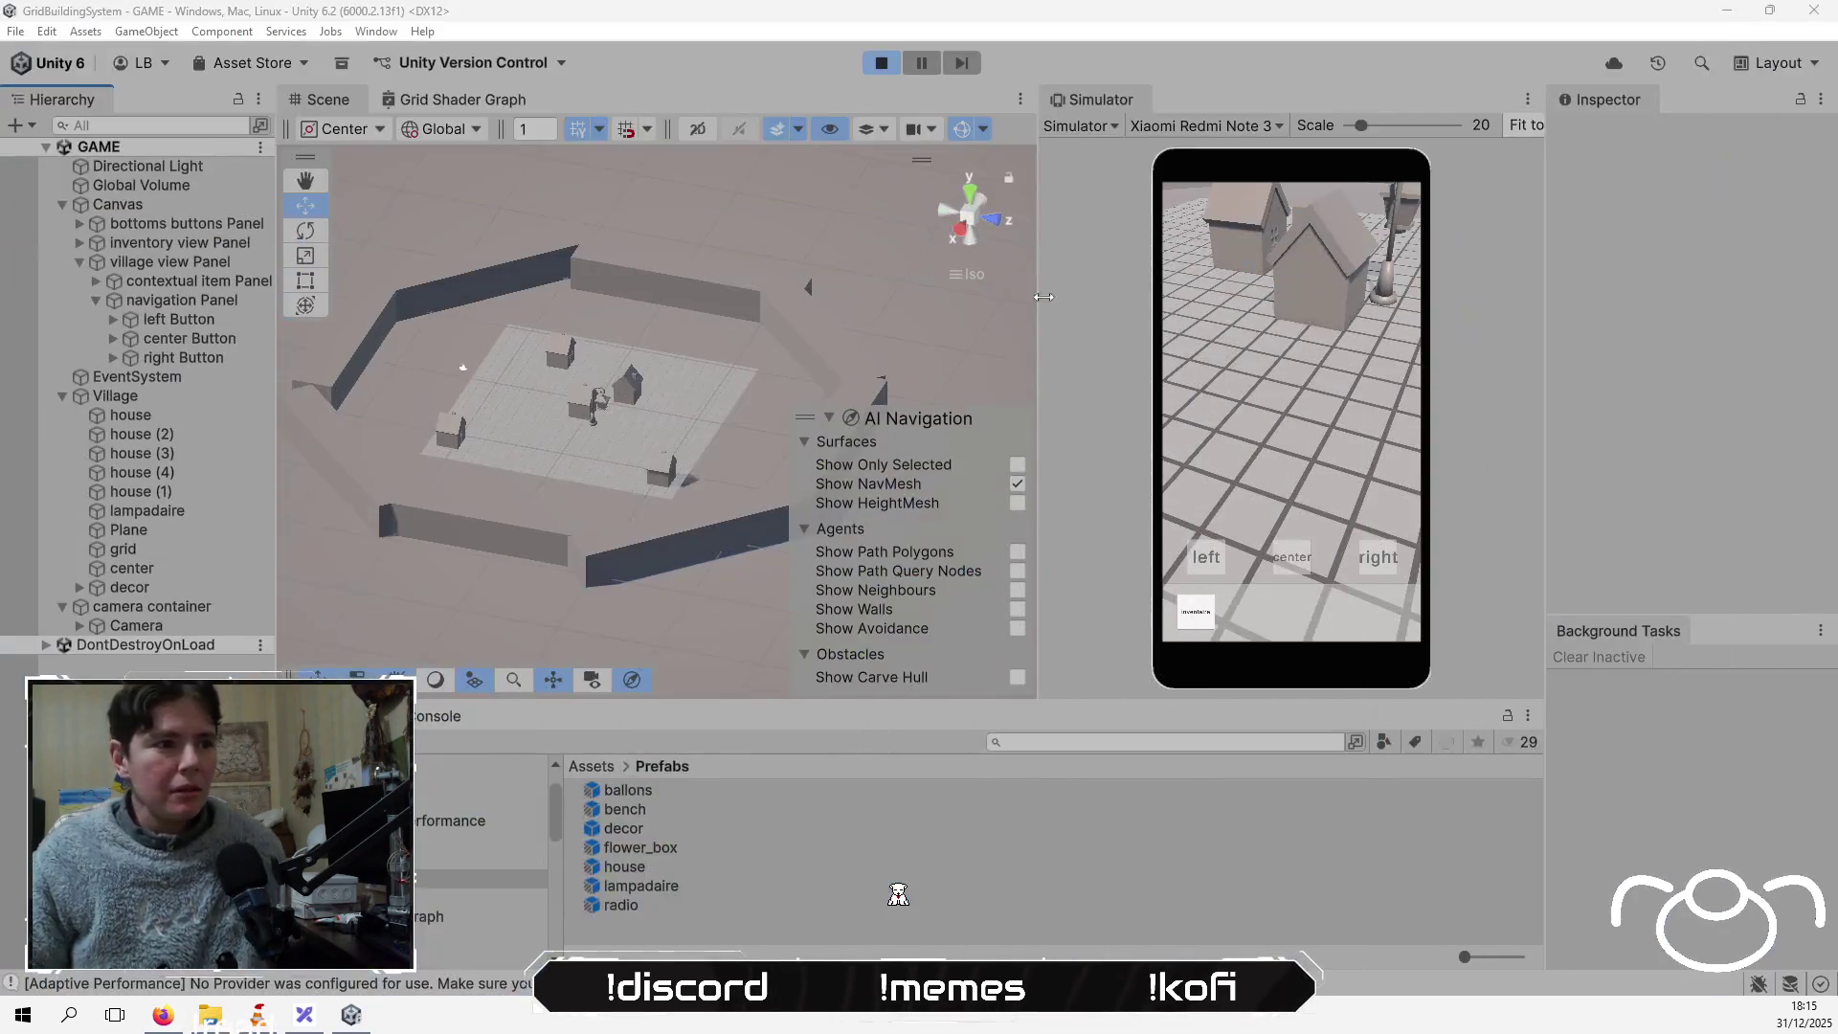
Pan and rotate the Simulator game camera around the village houses, then return to Firefox in a new tab.
mouse_move(1249, 348)
mouse_down()
mouse_move(1268, 400)
mouse_move(1241, 377)
mouse_move(1250, 421)
mouse_move(1335, 270)
mouse_up()
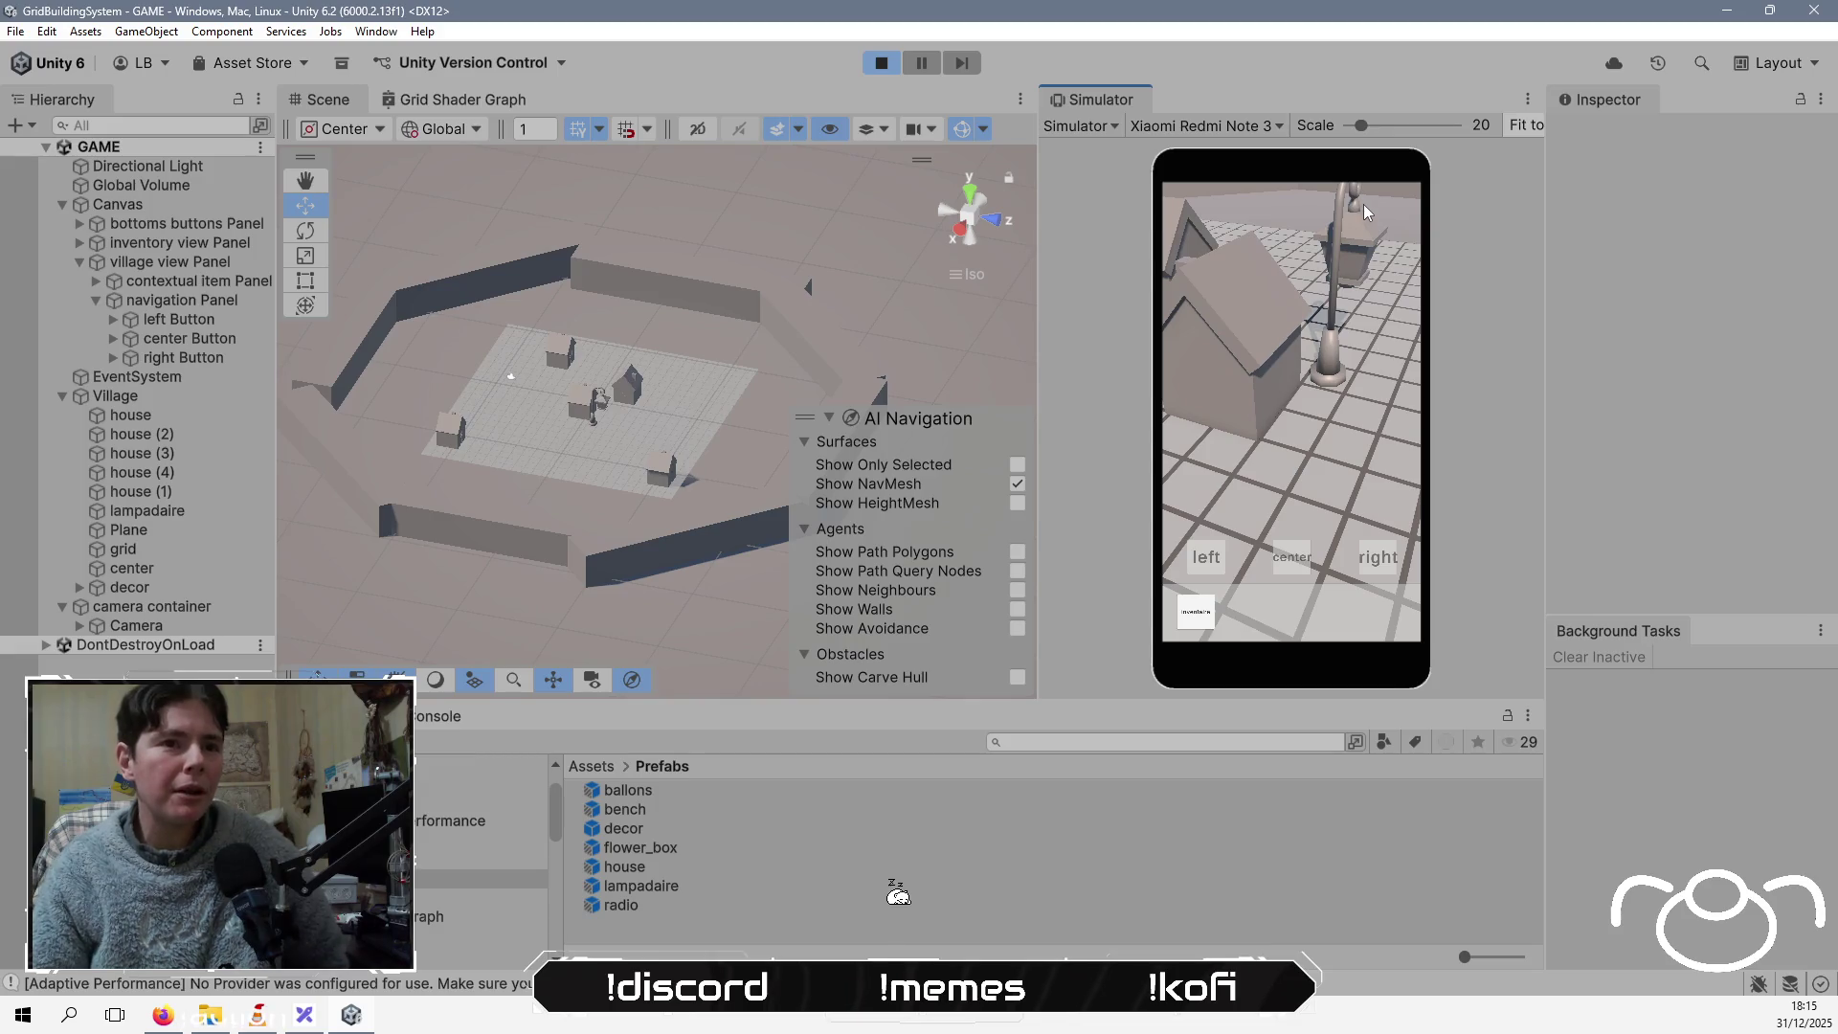
mouse_move(1268, 385)
mouse_down()
mouse_move(1237, 474)
mouse_move(1260, 405)
mouse_move(1231, 377)
mouse_move(1188, 413)
mouse_move(1257, 342)
mouse_move(1283, 379)
mouse_move(1365, 356)
mouse_move(1271, 291)
mouse_move(1210, 381)
mouse_move(1237, 324)
mouse_move(1331, 341)
mouse_move(1271, 406)
mouse_move(1243, 382)
mouse_move(1185, 404)
mouse_move(1324, 393)
mouse_up()
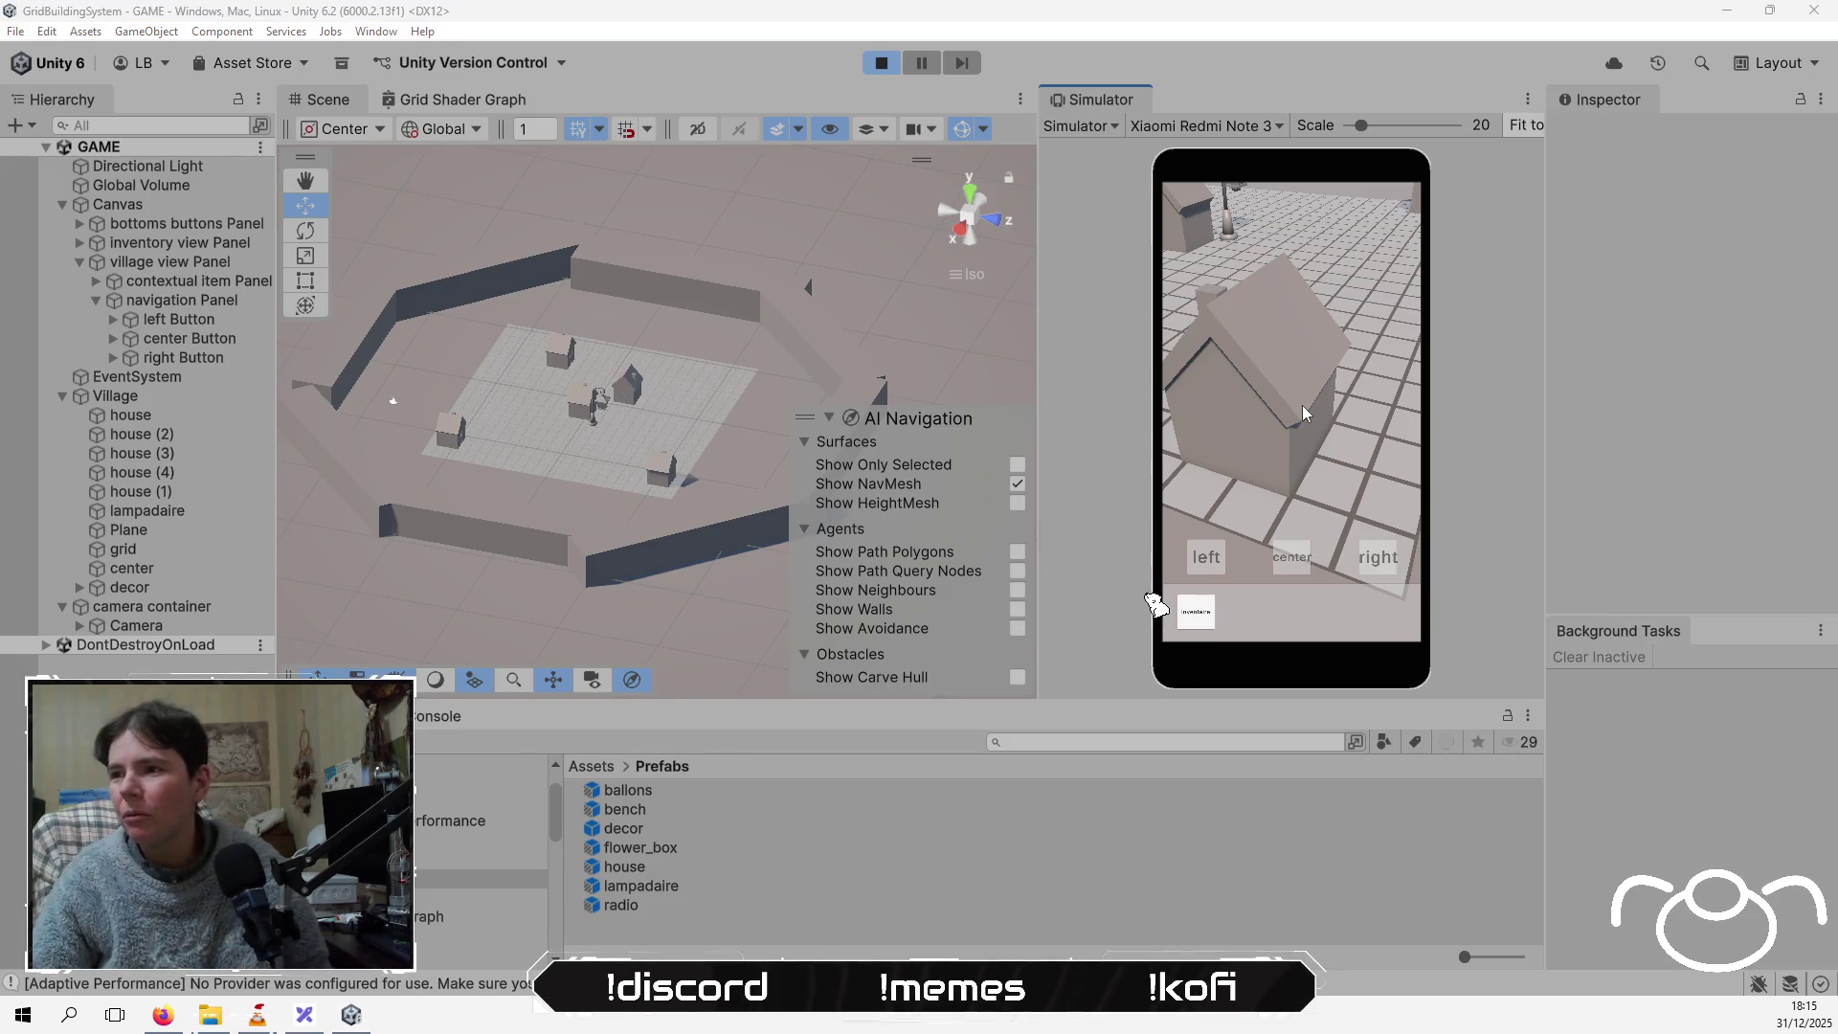
key(alt+Tab)
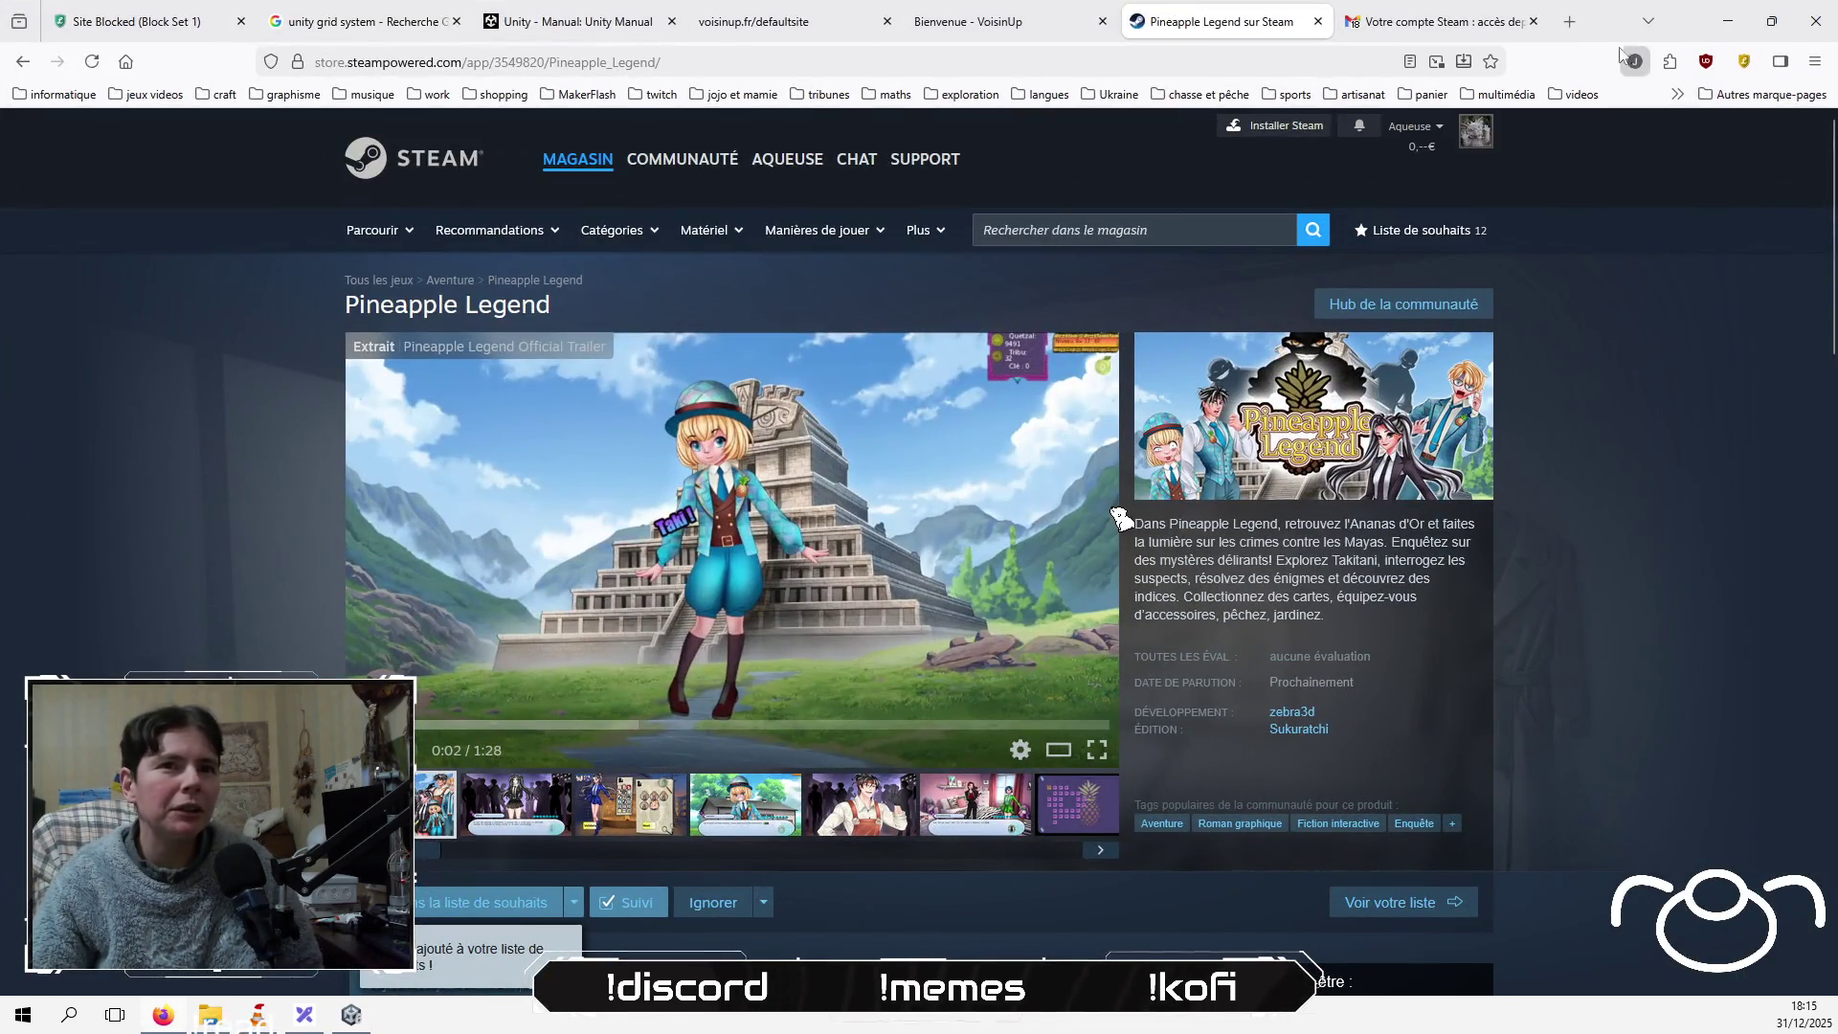
click(1570, 23)
Search Google for itchio and open the itch.io homepage from the results.
text(itch.io/)
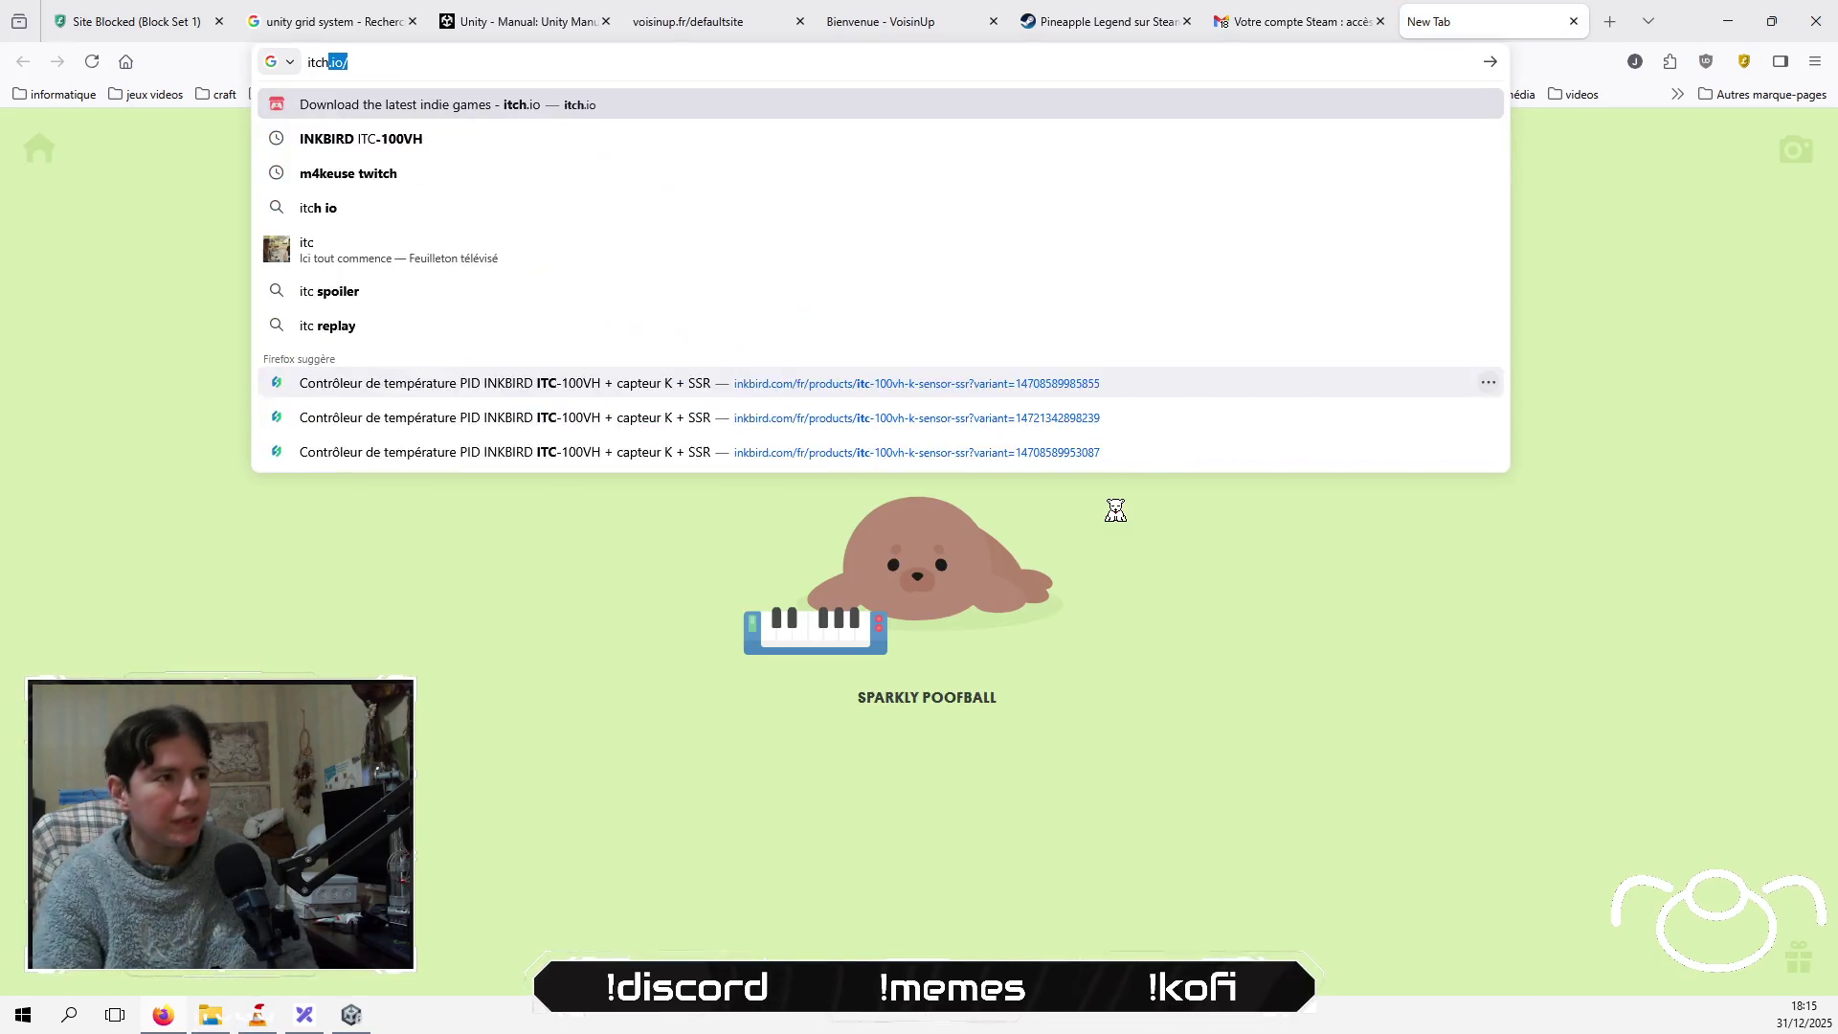
key(Up)
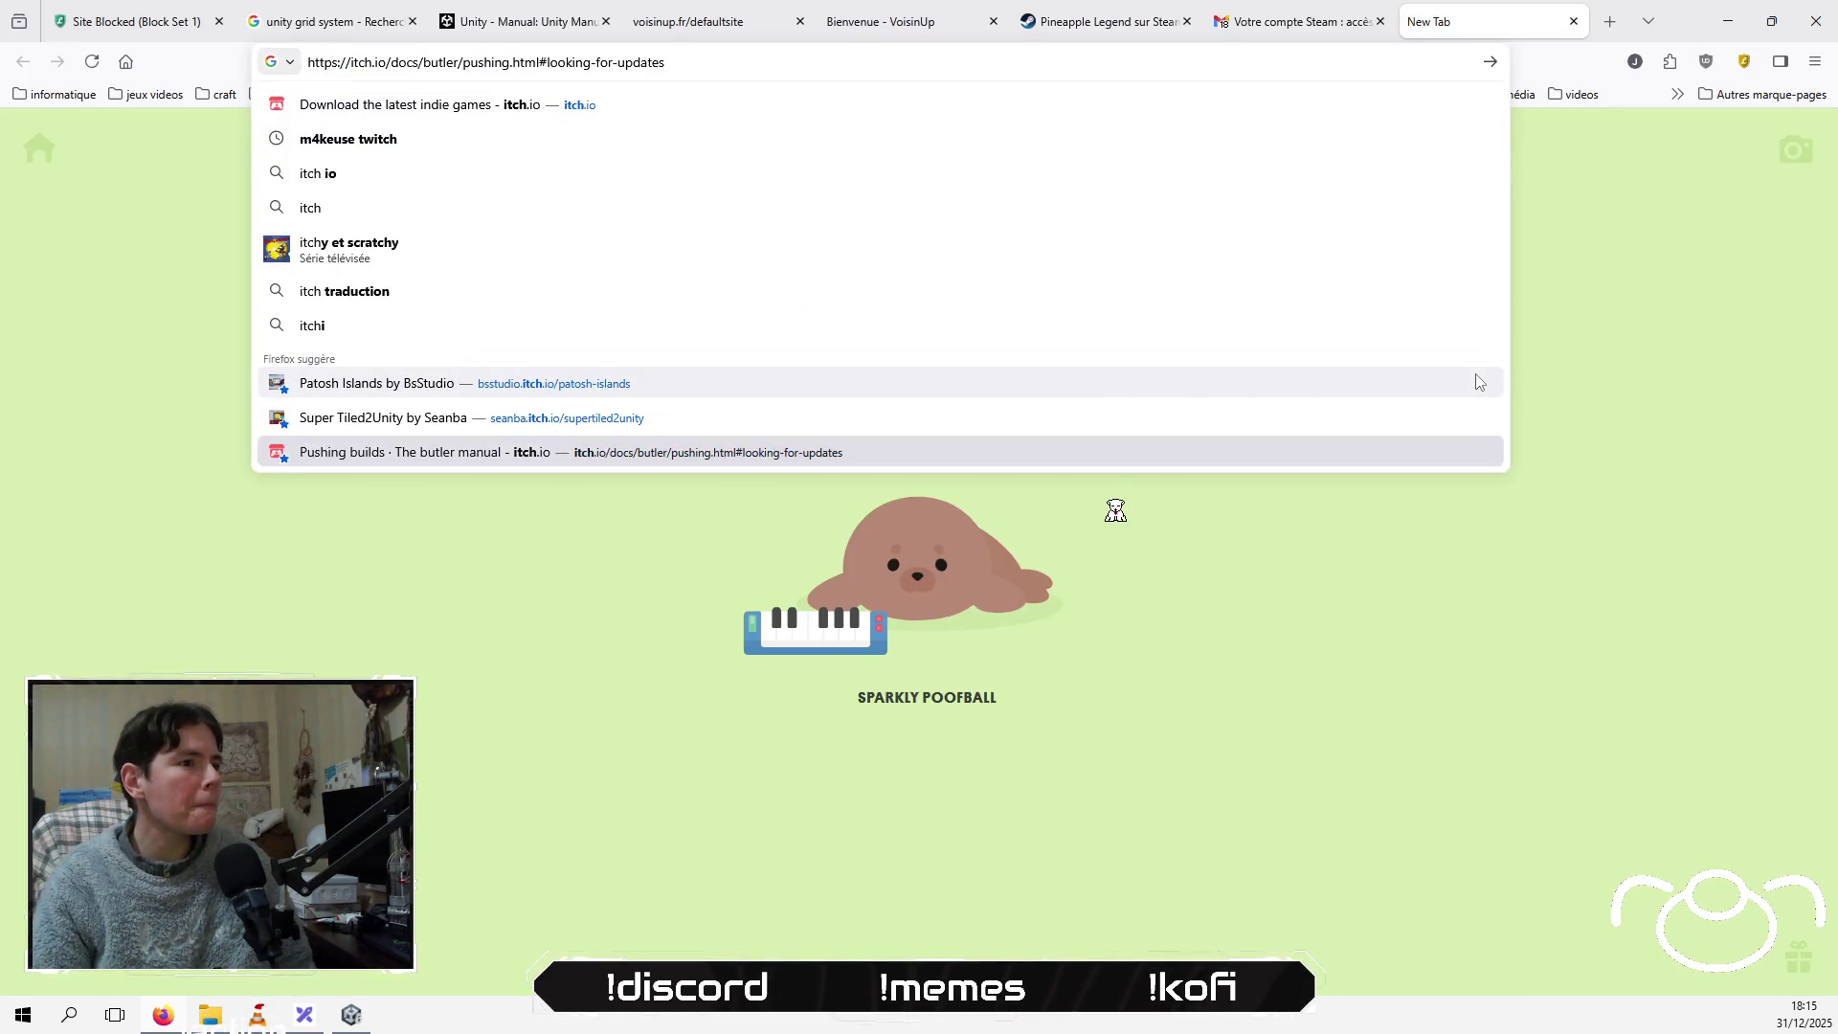
key(Down)
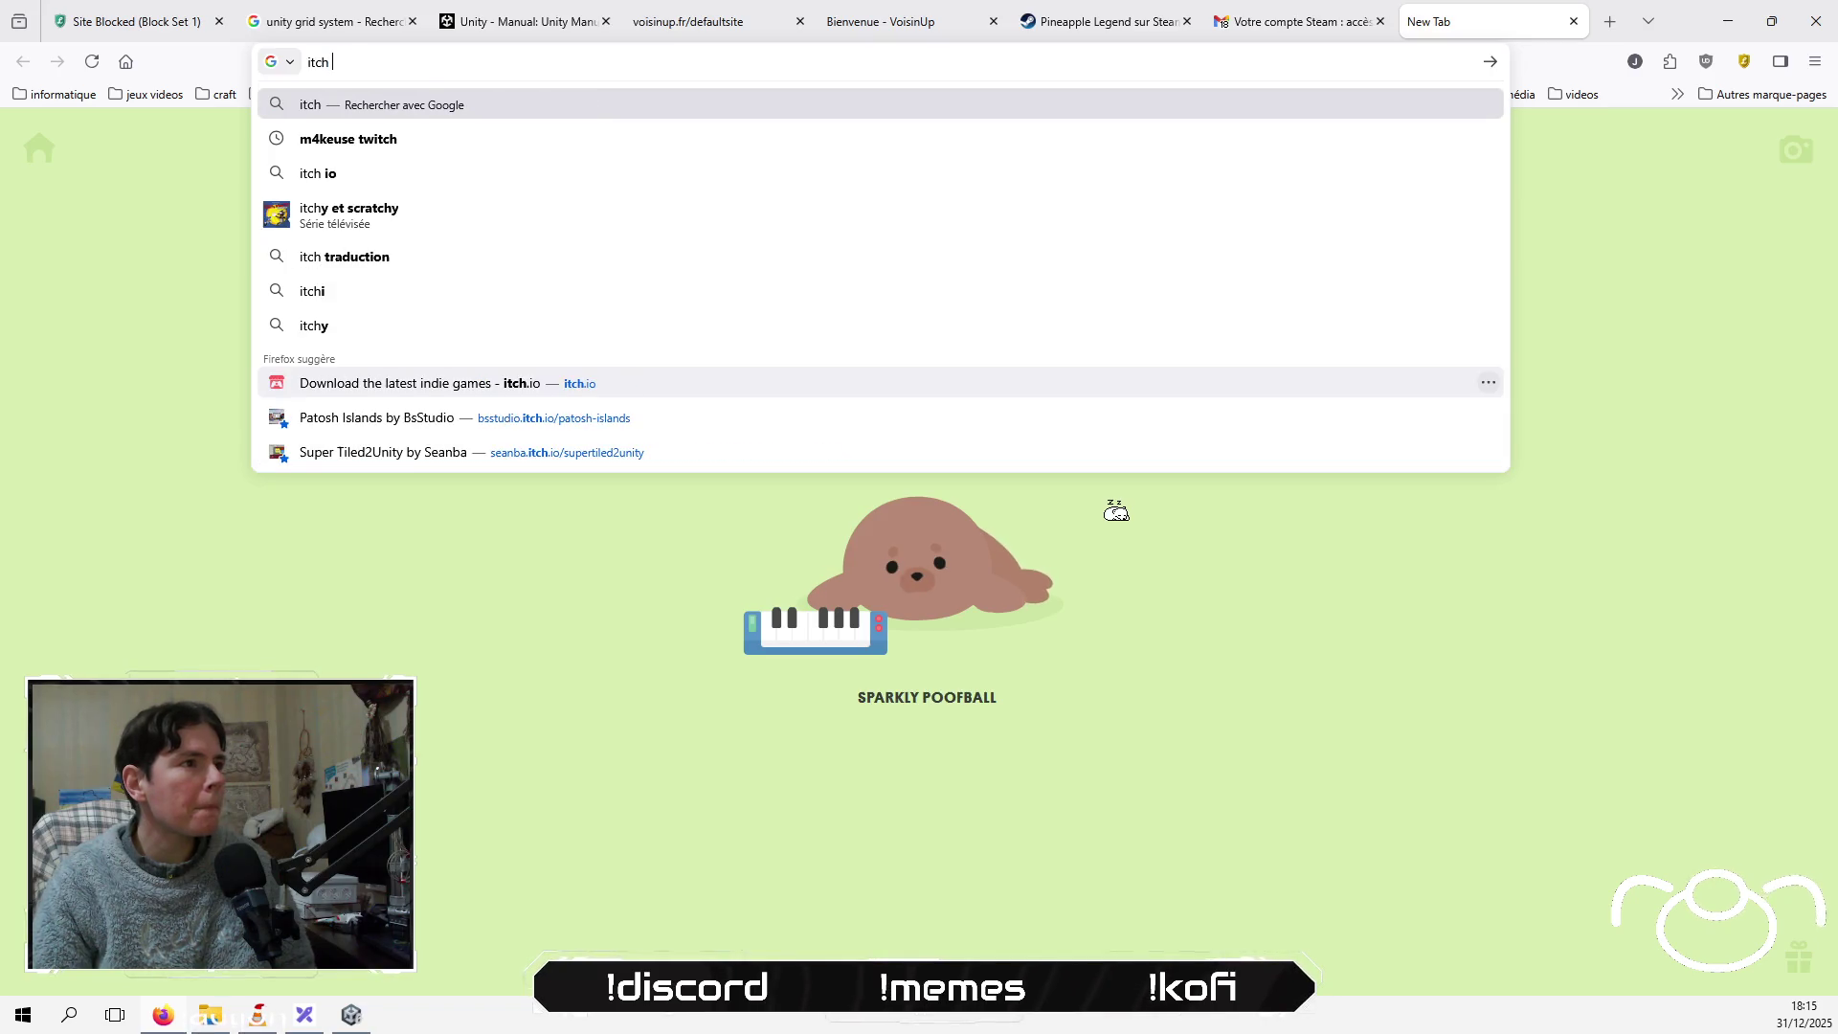
text(io ou)
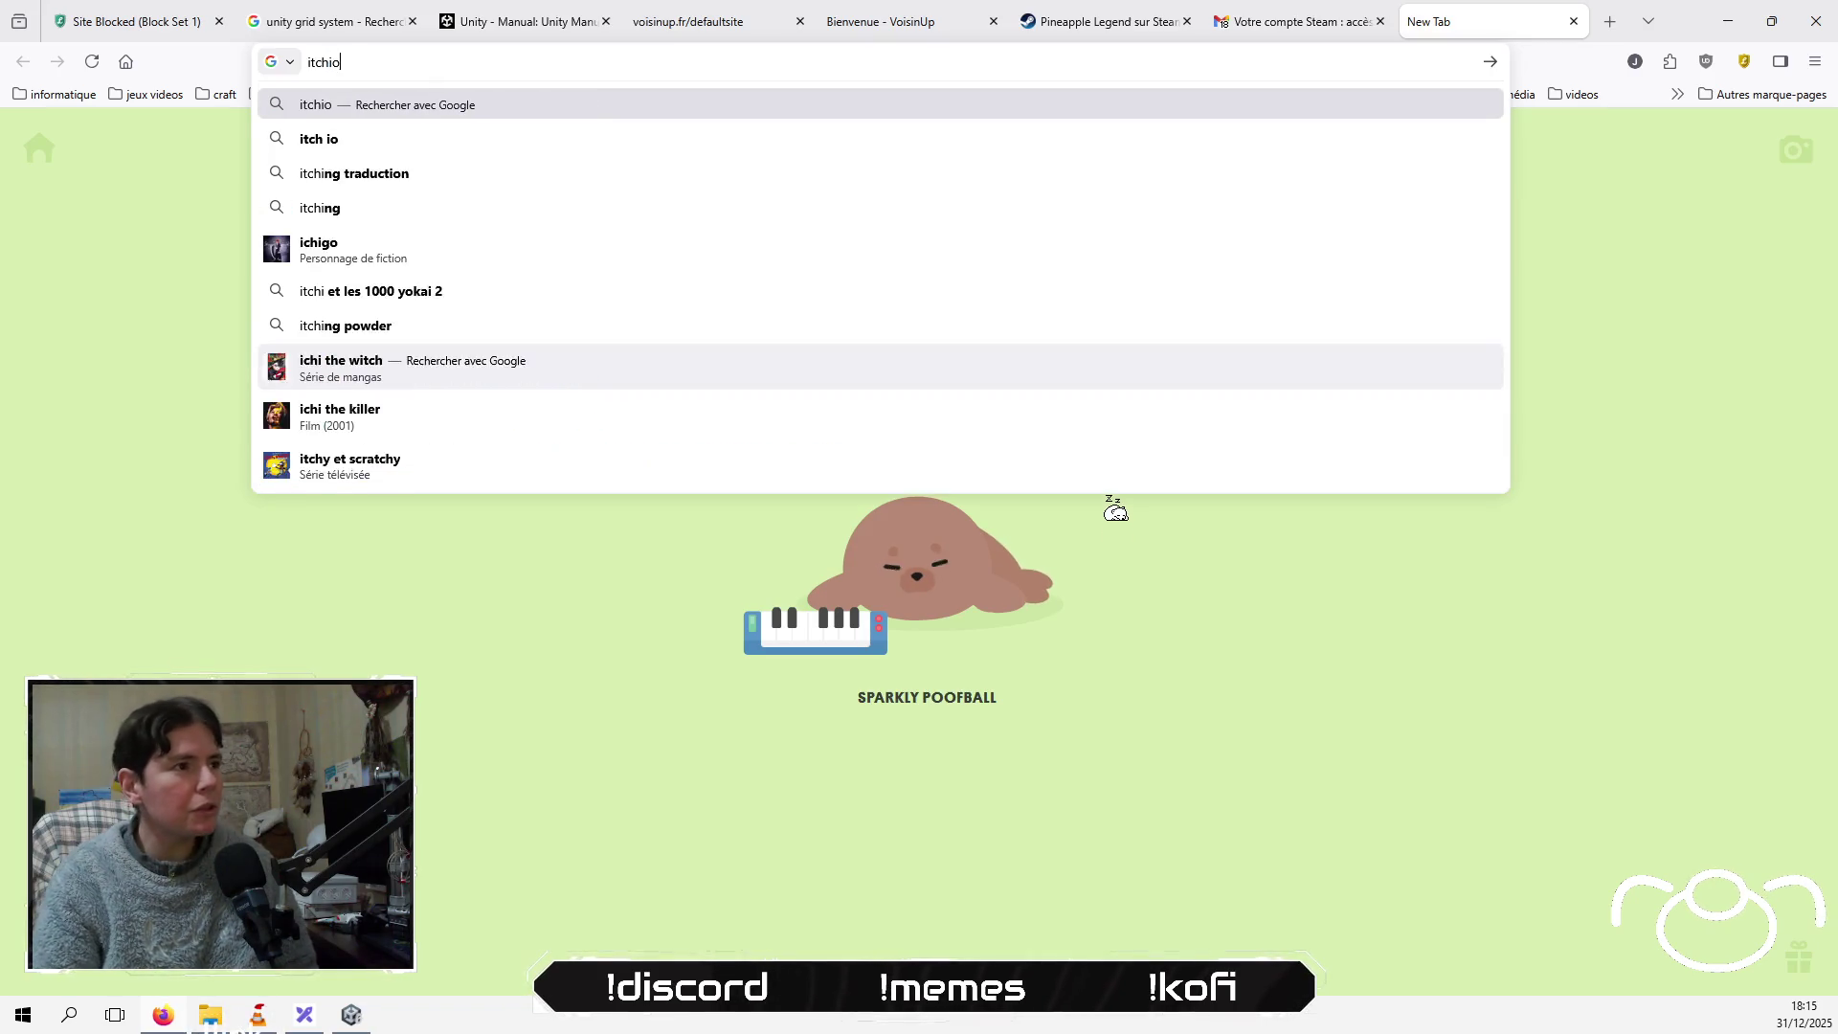
key(BackSpace)
key(BackSpace)
key(BackSpace)
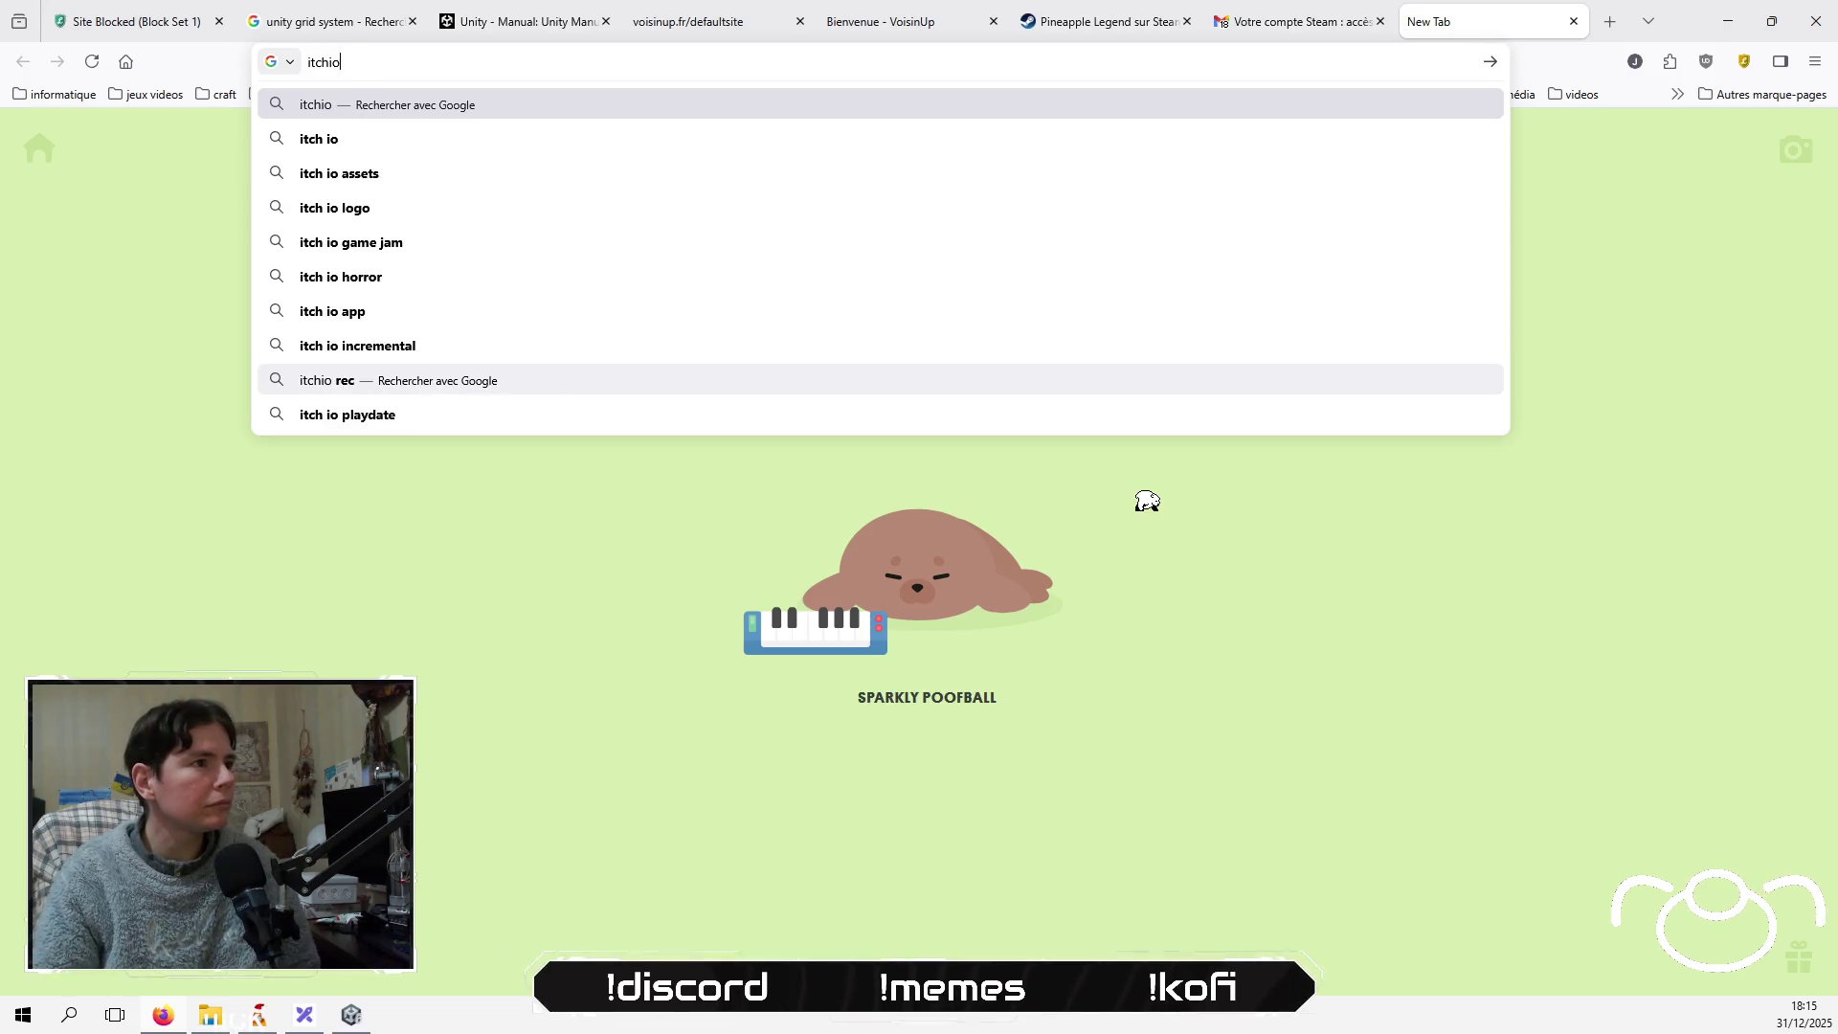
key(Return)
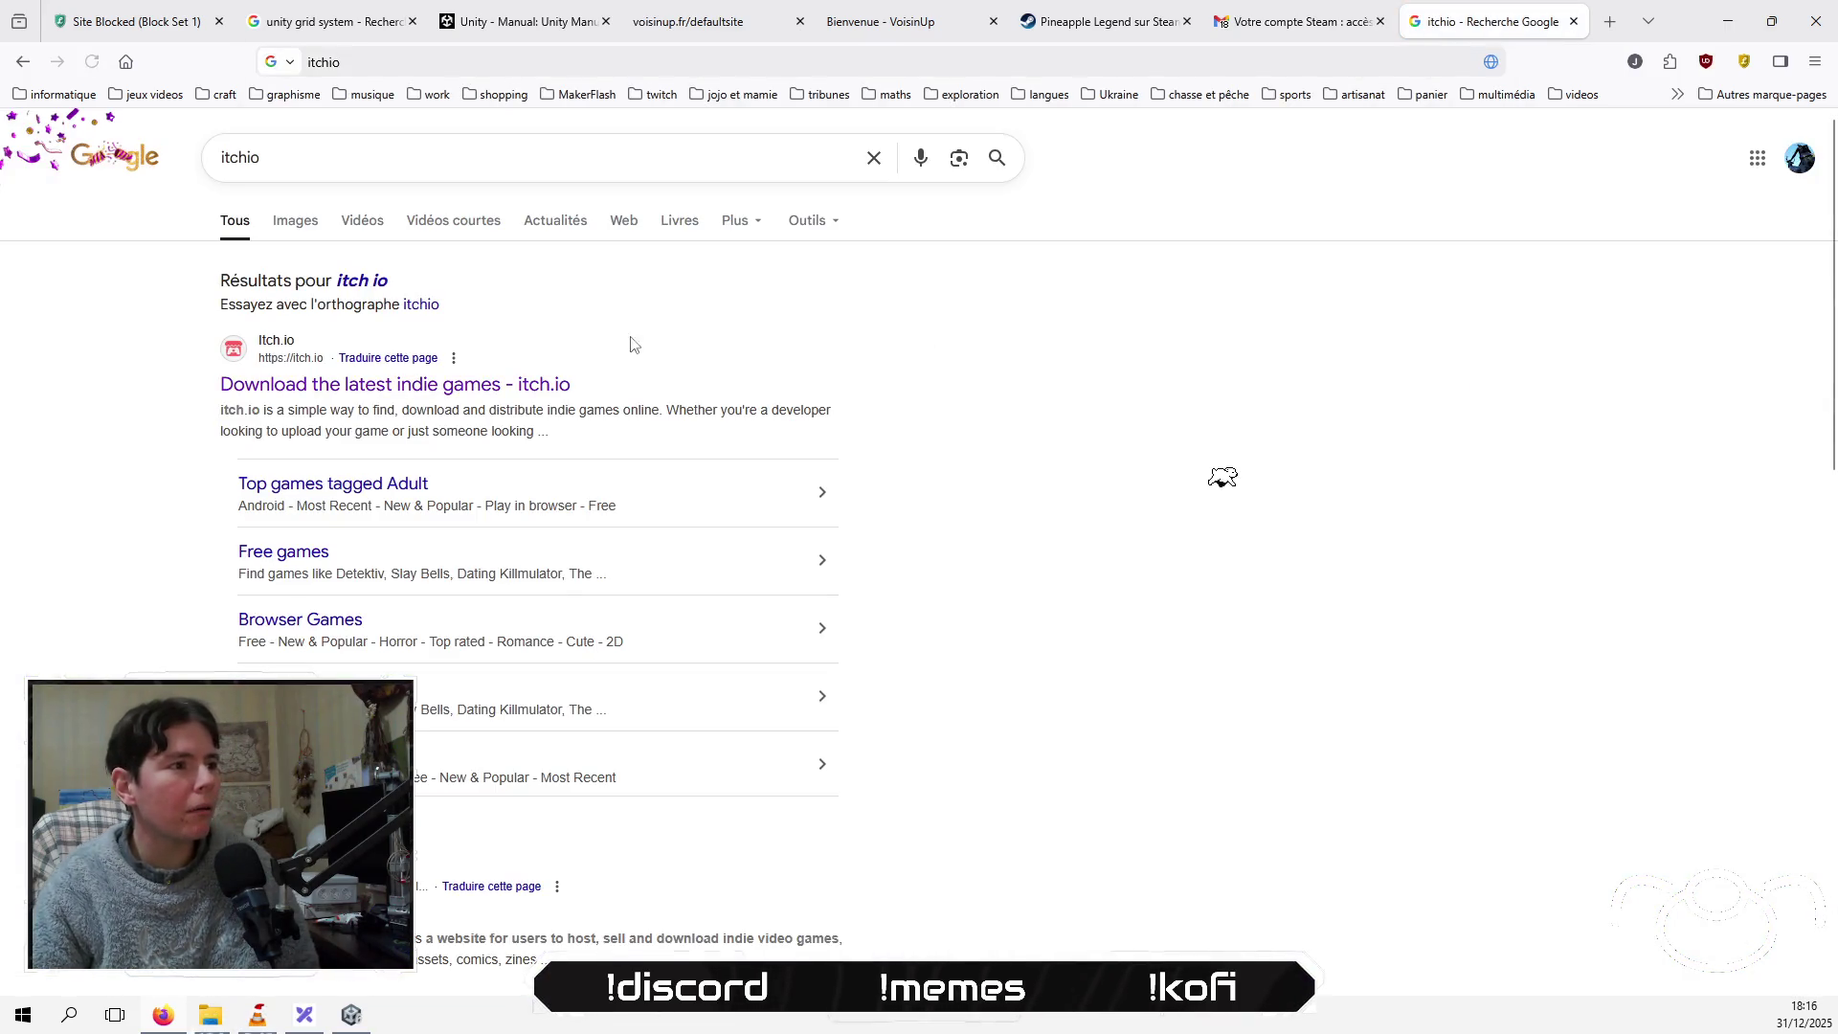
click(414, 385)
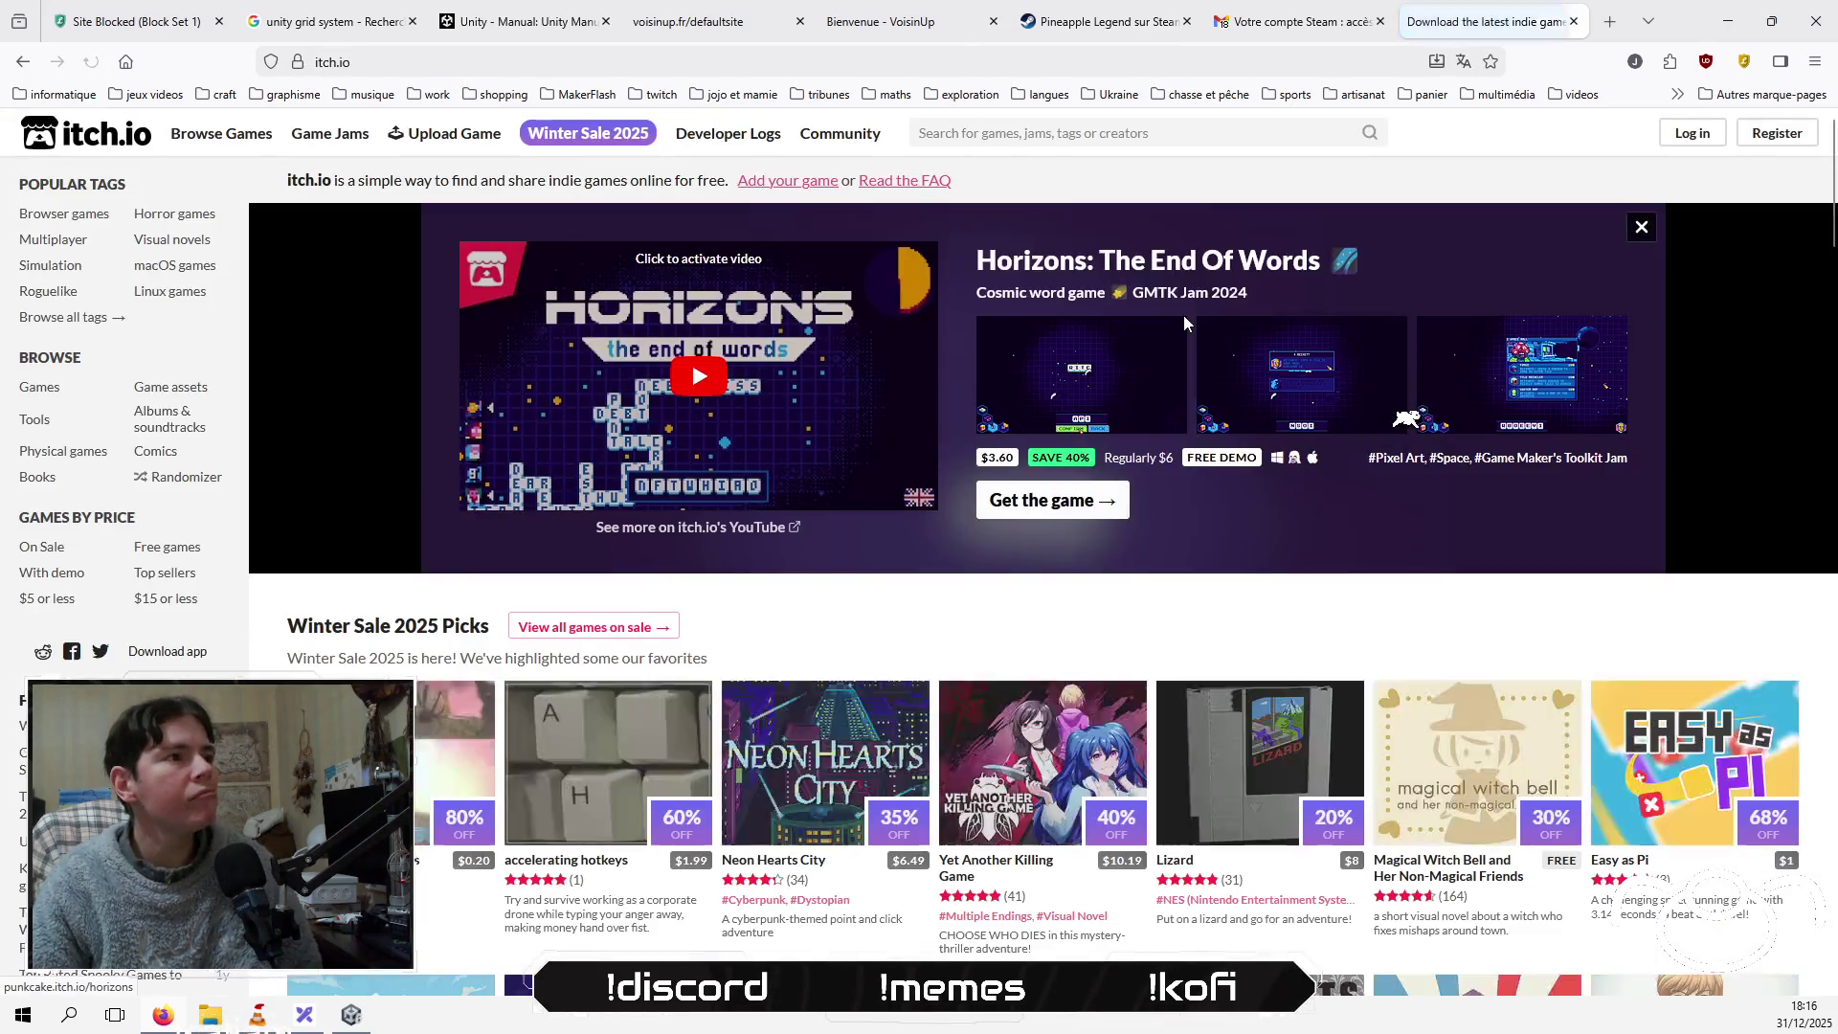
Open the itch.io login page and try signing in with the autofilled credentials.
click(1693, 134)
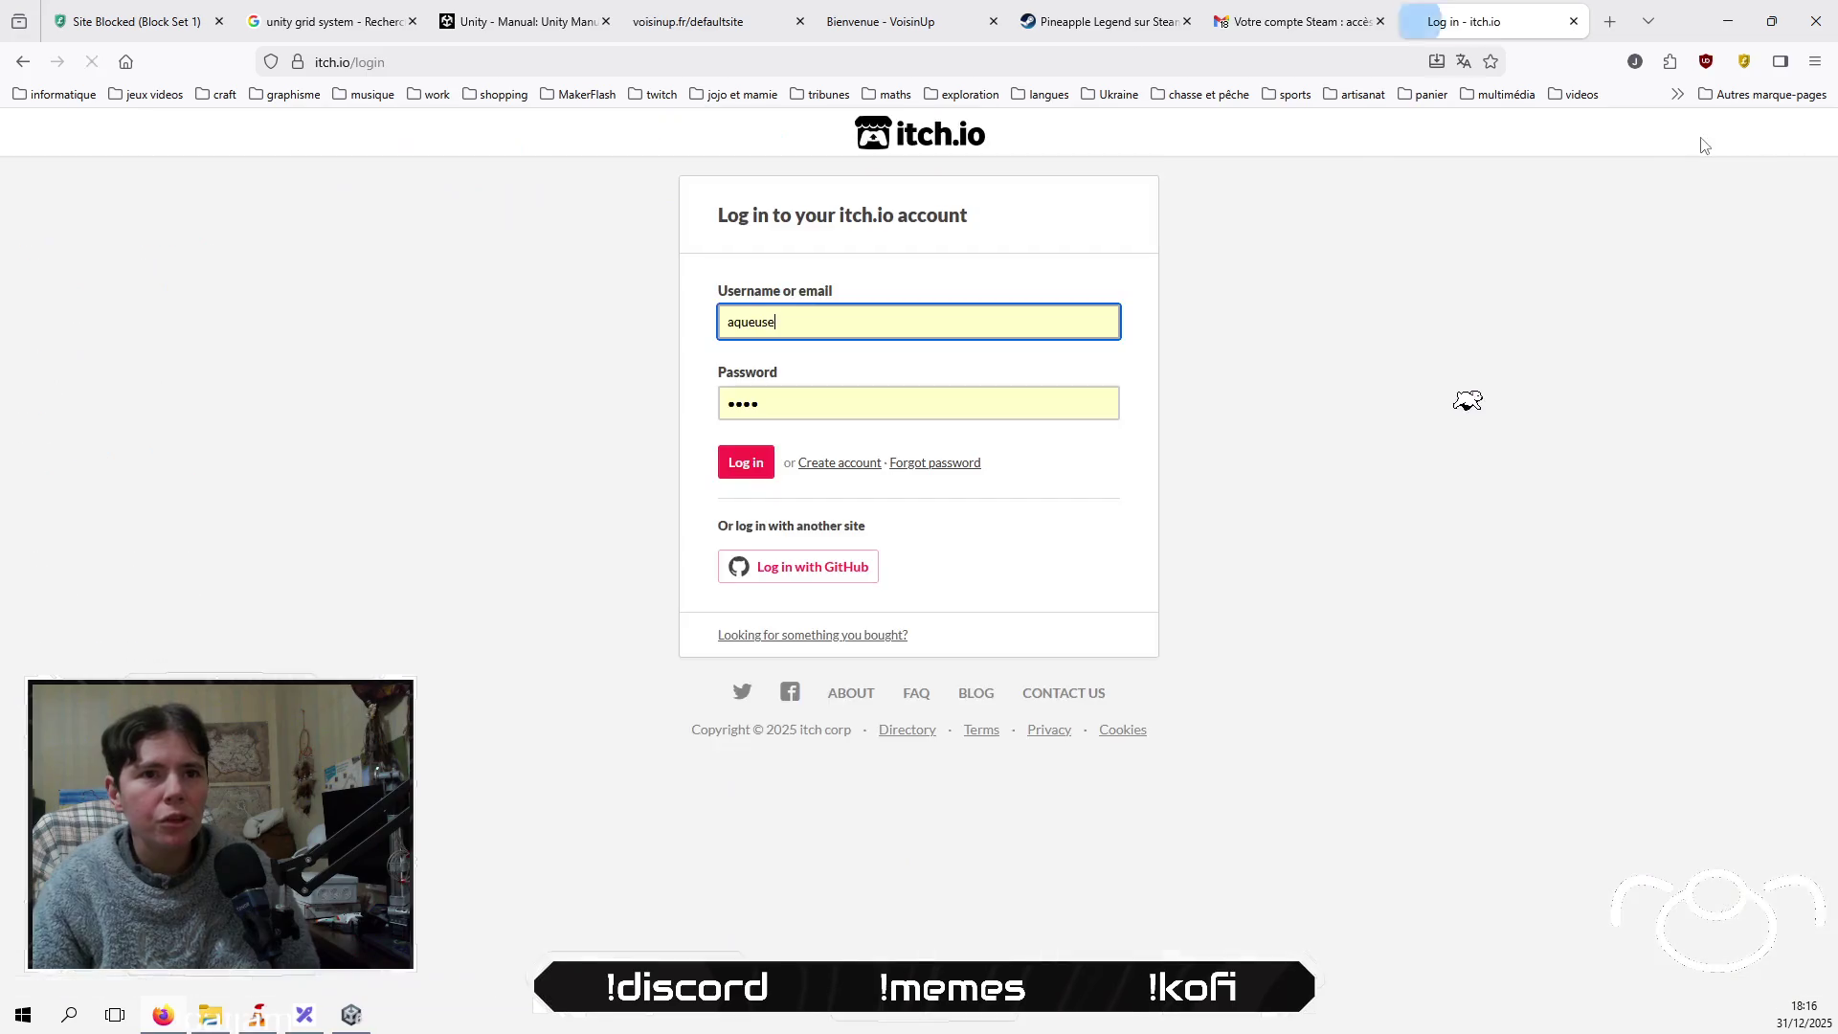
click(754, 473)
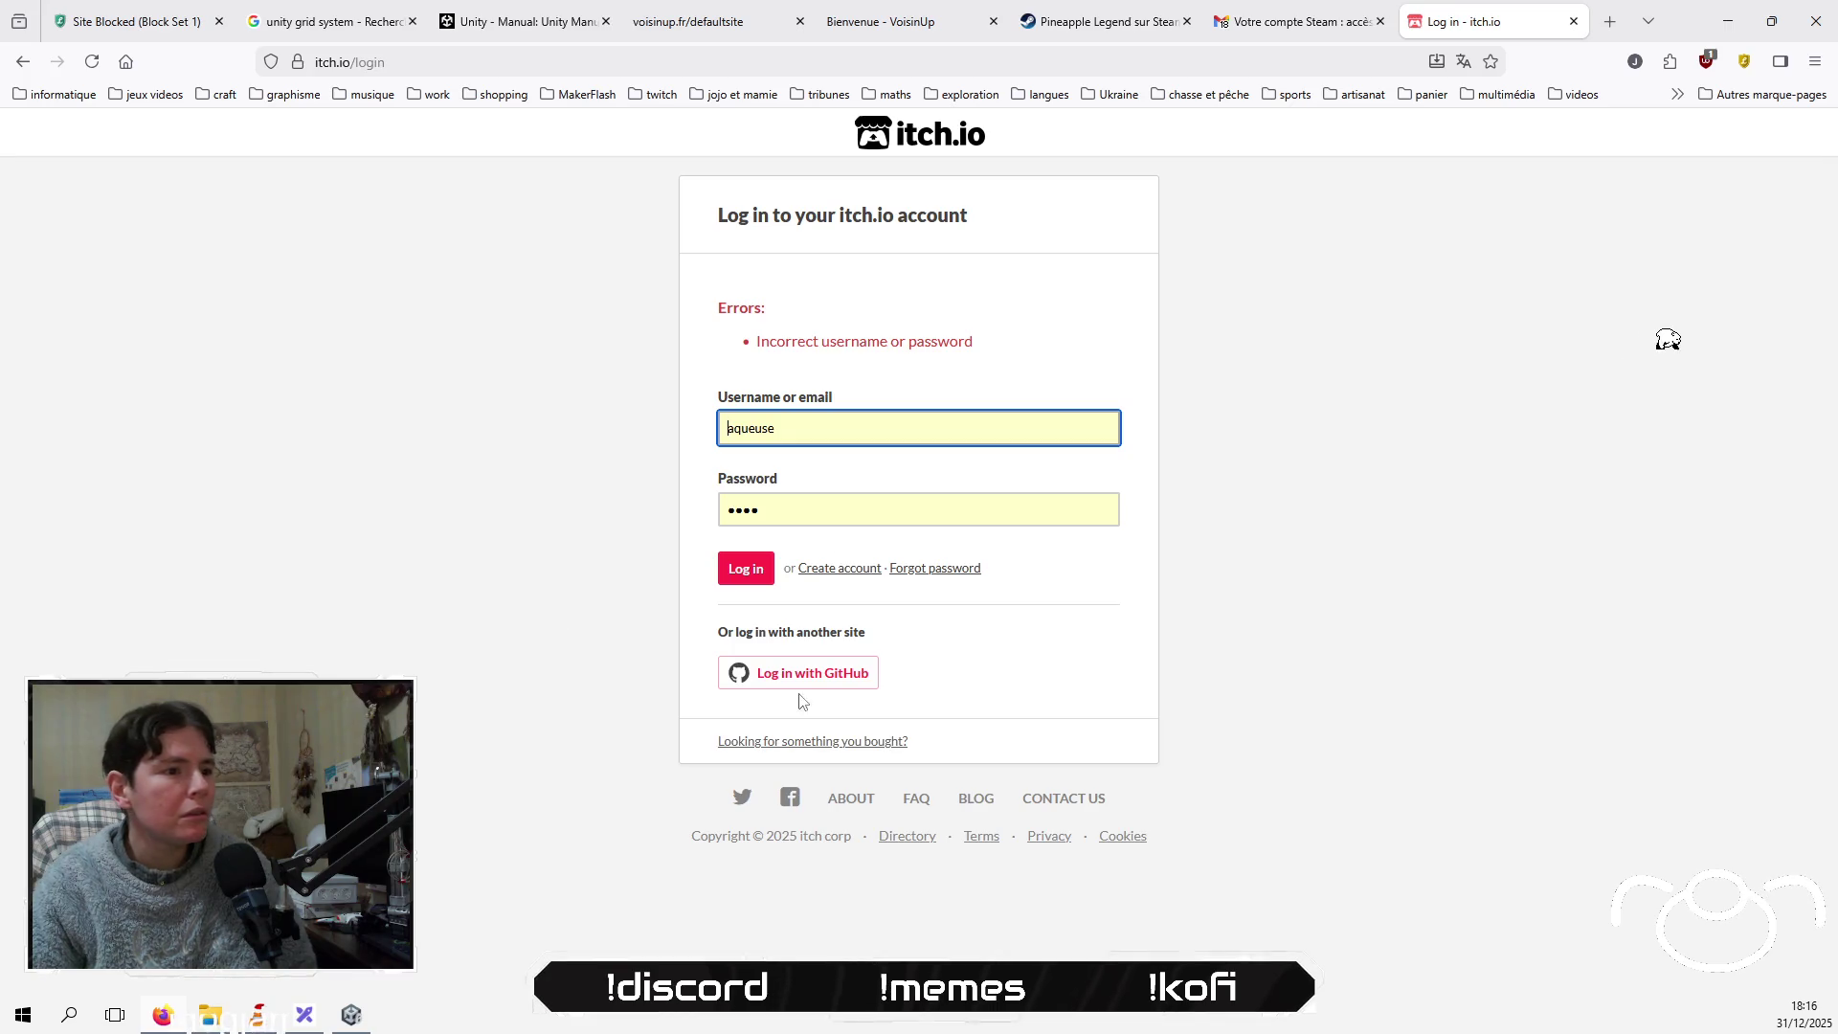
click(903, 508)
key(ctrl+a)
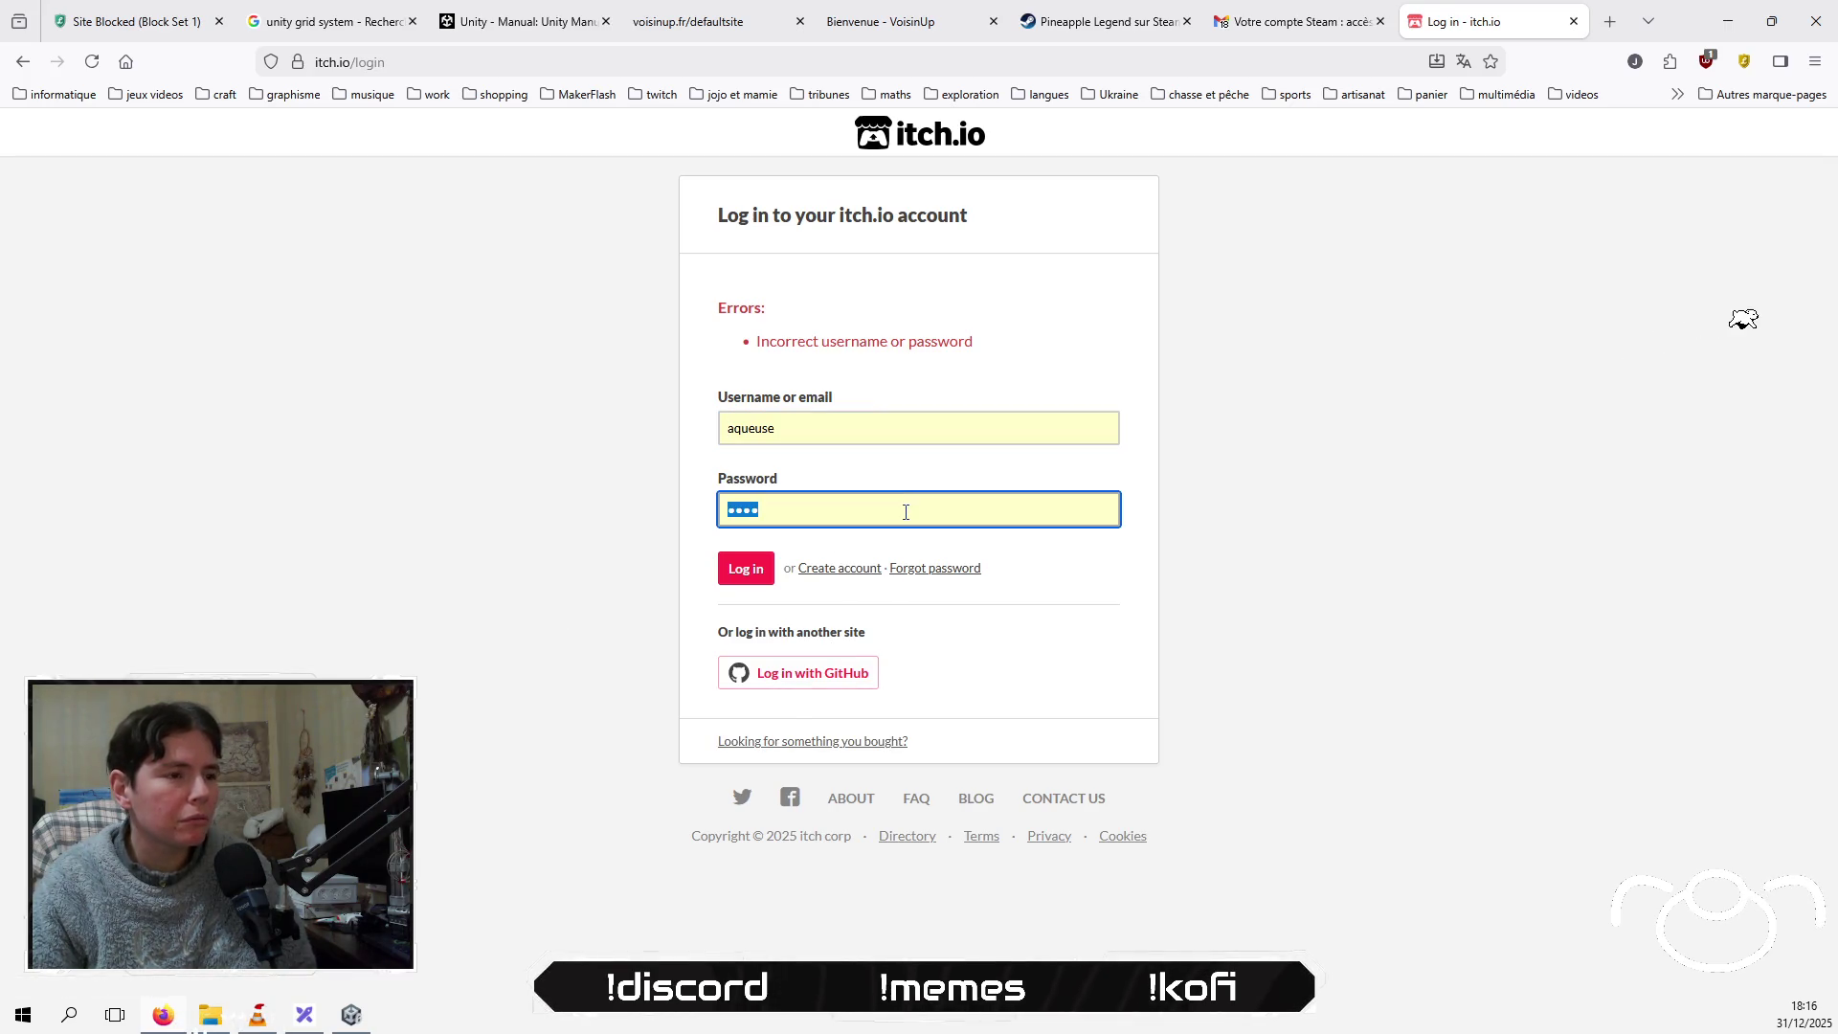
Replace the username with the account e-mail, log in, and save the login in Firefox.
double_click(894, 430)
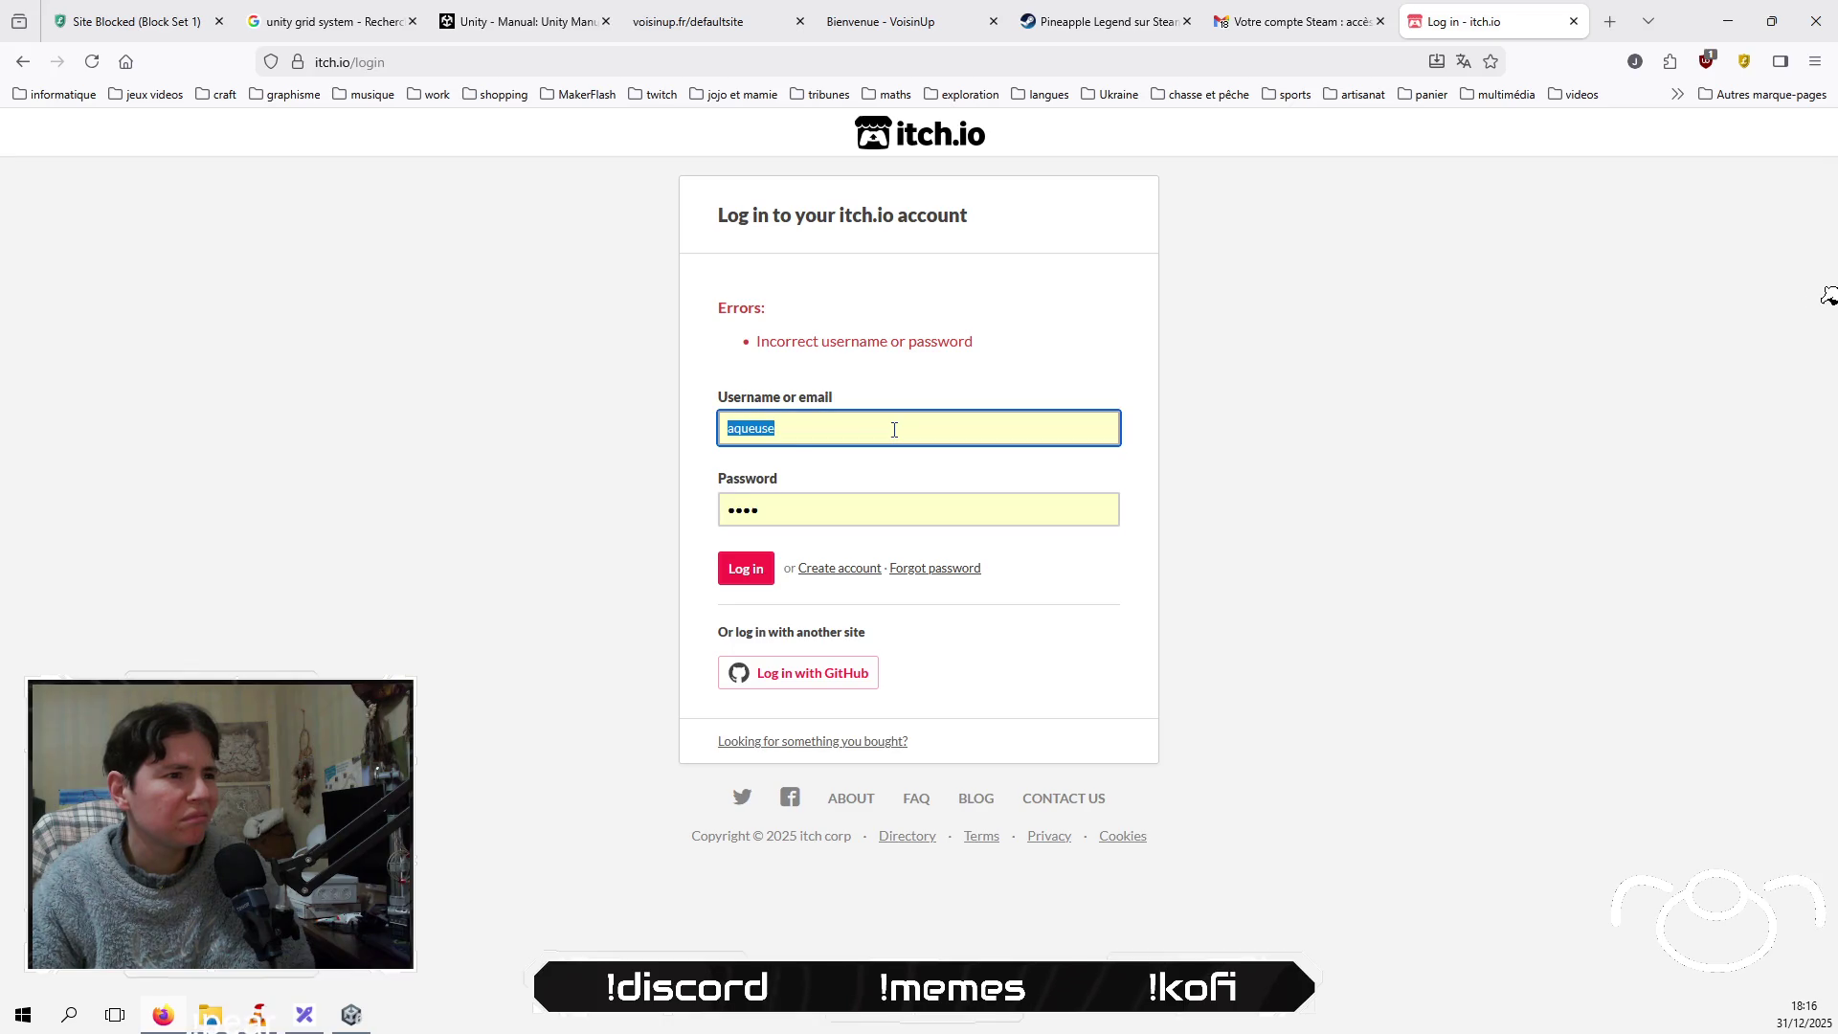
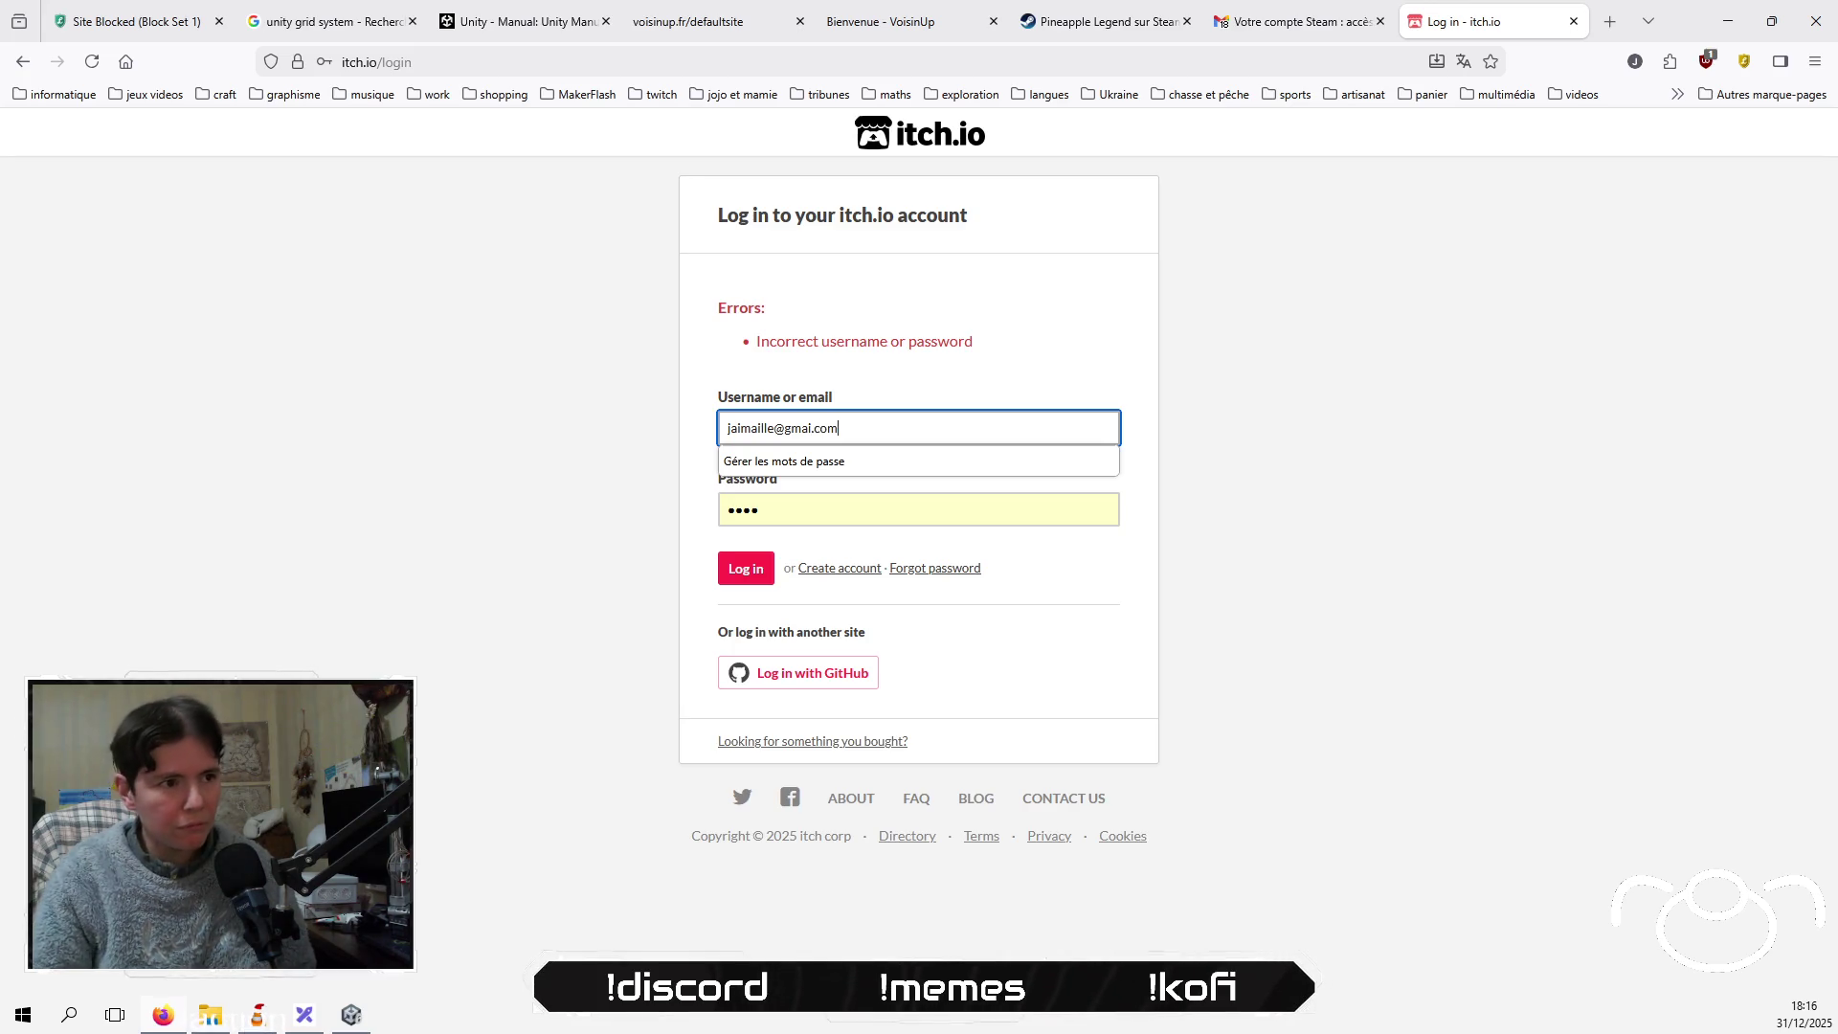
key(Tab)
key(shift+Tab)
key(End)
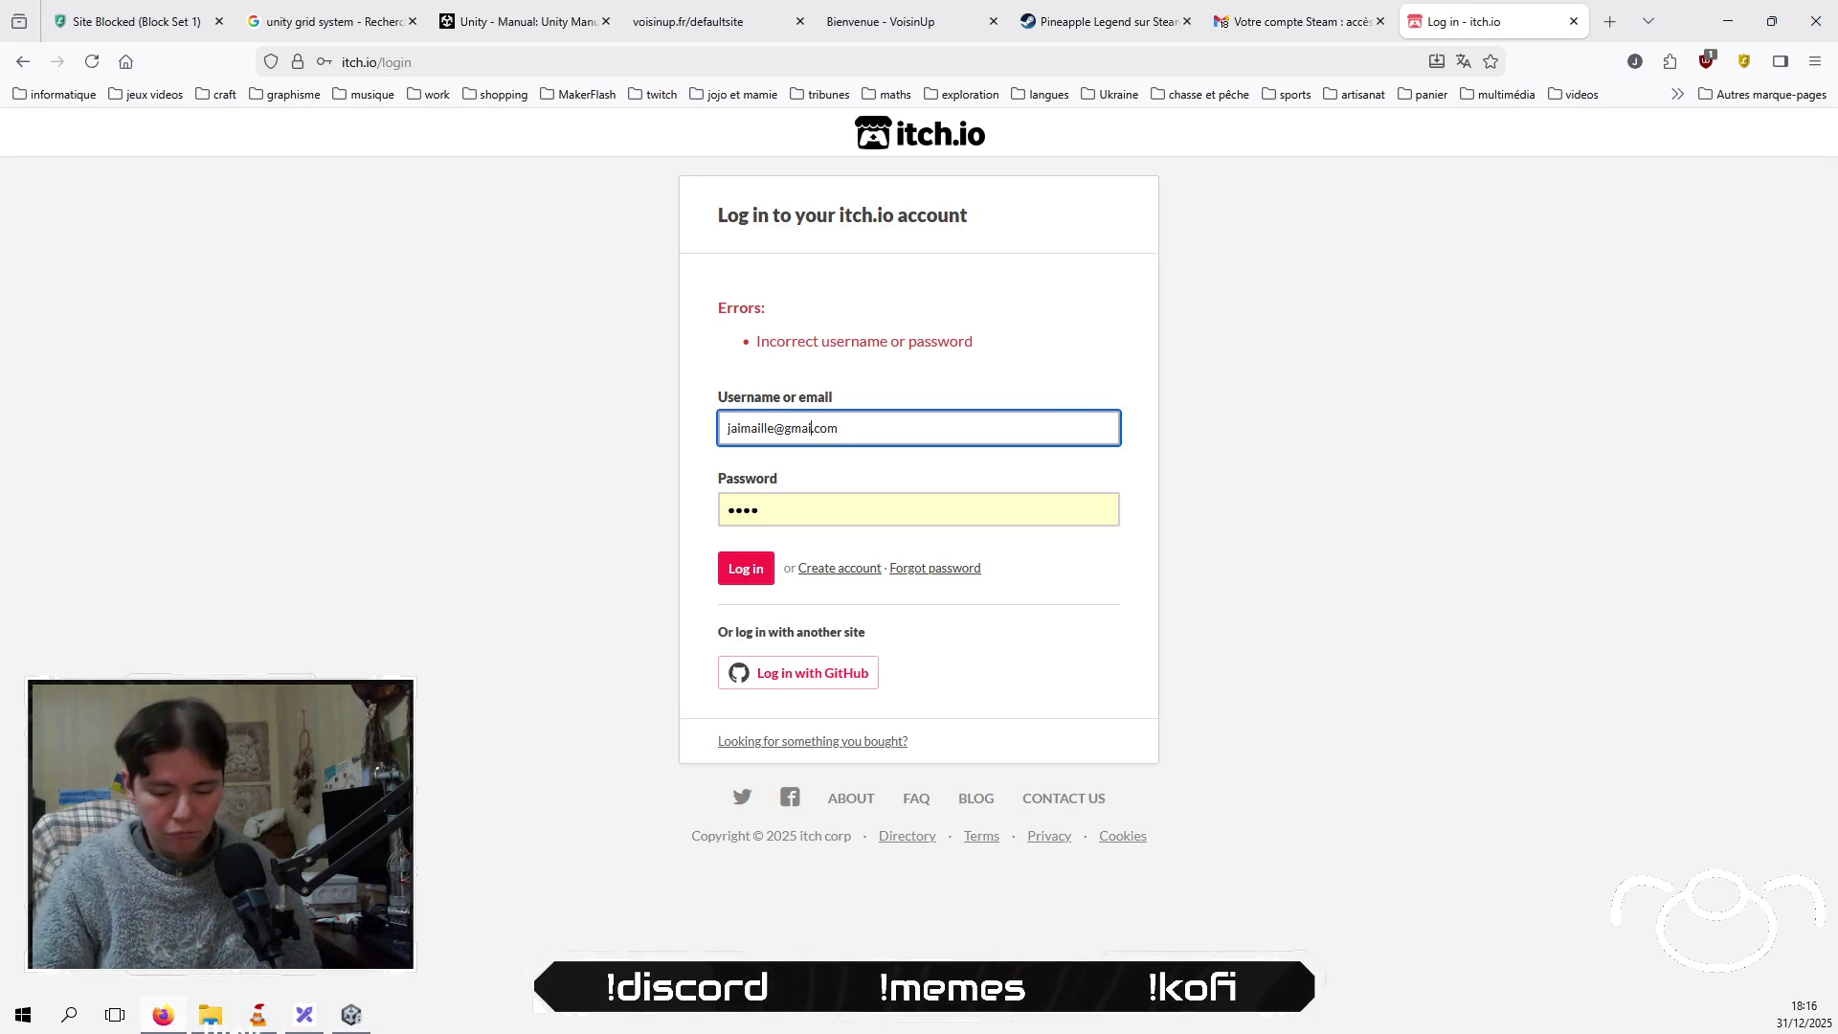
text(i)
click(898, 426)
click(862, 512)
click(746, 568)
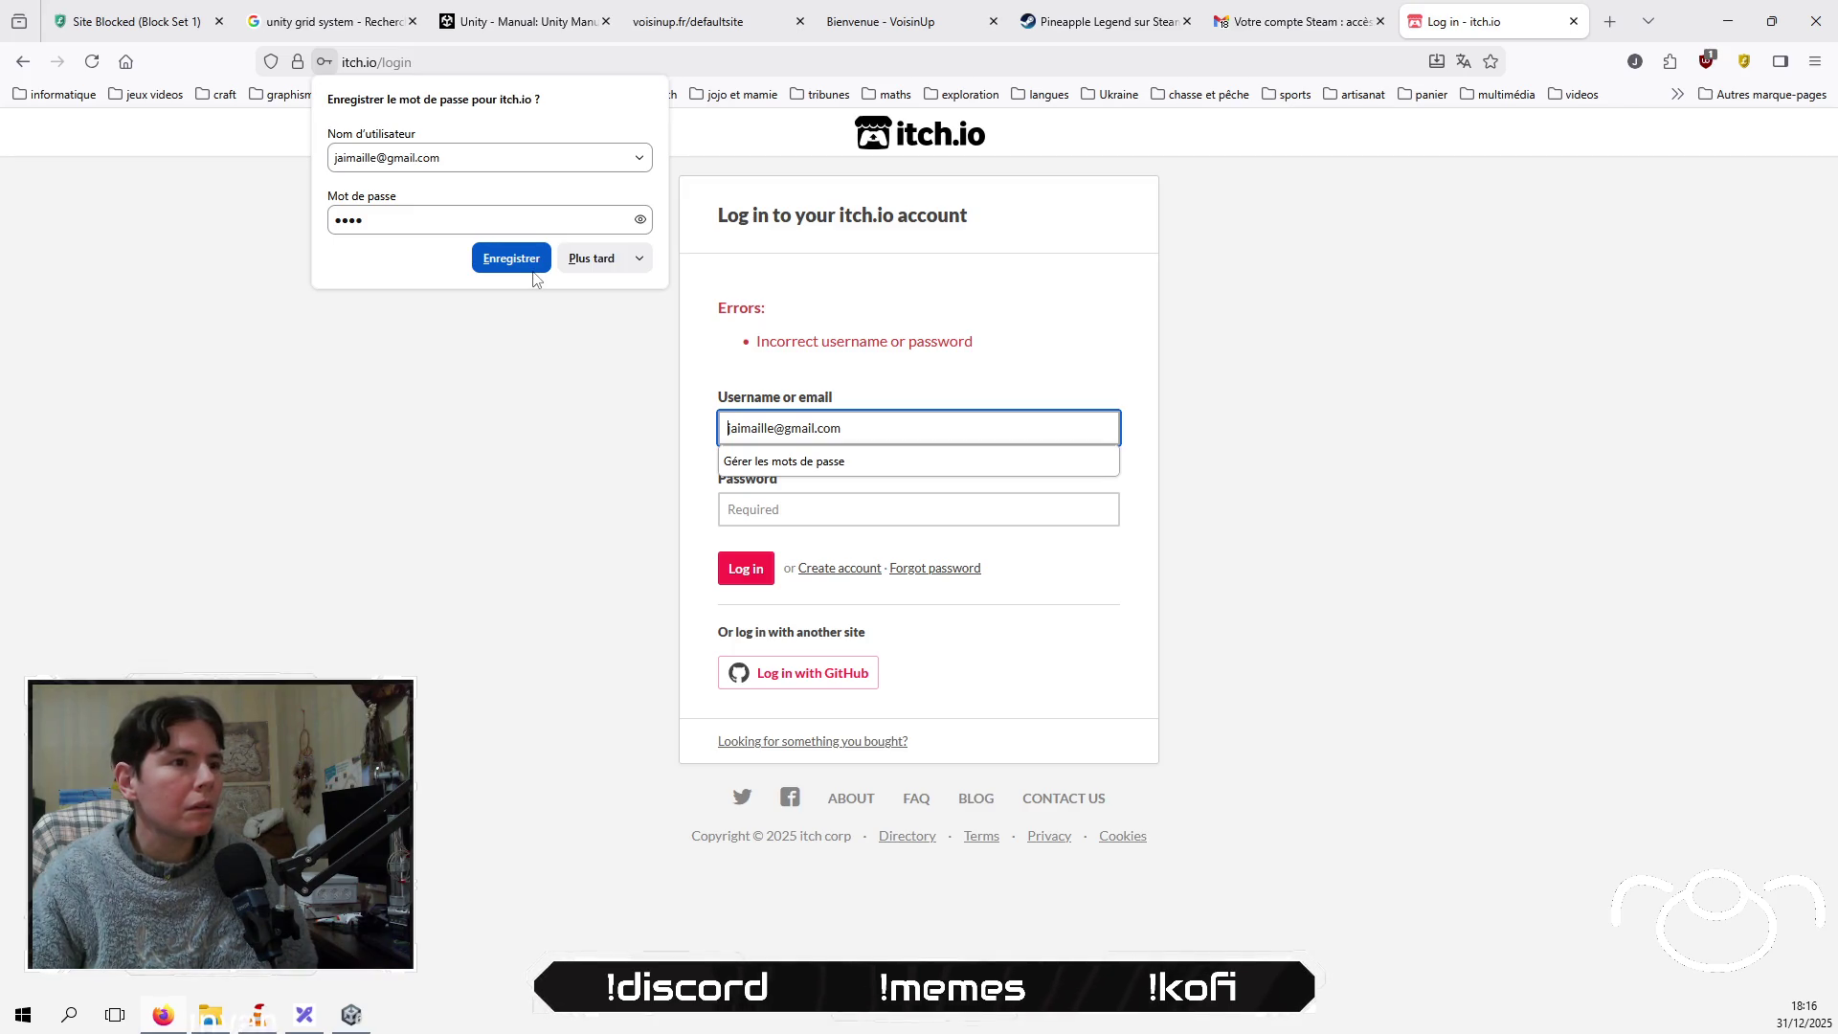
click(791, 681)
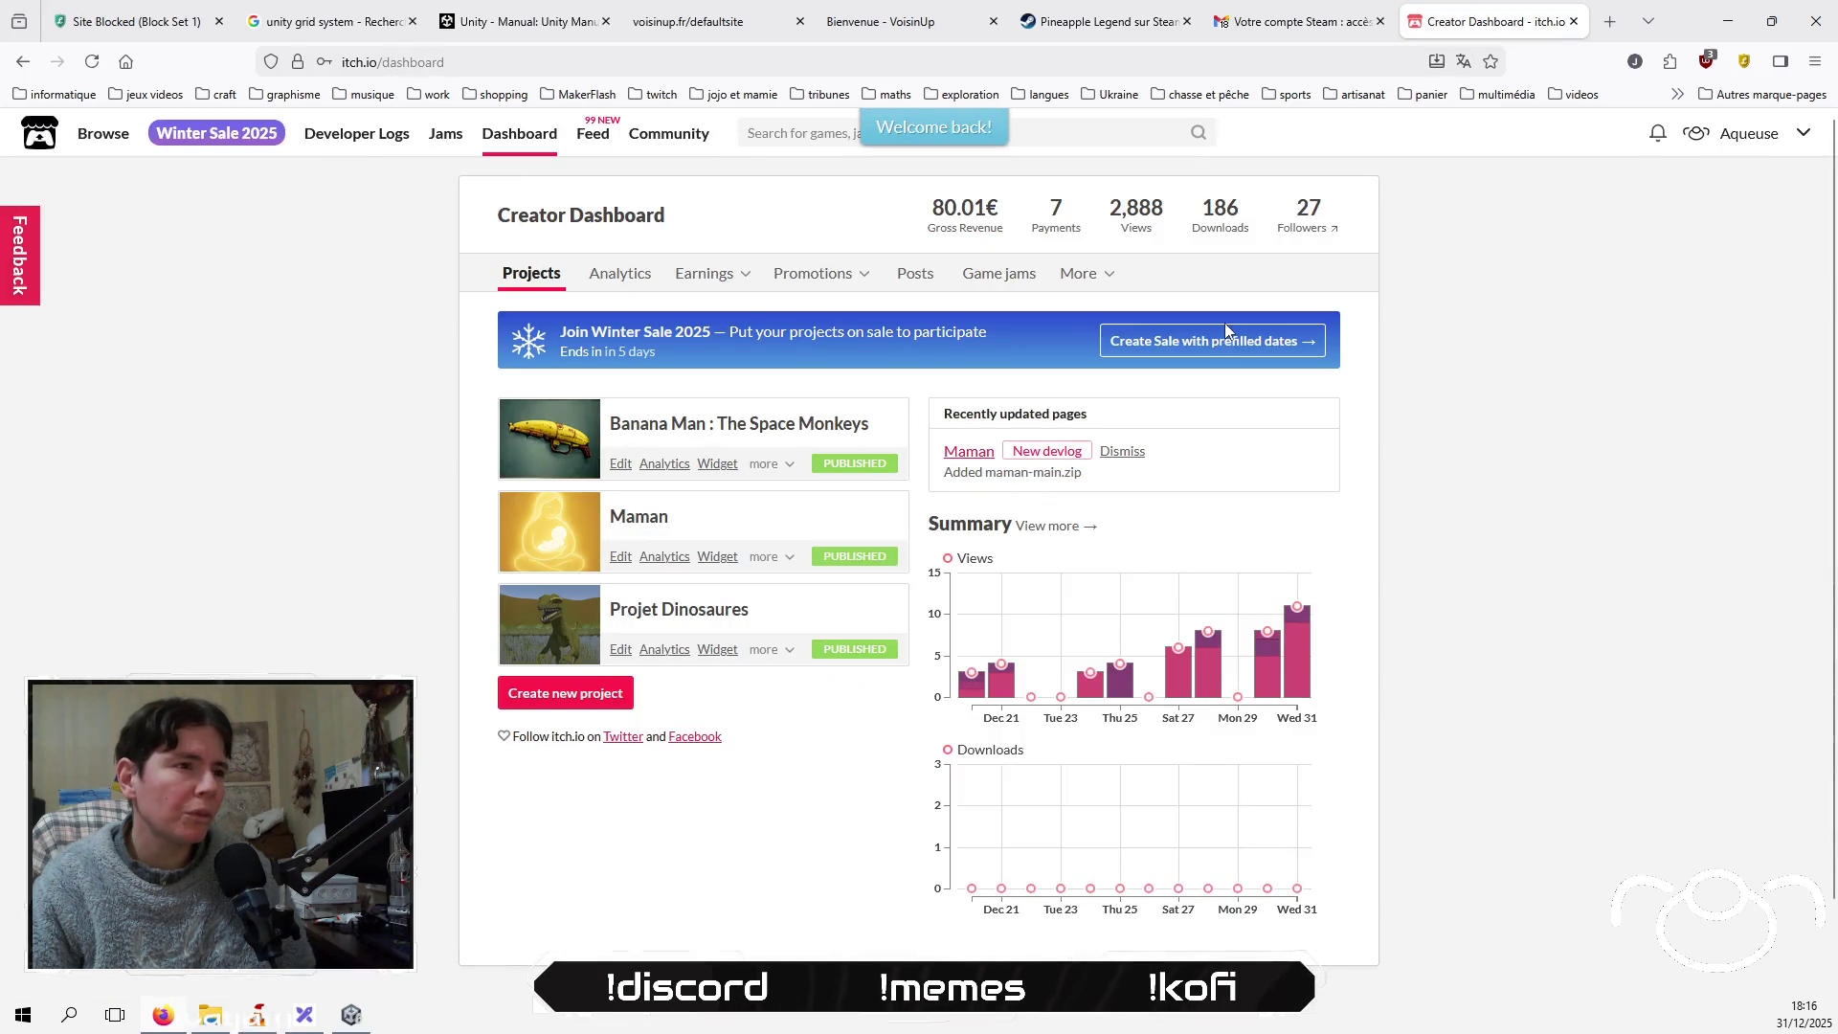
Open the itch.io profile listing Maman, Projet Dinosaures and Banana Man, then start a new tab.
click(1695, 134)
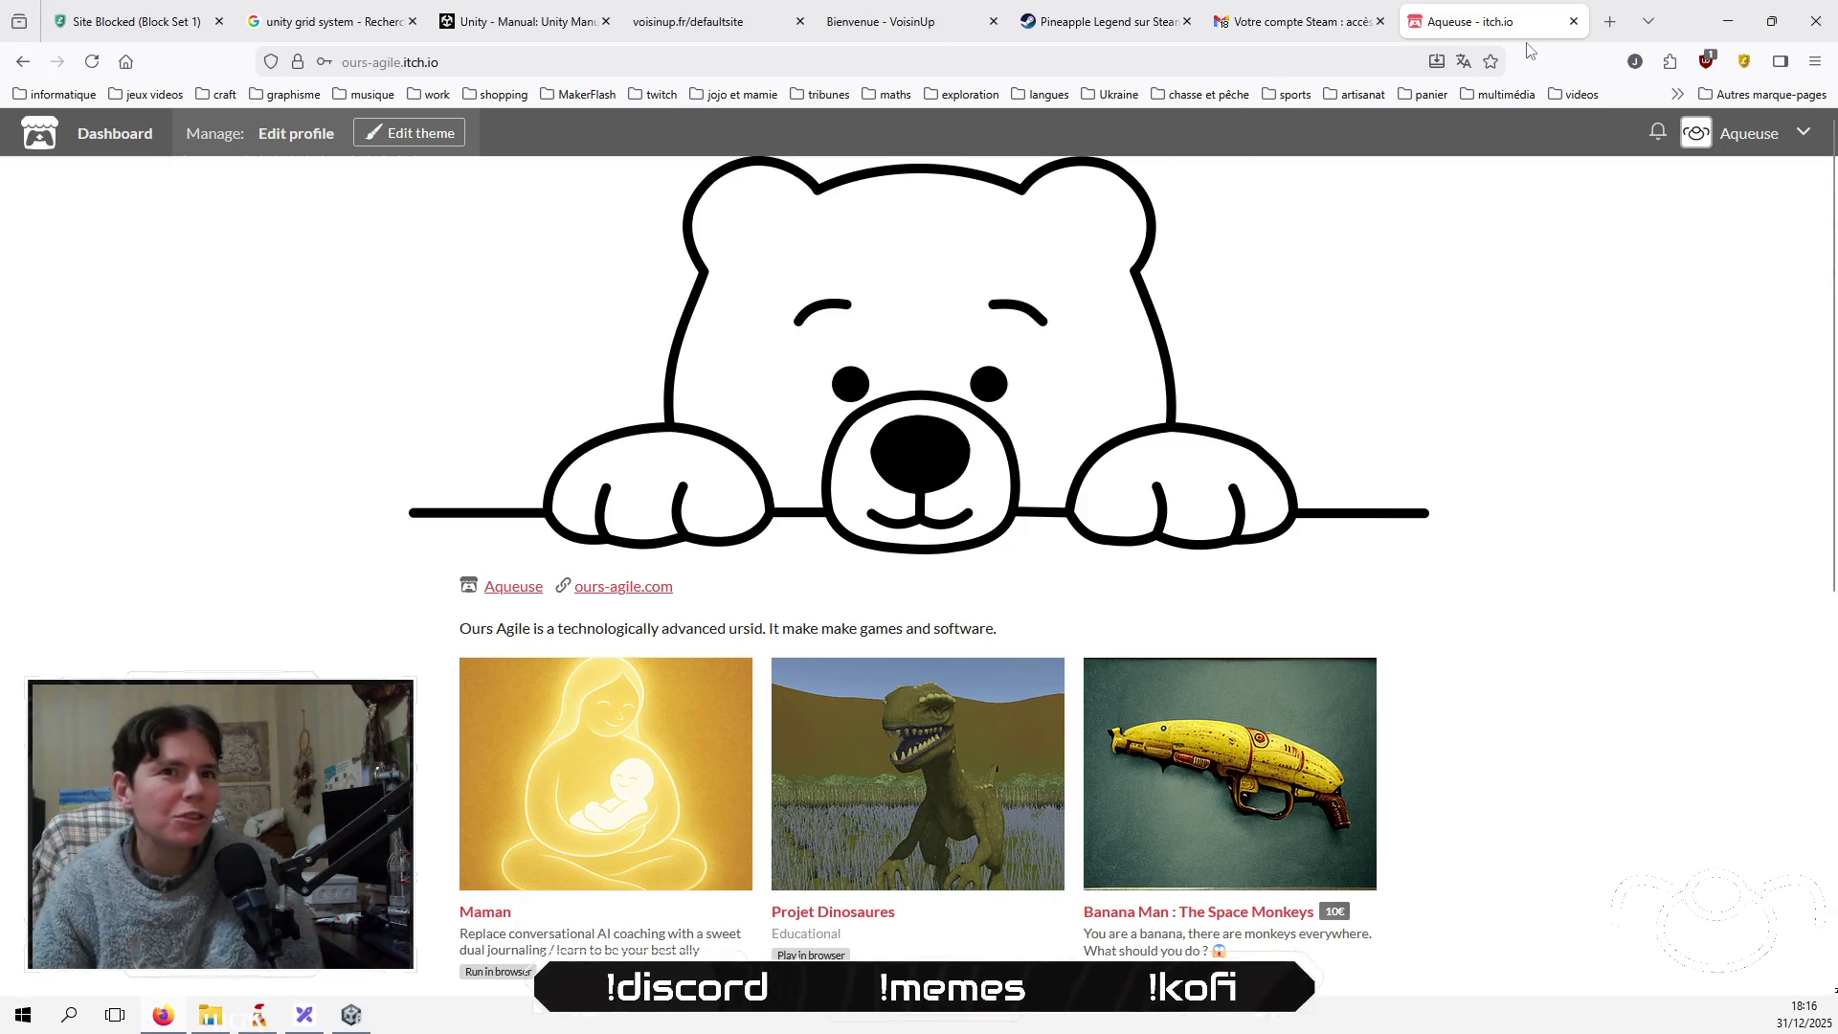
click(1618, 21)
Load ours-agile.com, scroll through its 'Let the Bear take Care' homepage, and close that tab.
text(ours-agile.com/)
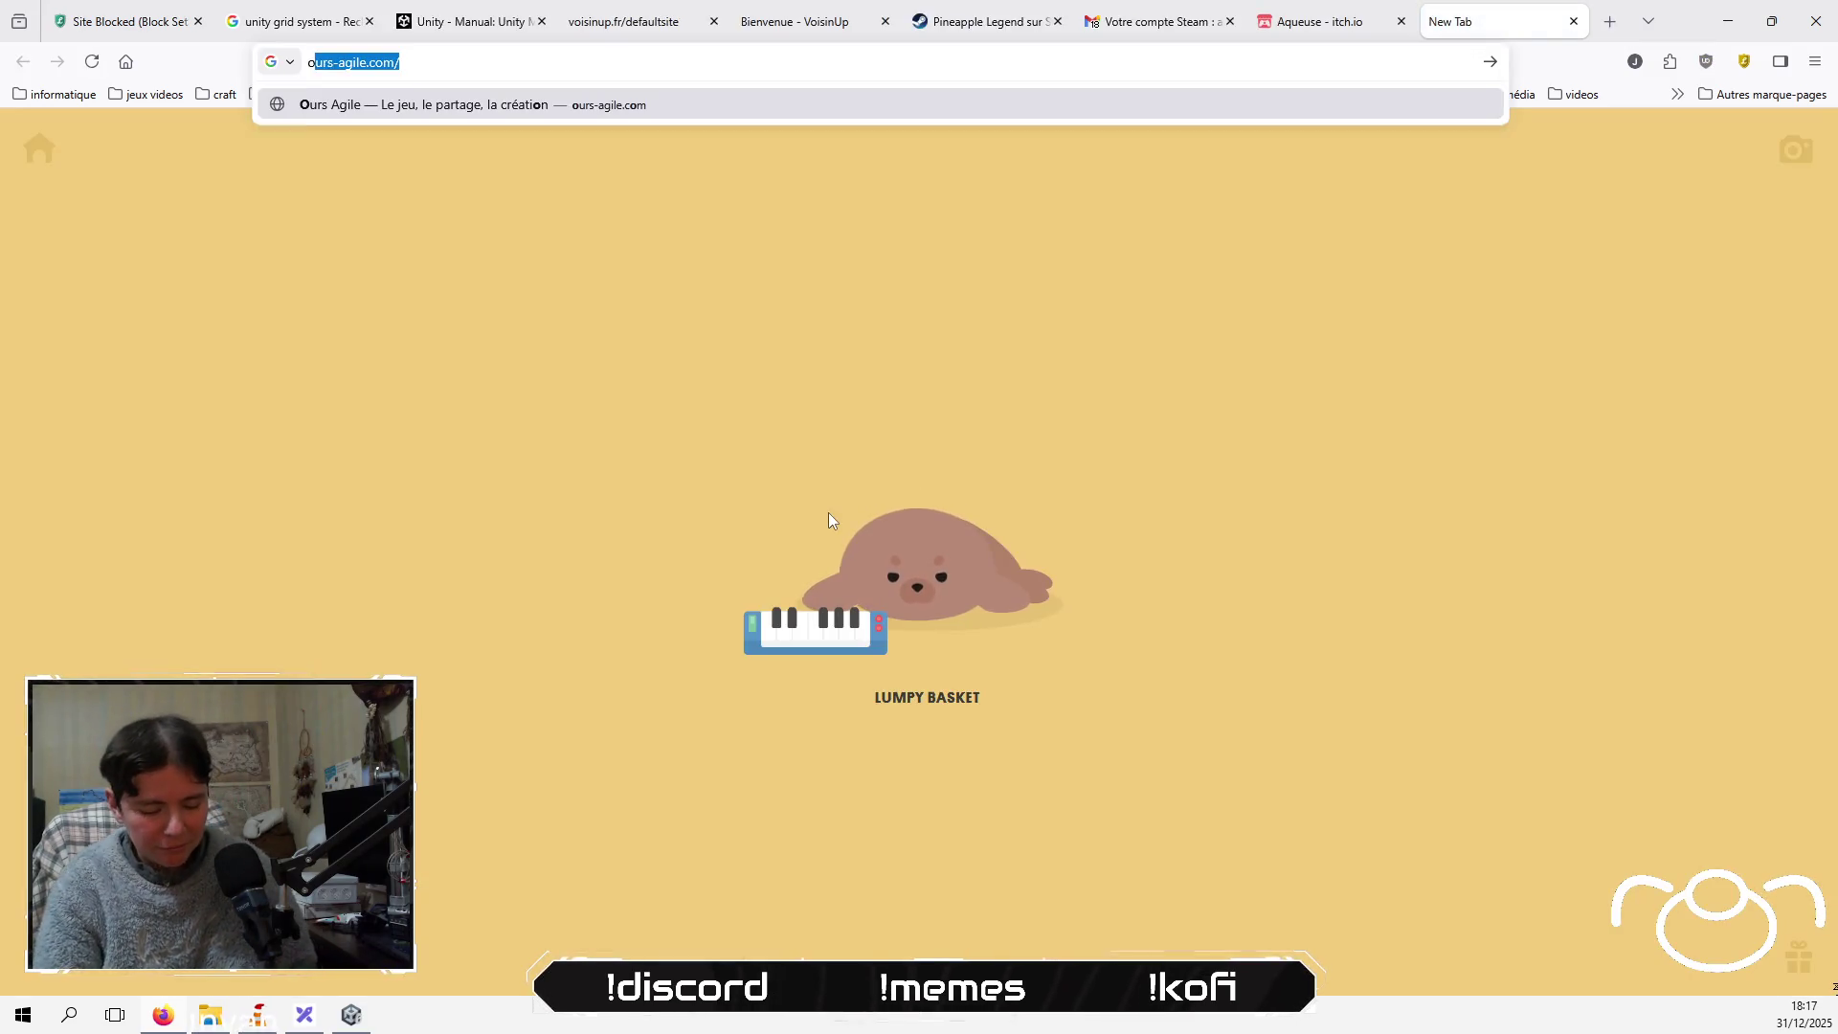
key(Return)
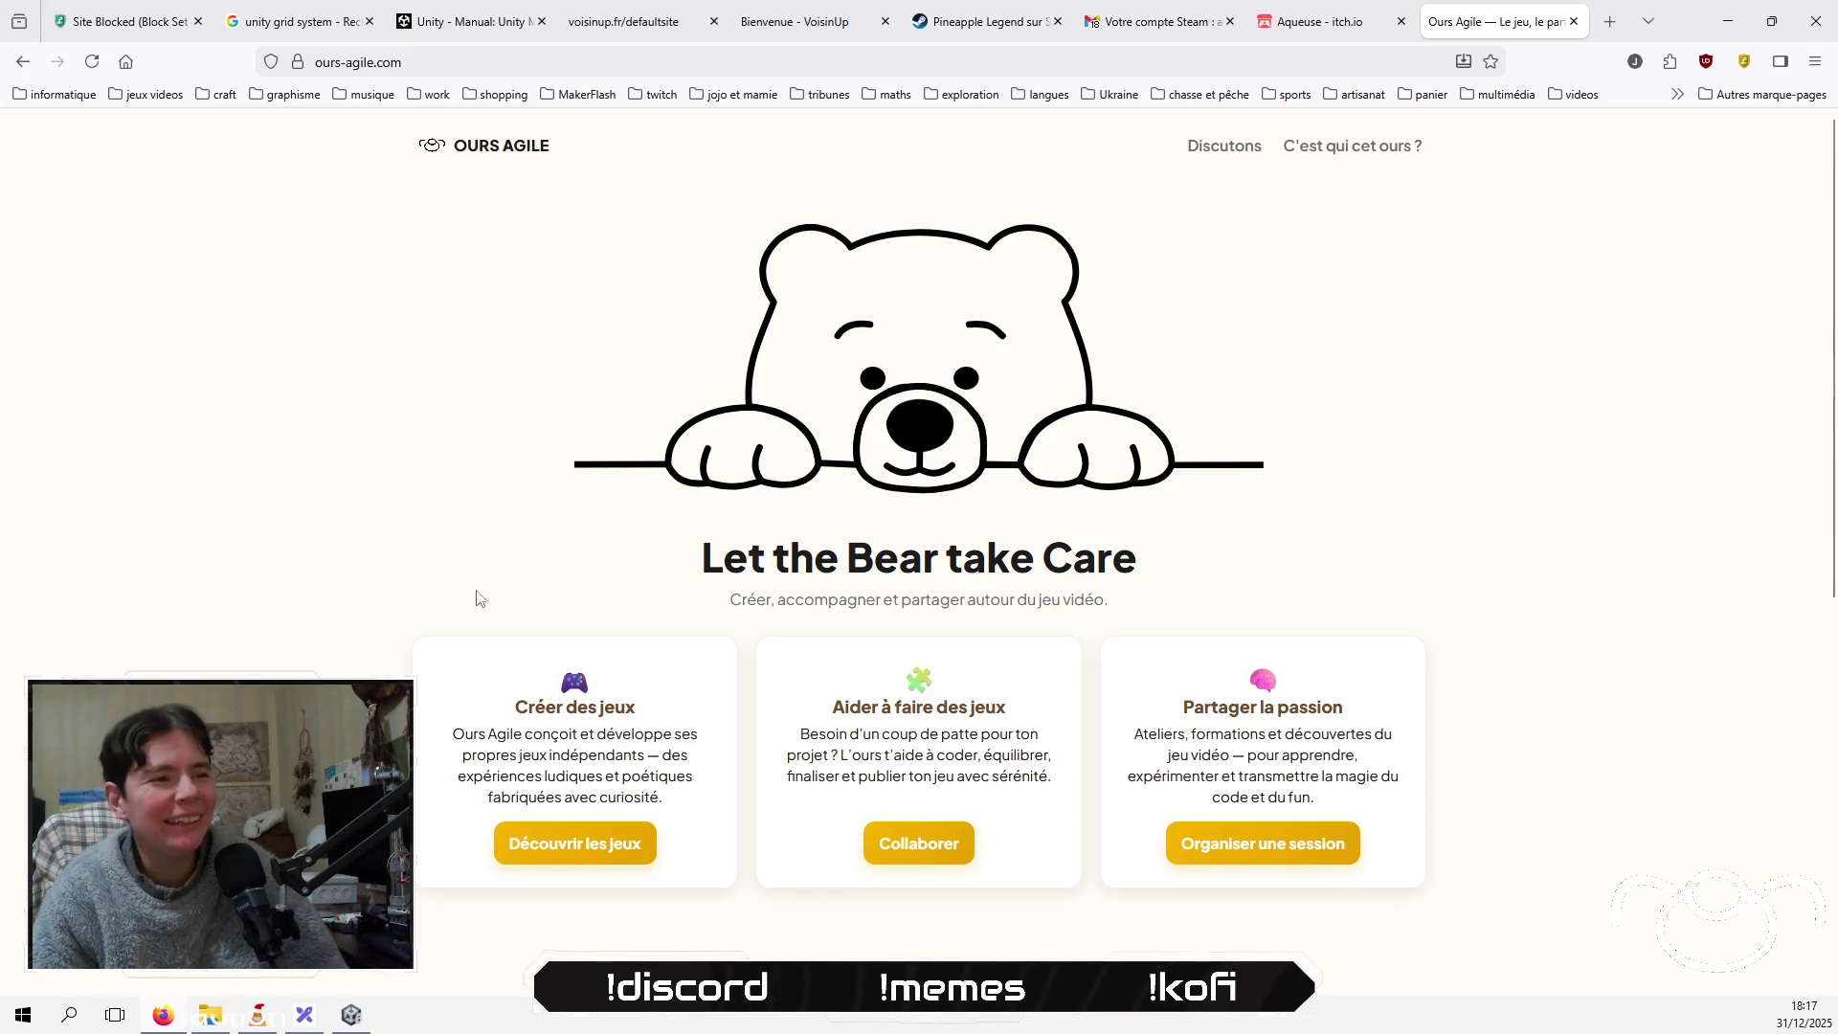
scroll(266, 630, down, 7)
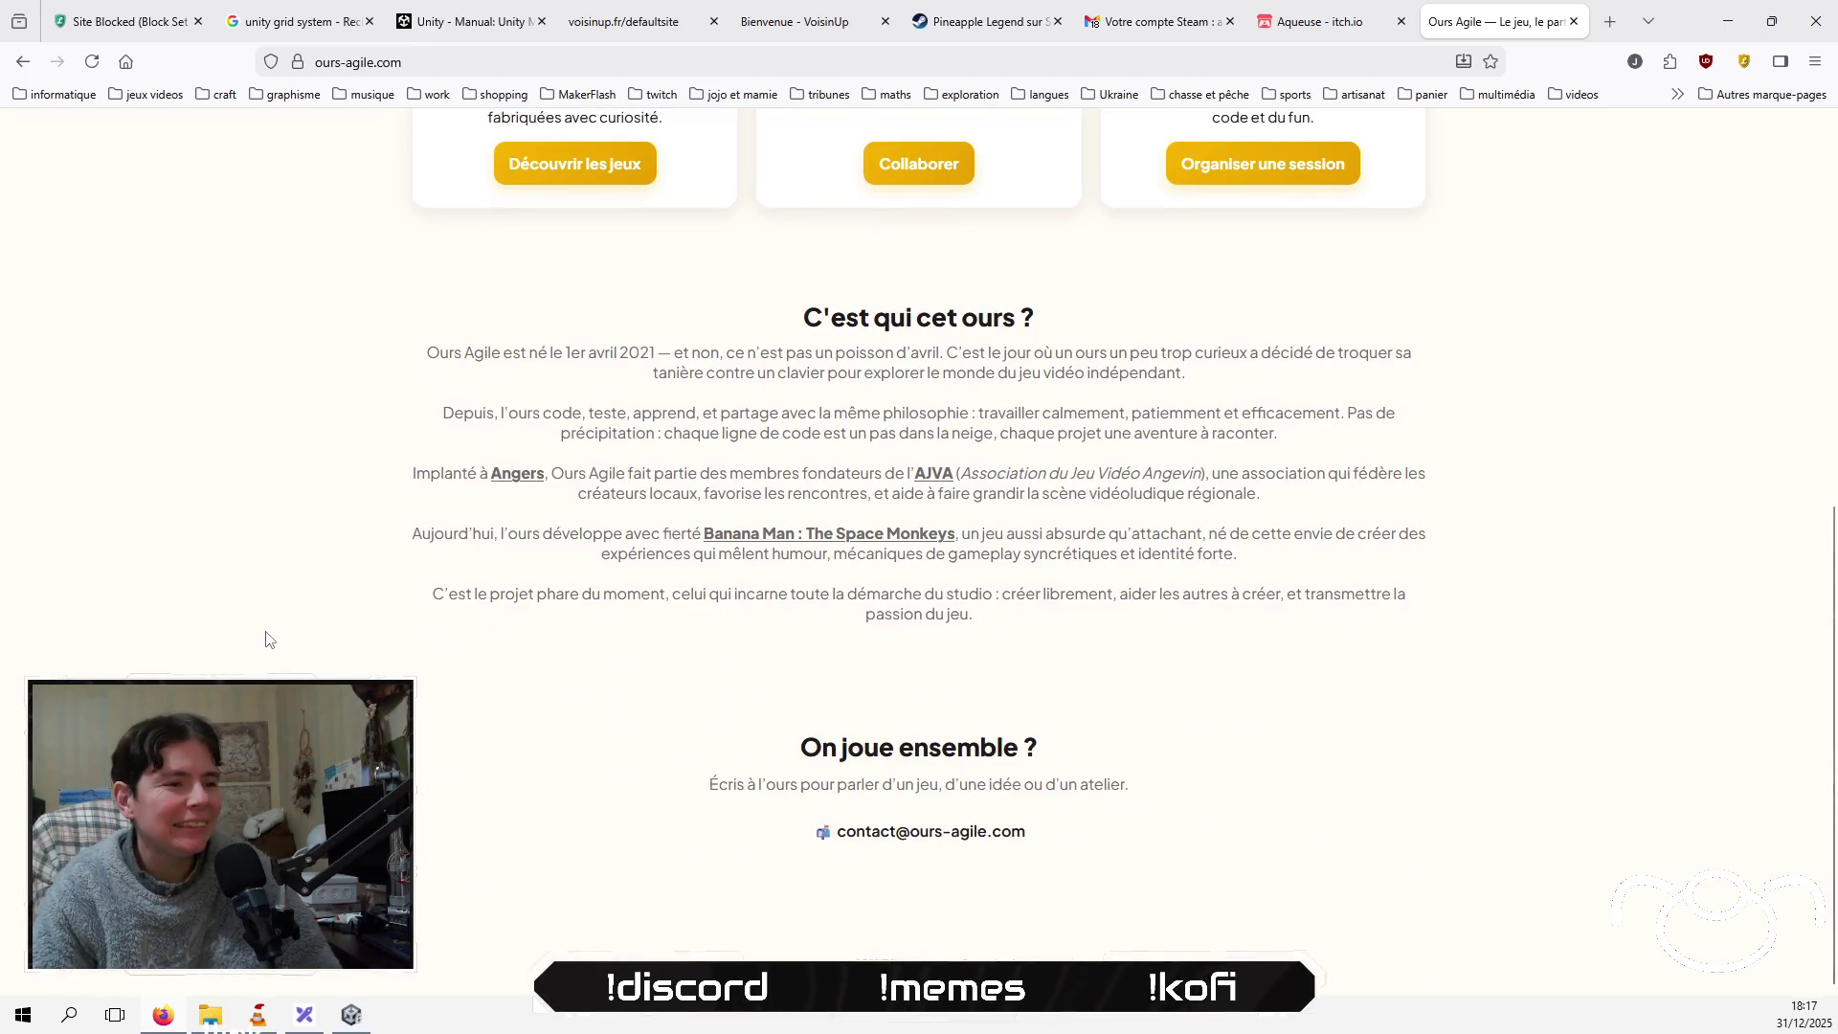
scroll(268, 636, up, 7)
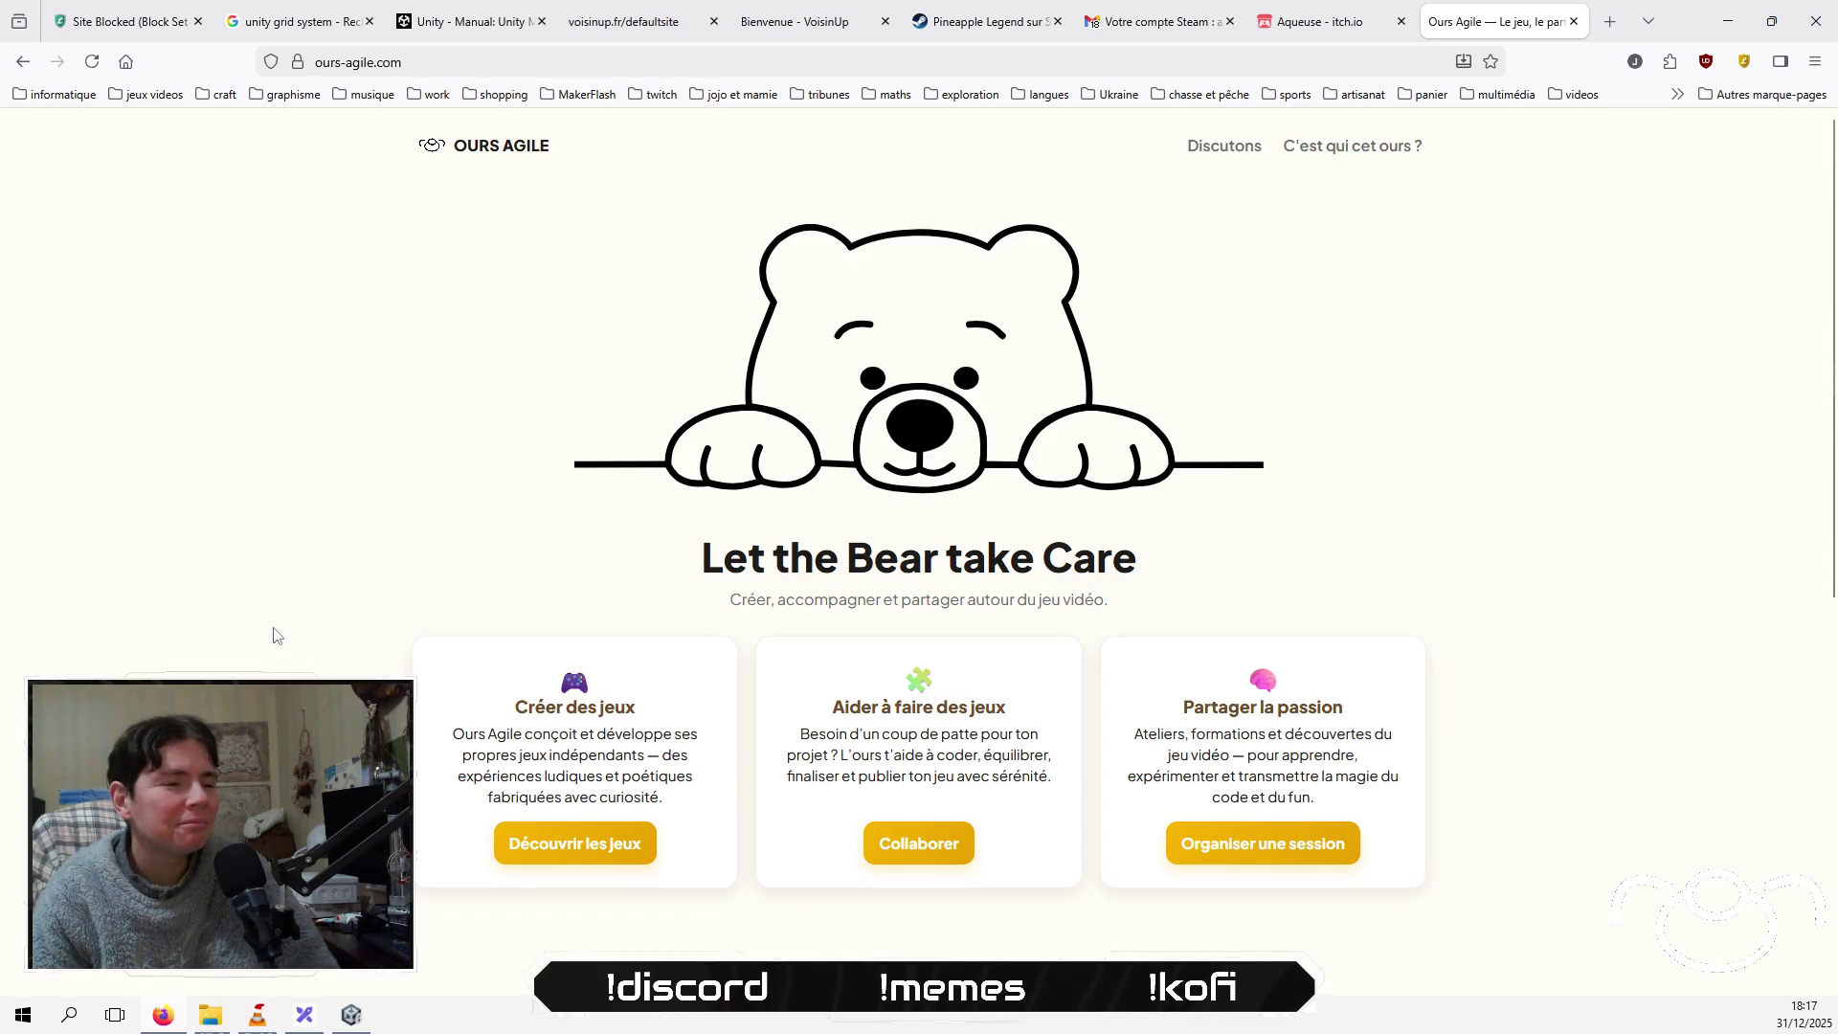
click(1576, 24)
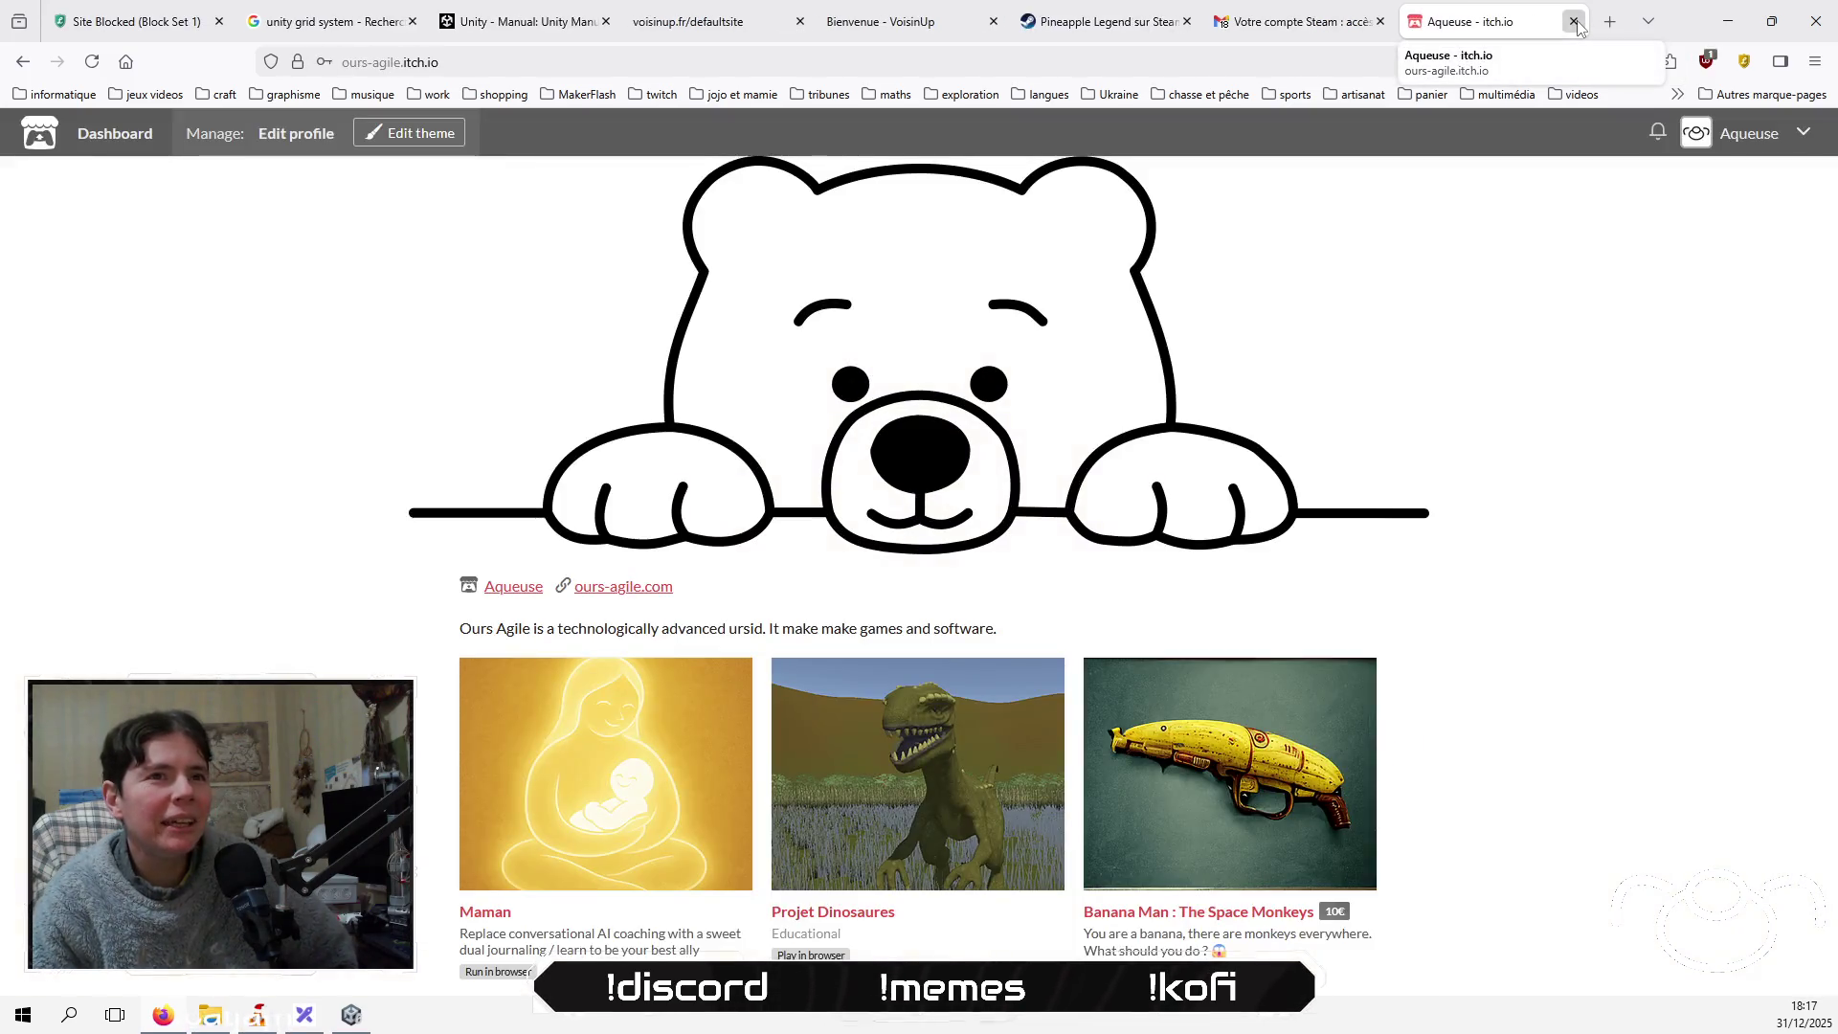
Close the Aqueuse itch.io tab, delete the Steam Guard email, check Unity, and open a new tab.
click(1576, 24)
click(409, 192)
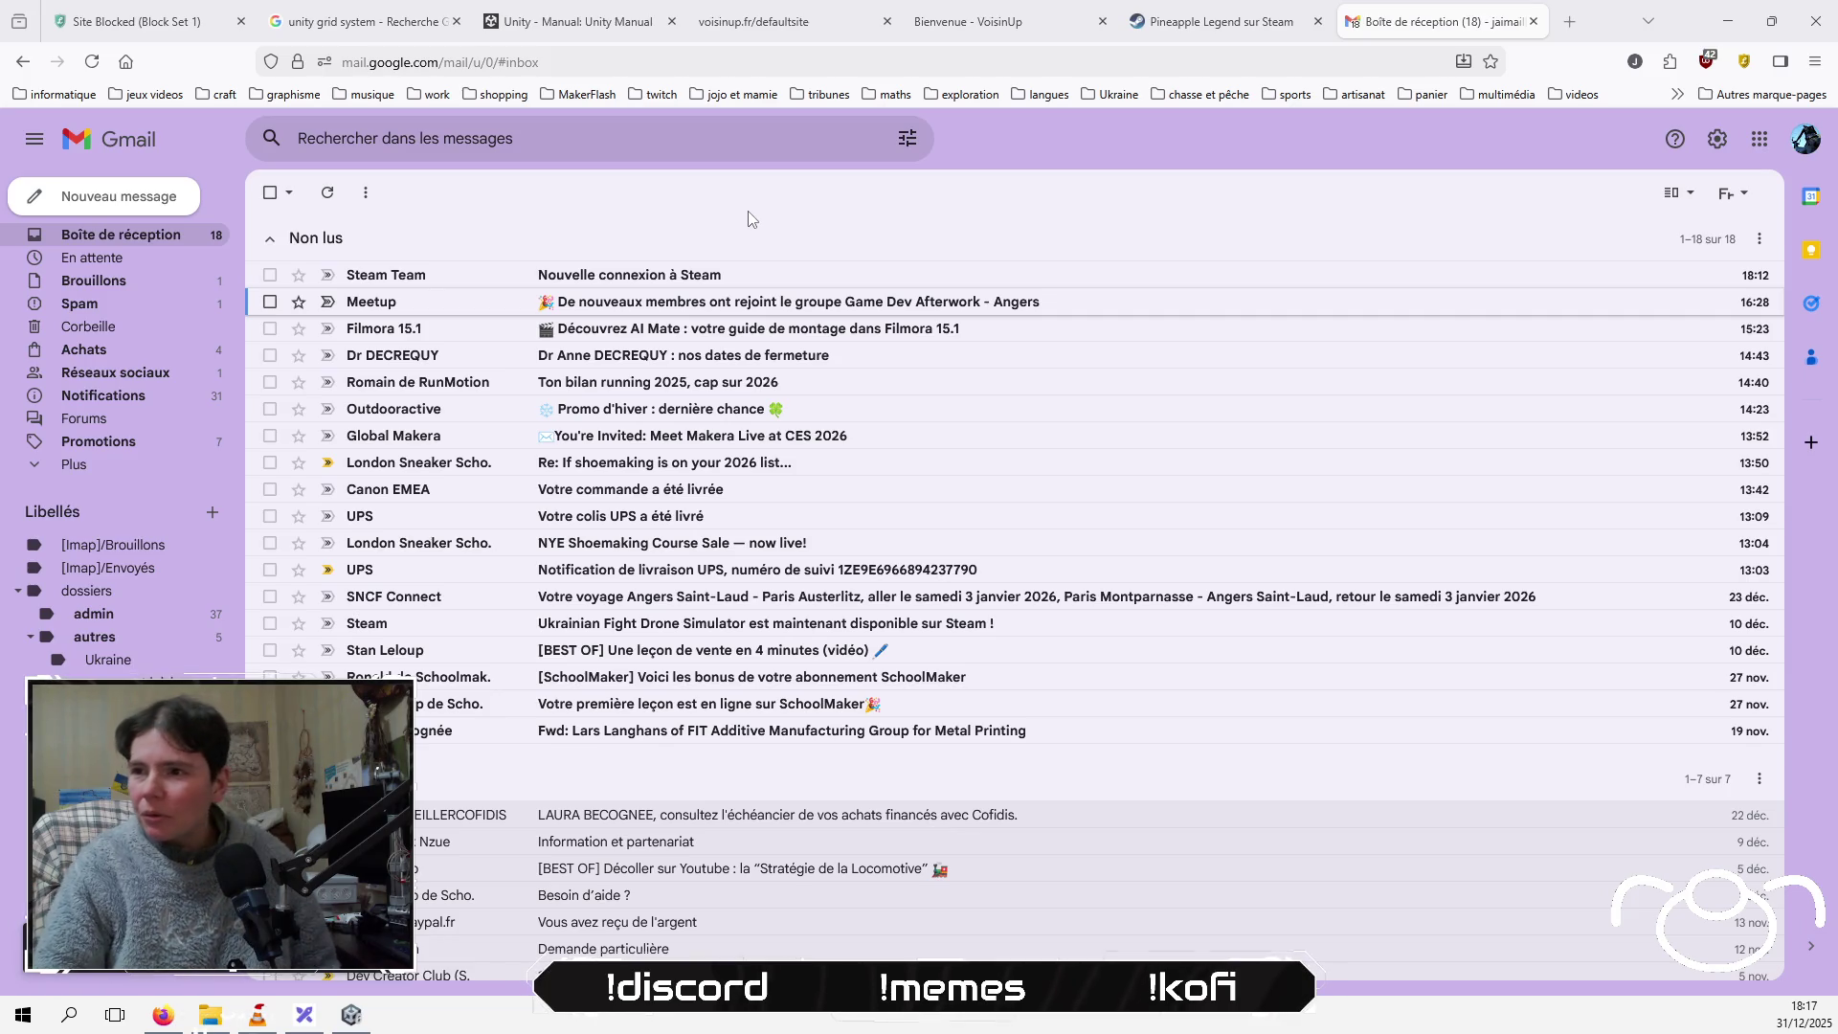
key(alt+Tab)
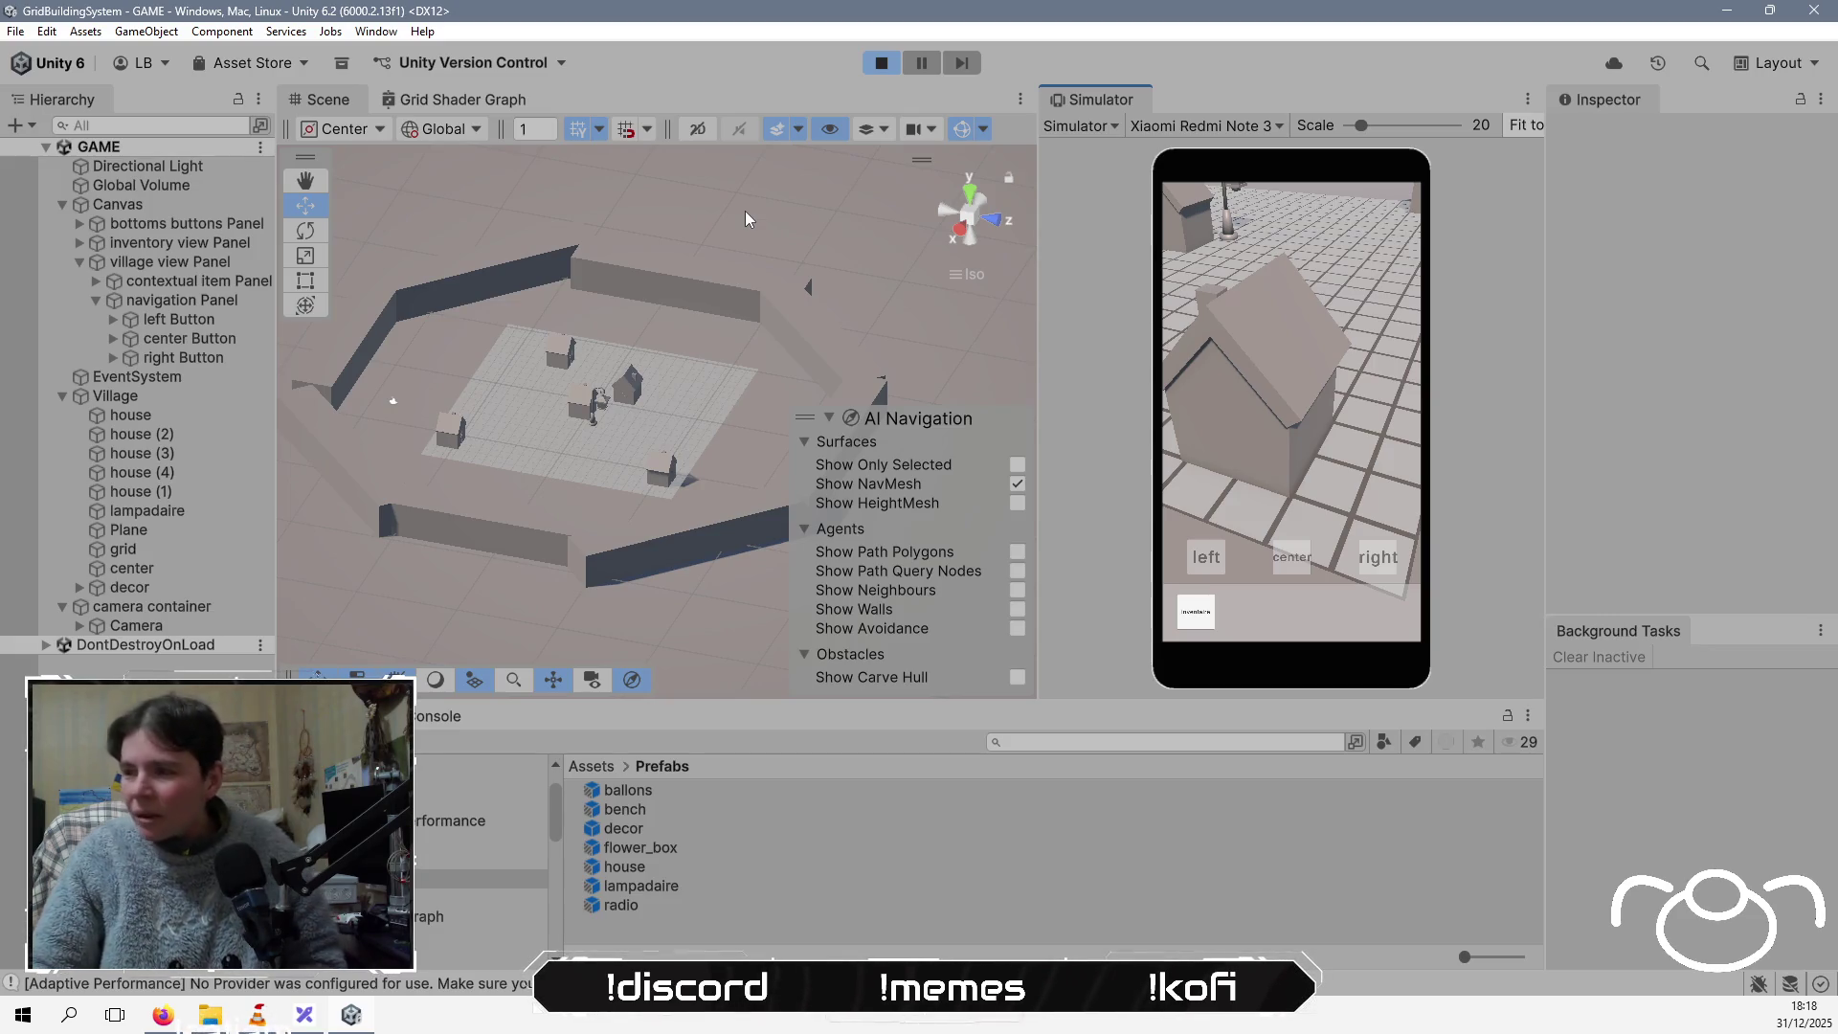
key(alt+Tab)
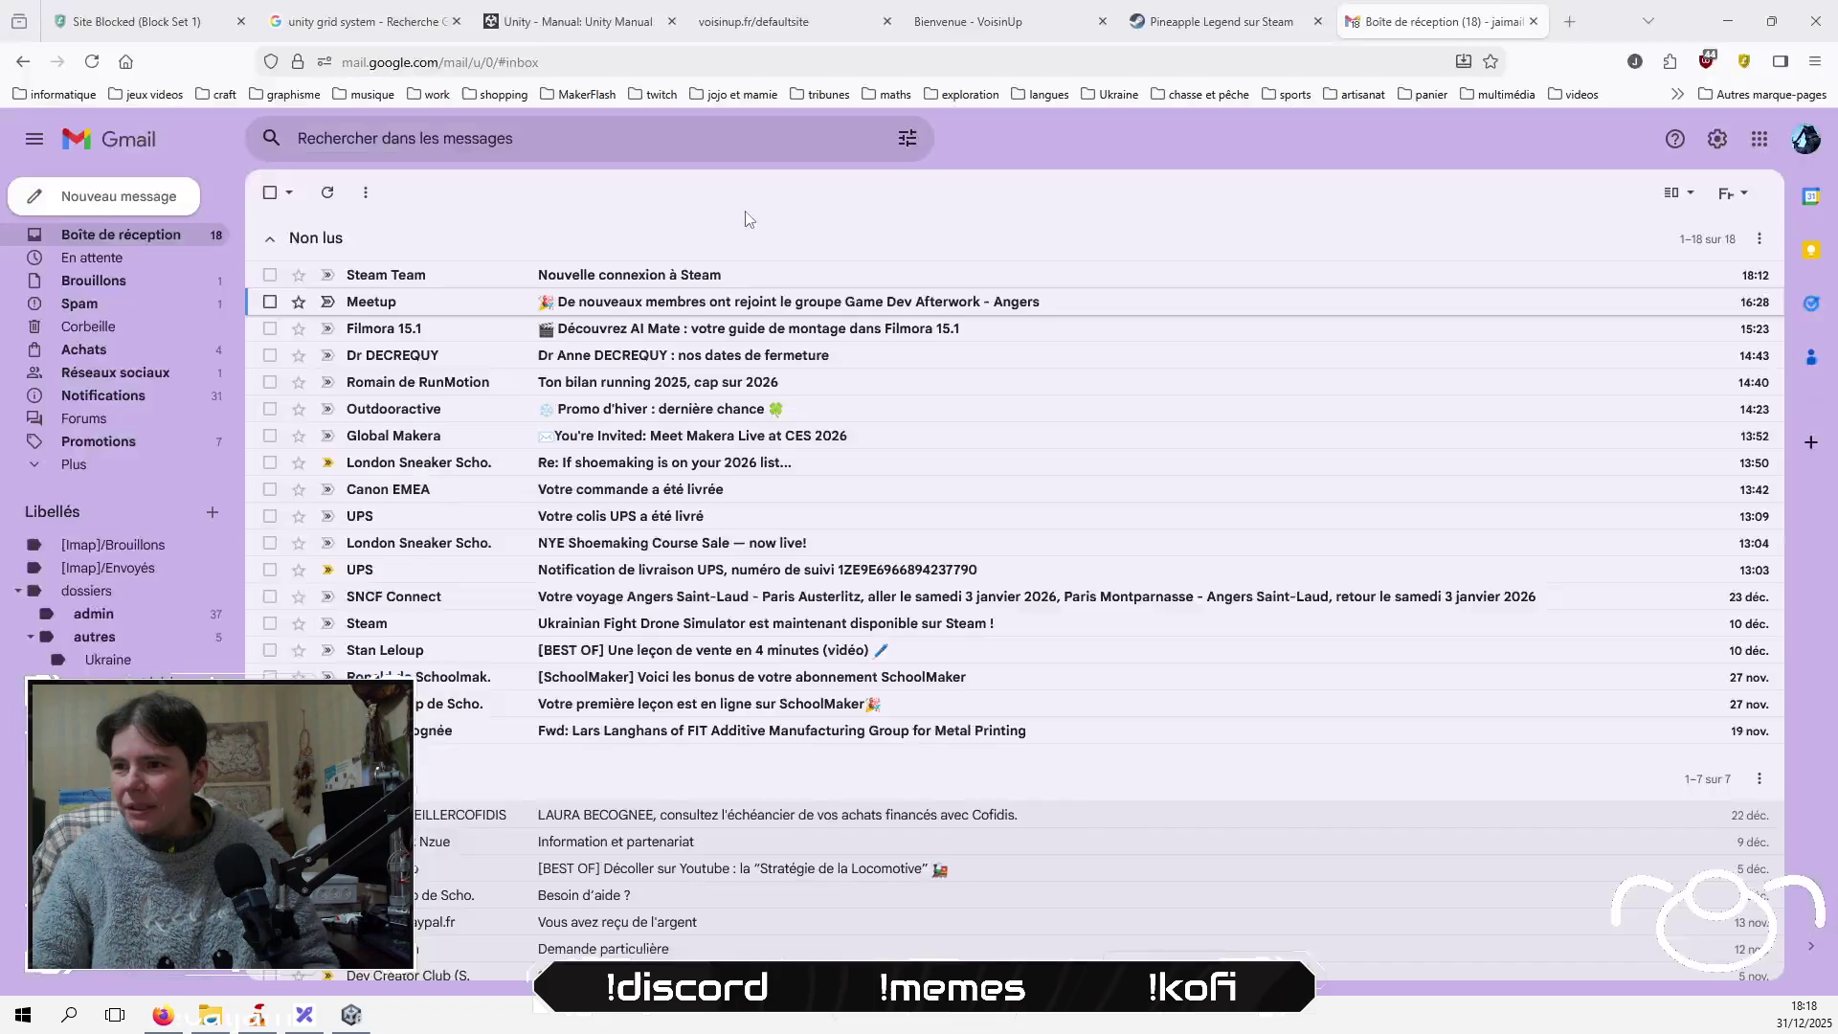
click(1569, 21)
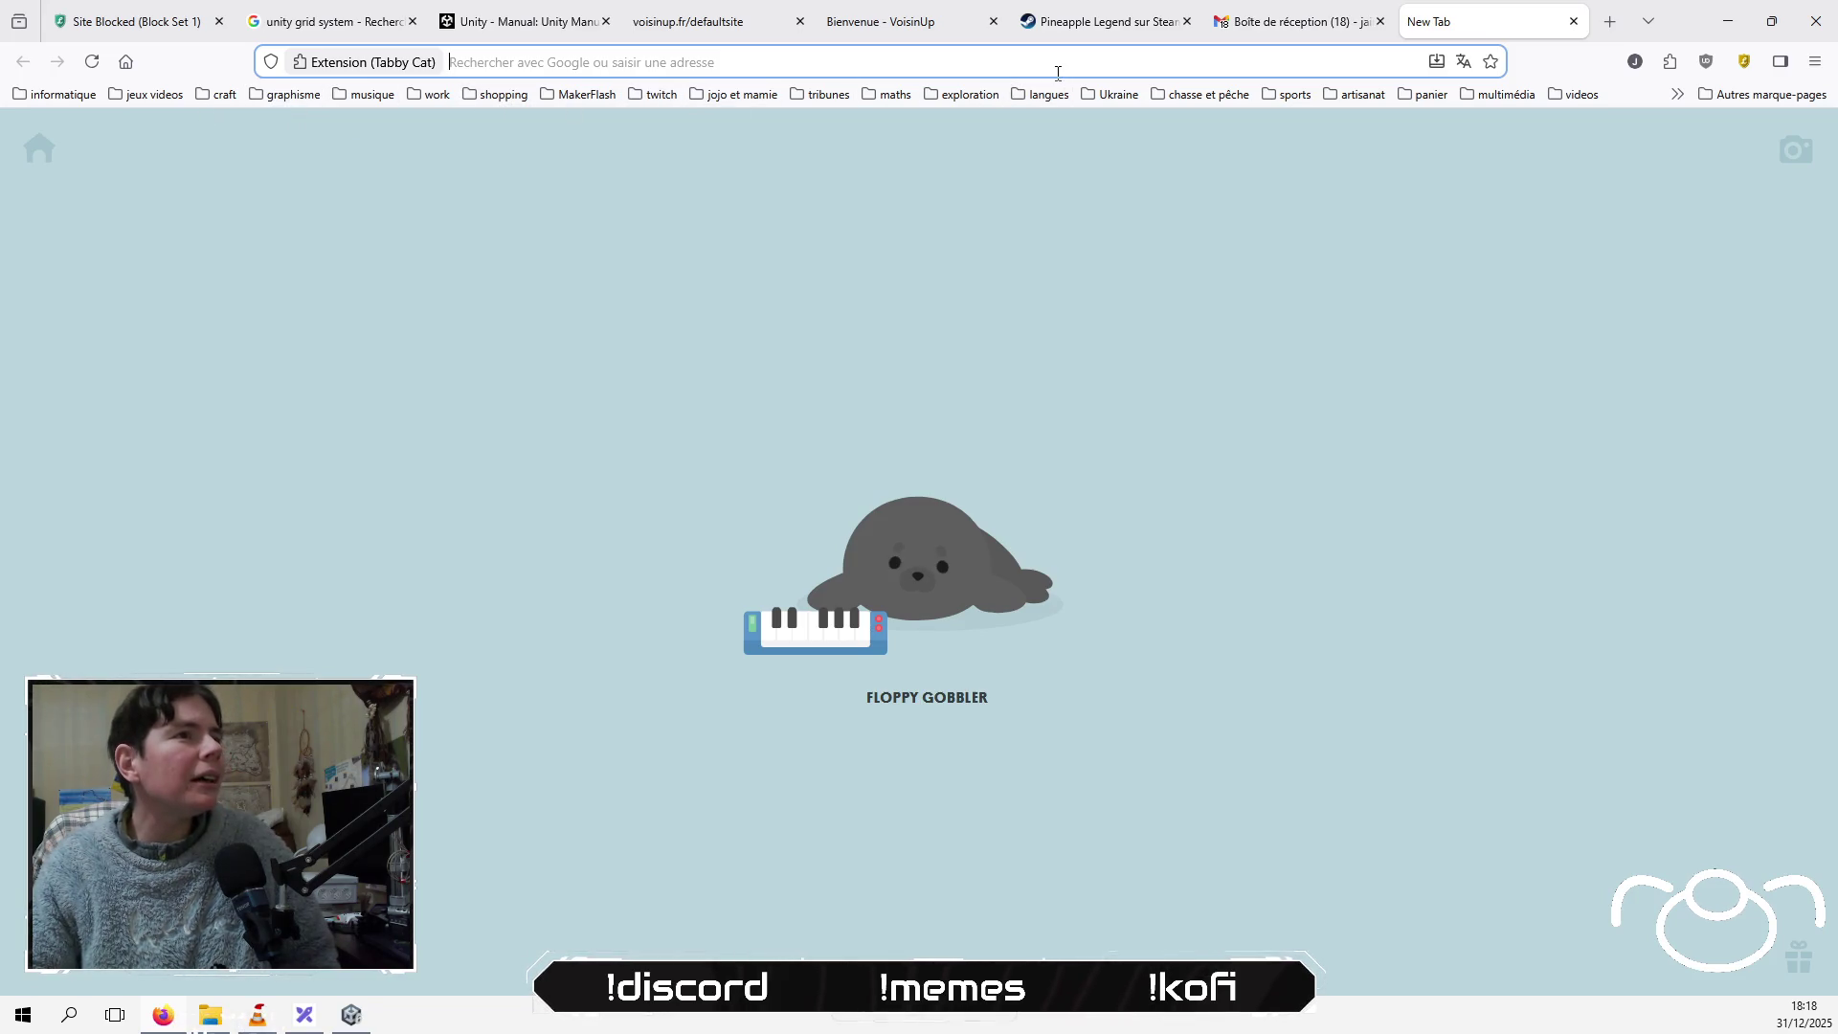
Browse through the exploration bookmark folder and its subfolders.
click(976, 96)
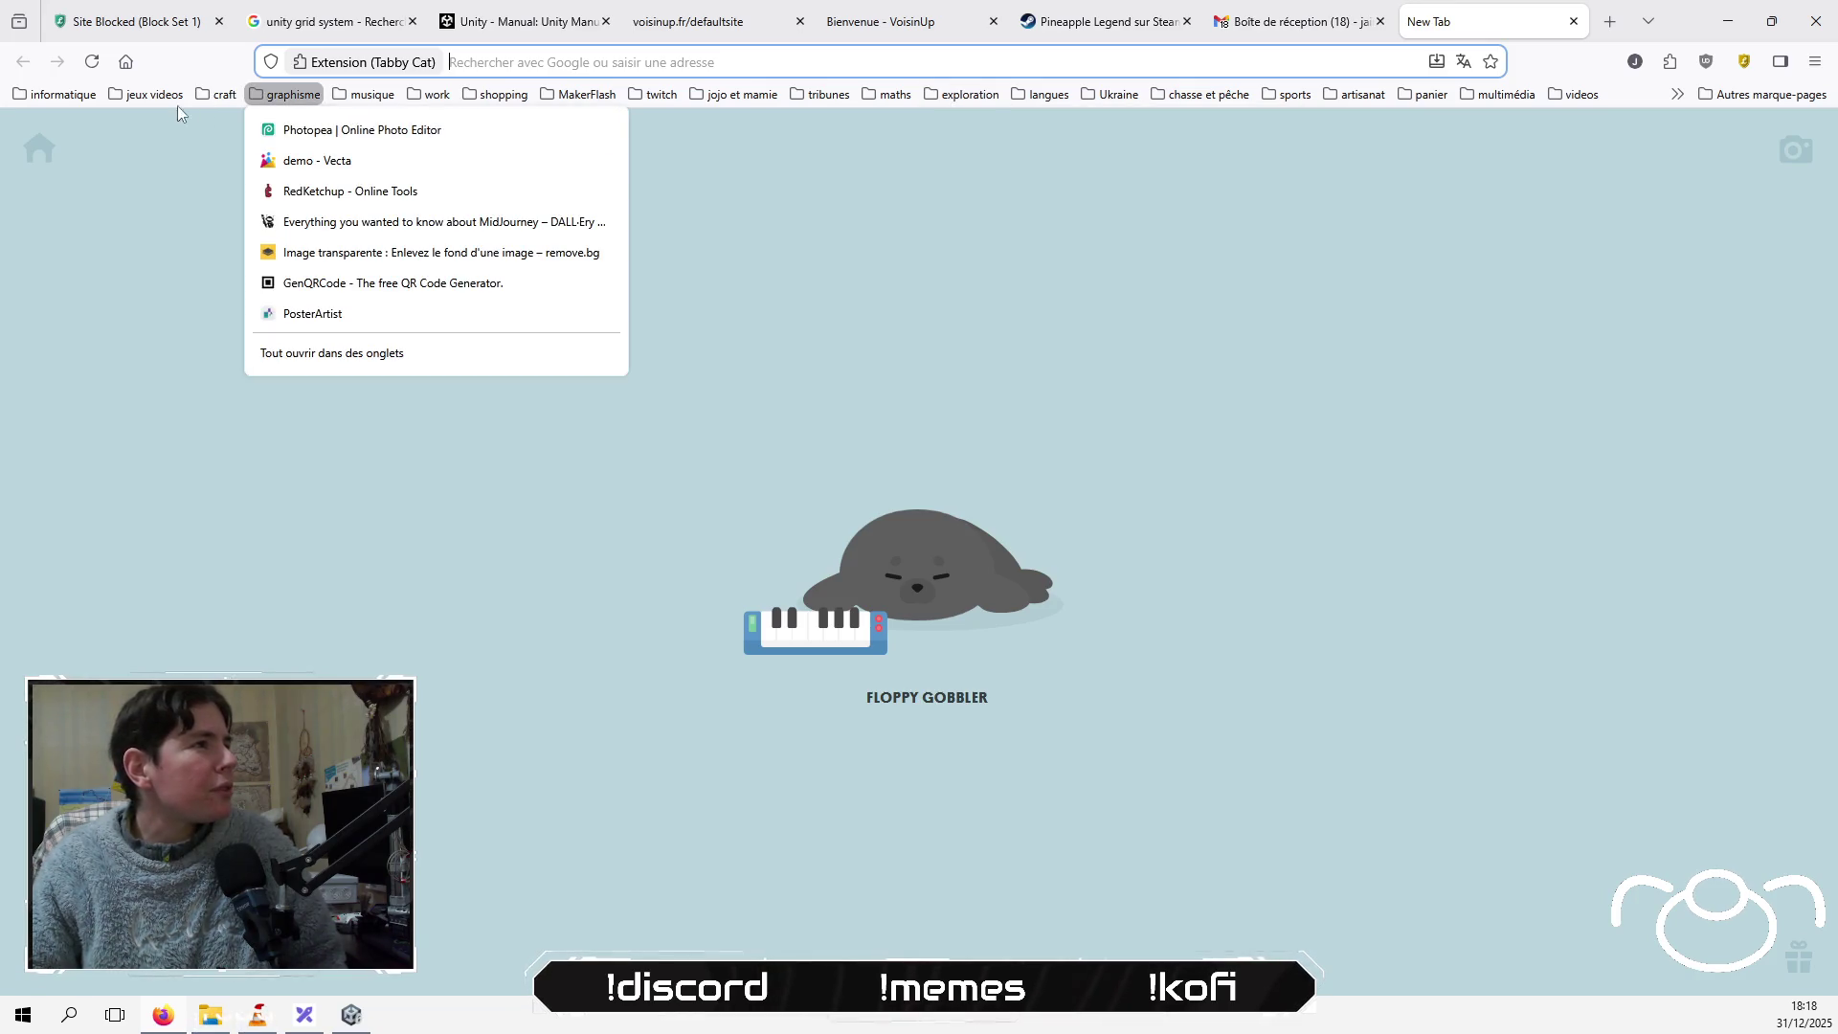
mouse_move(59, 94)
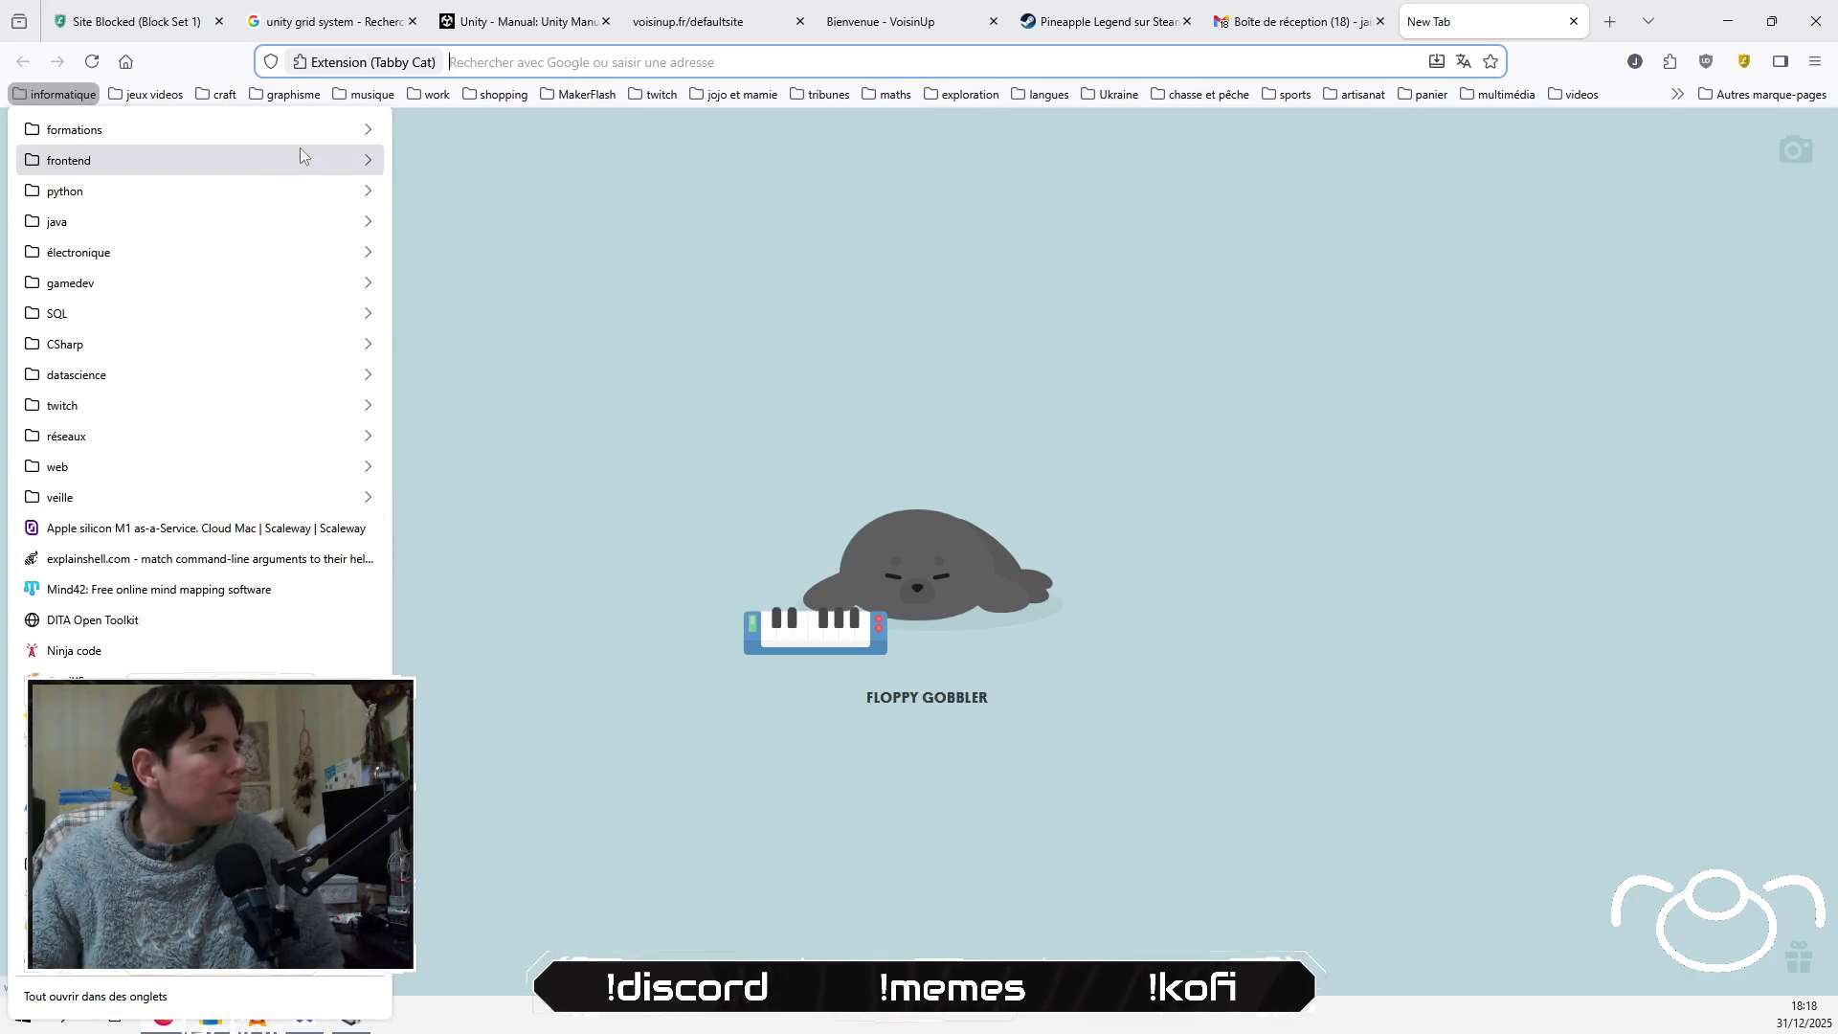
mouse_move(296, 157)
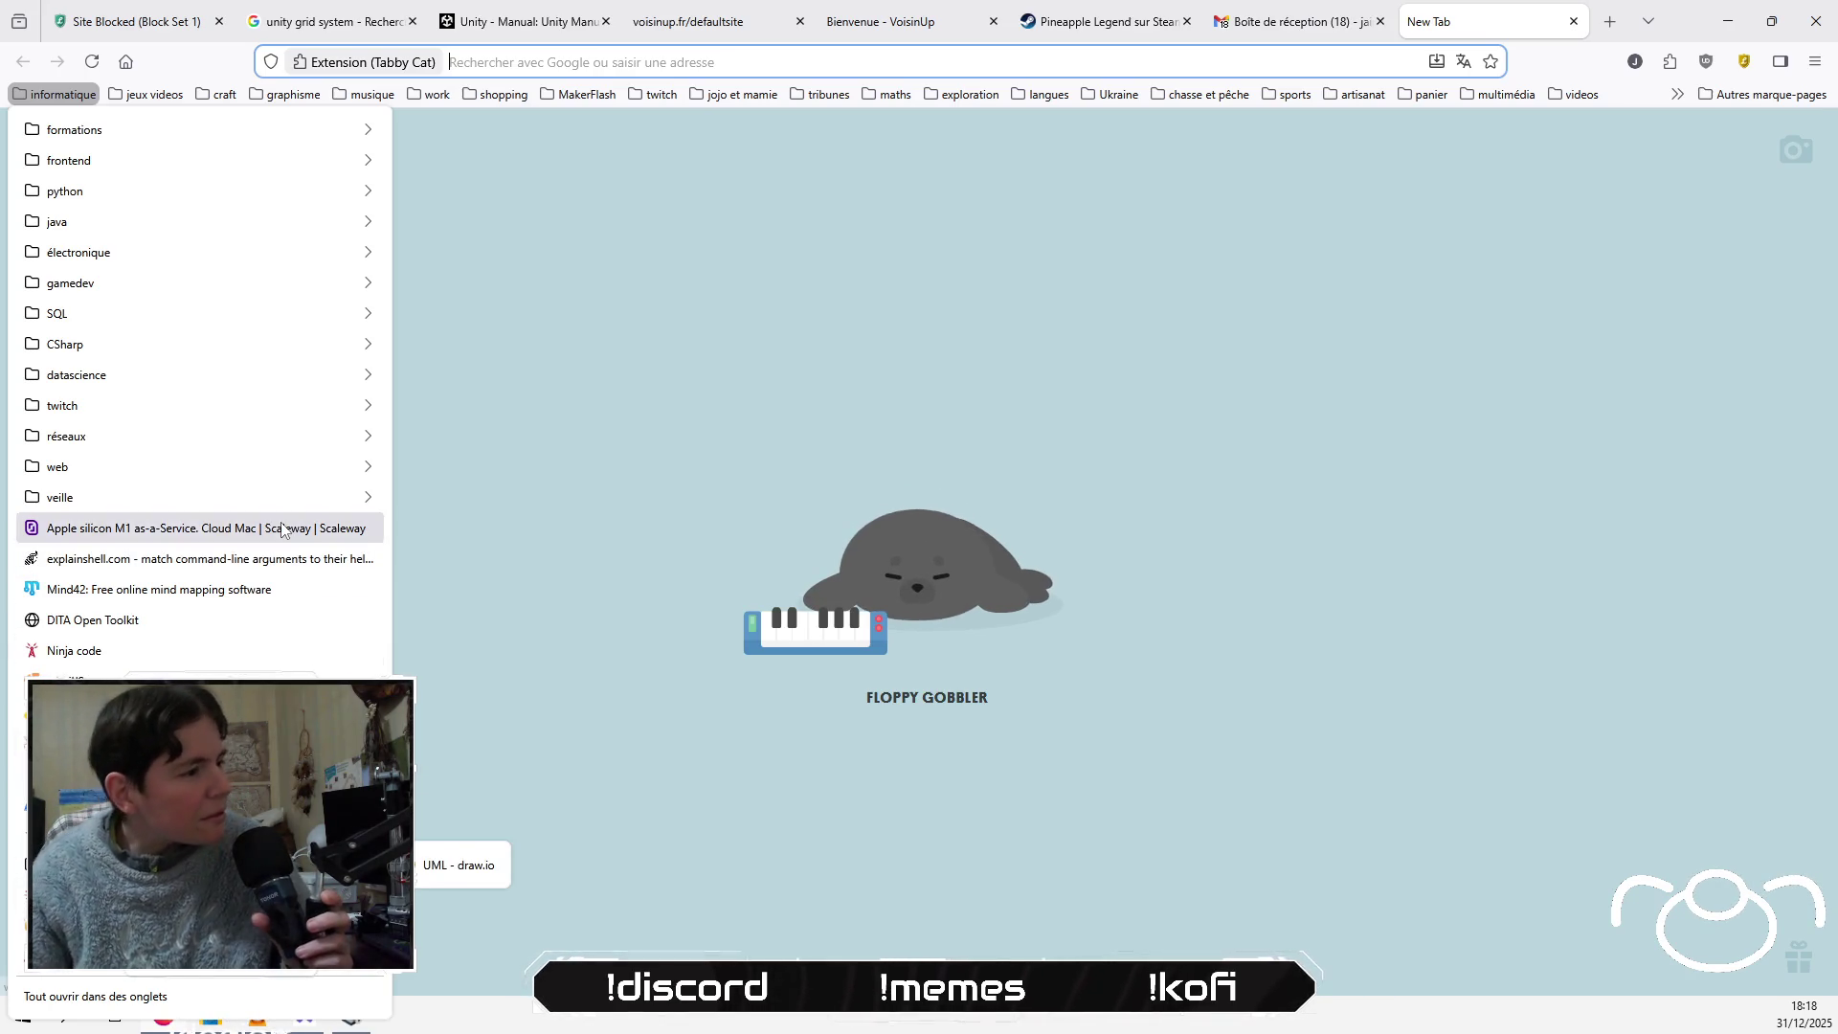
mouse_move(304, 497)
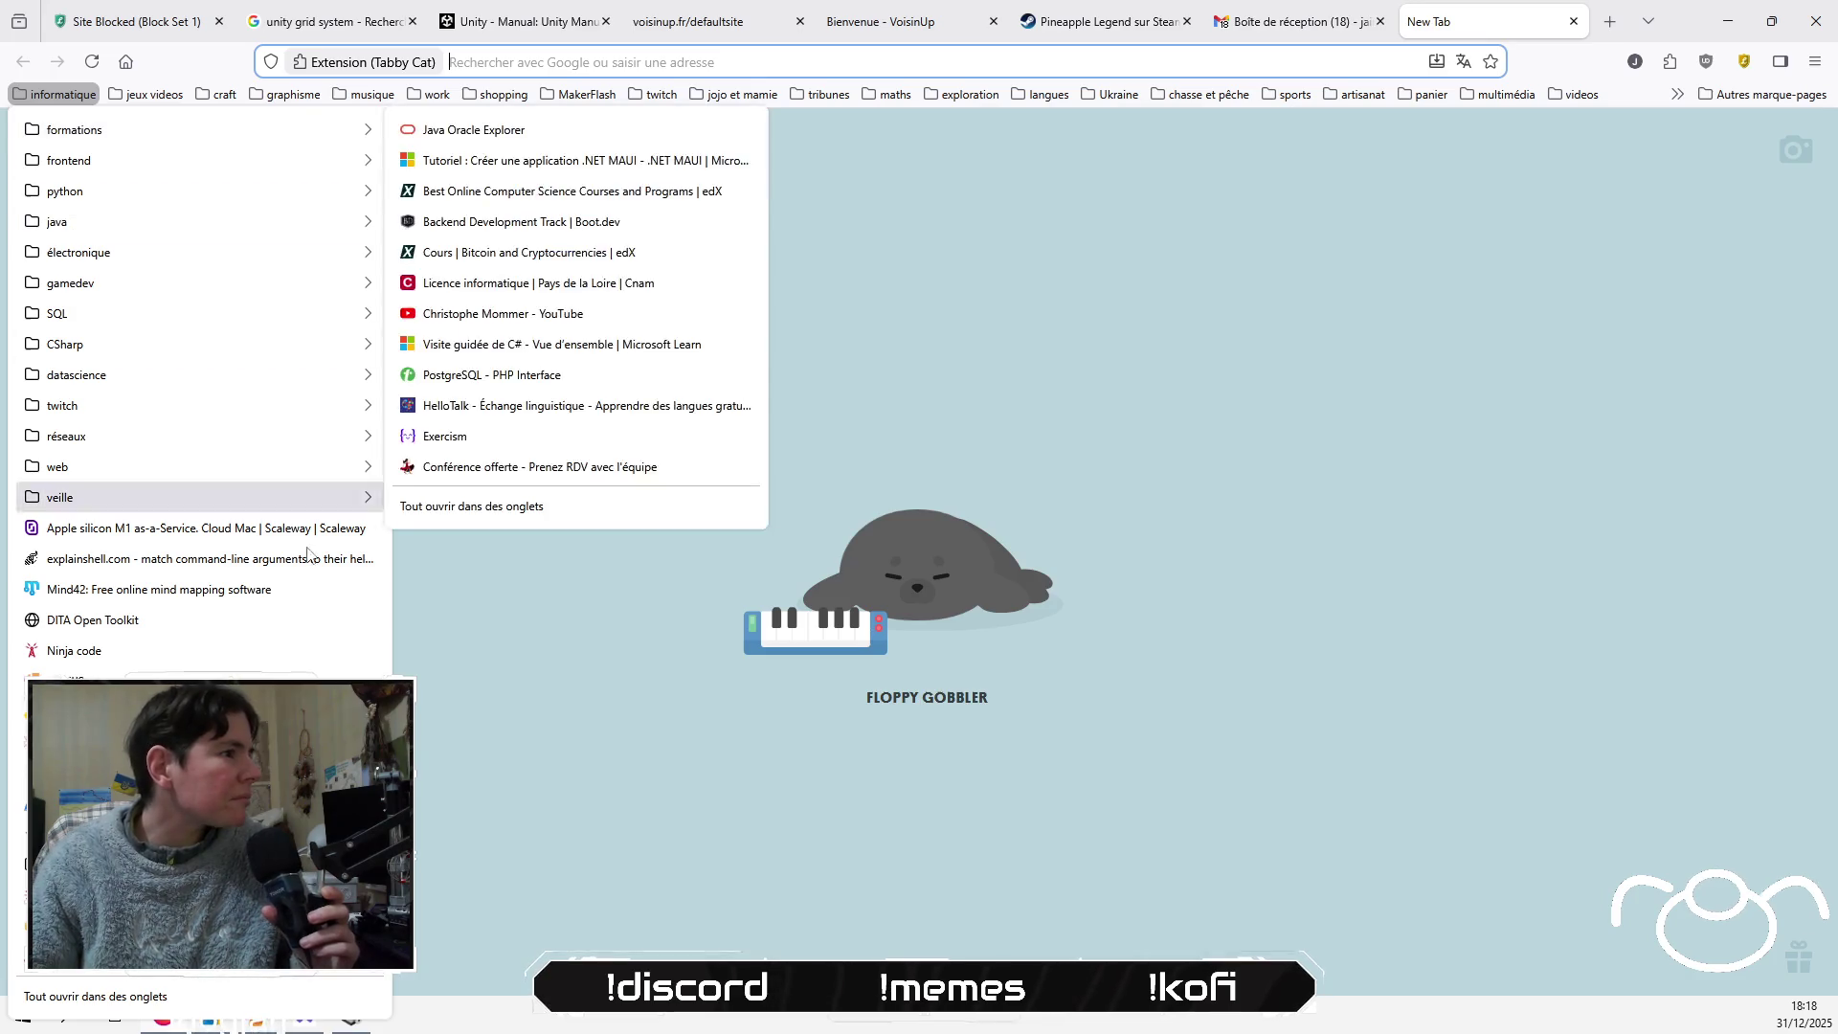
mouse_move(279, 466)
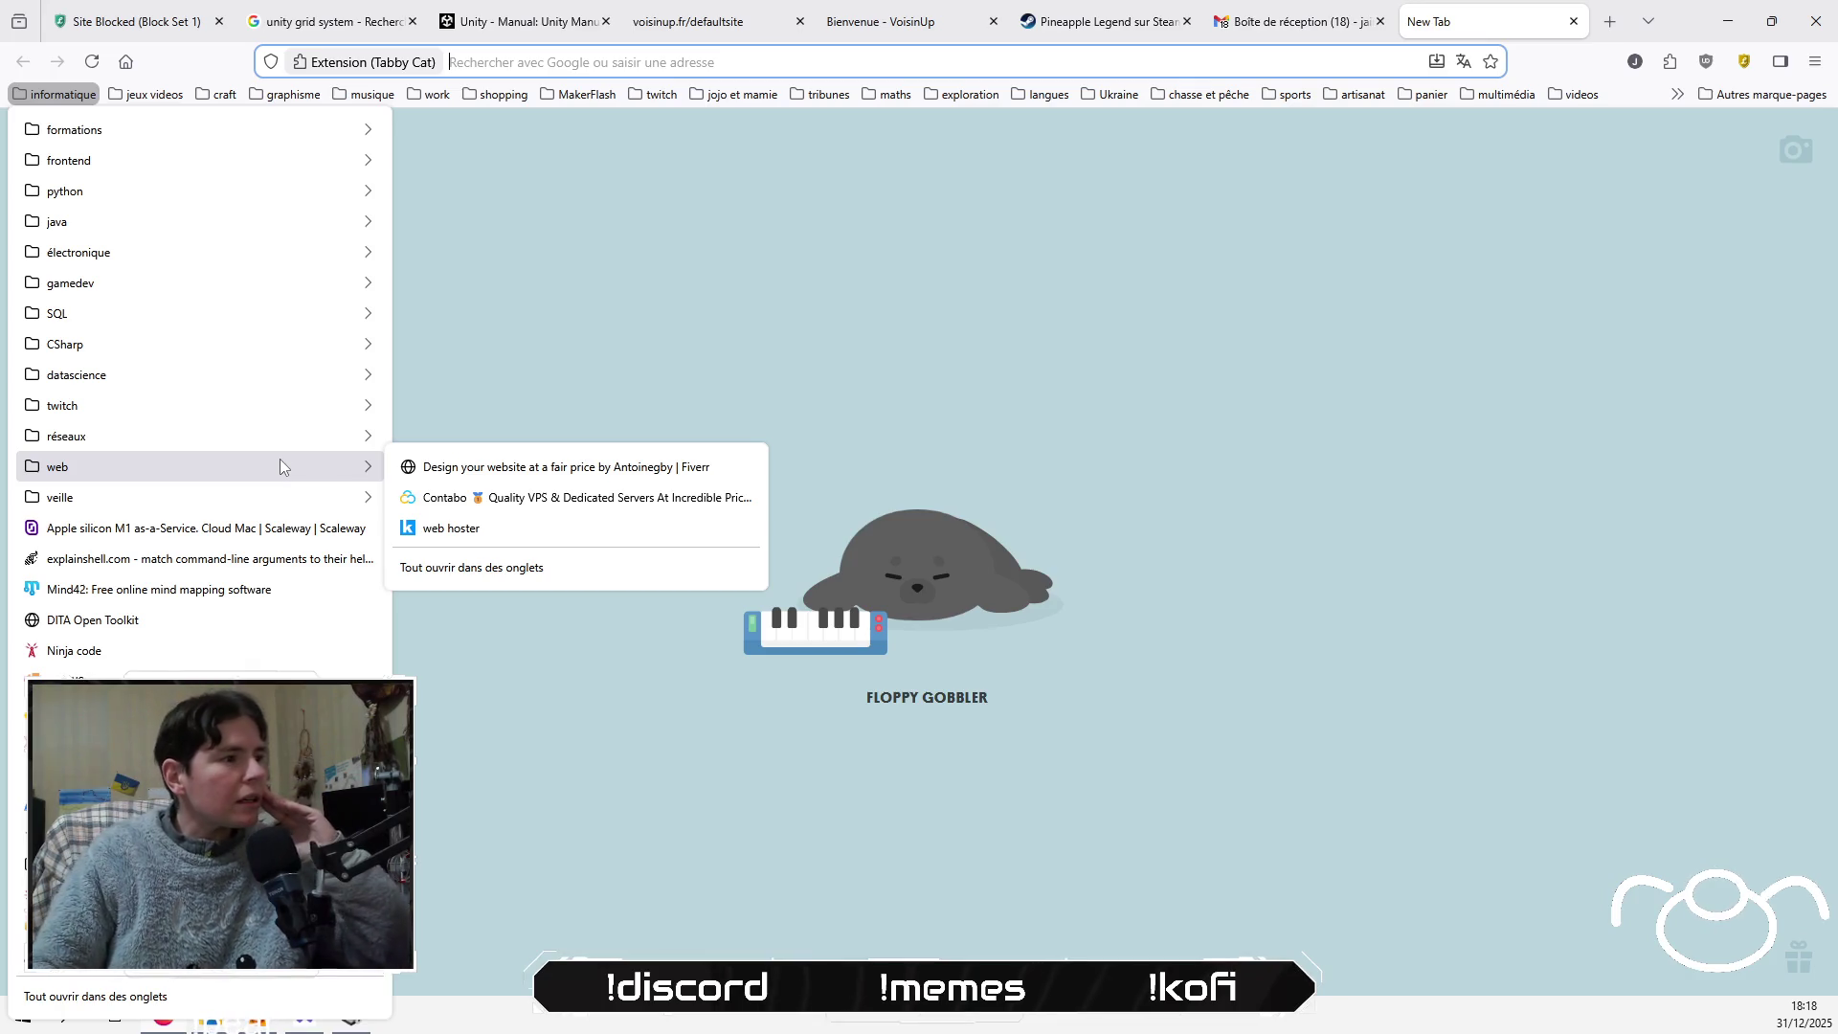
mouse_move(203, 279)
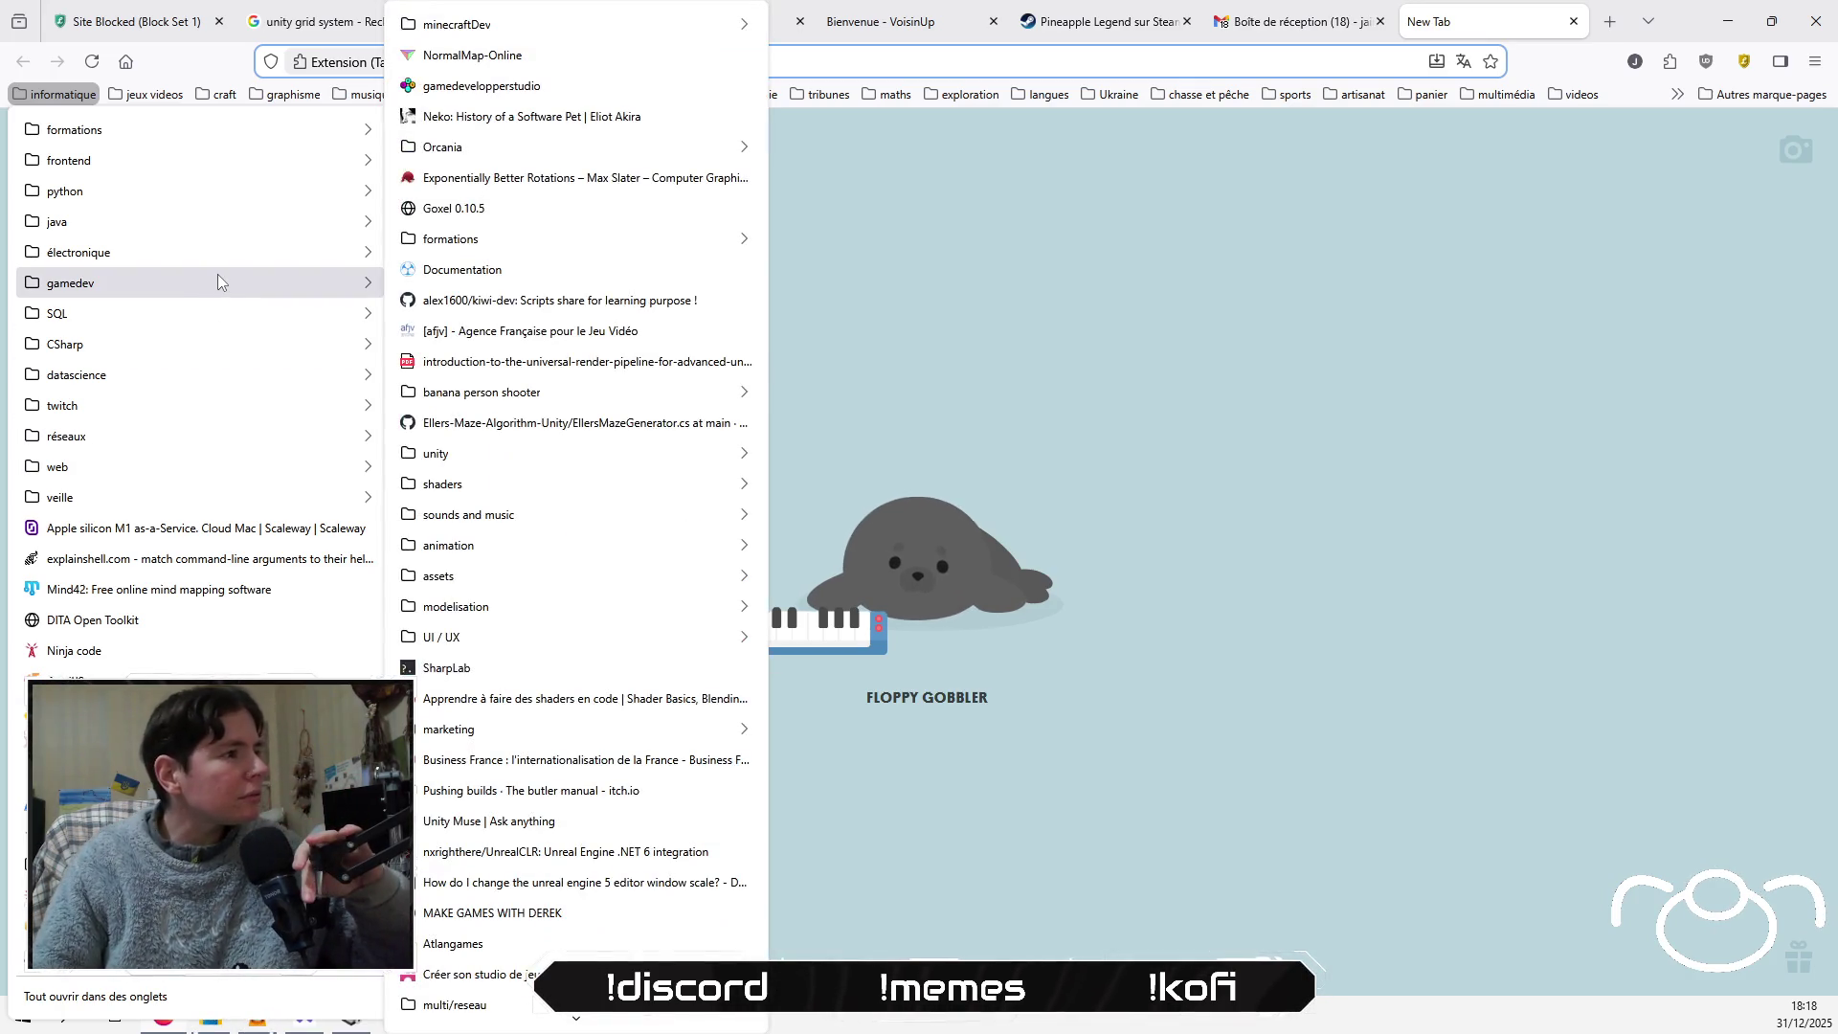
mouse_move(204, 438)
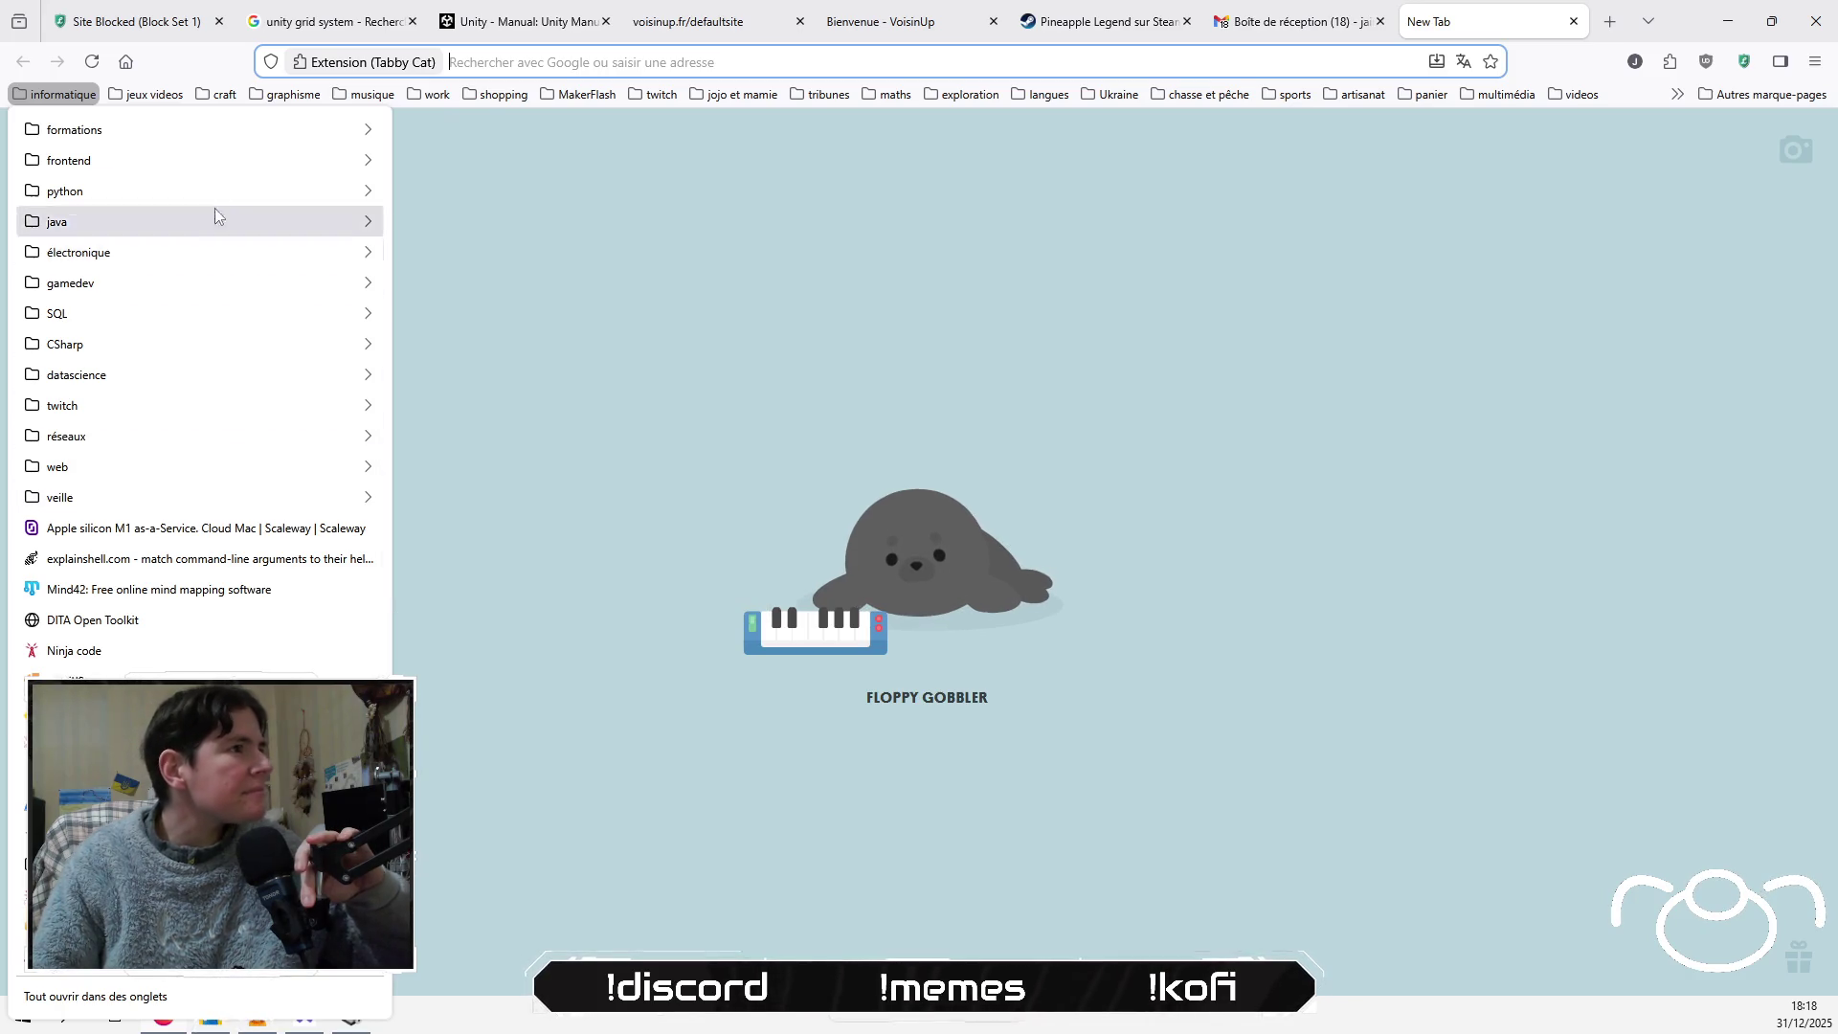
mouse_move(164, 102)
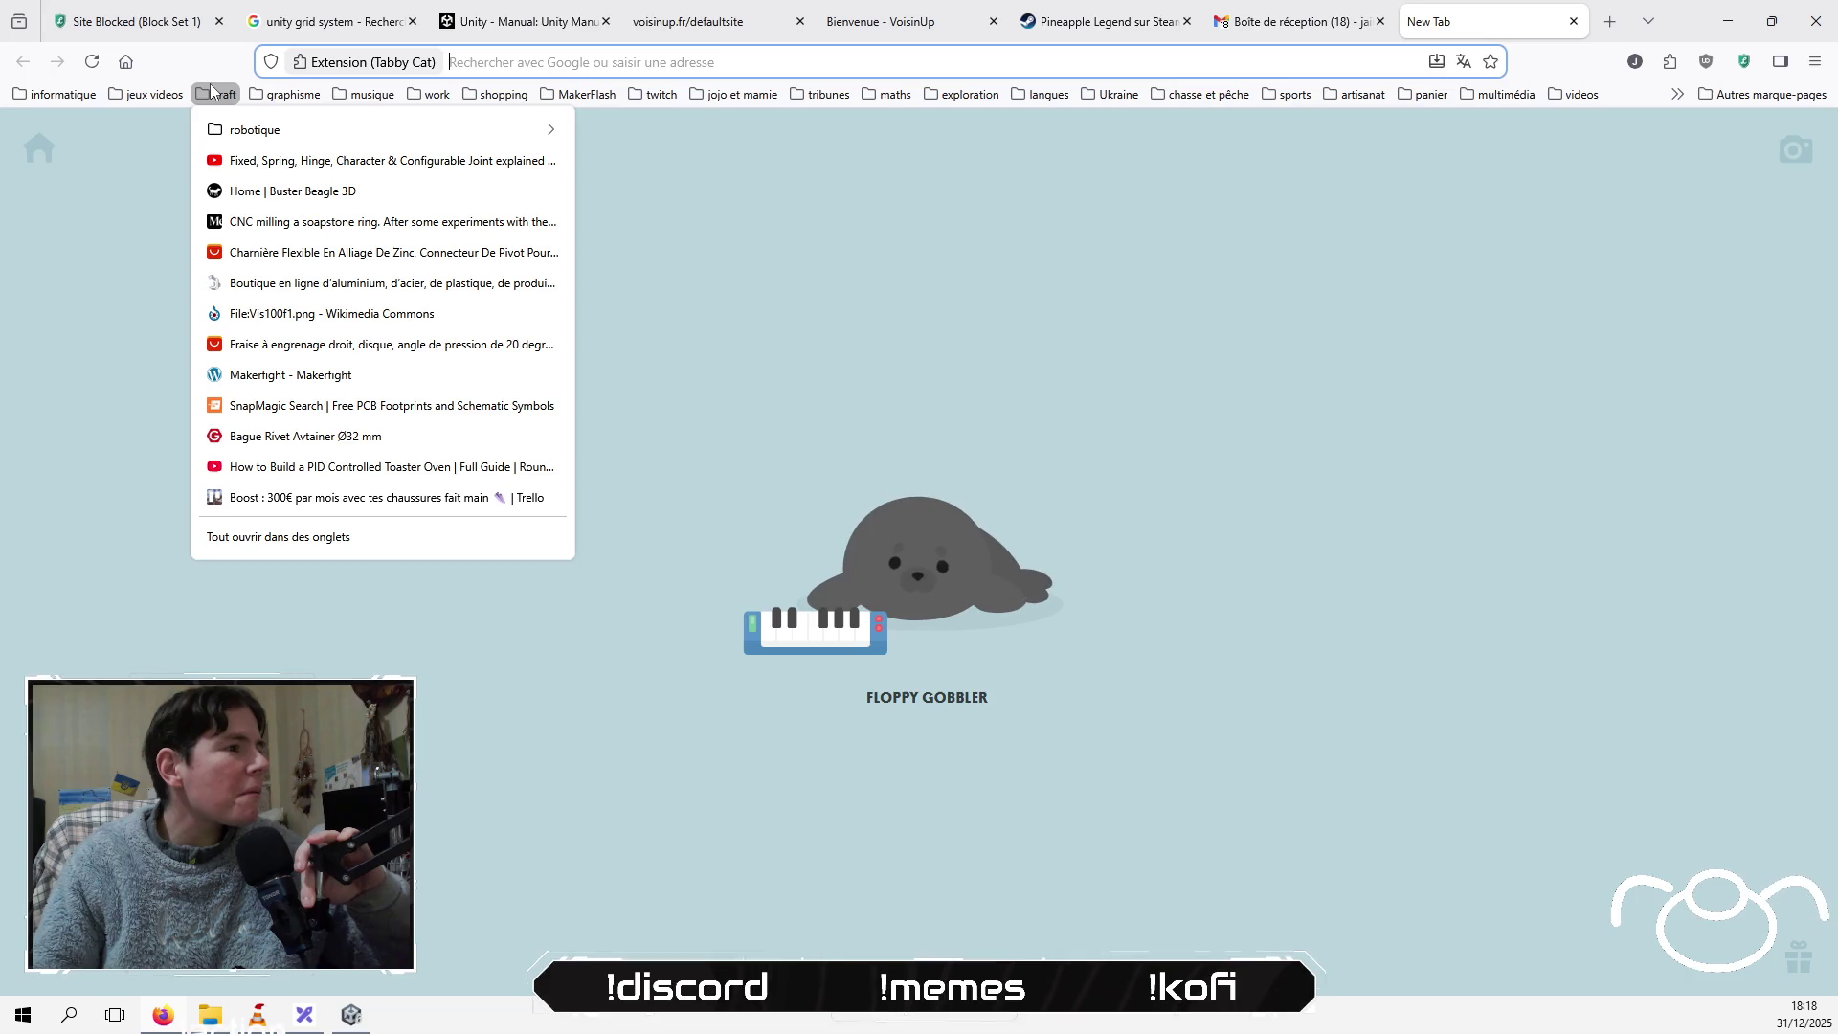
mouse_move(307, 96)
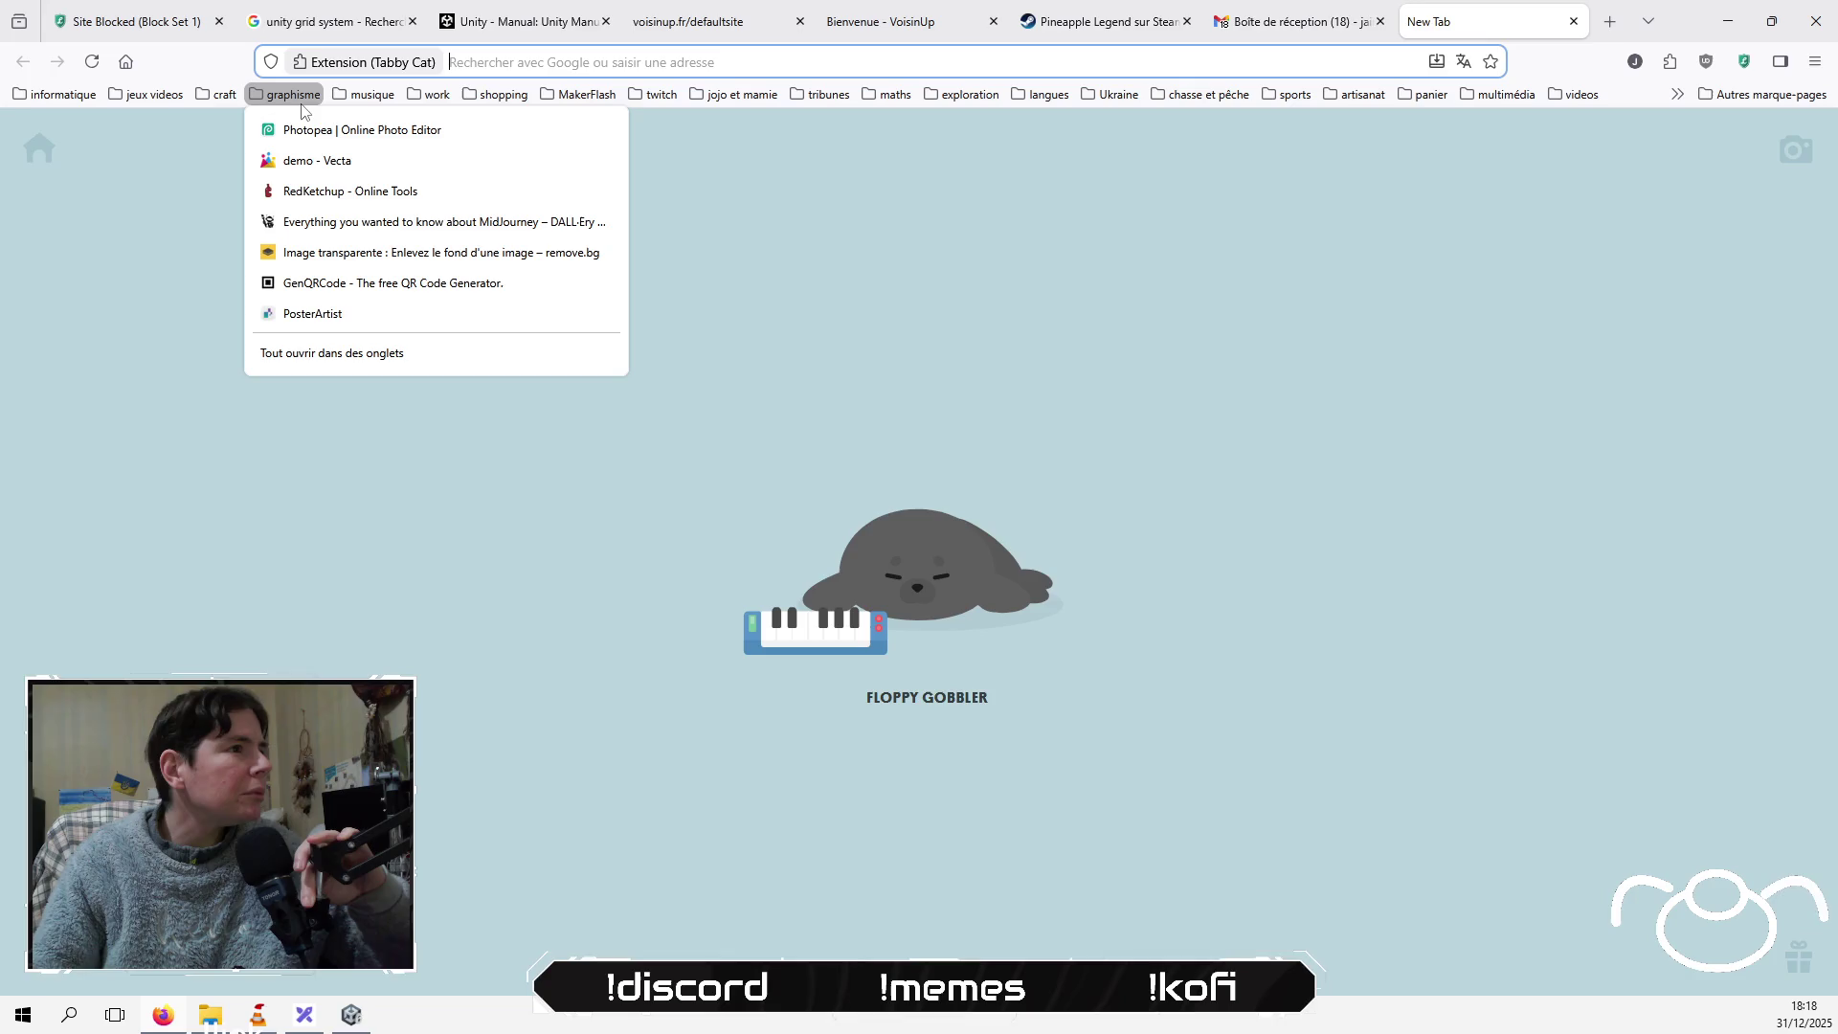
mouse_move(439, 105)
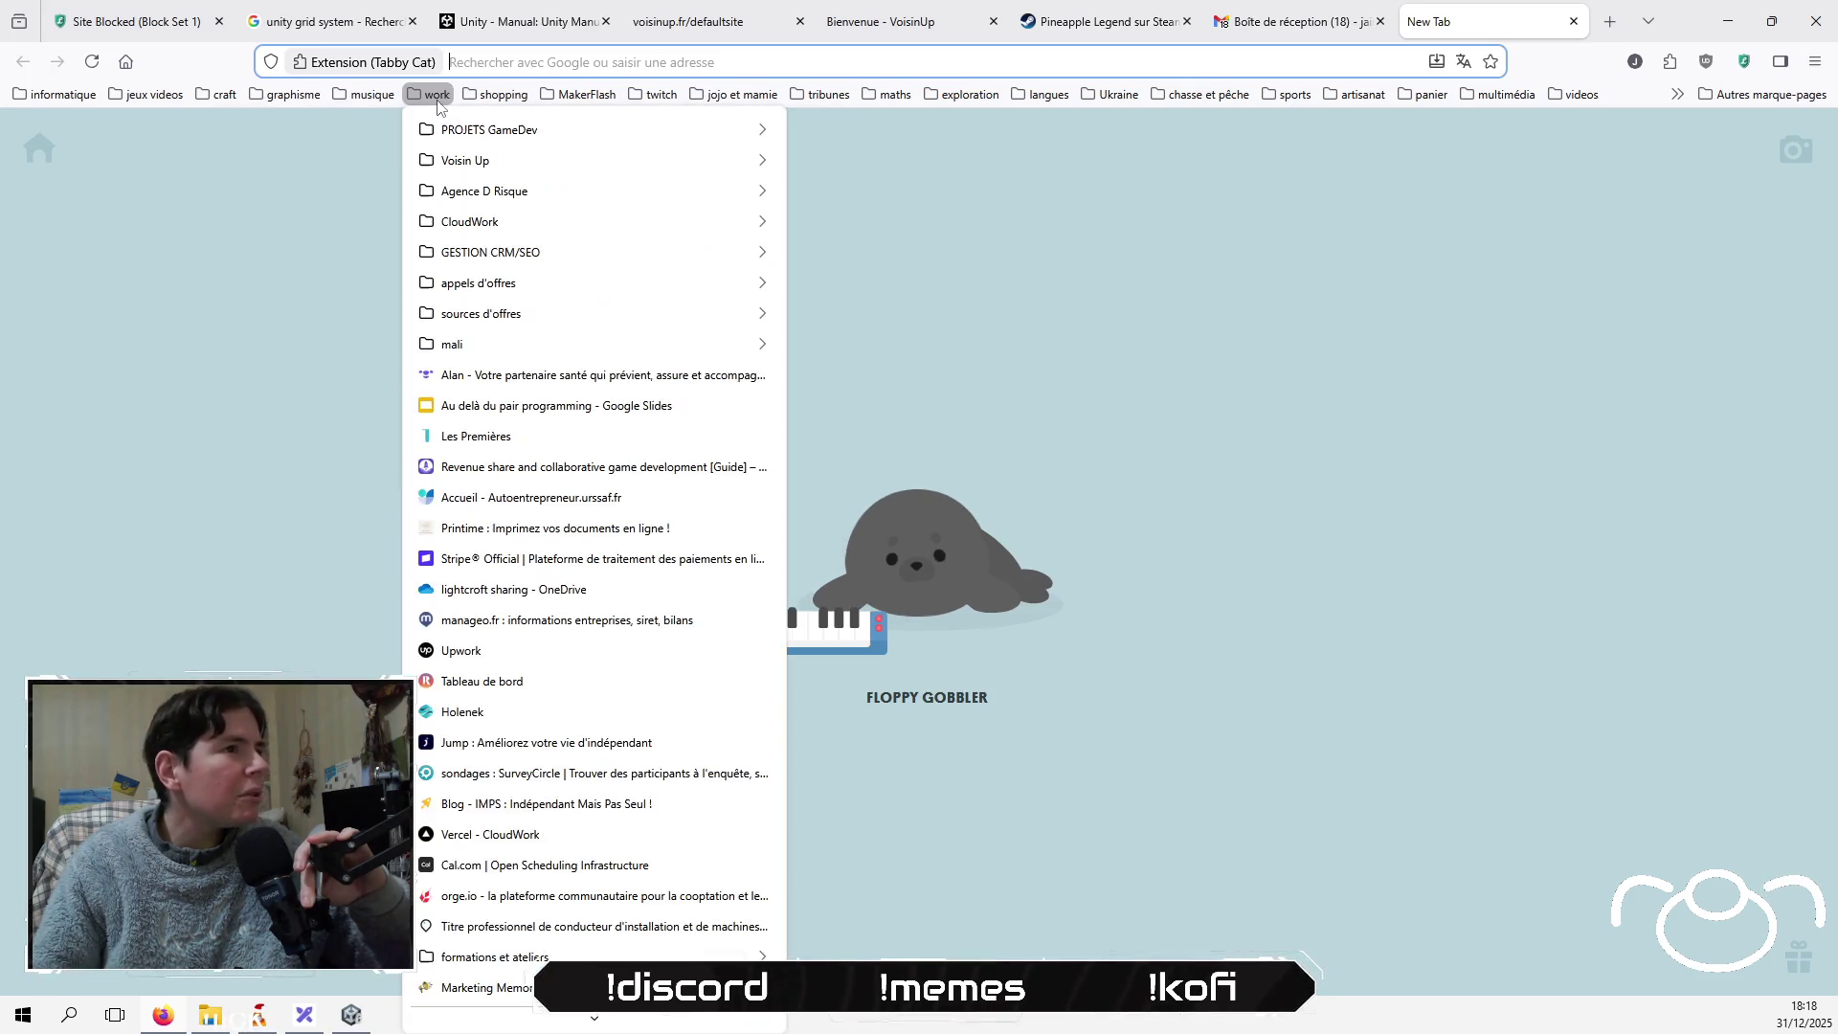
scroll(693, 572, down, 1)
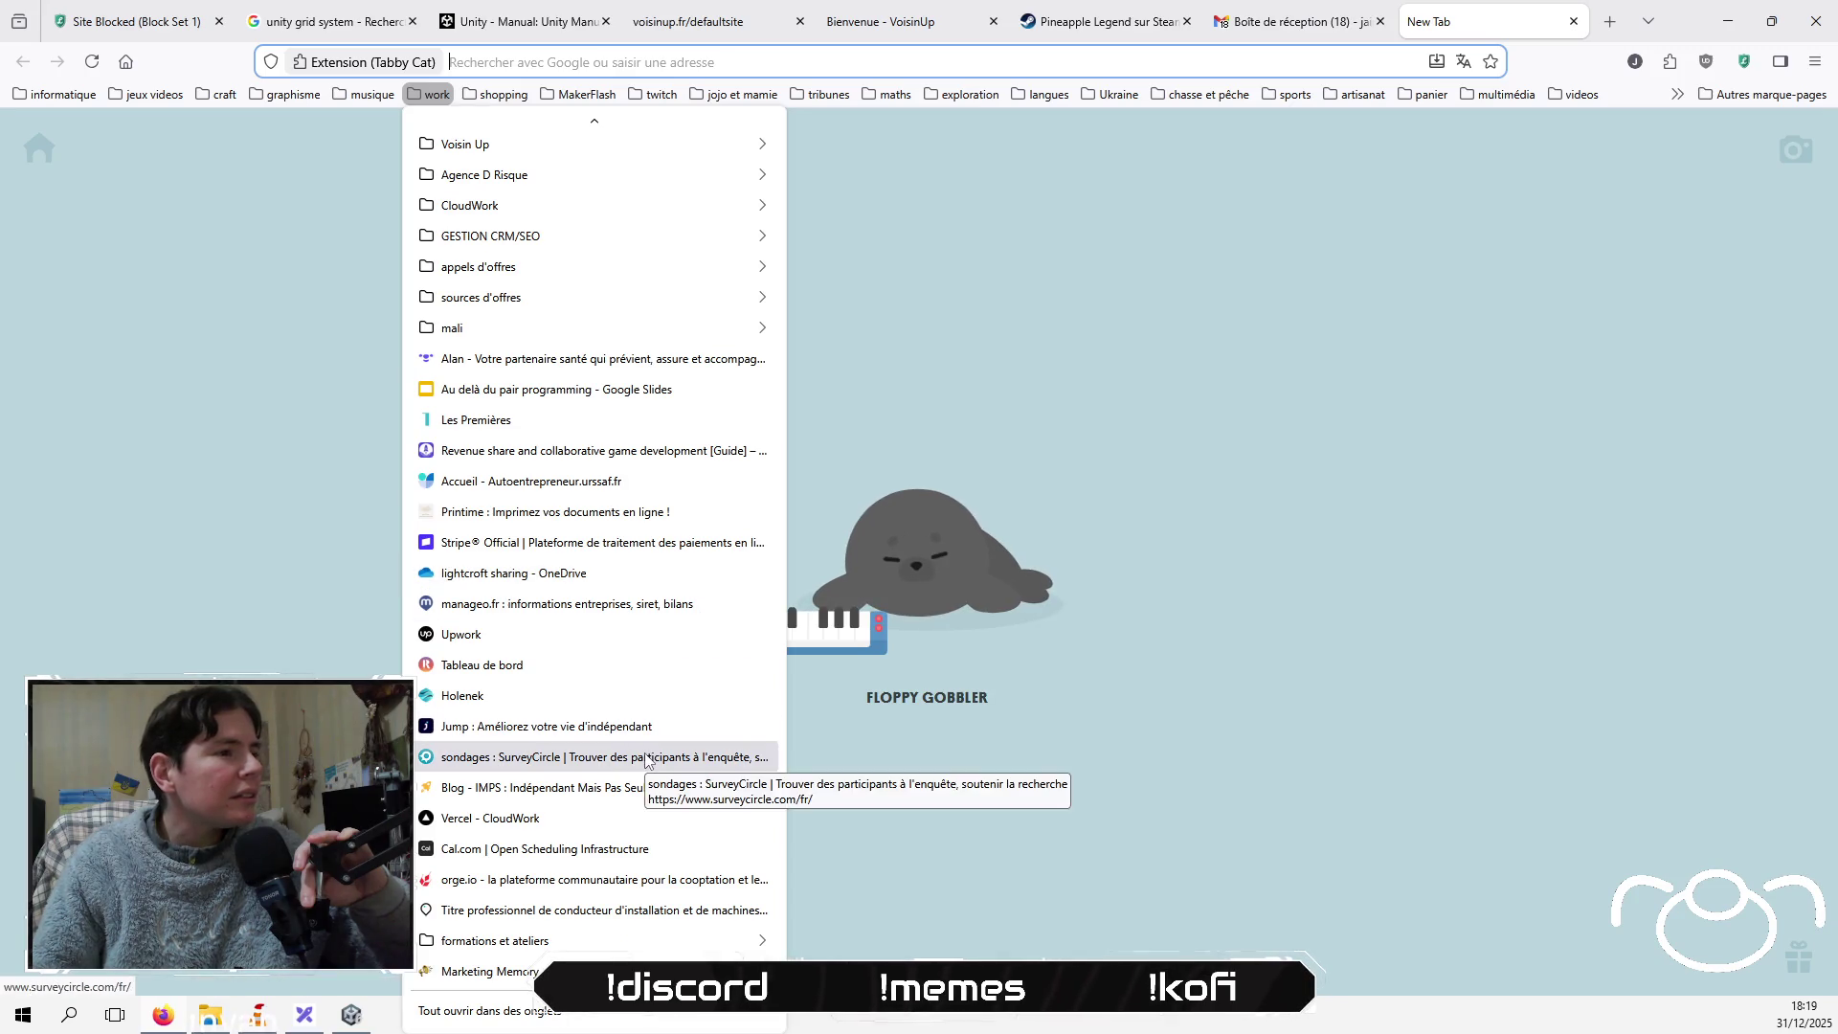
scroll(646, 754, up, 1)
Scan the remaining toolbar bookmark folders and show the » overflow list containing BlogScroll.
mouse_move(654, 95)
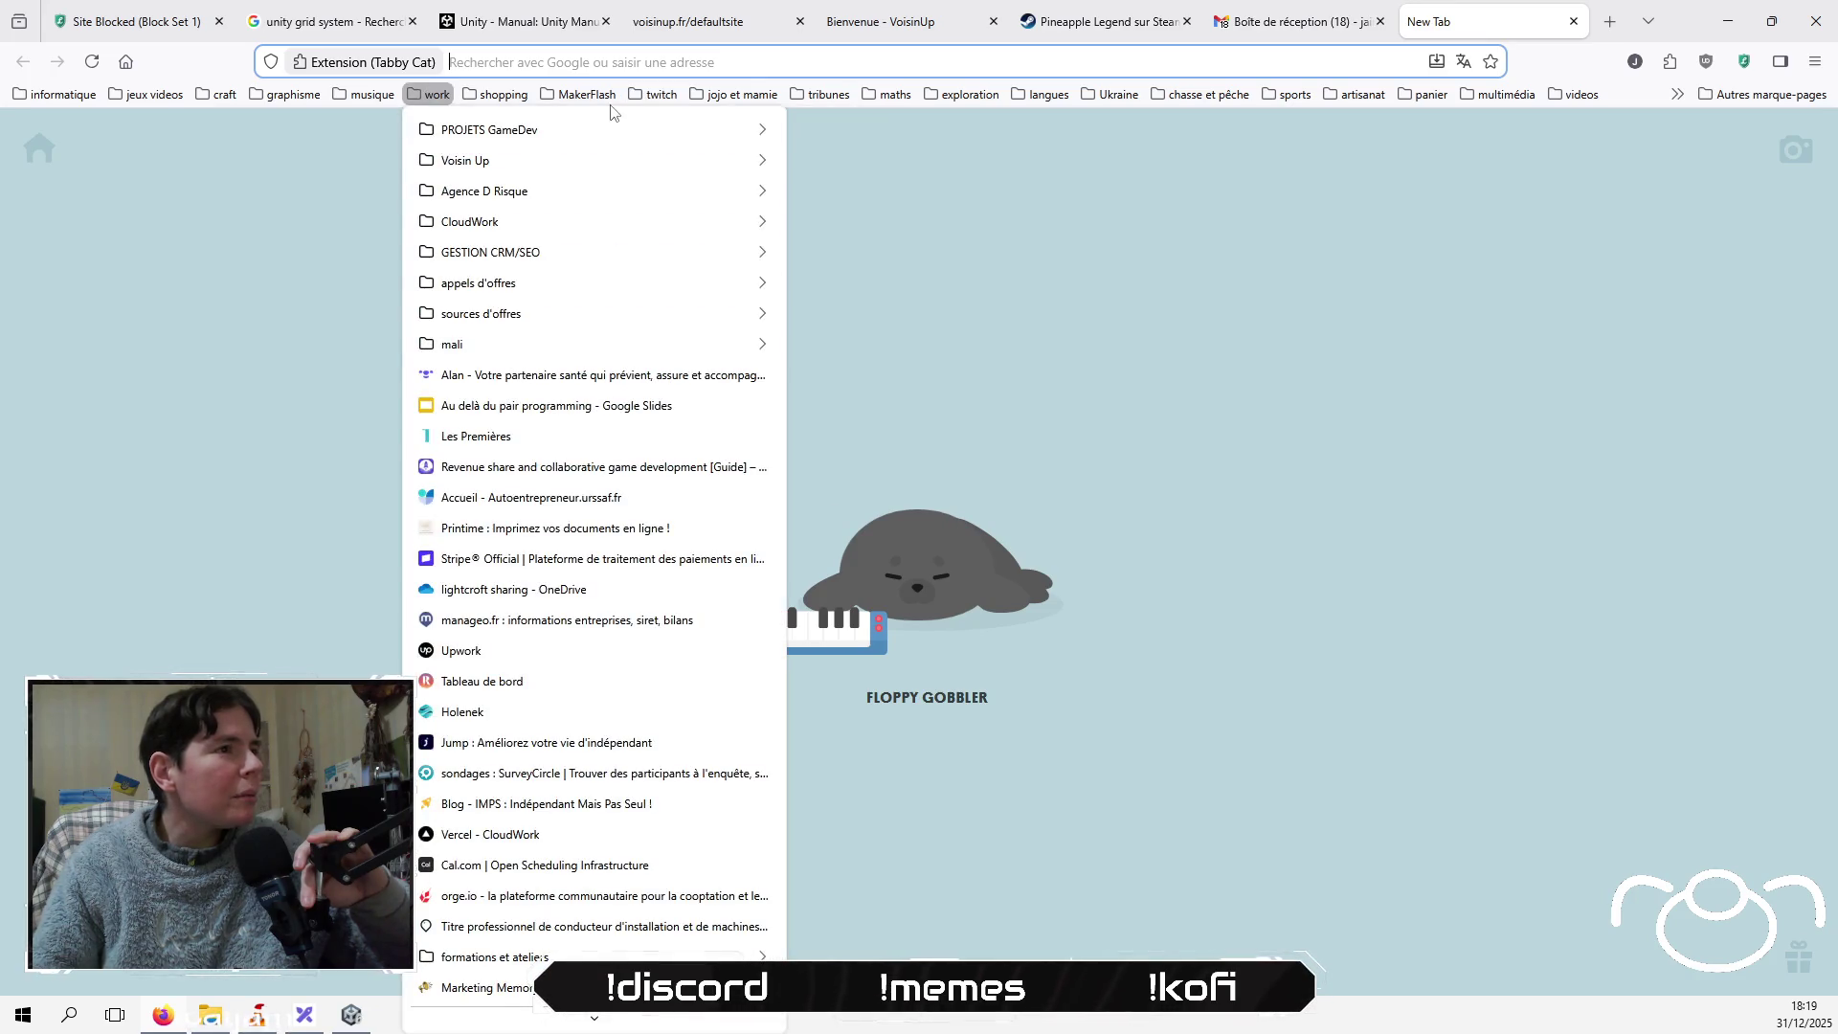
mouse_move(533, 137)
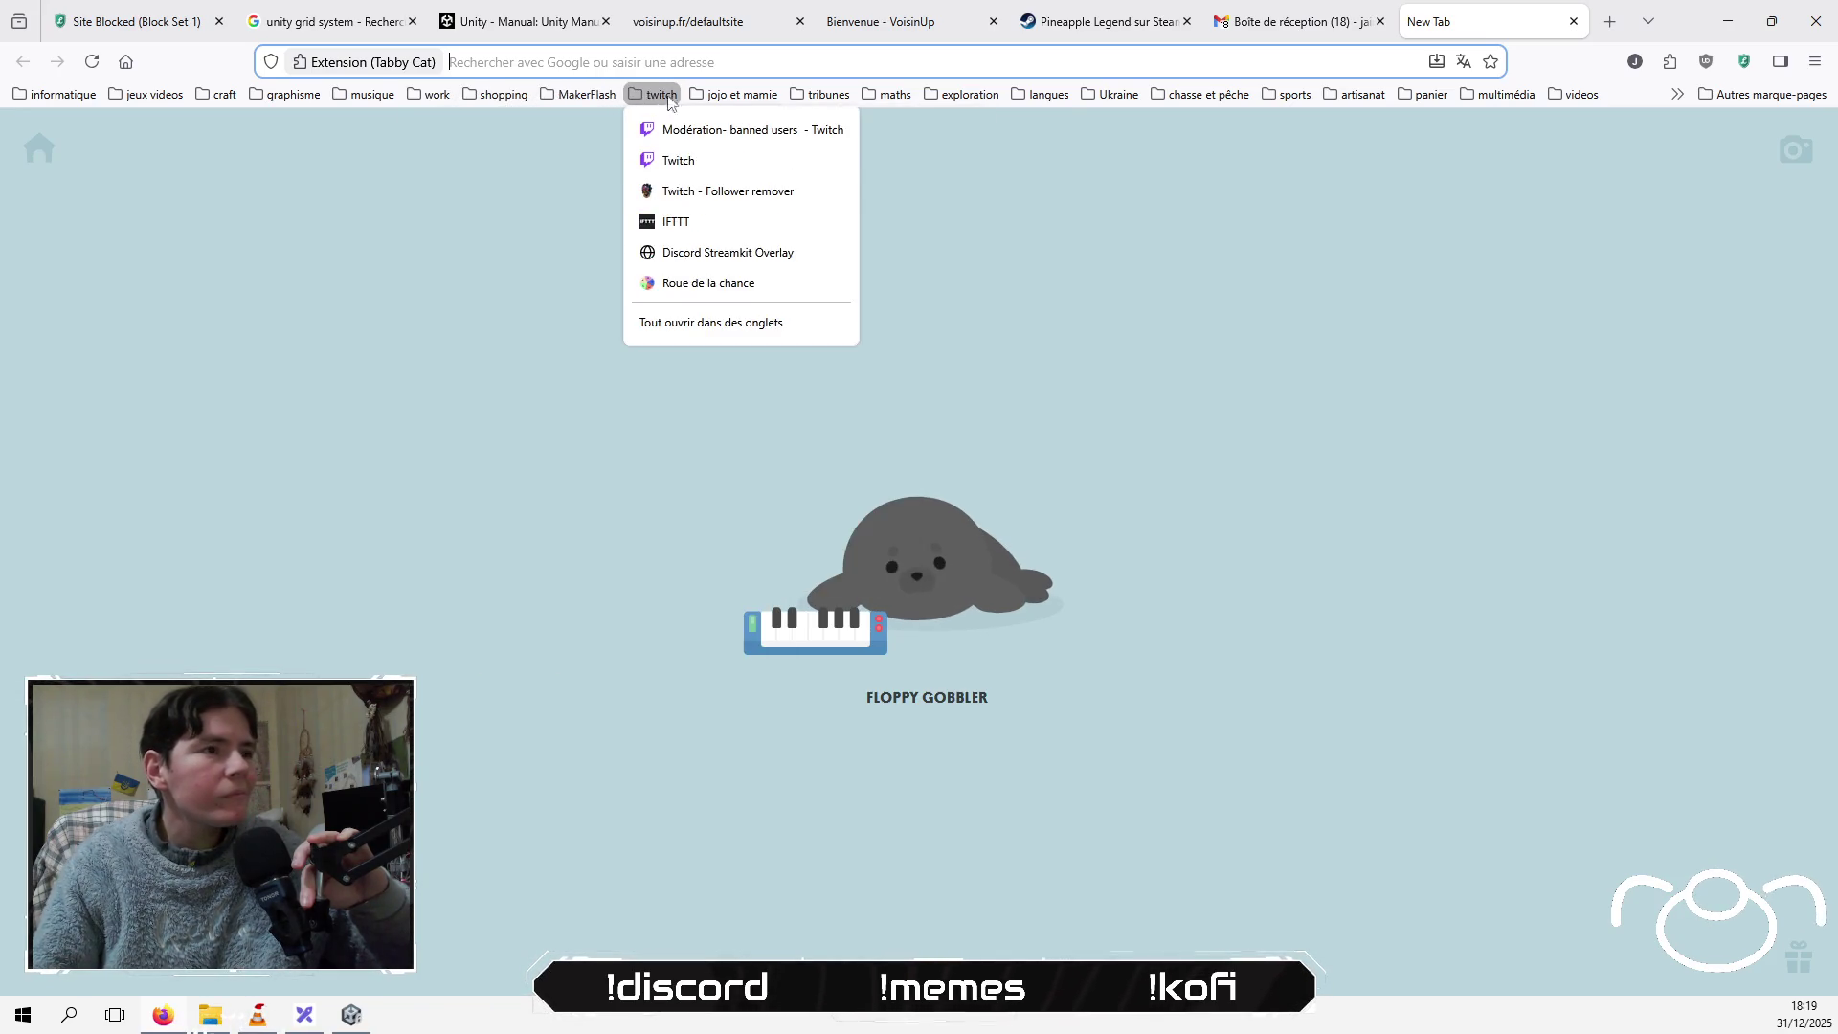
mouse_move(733, 95)
mouse_move(838, 91)
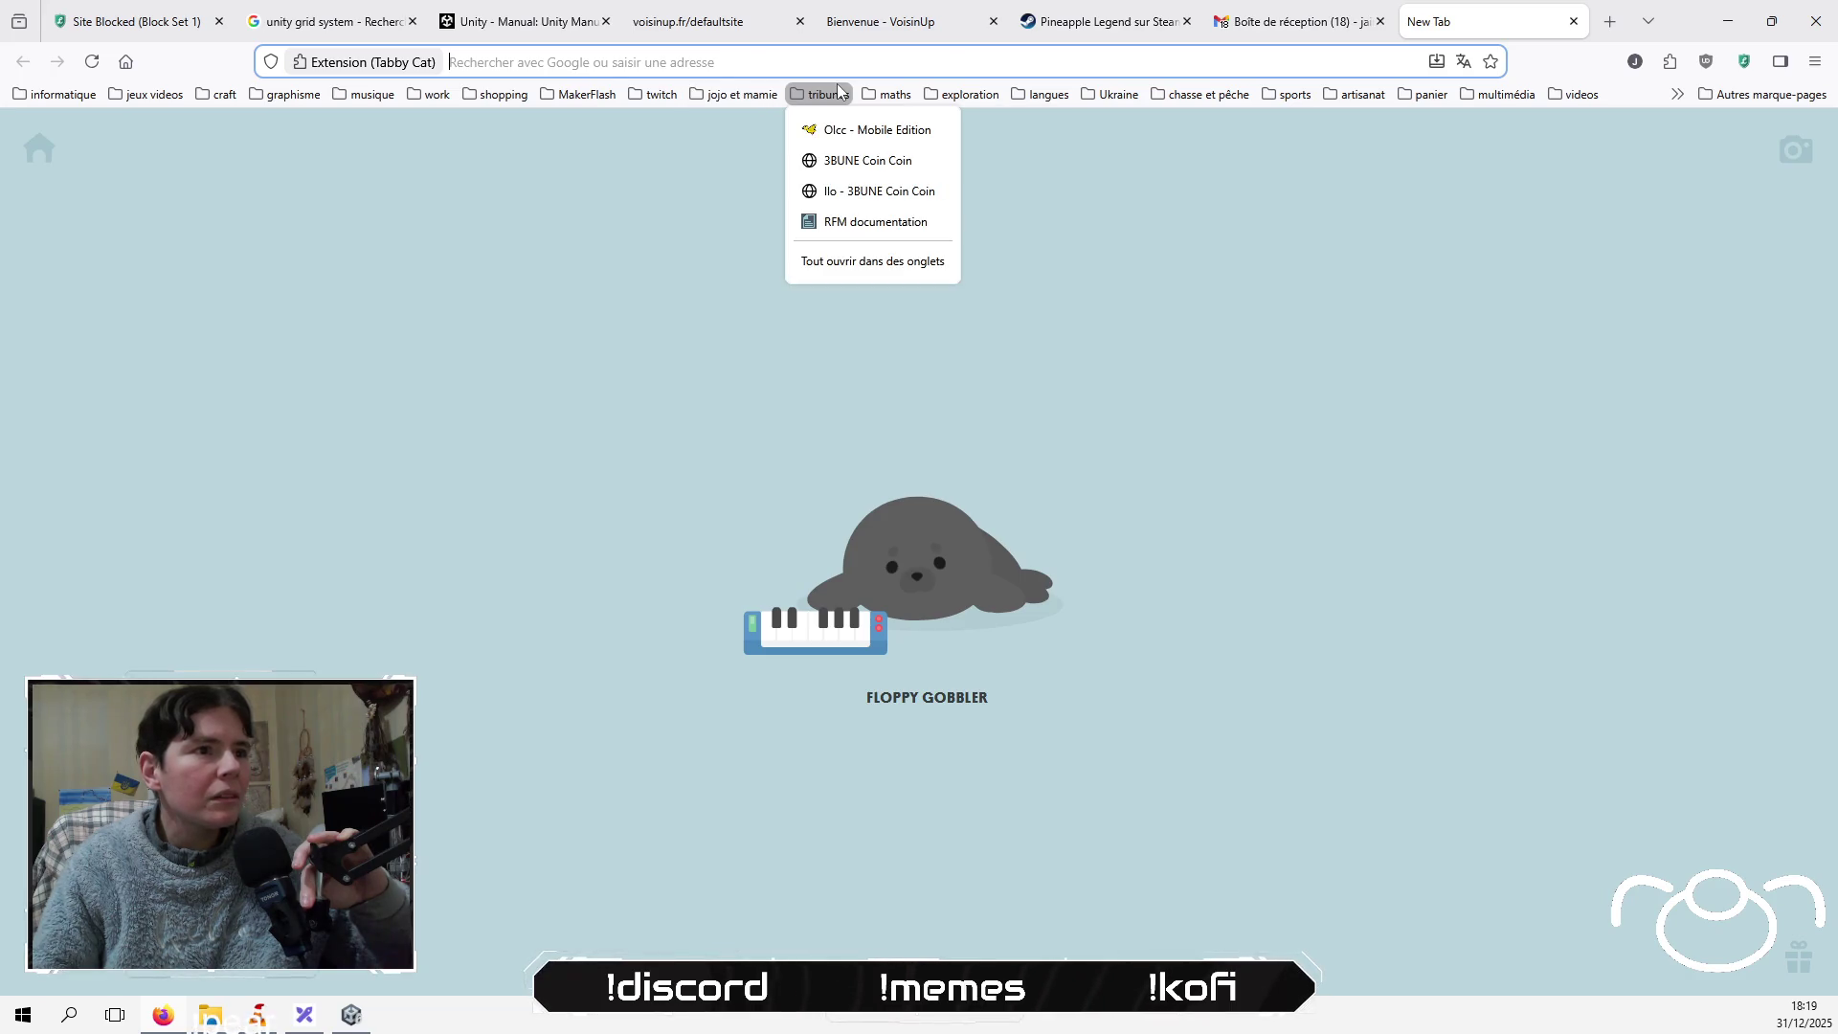
mouse_move(1052, 99)
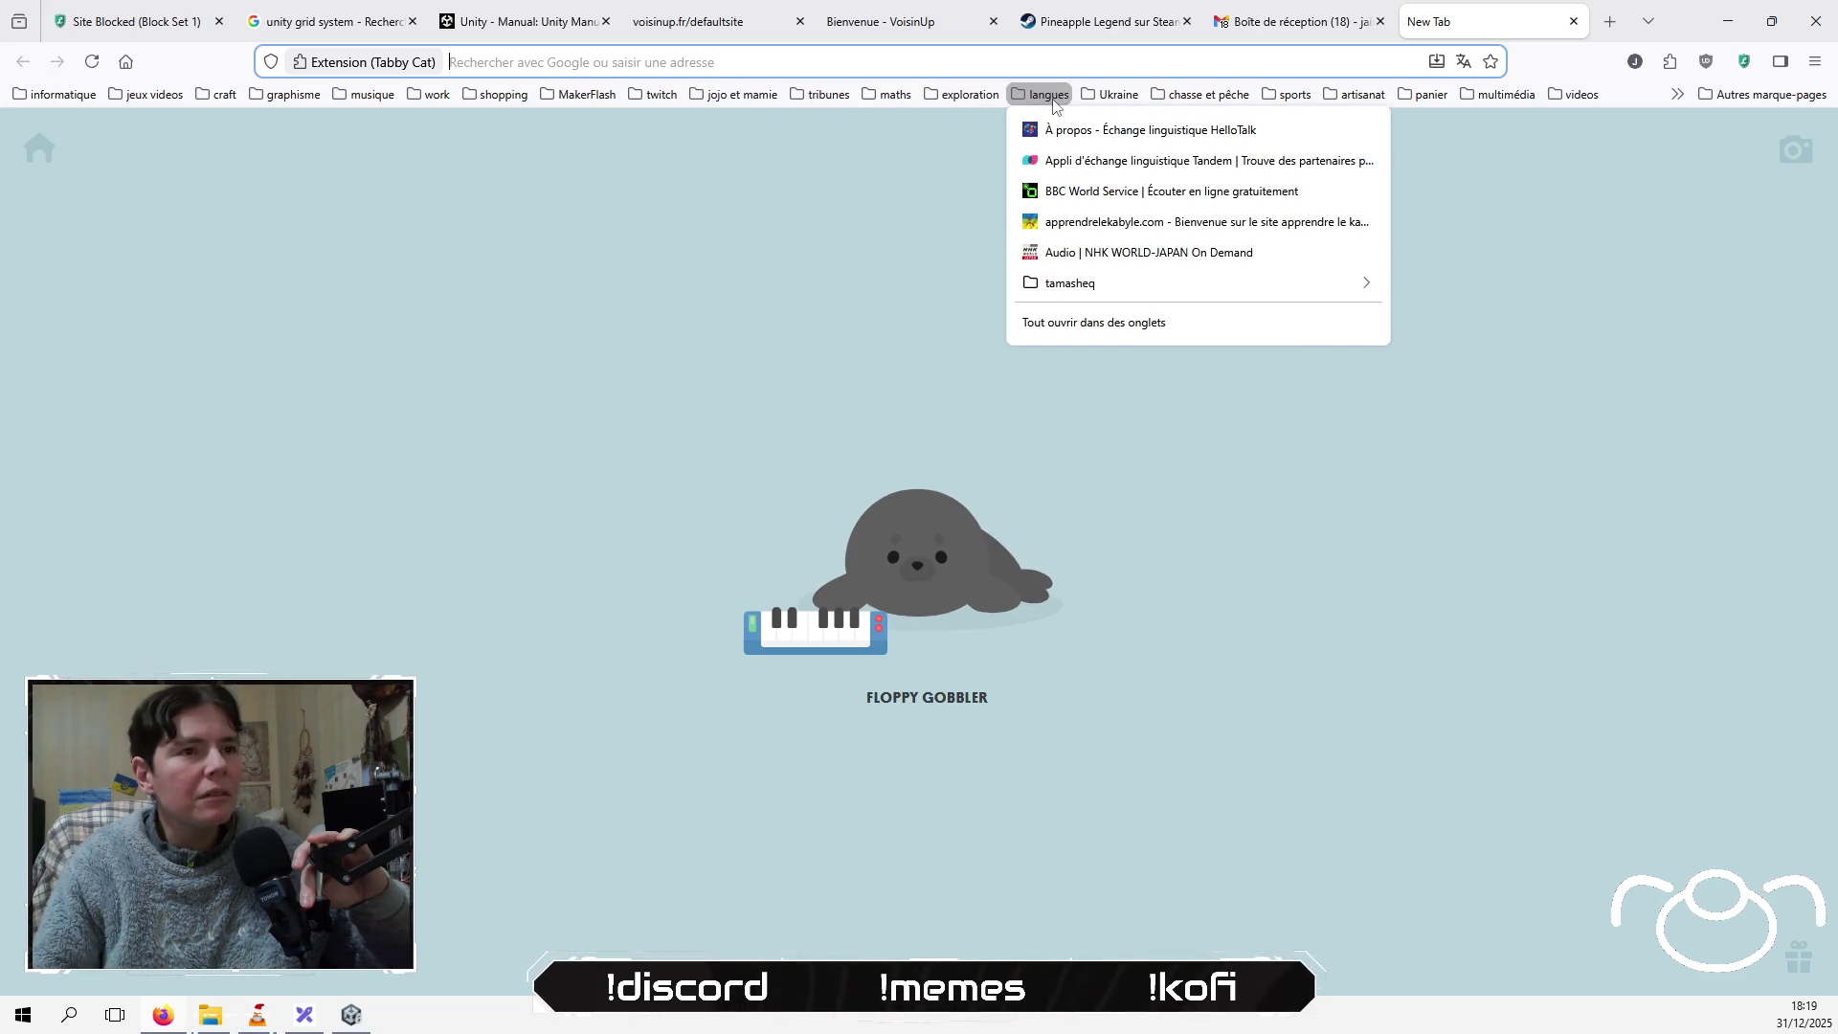
mouse_move(1302, 95)
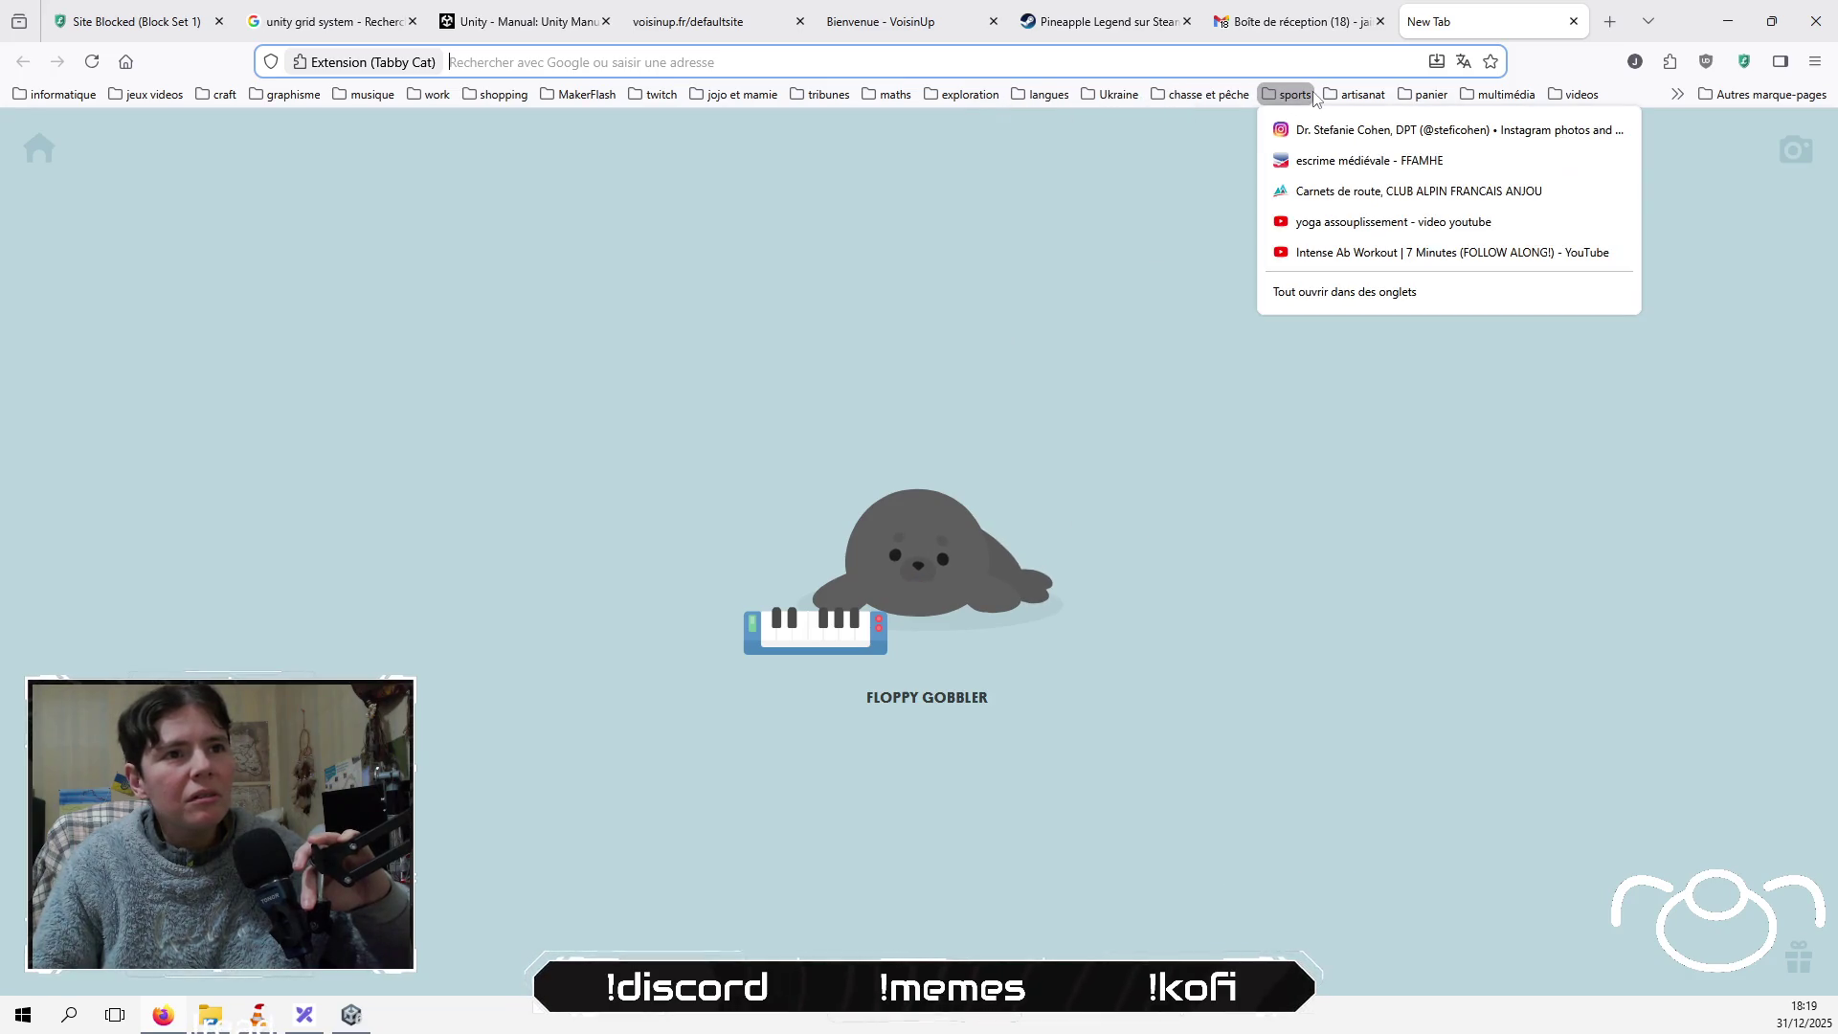
mouse_move(1378, 101)
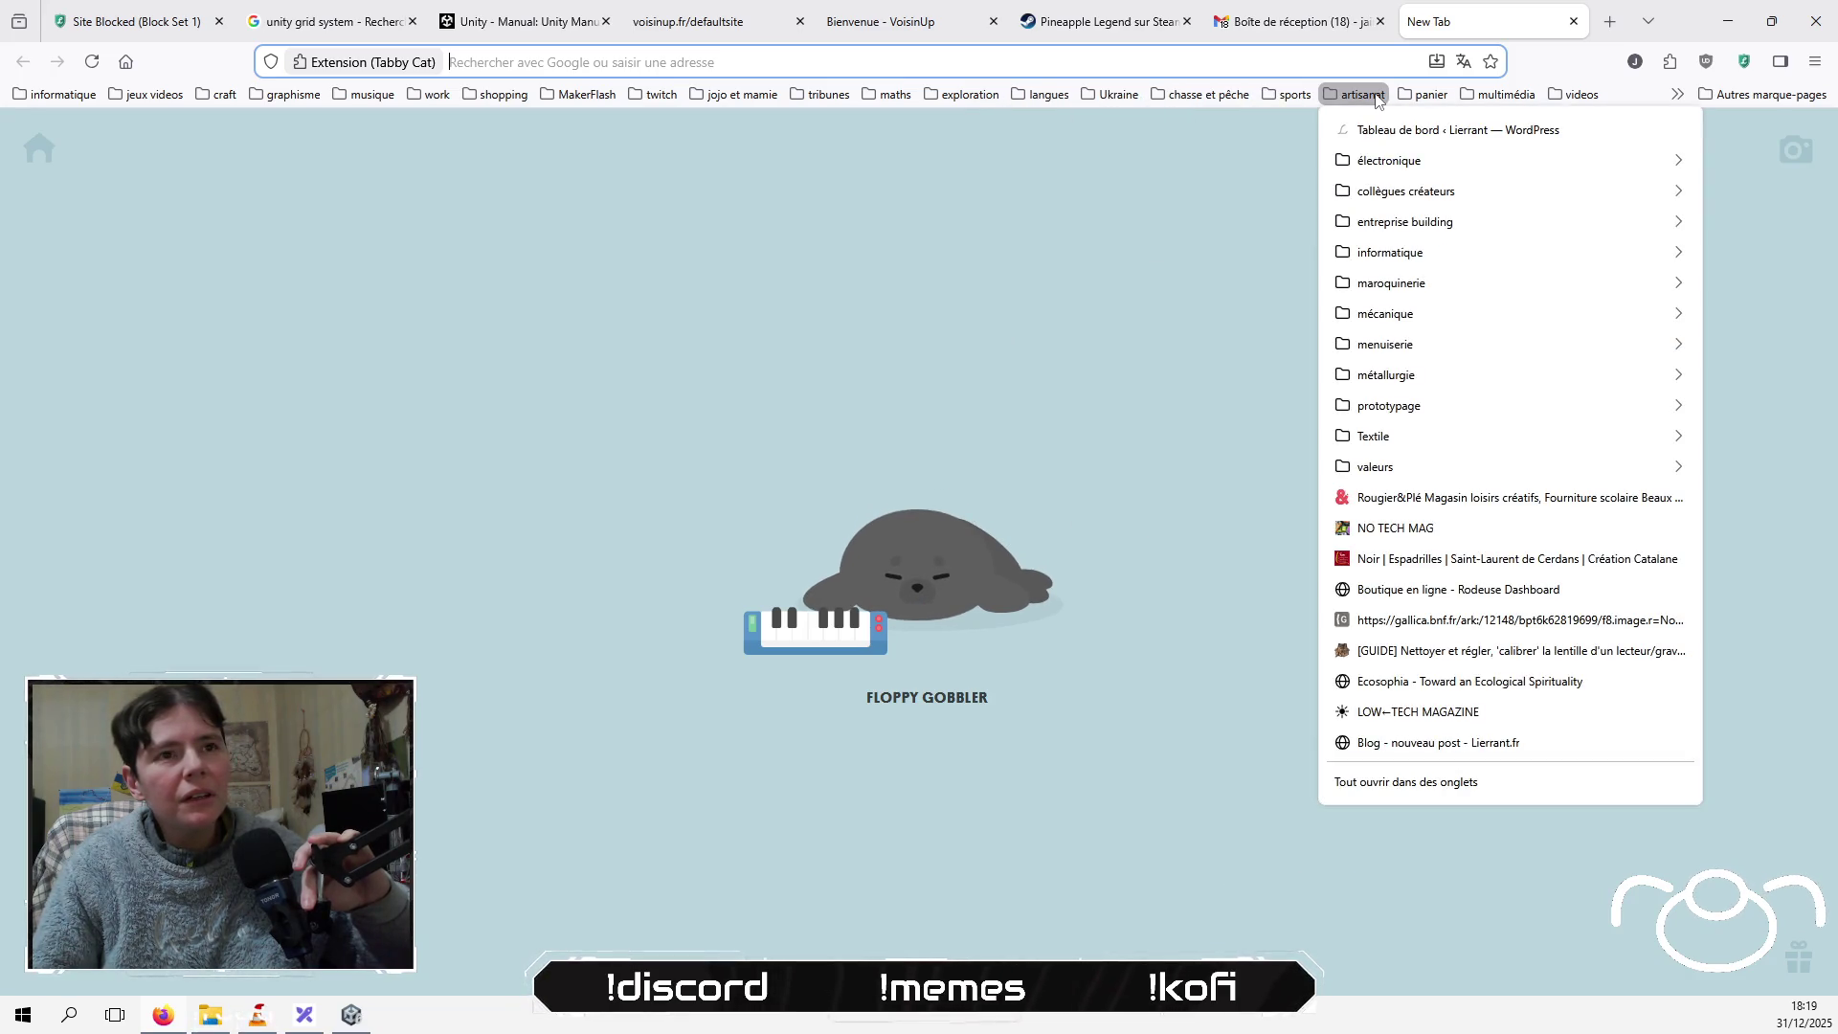
mouse_move(1457, 105)
mouse_move(1528, 102)
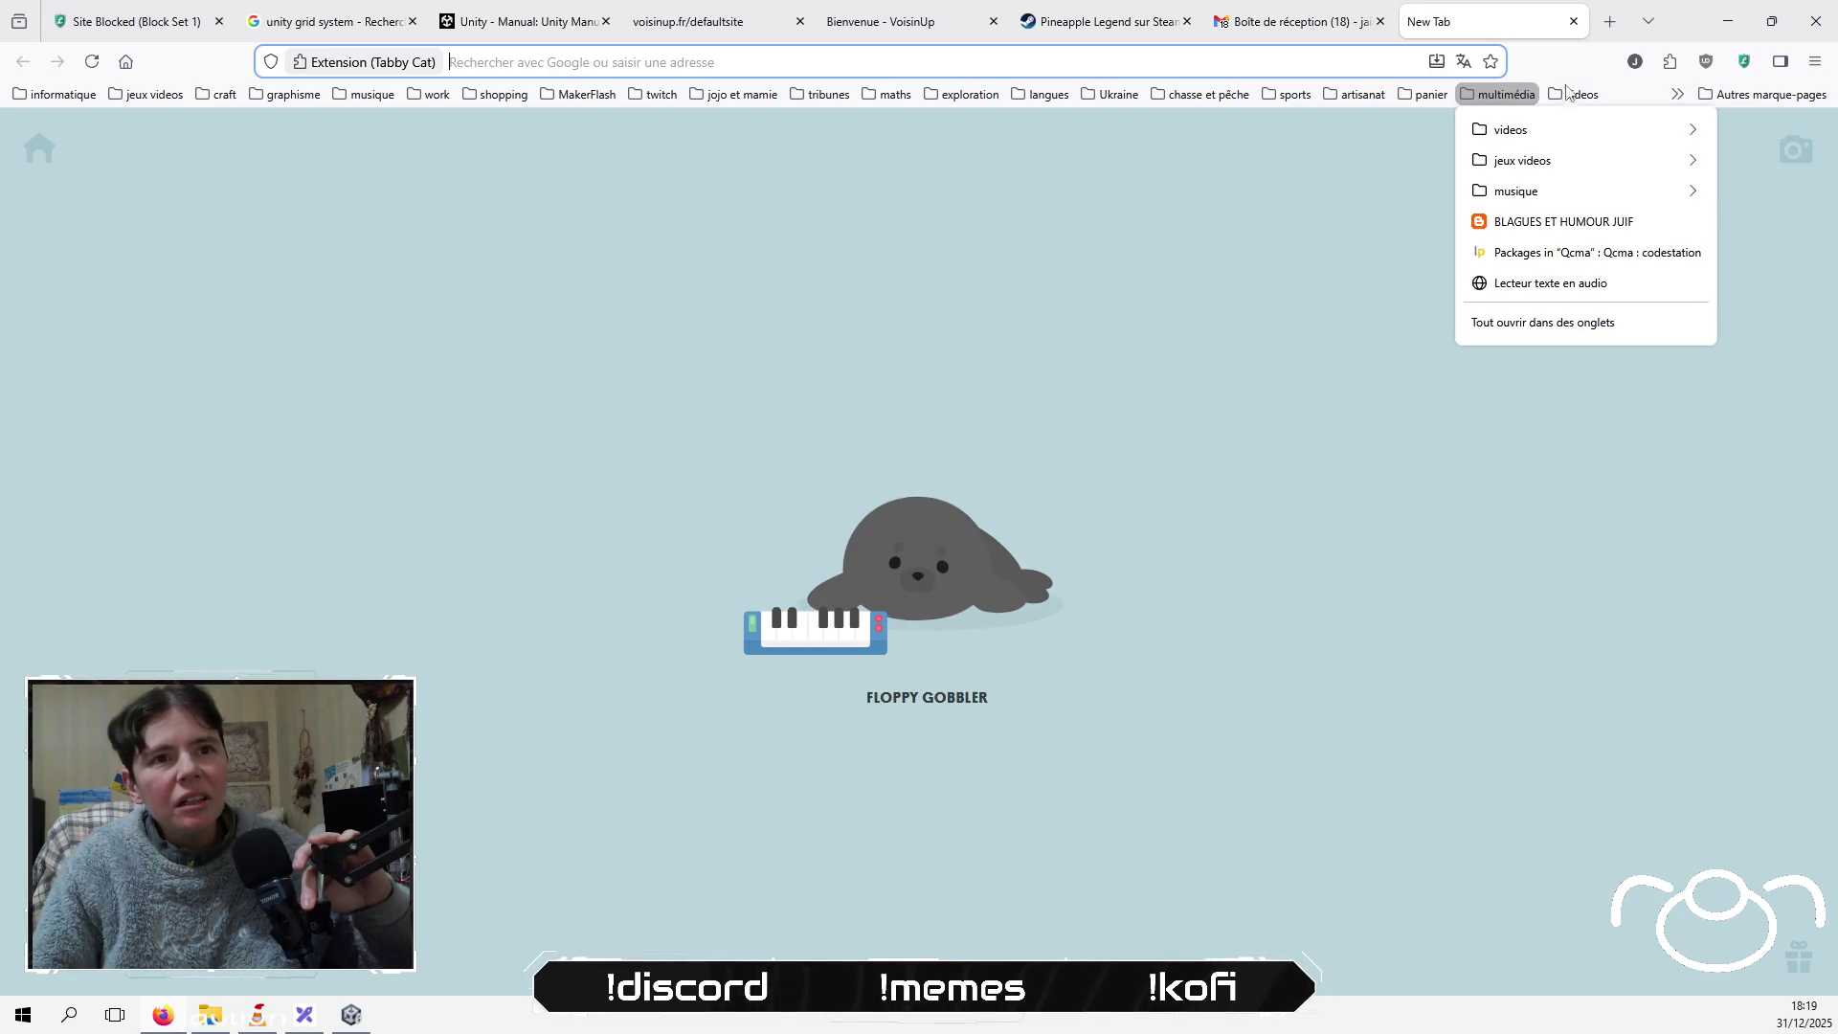
mouse_move(1589, 91)
mouse_move(1678, 93)
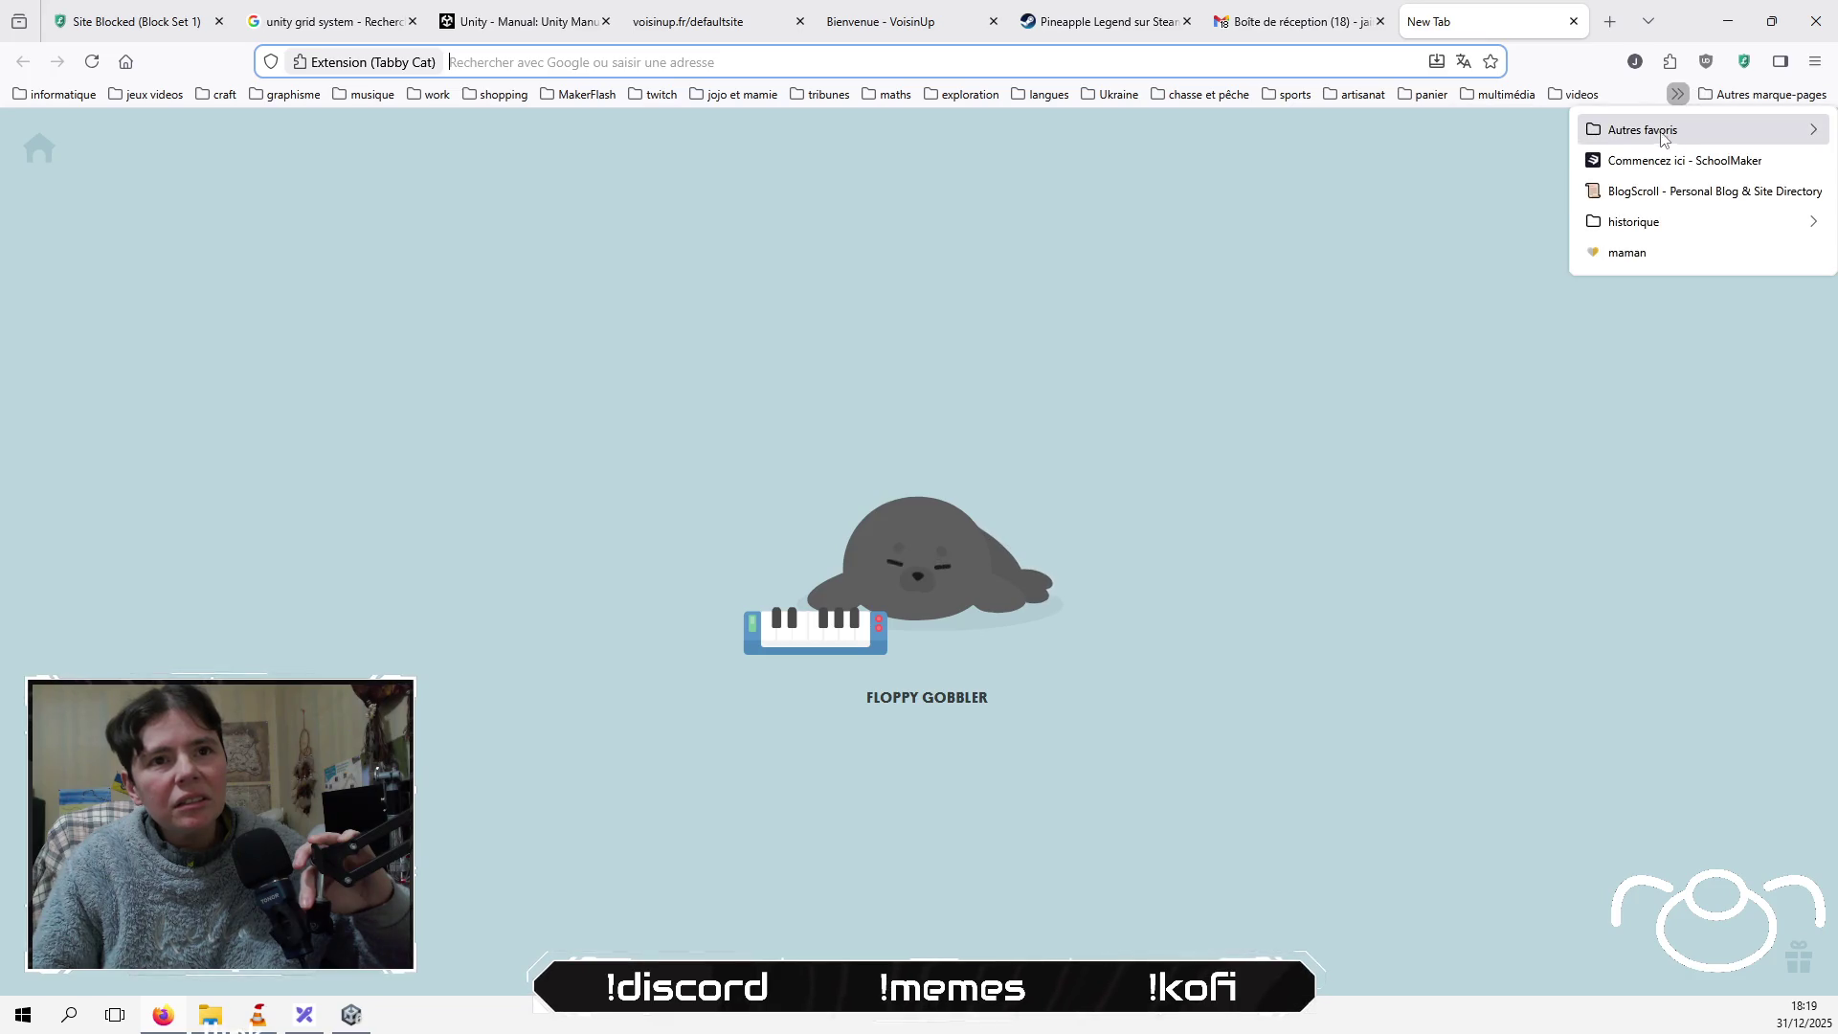
mouse_move(1661, 138)
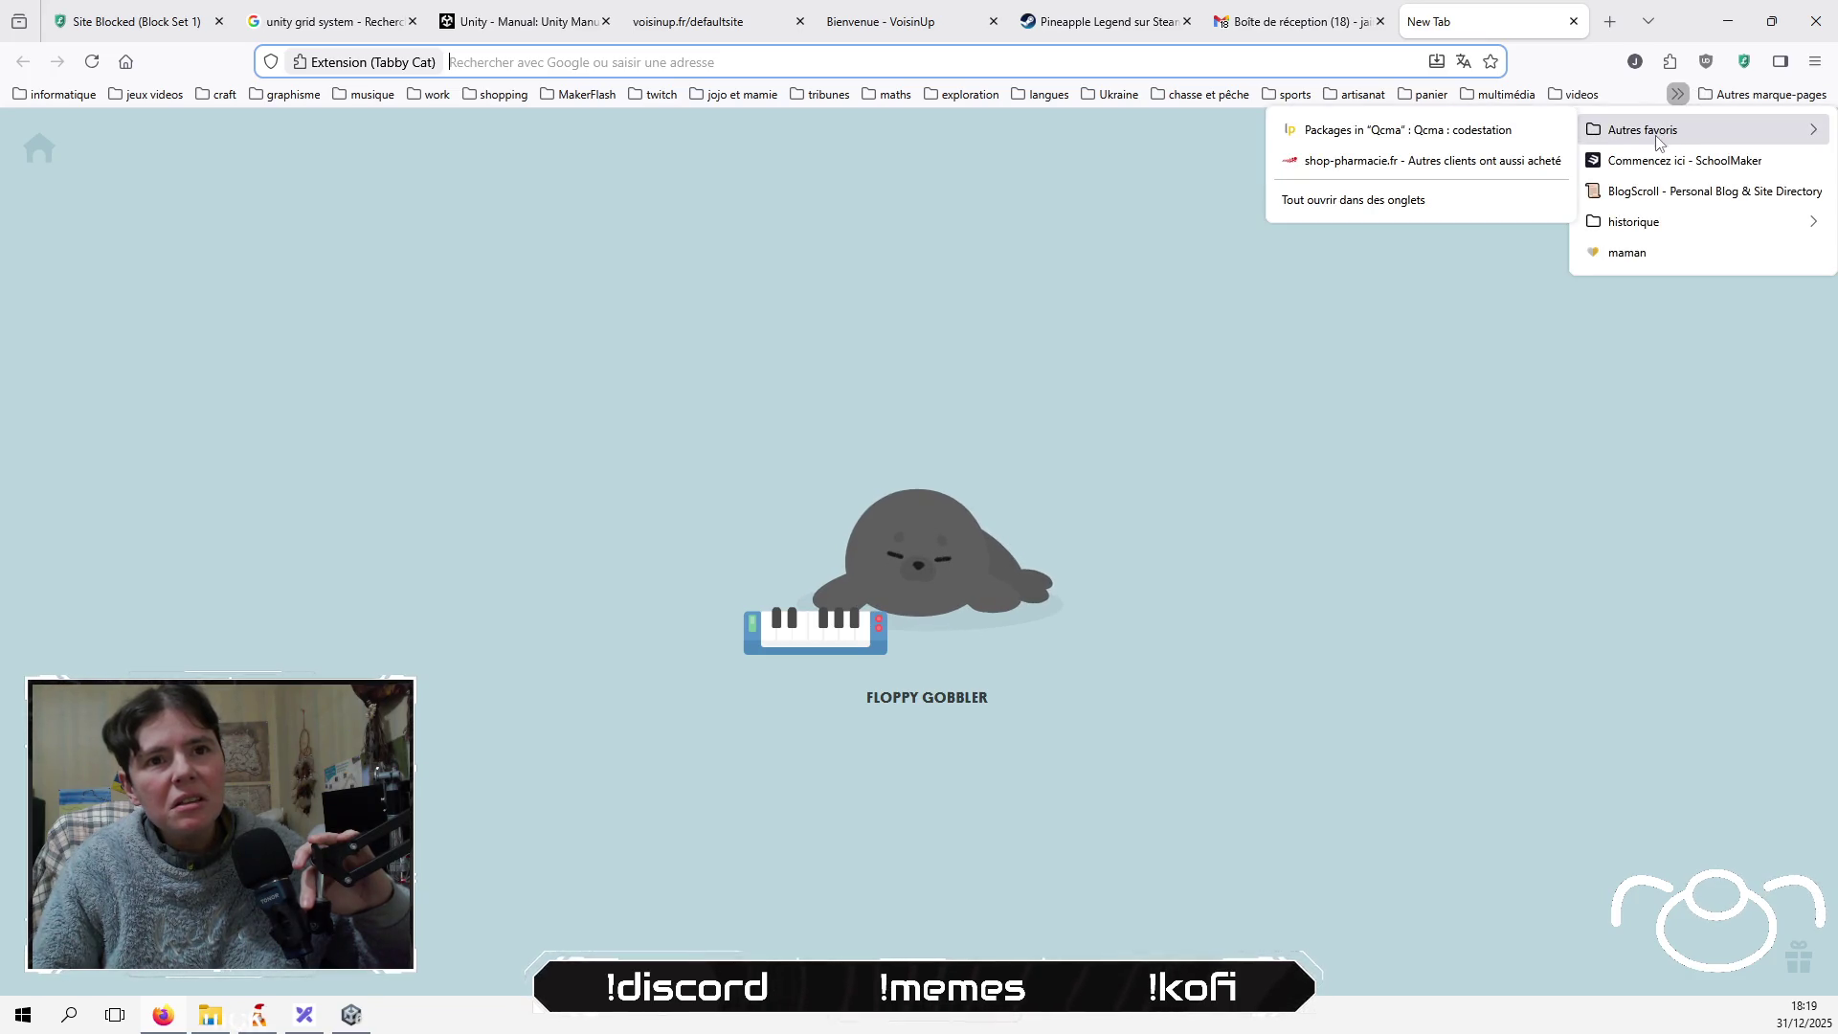
mouse_move(1634, 230)
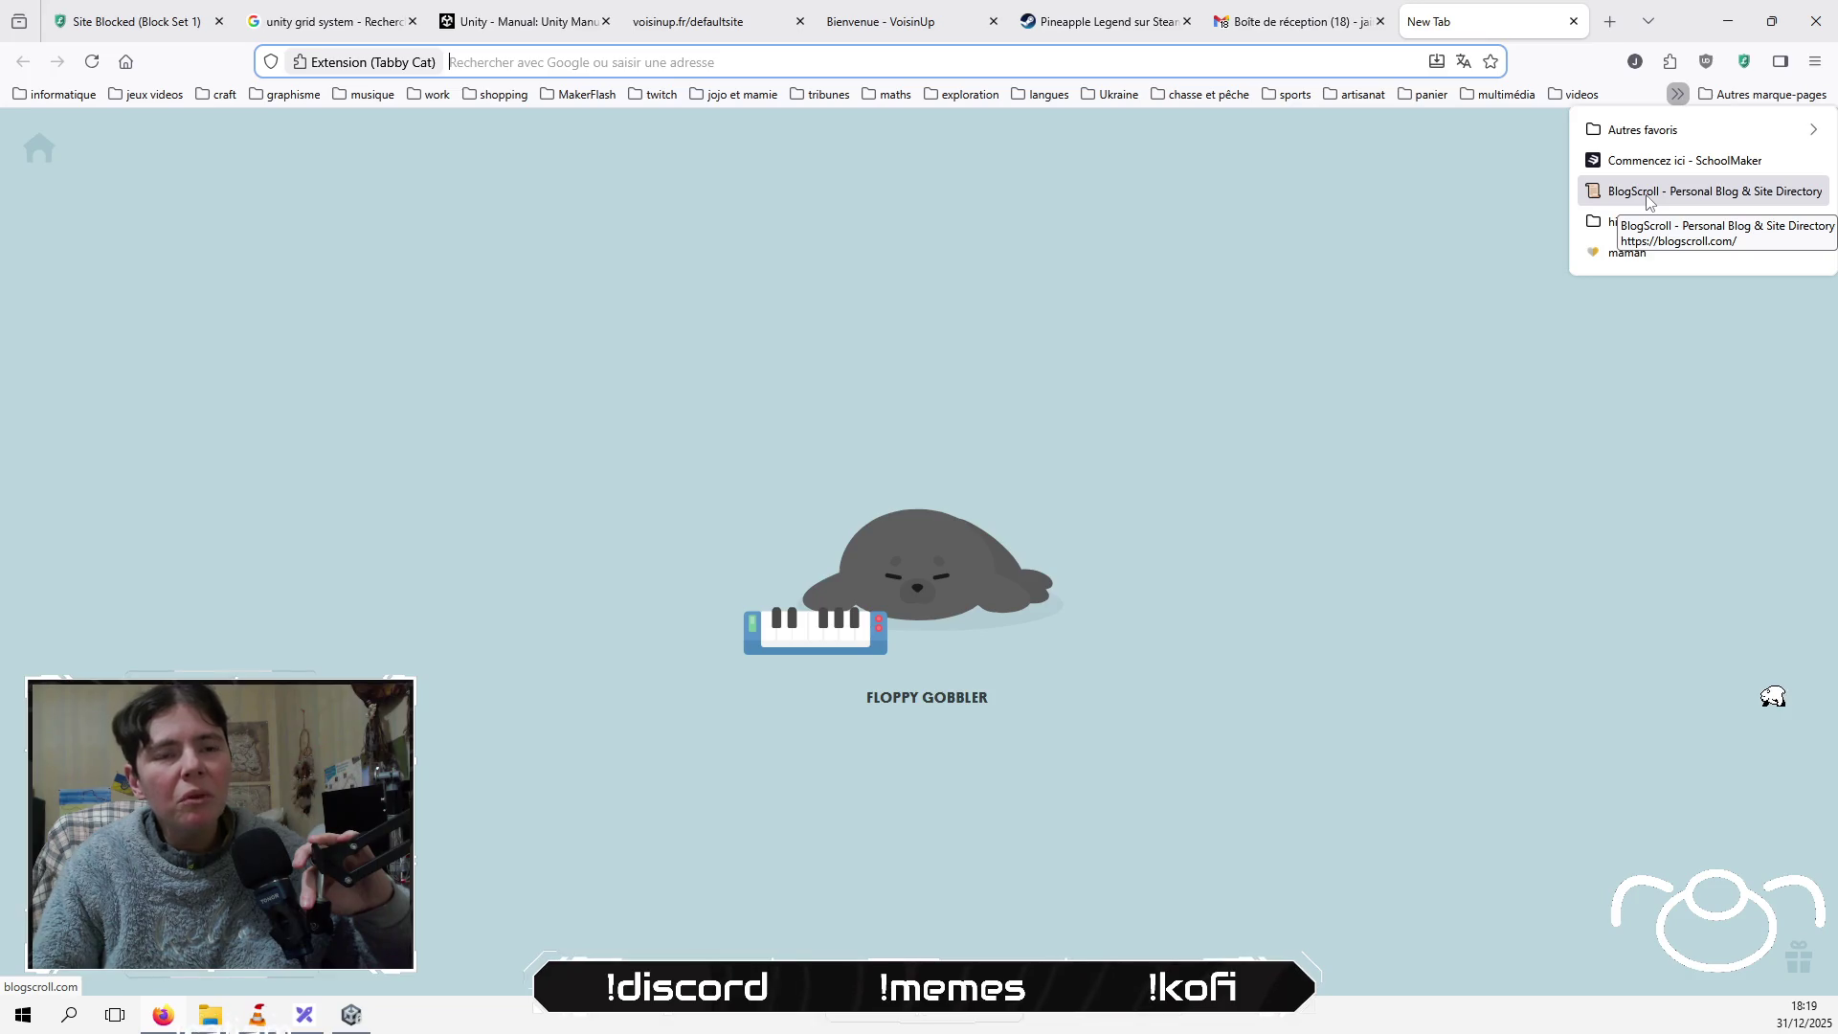
Open the BlogScroll directory and sample bytes.zone, a personal homepage and a portfolio site.
click(1647, 196)
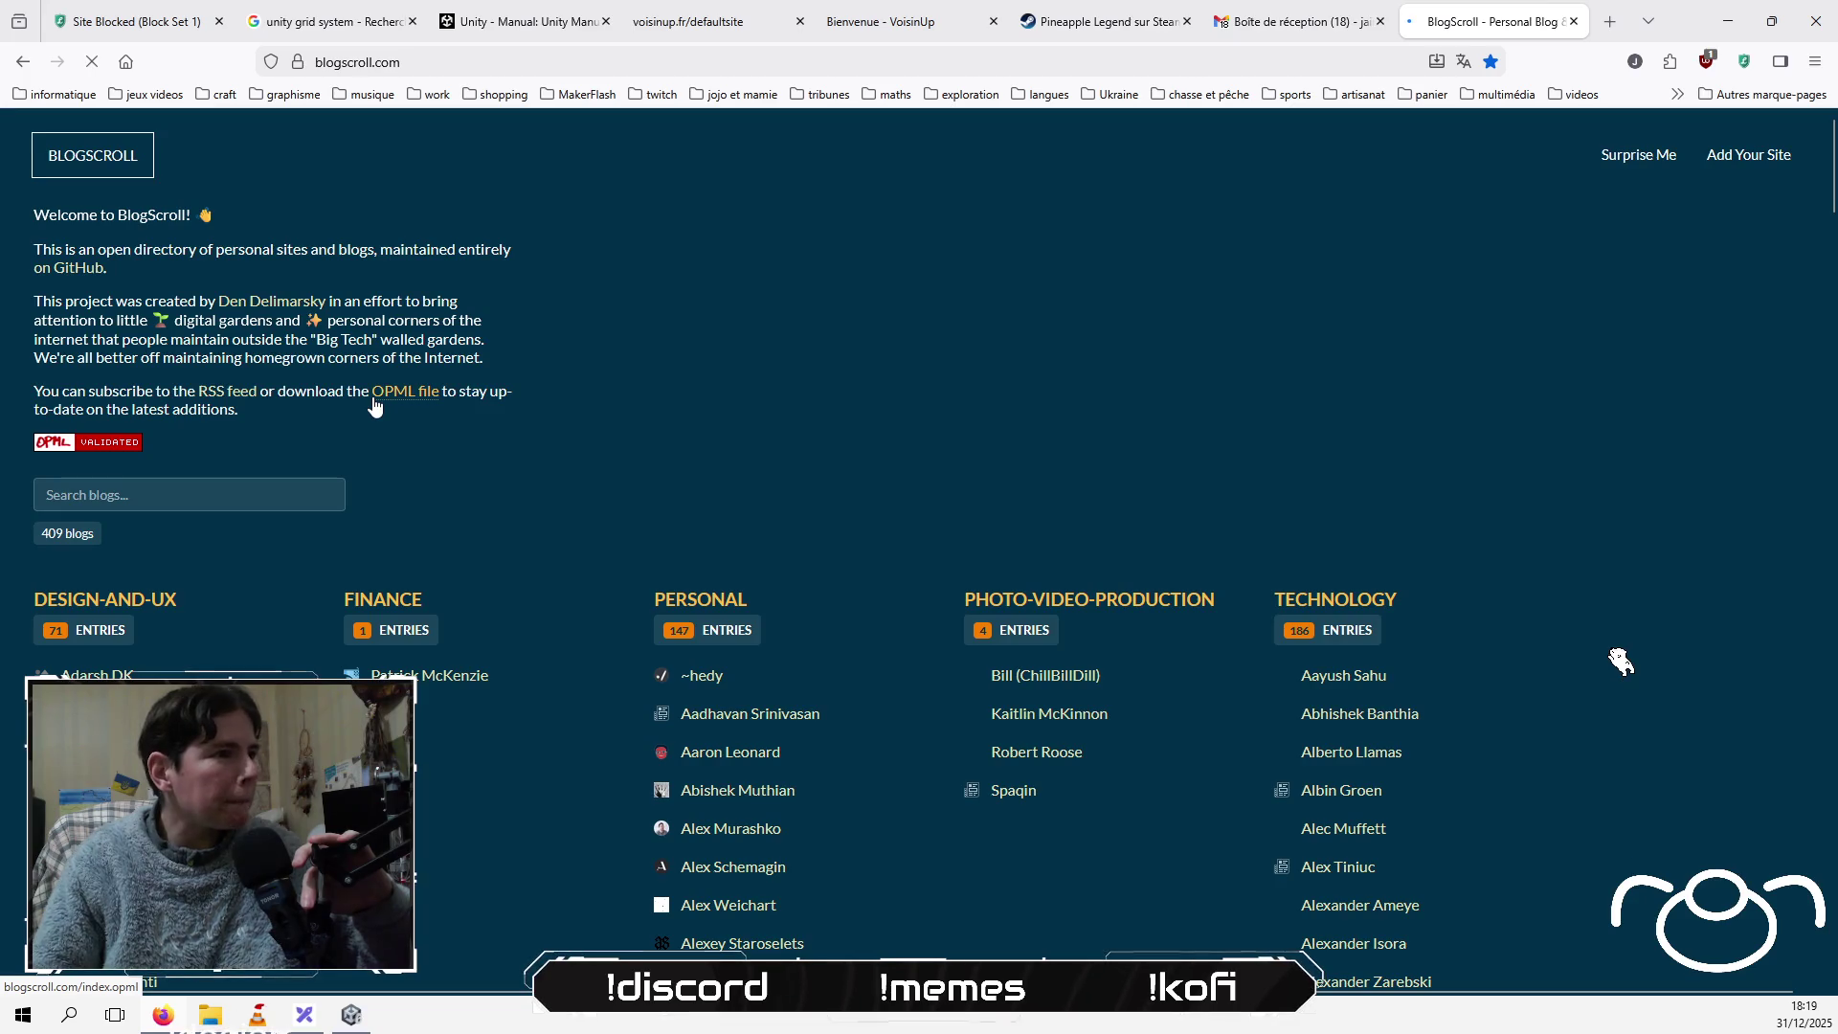
scroll(618, 383, down, 8)
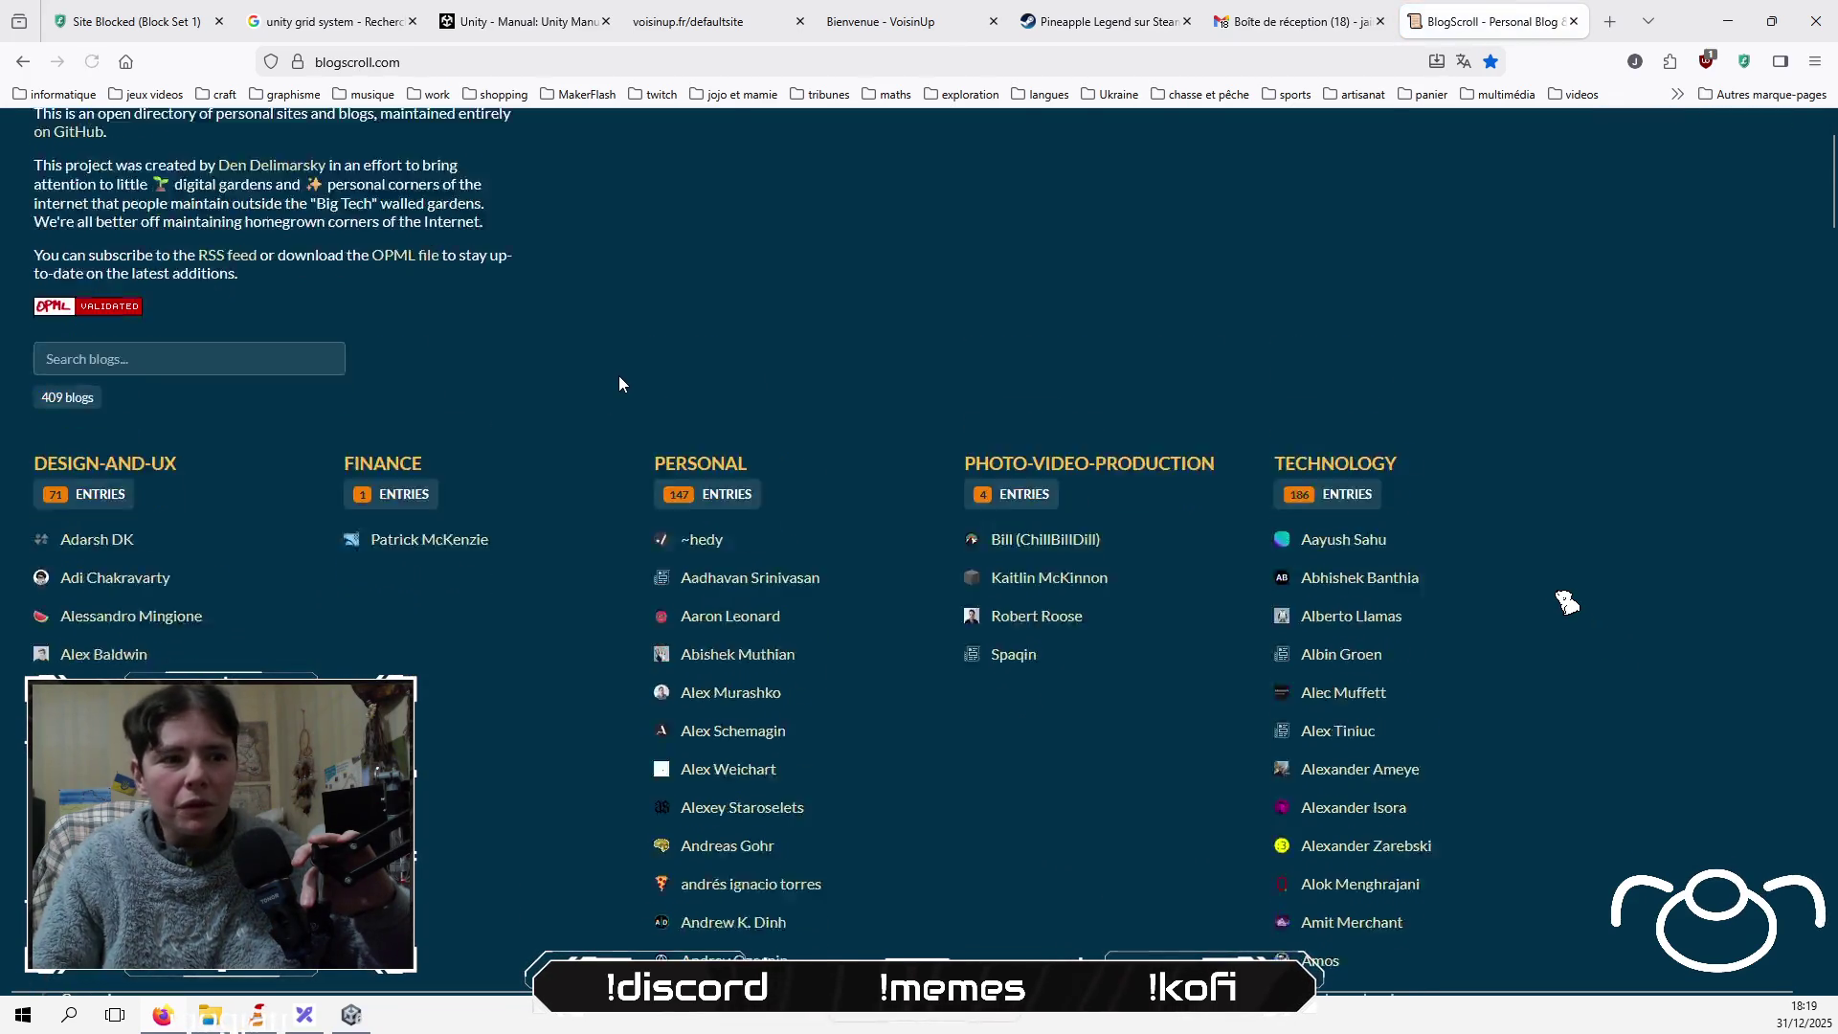
scroll(613, 383, down, 4)
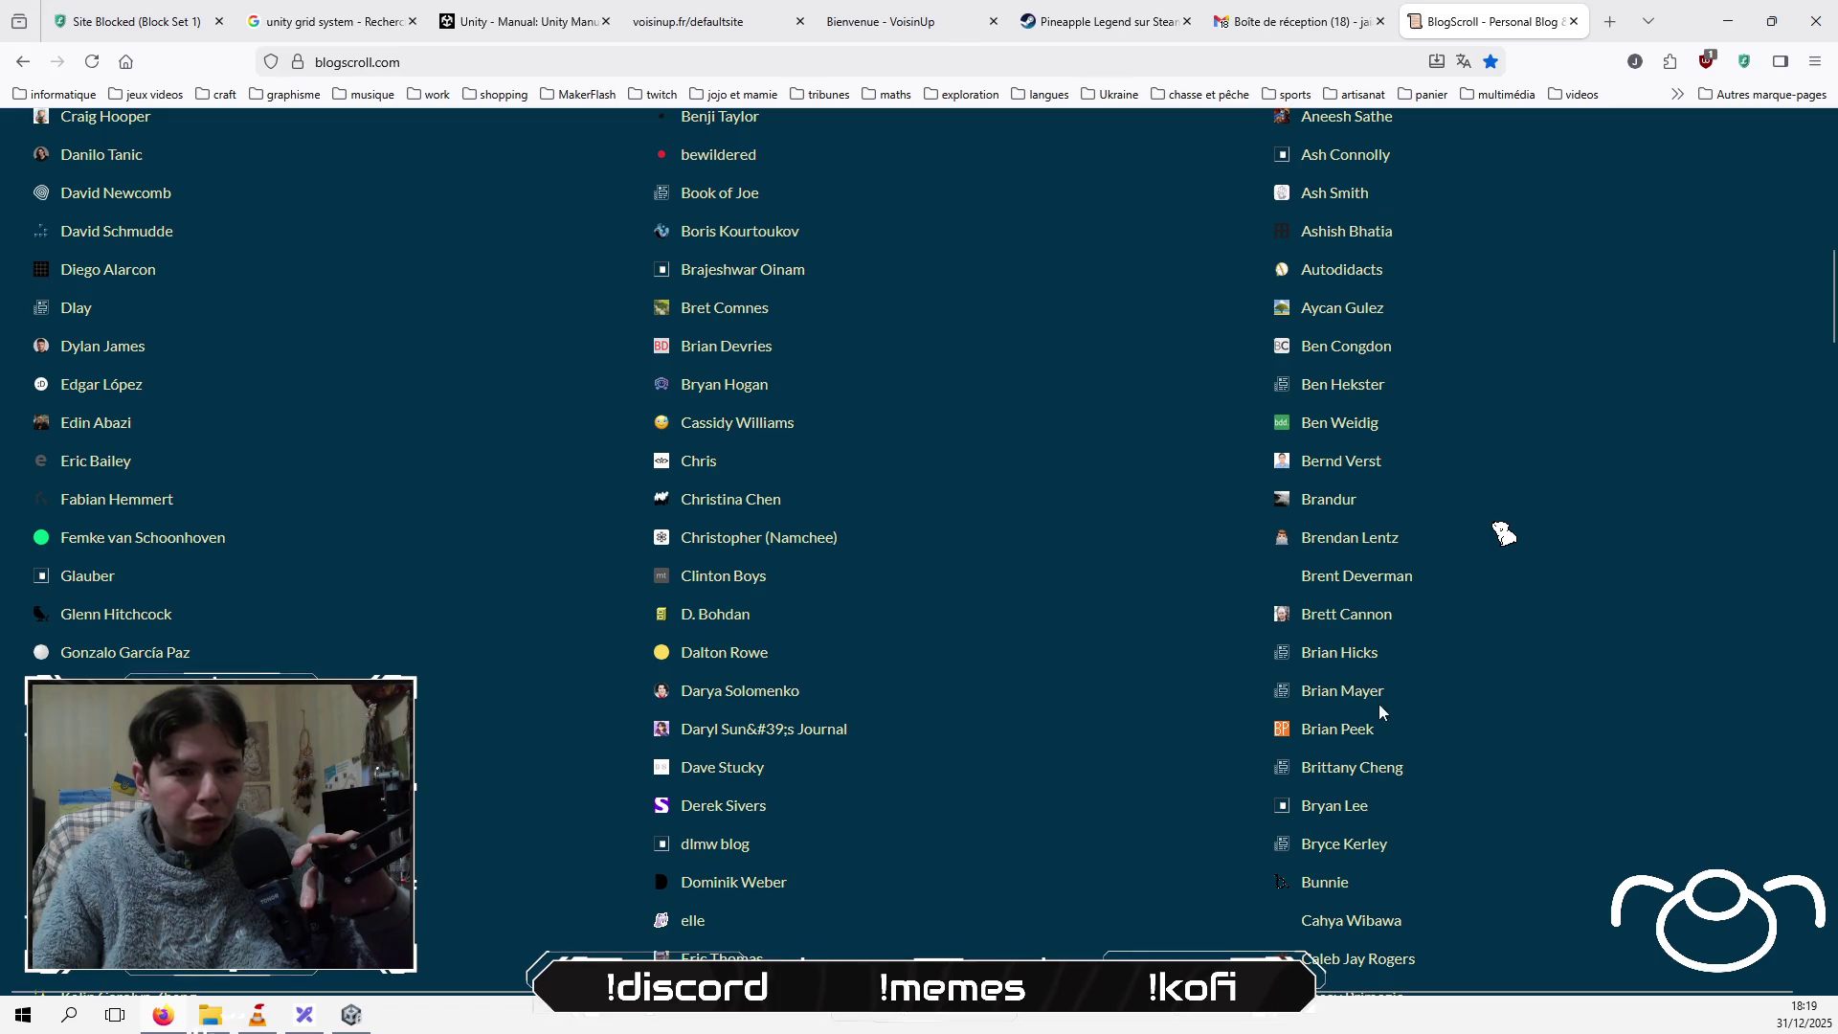
click(1350, 655)
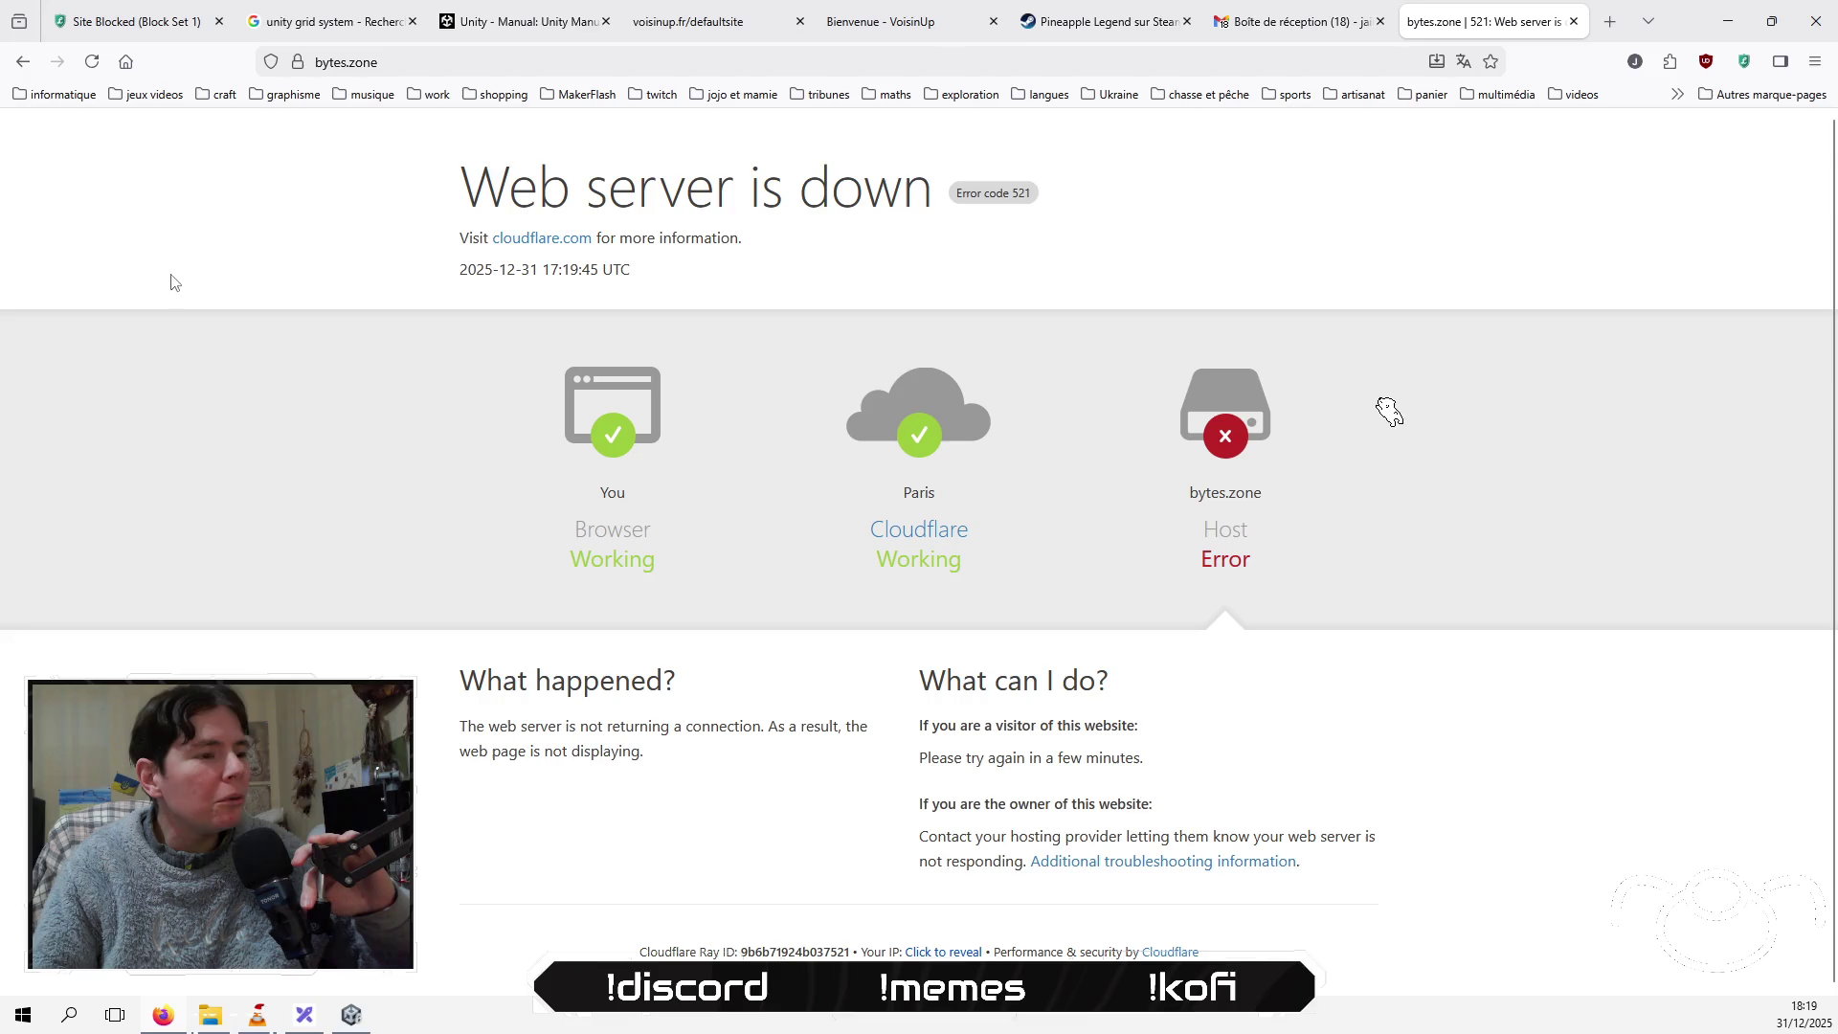
click(23, 62)
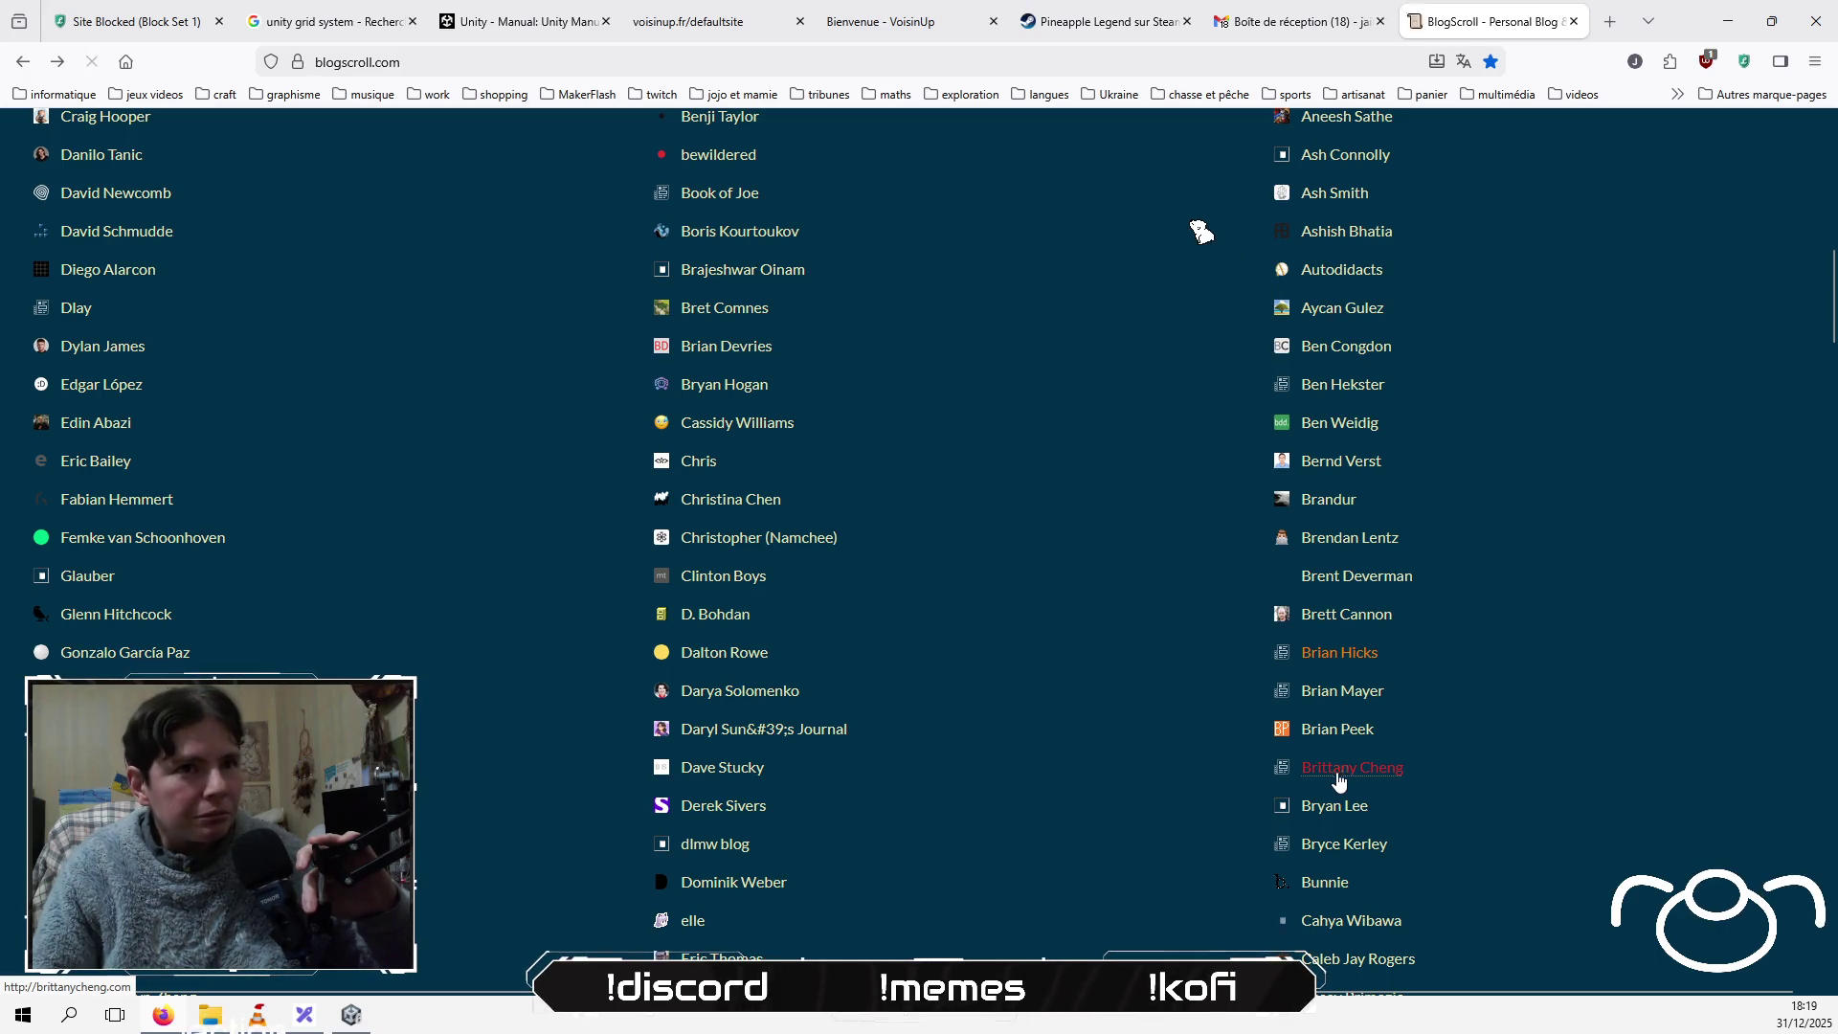
click(1340, 775)
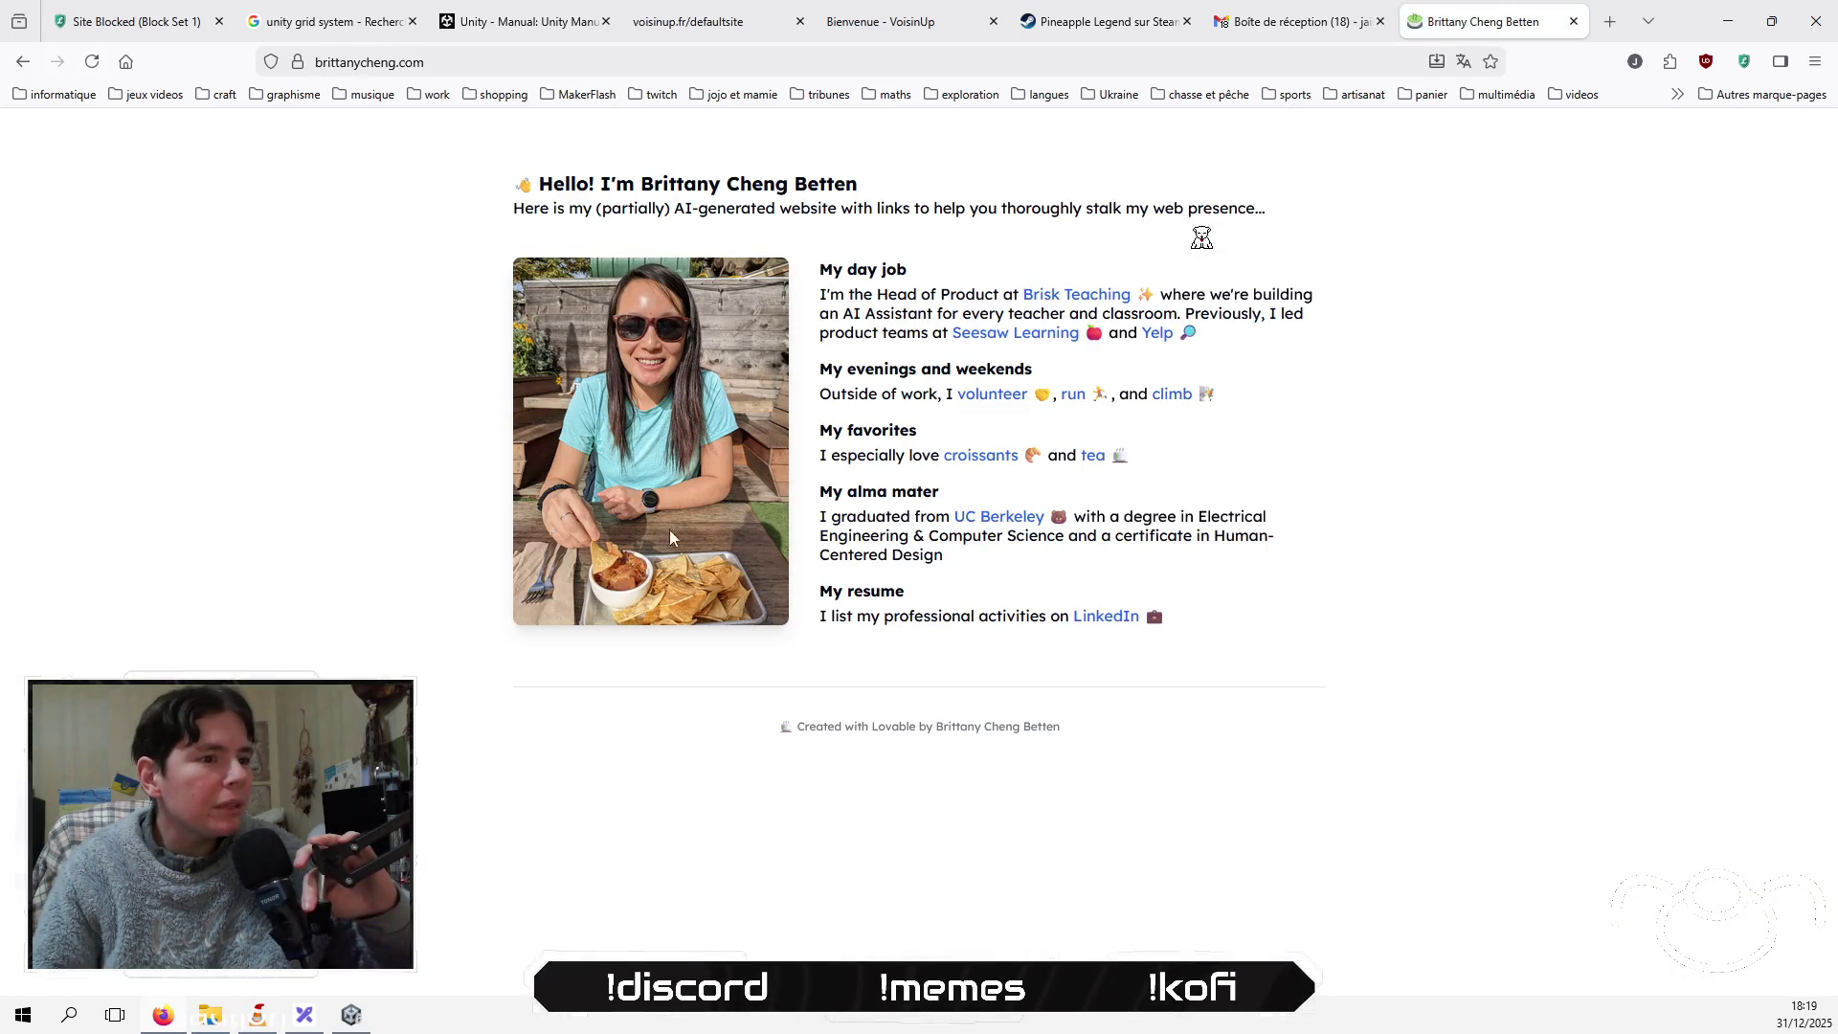
click(23, 61)
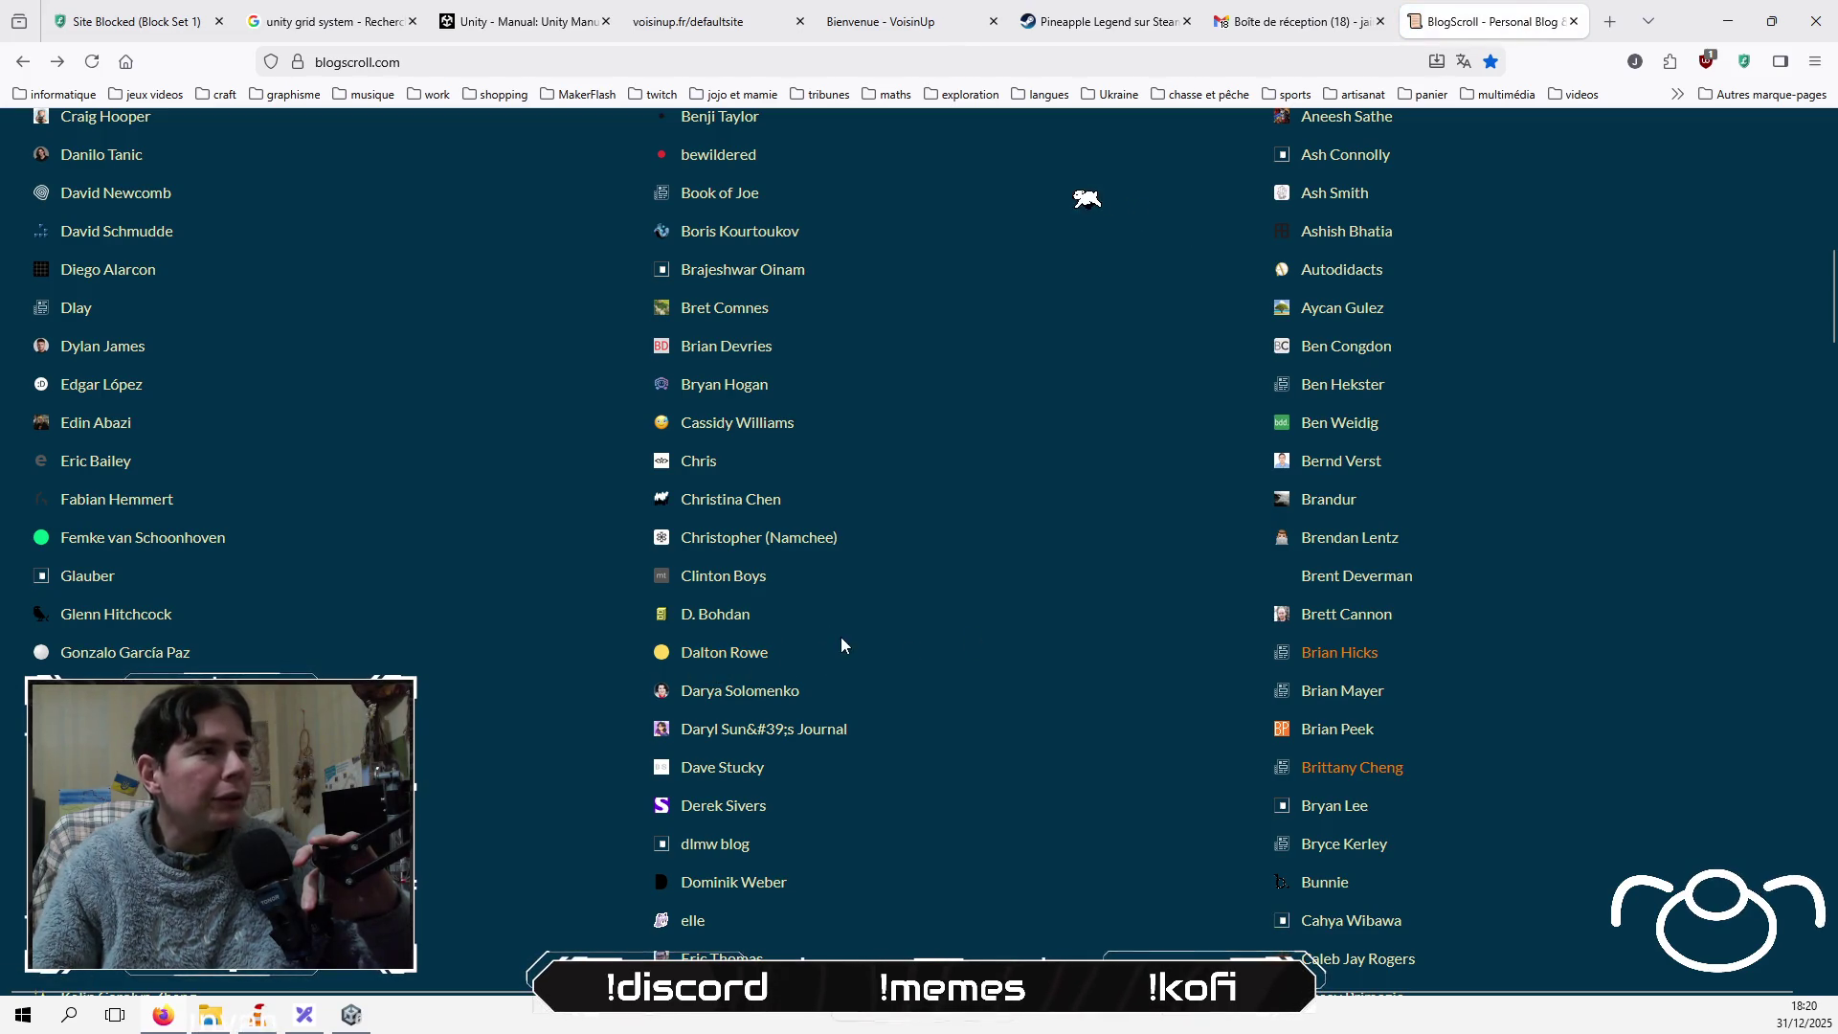
click(712, 657)
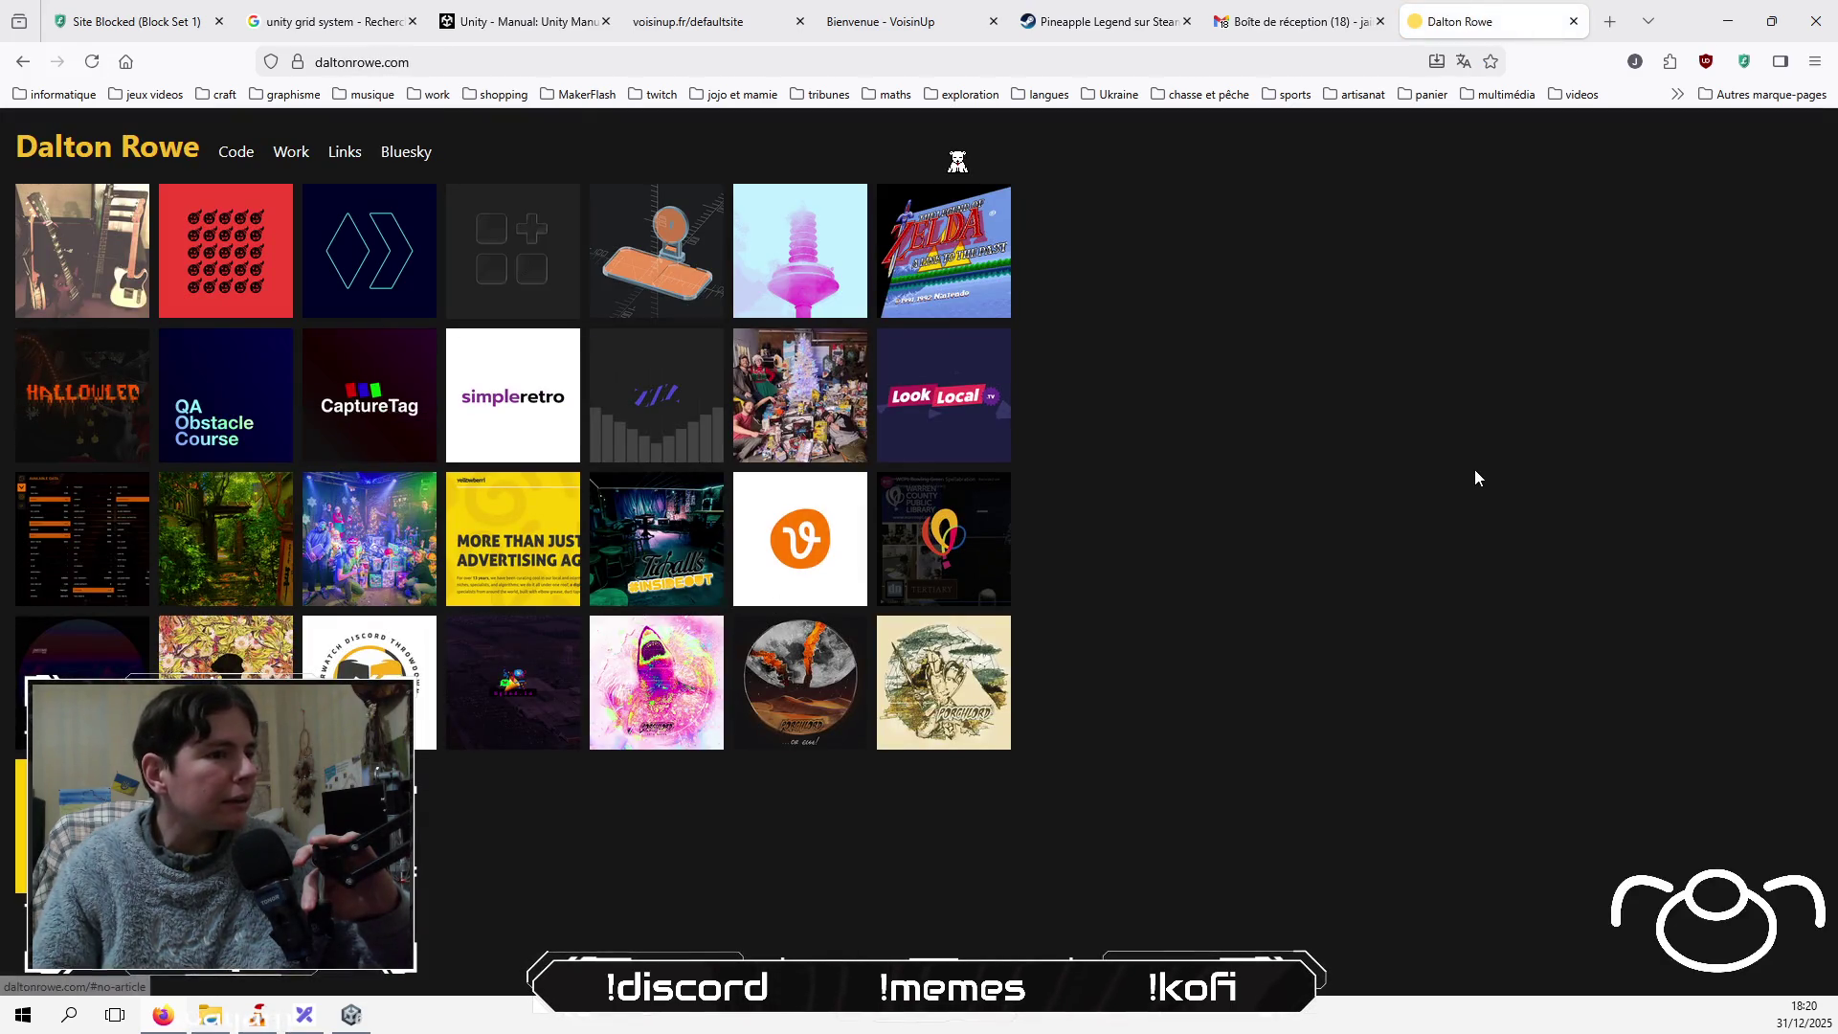
click(25, 71)
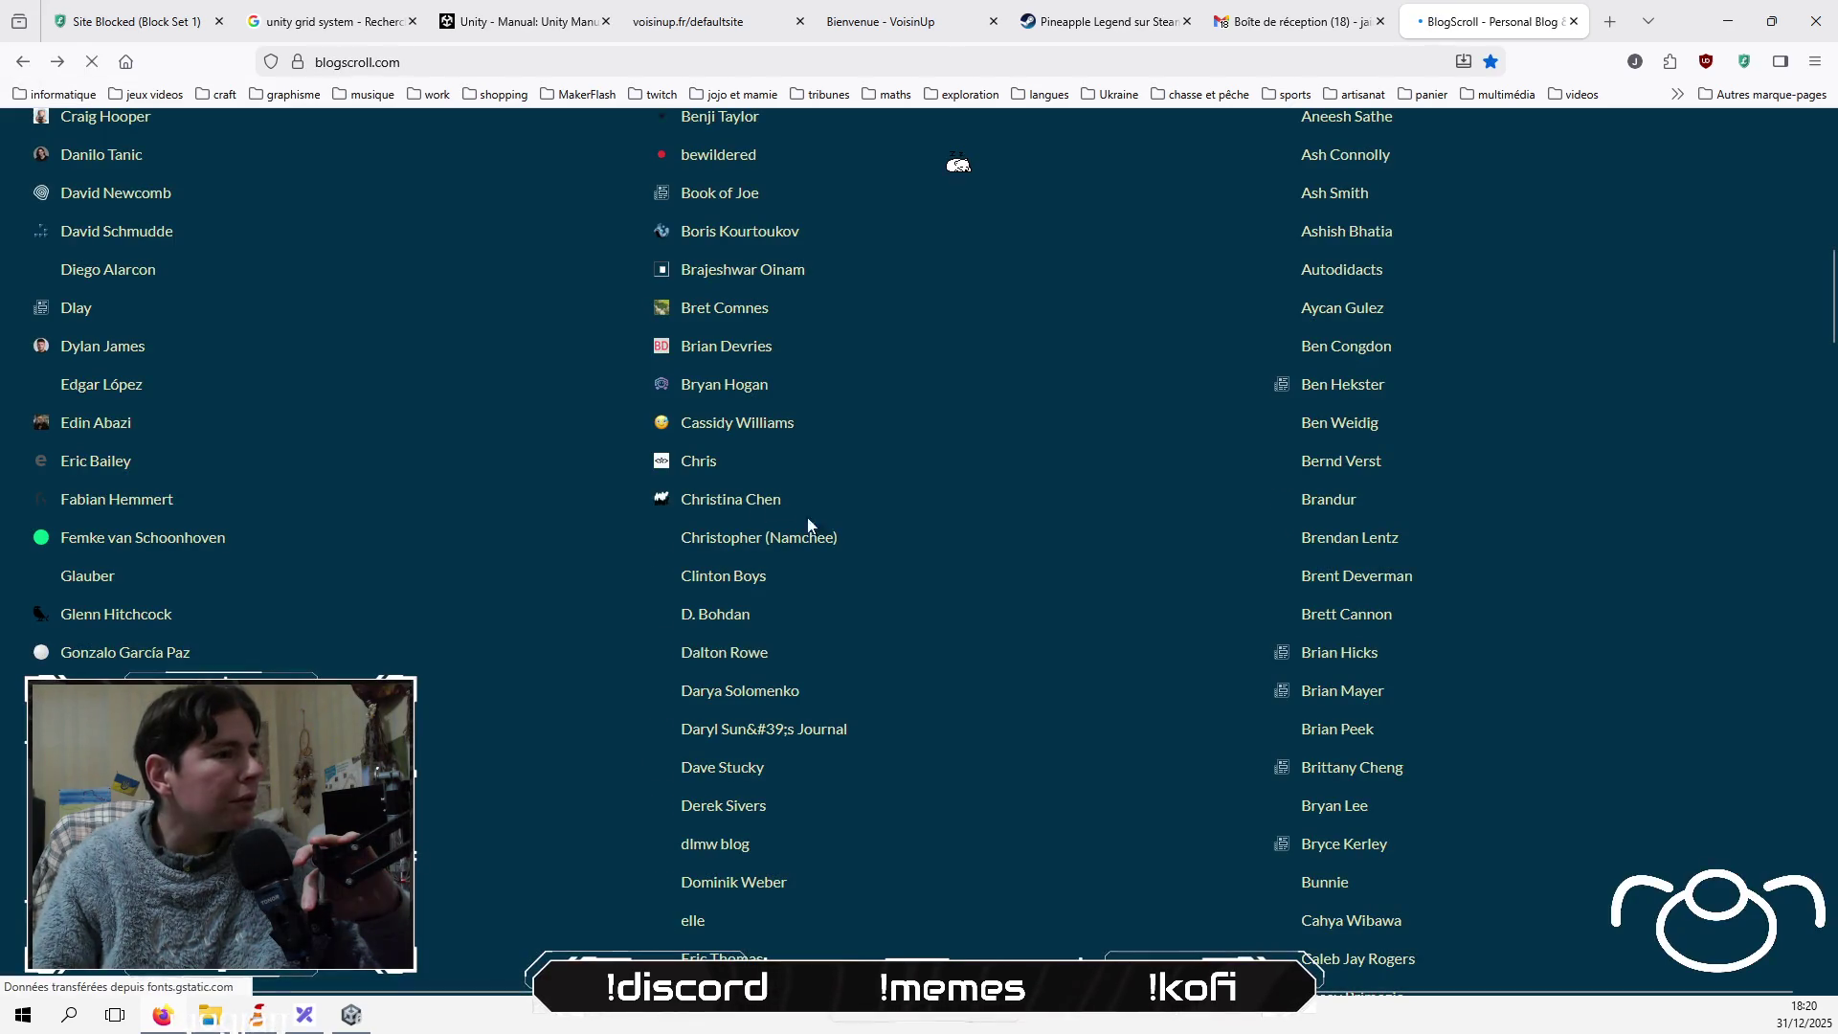
Open elle's isometric pixel-art room homepage and preview the hoodie item.
scroll(766, 699, down, 3)
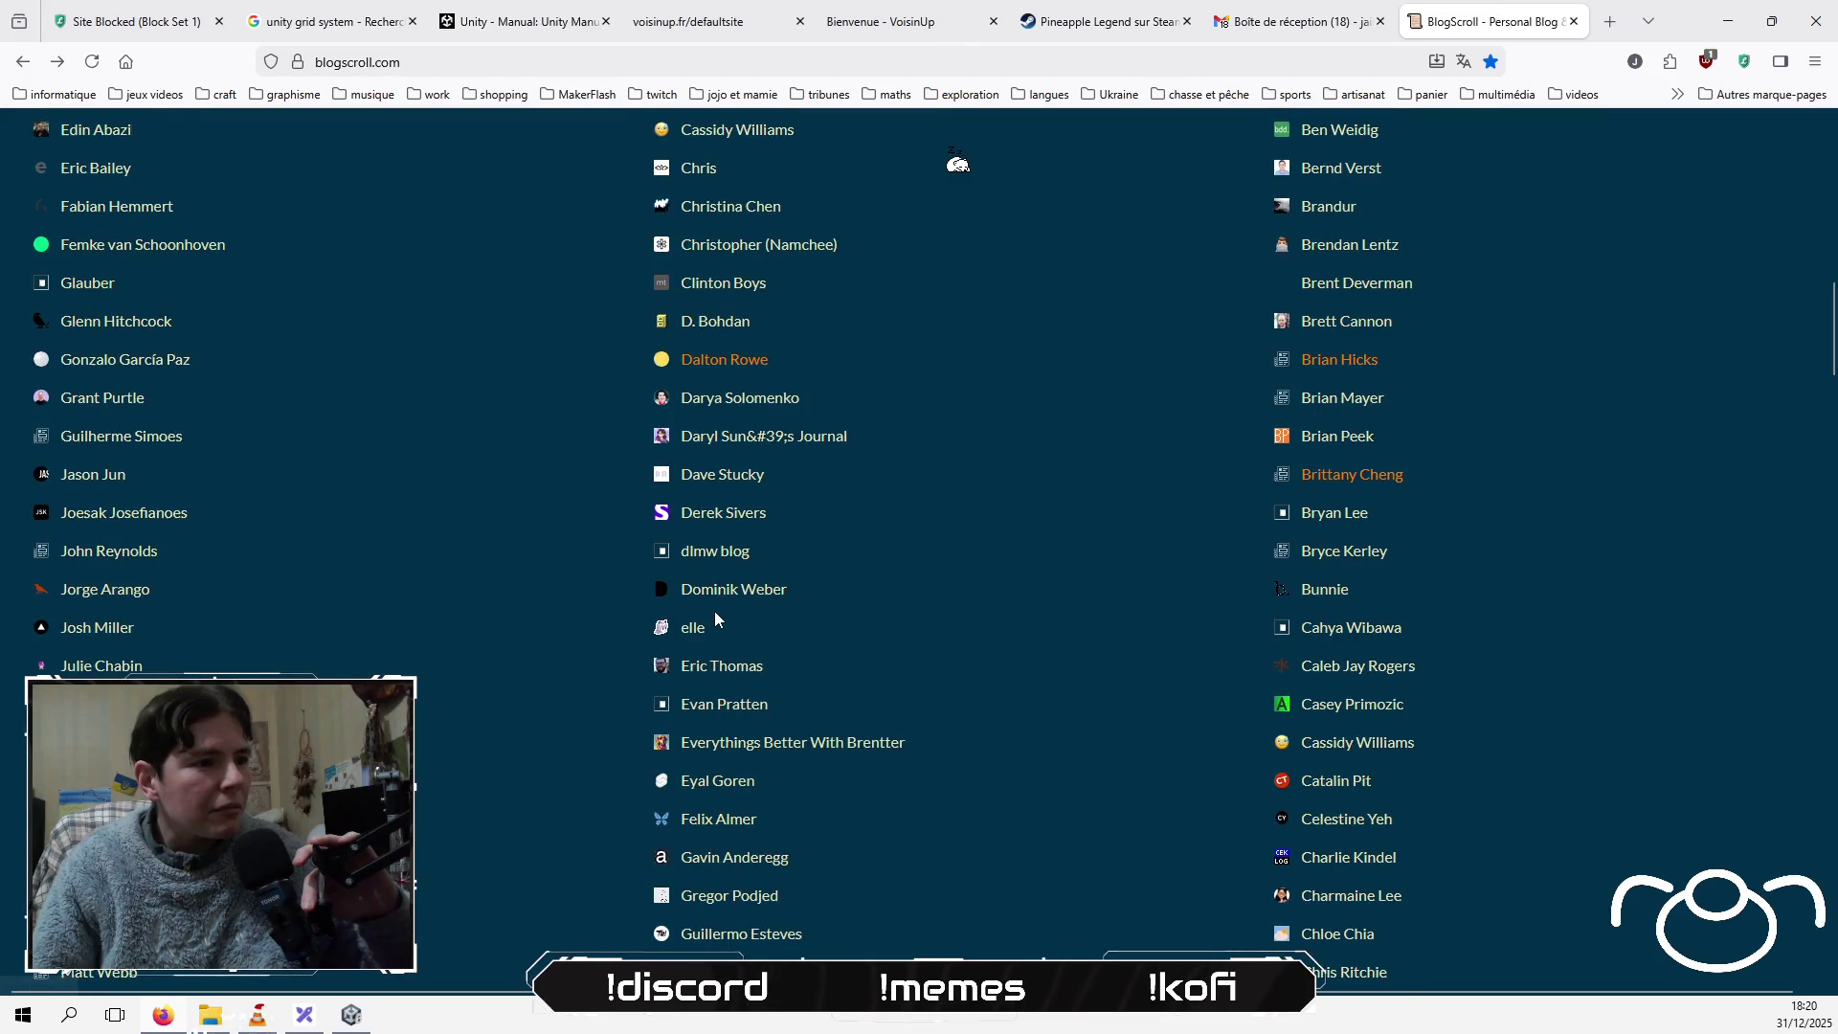
click(693, 629)
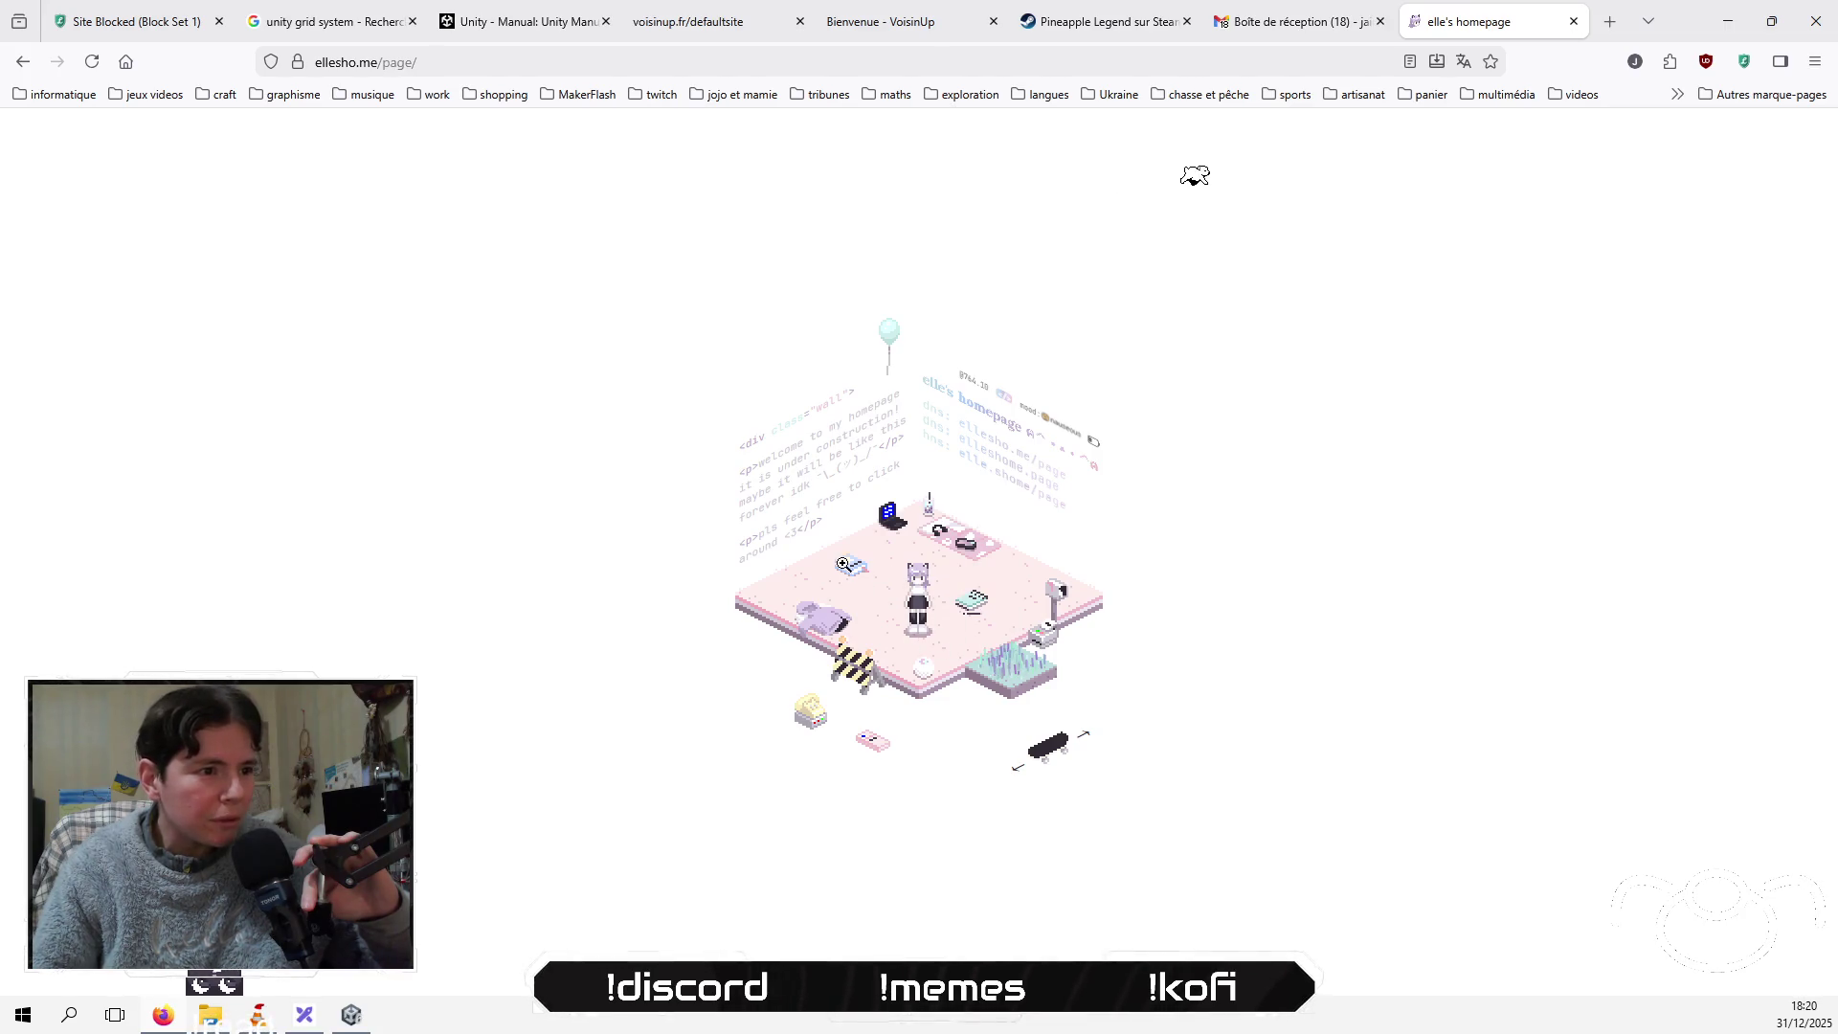
click(824, 623)
Dress the character in the purple hoodie, view the laptop's homepage card, then go back and open Glauber's portfolio.
click(815, 509)
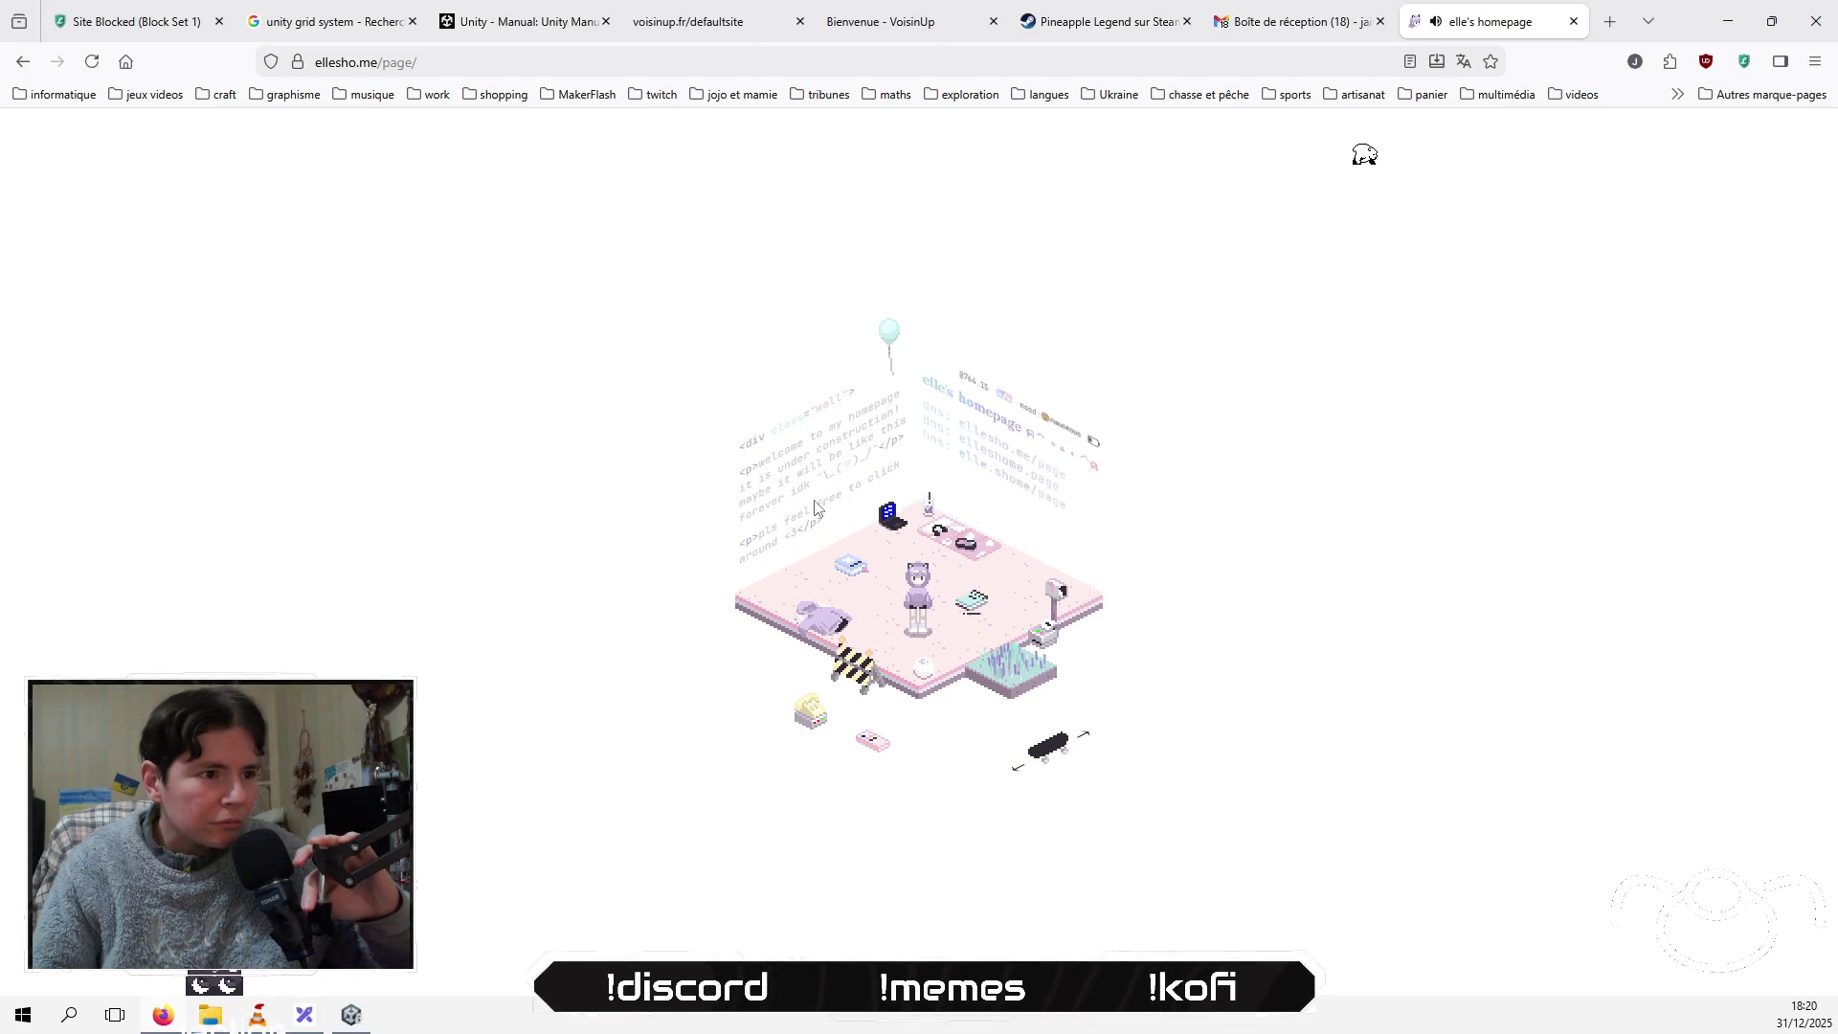
click(886, 510)
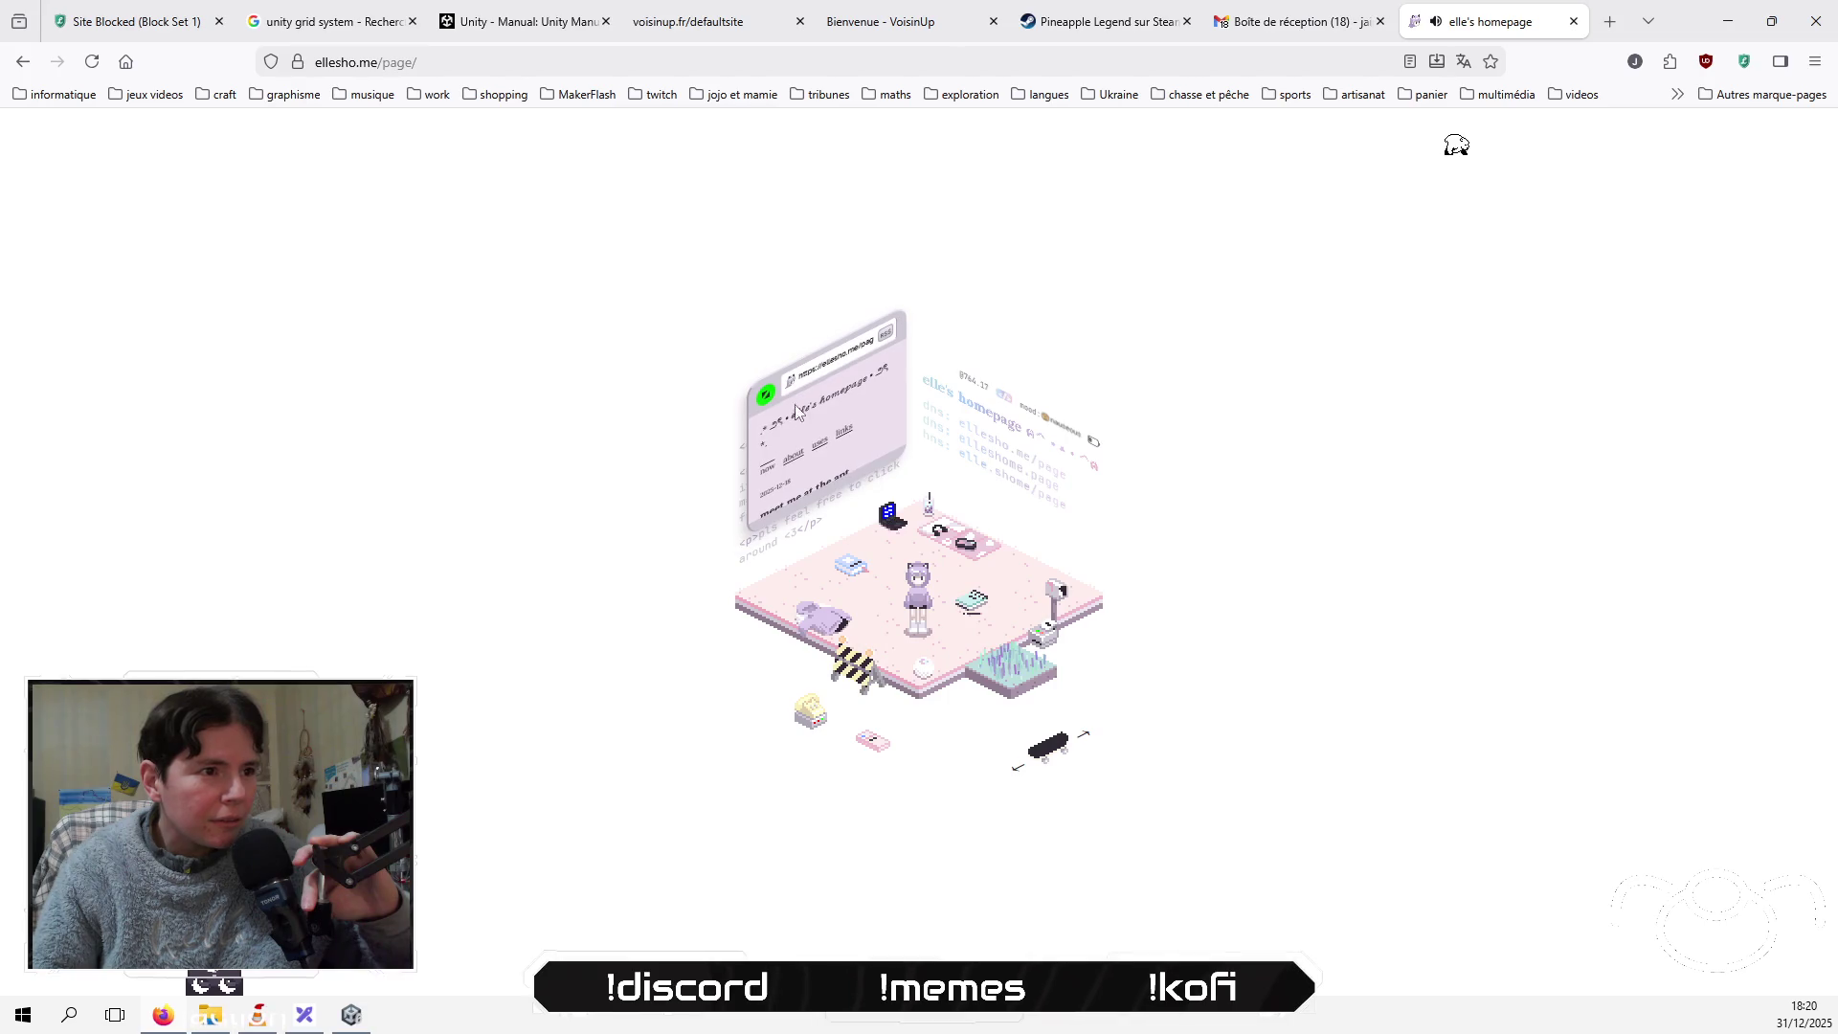
click(1001, 668)
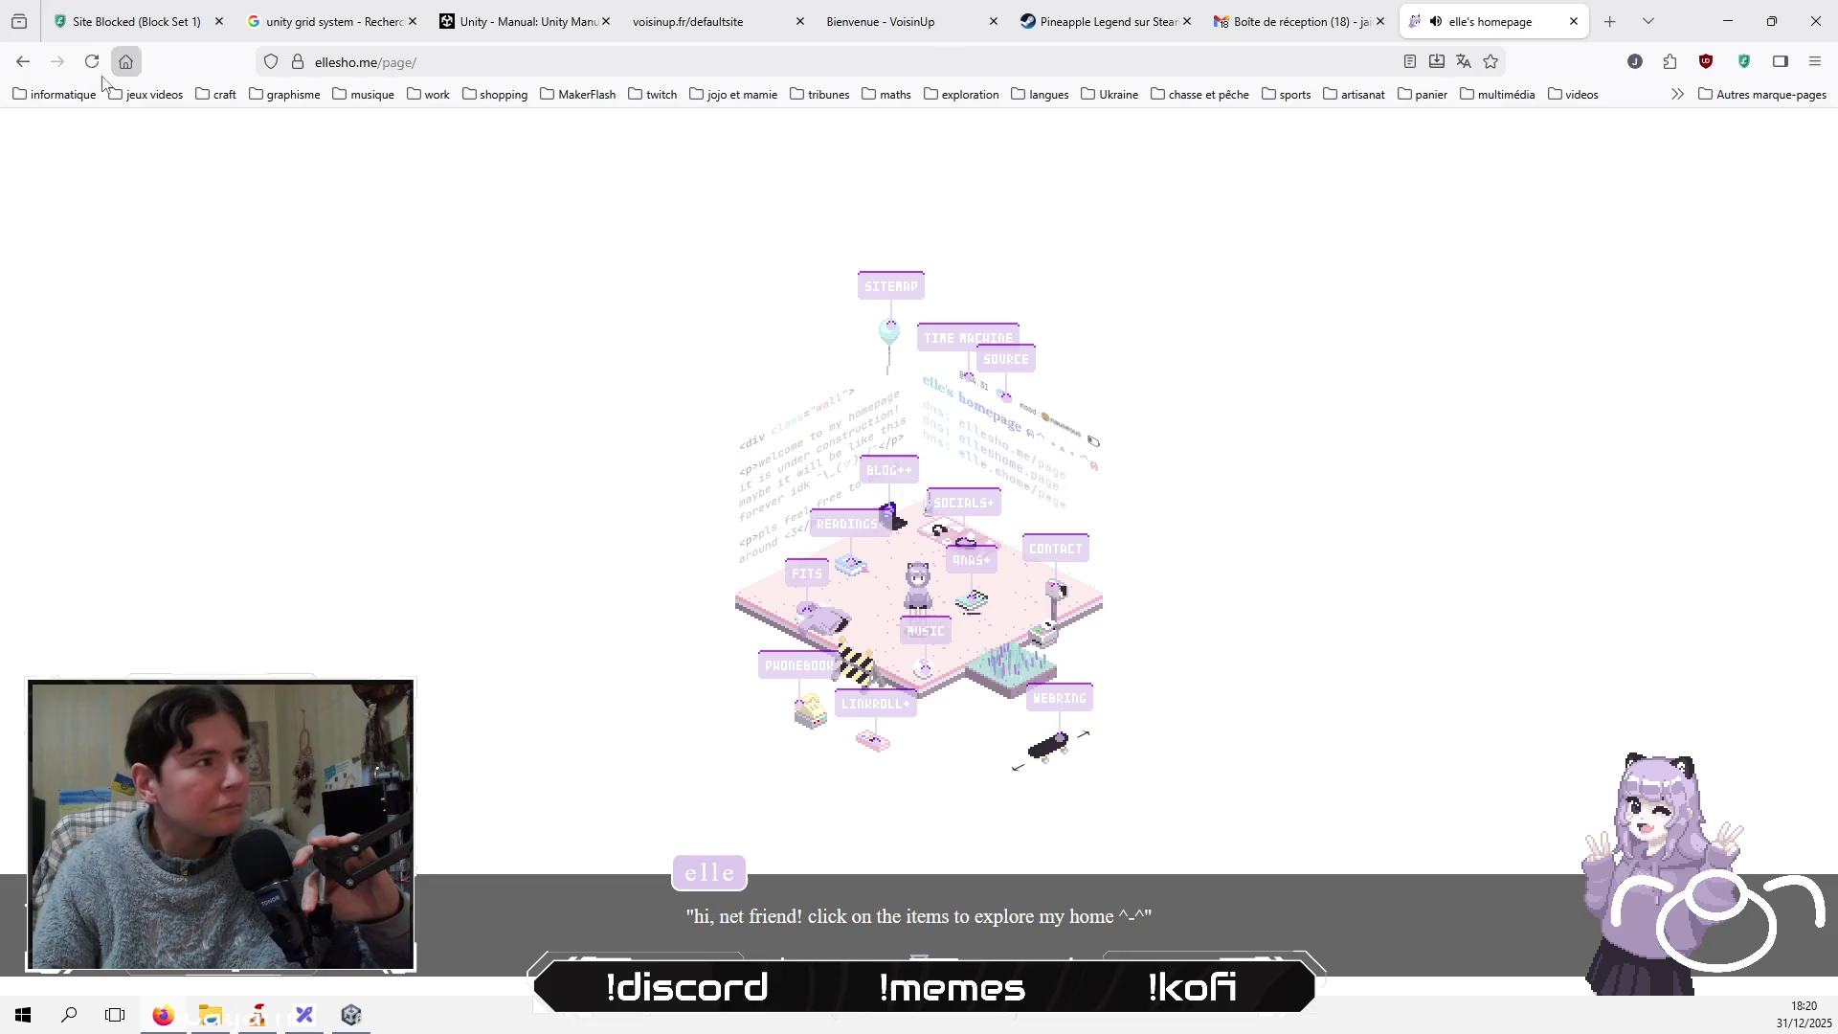
click(23, 62)
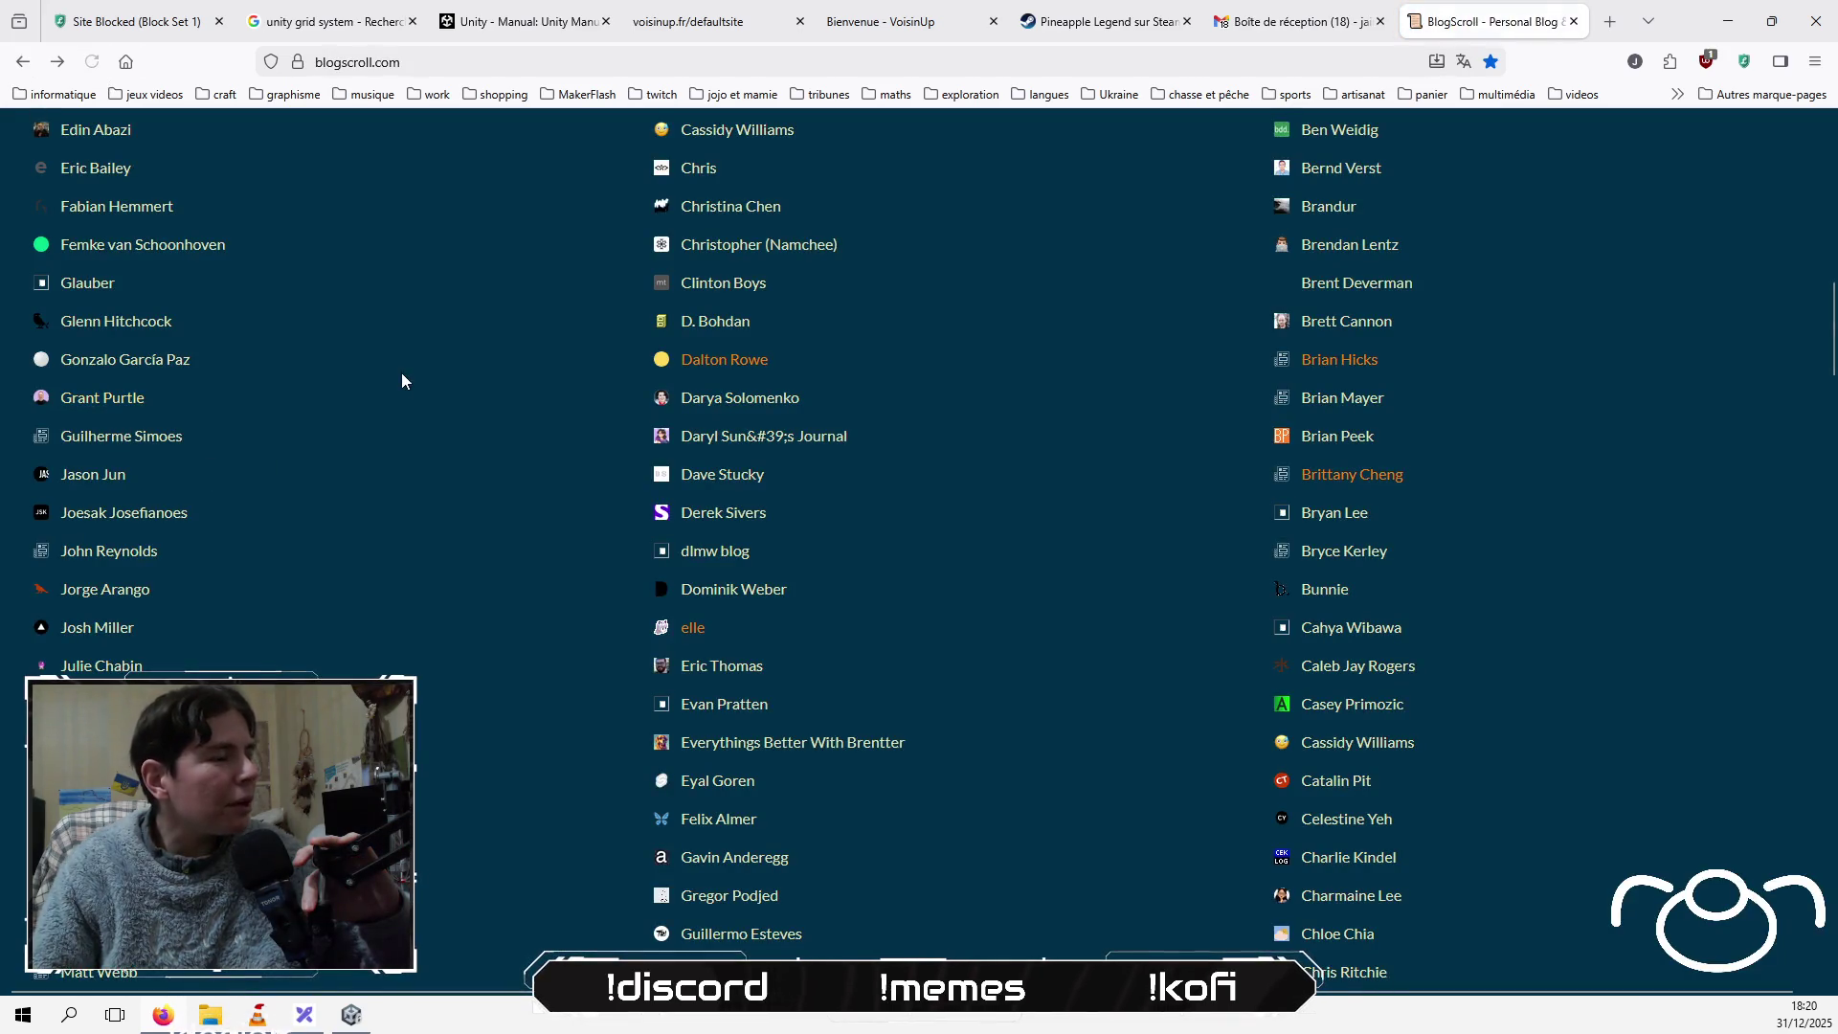
click(88, 284)
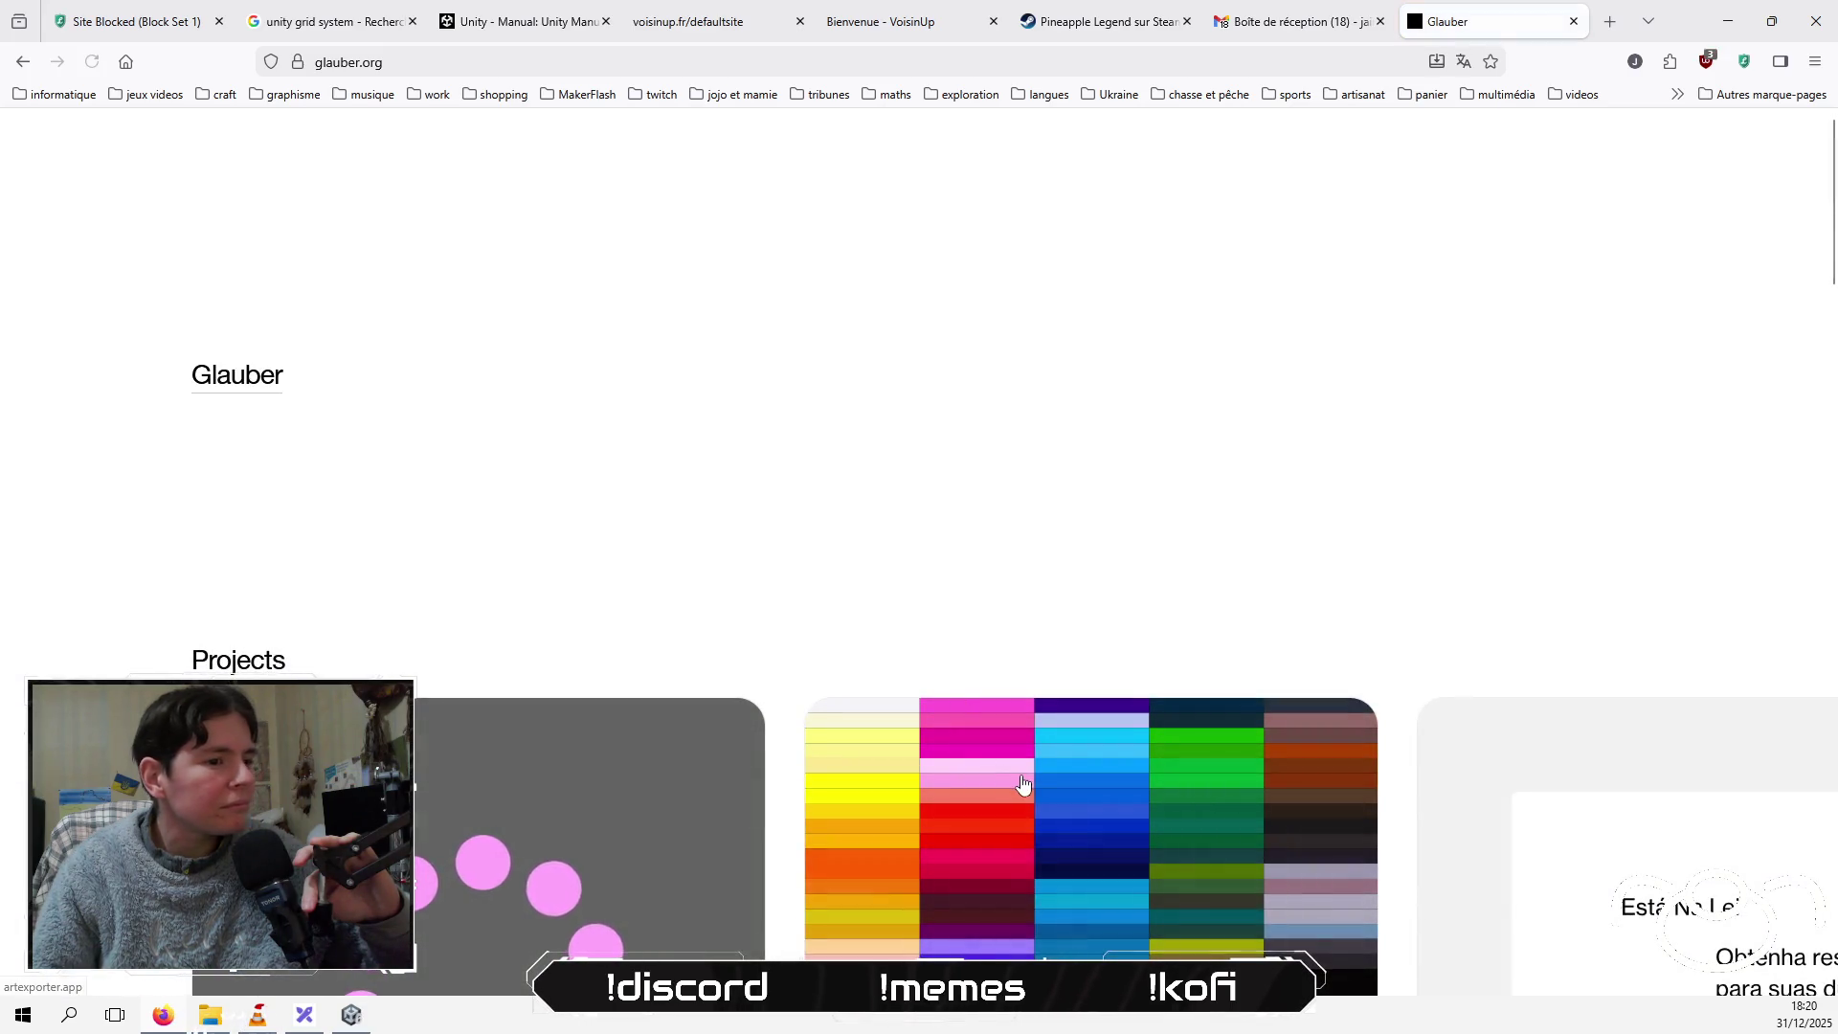
Read down Glauber's portfolio past the Expa, Layer and Aprender Design roles to the social links, then go back.
scroll(554, 713, down, 2)
scroll(616, 704, down, 3)
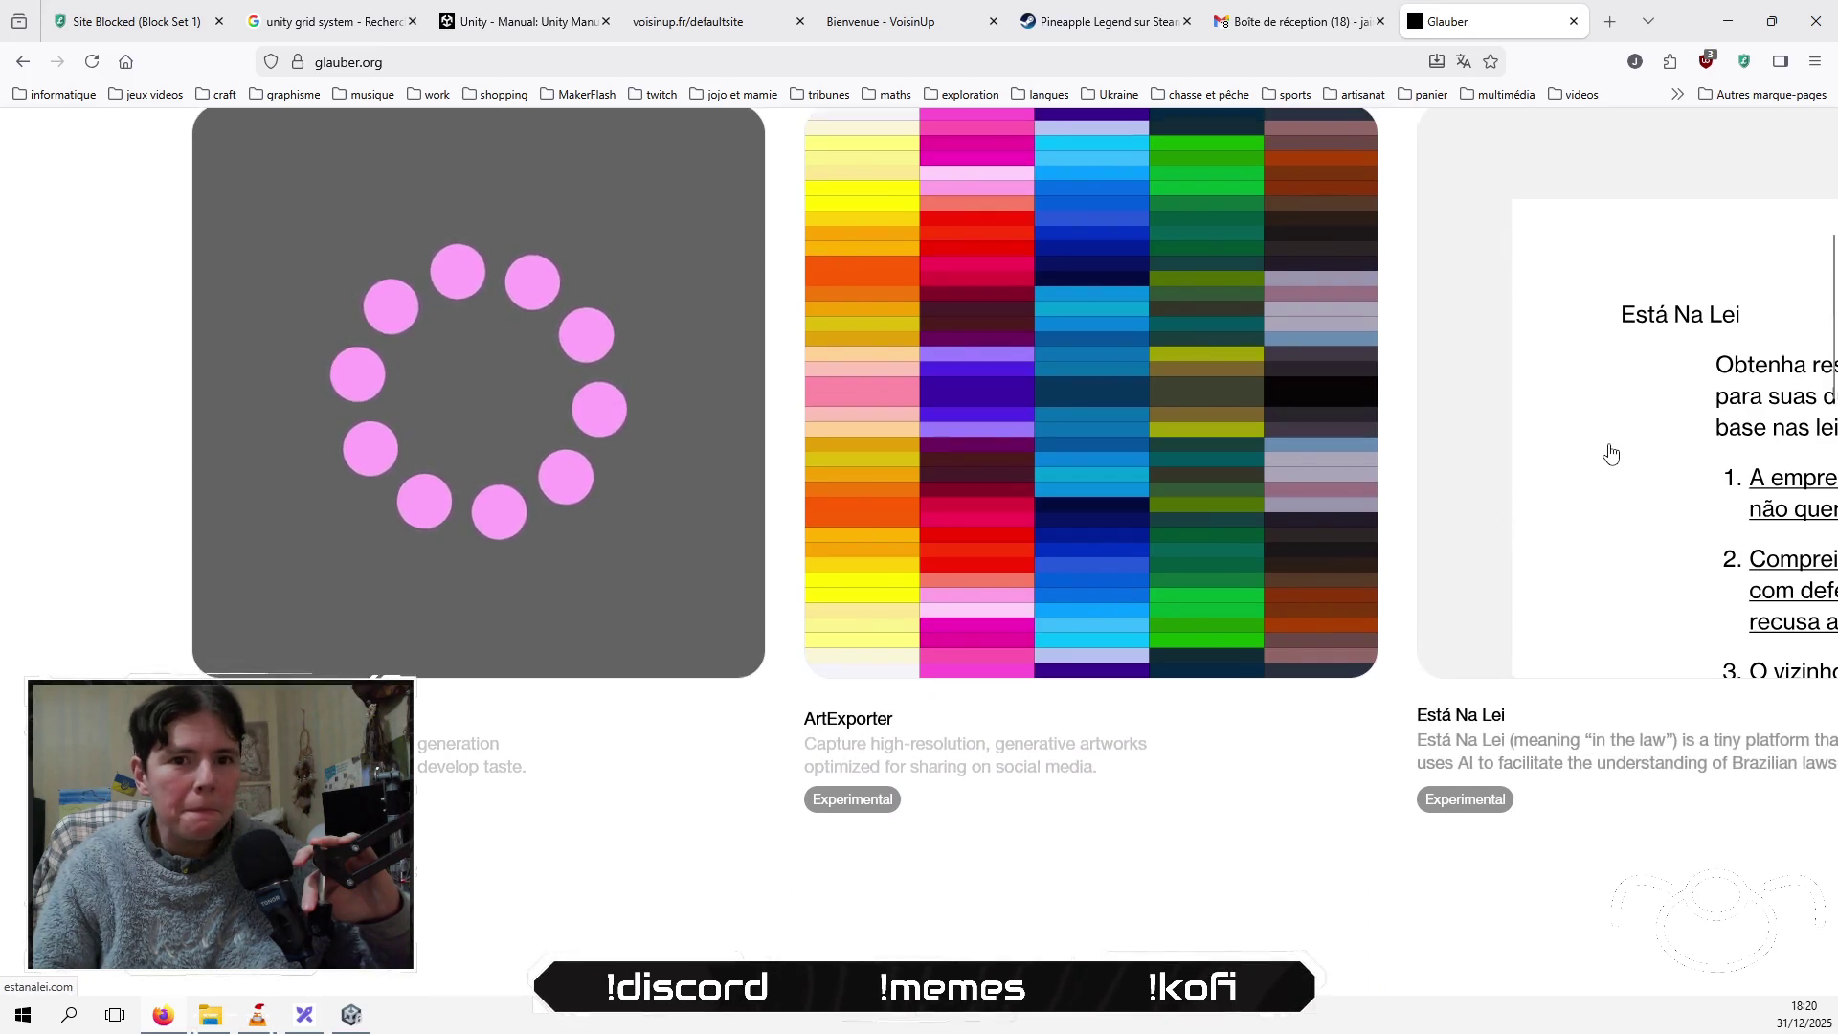
scroll(1618, 474, up, 1)
scroll(1589, 493, down, 12)
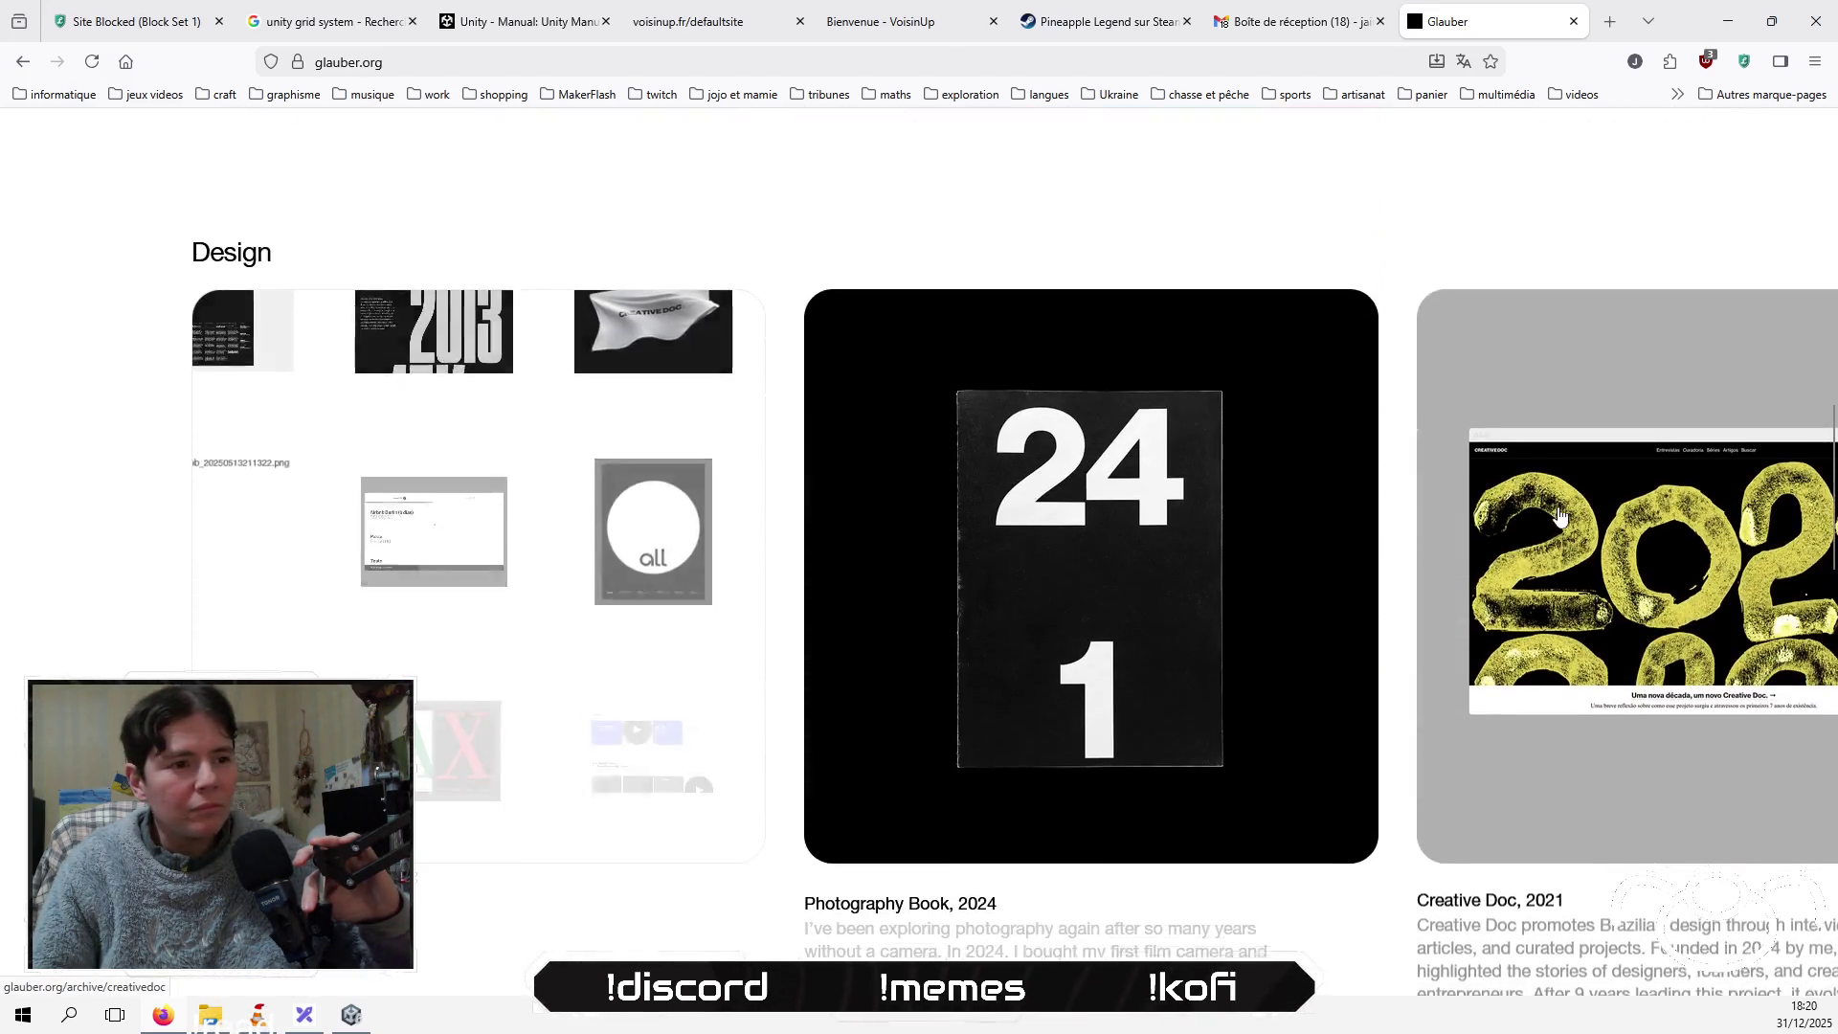
scroll(782, 732, down, 8)
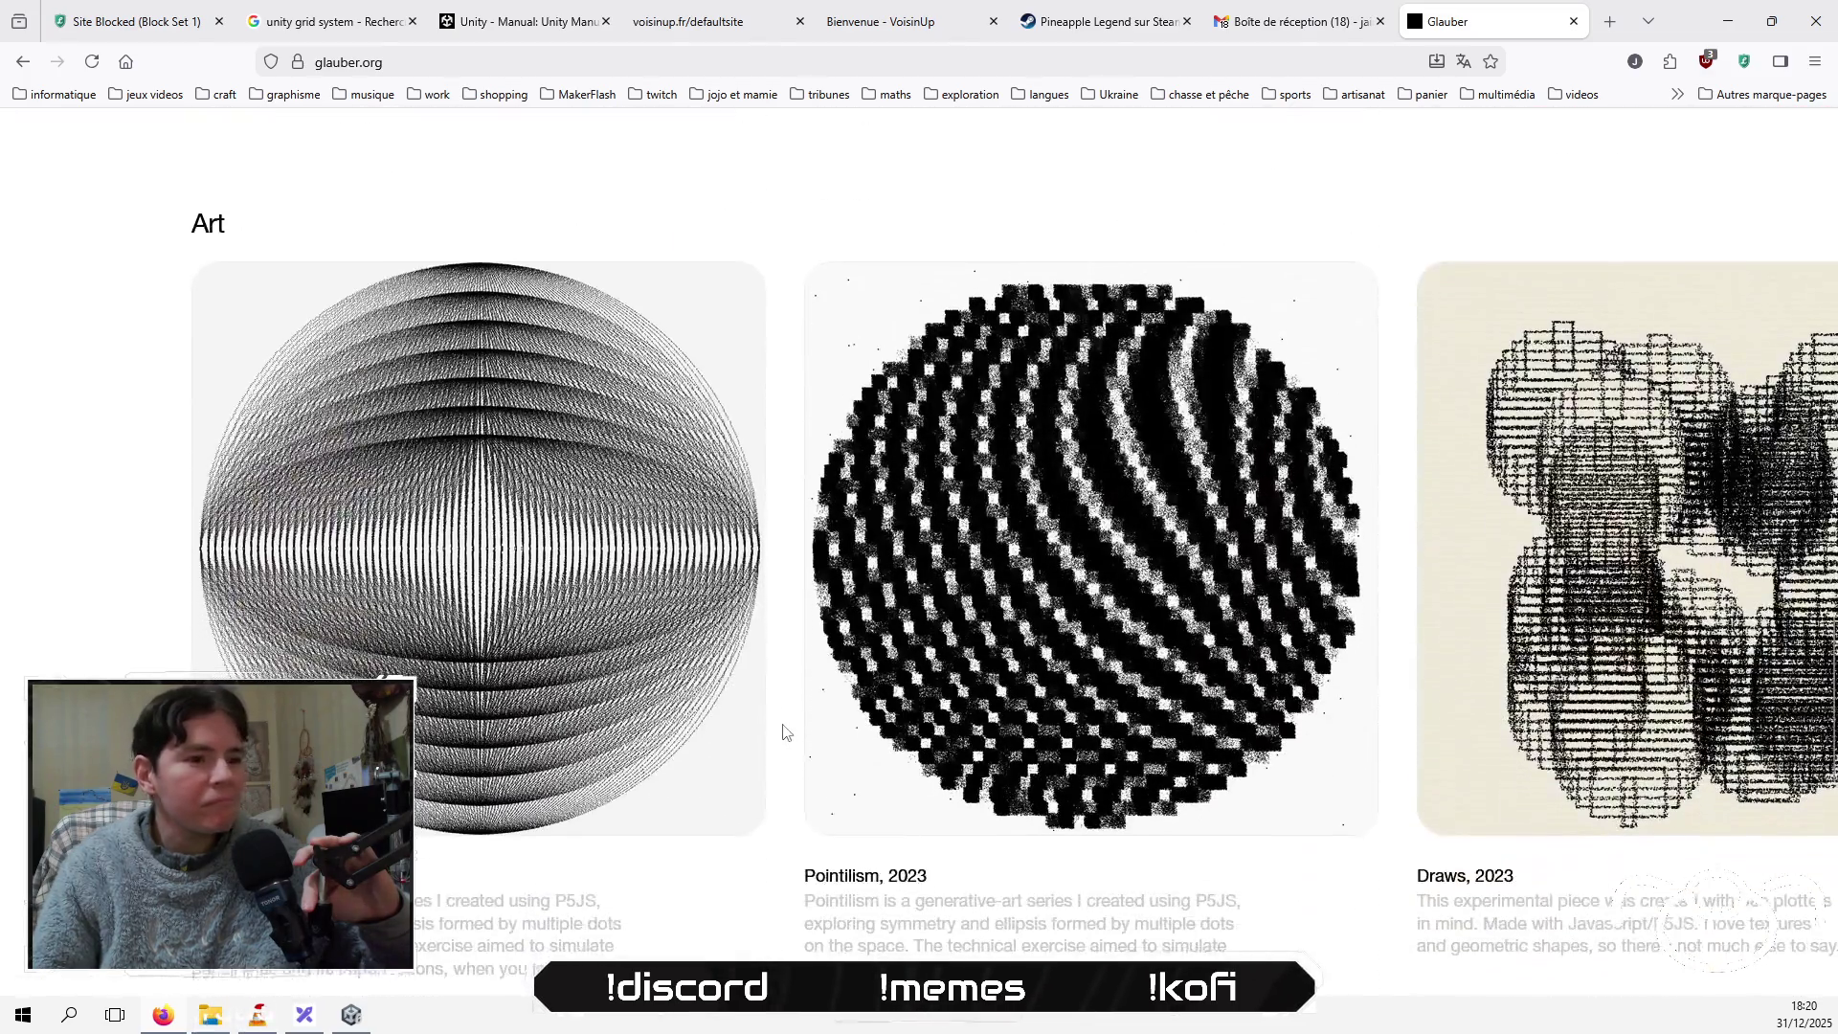
scroll(784, 728, down, 5)
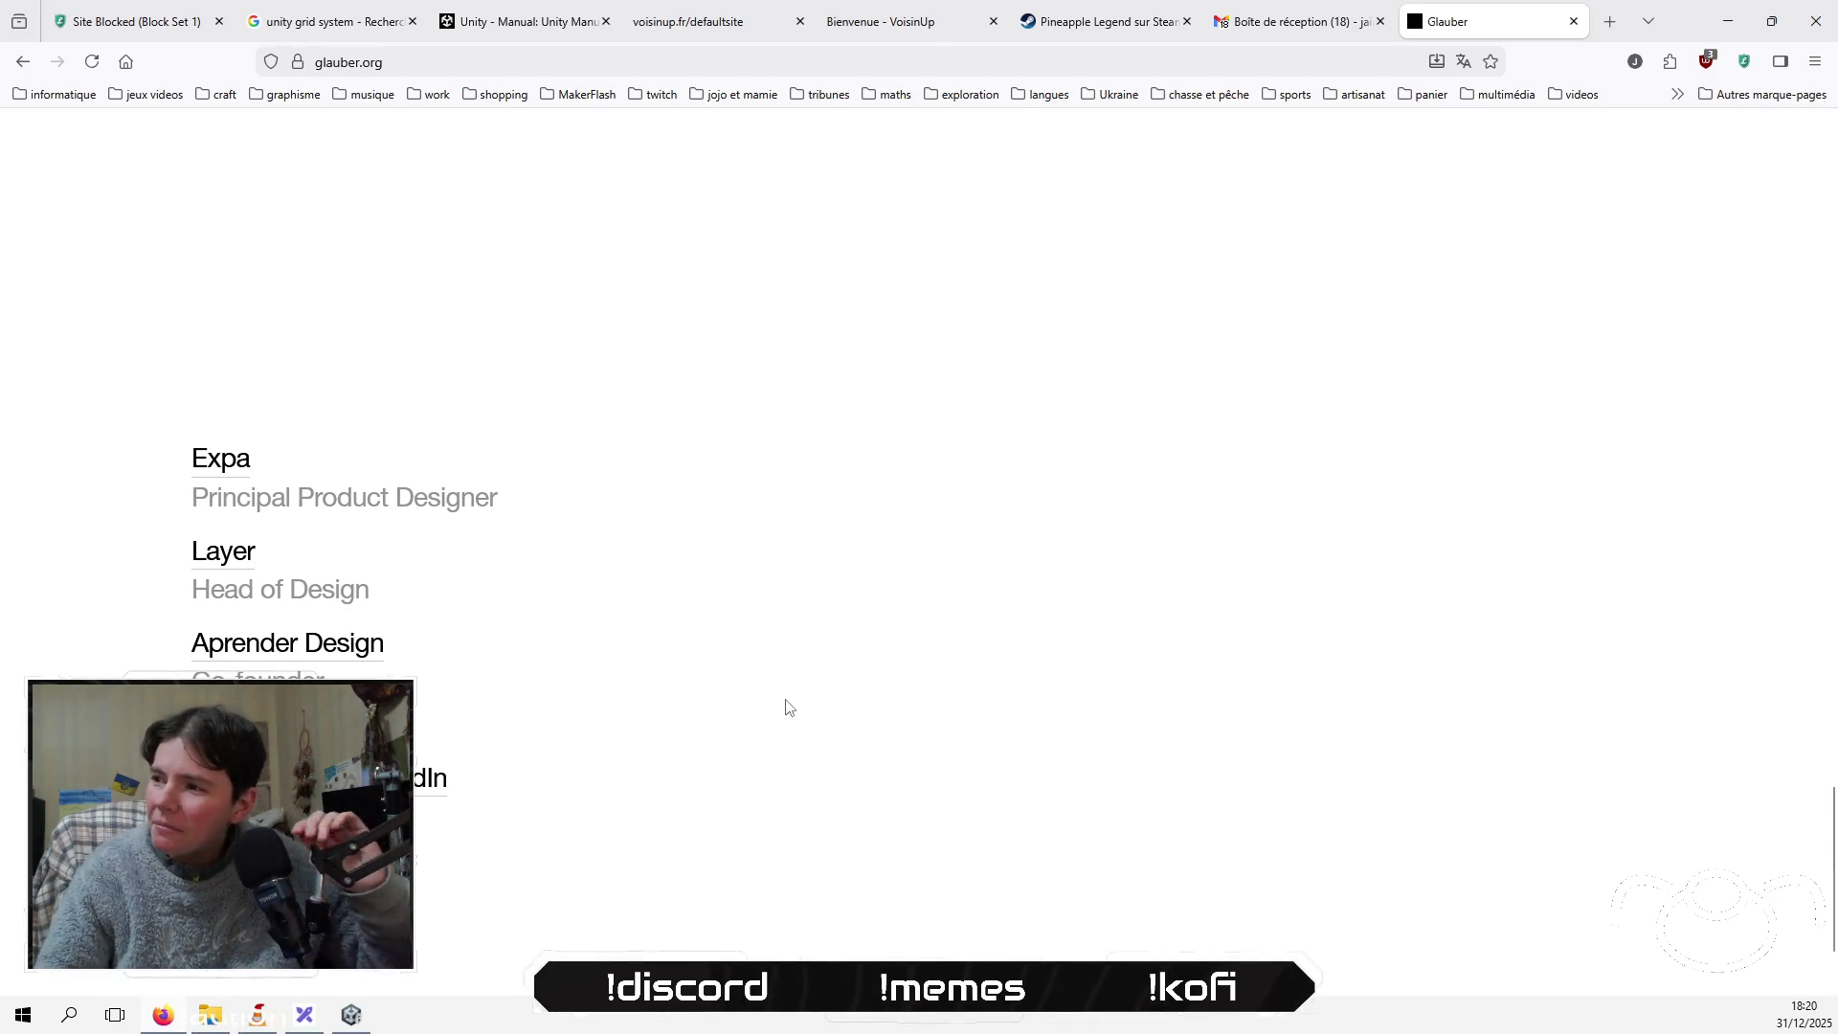
scroll(786, 707, down, 2)
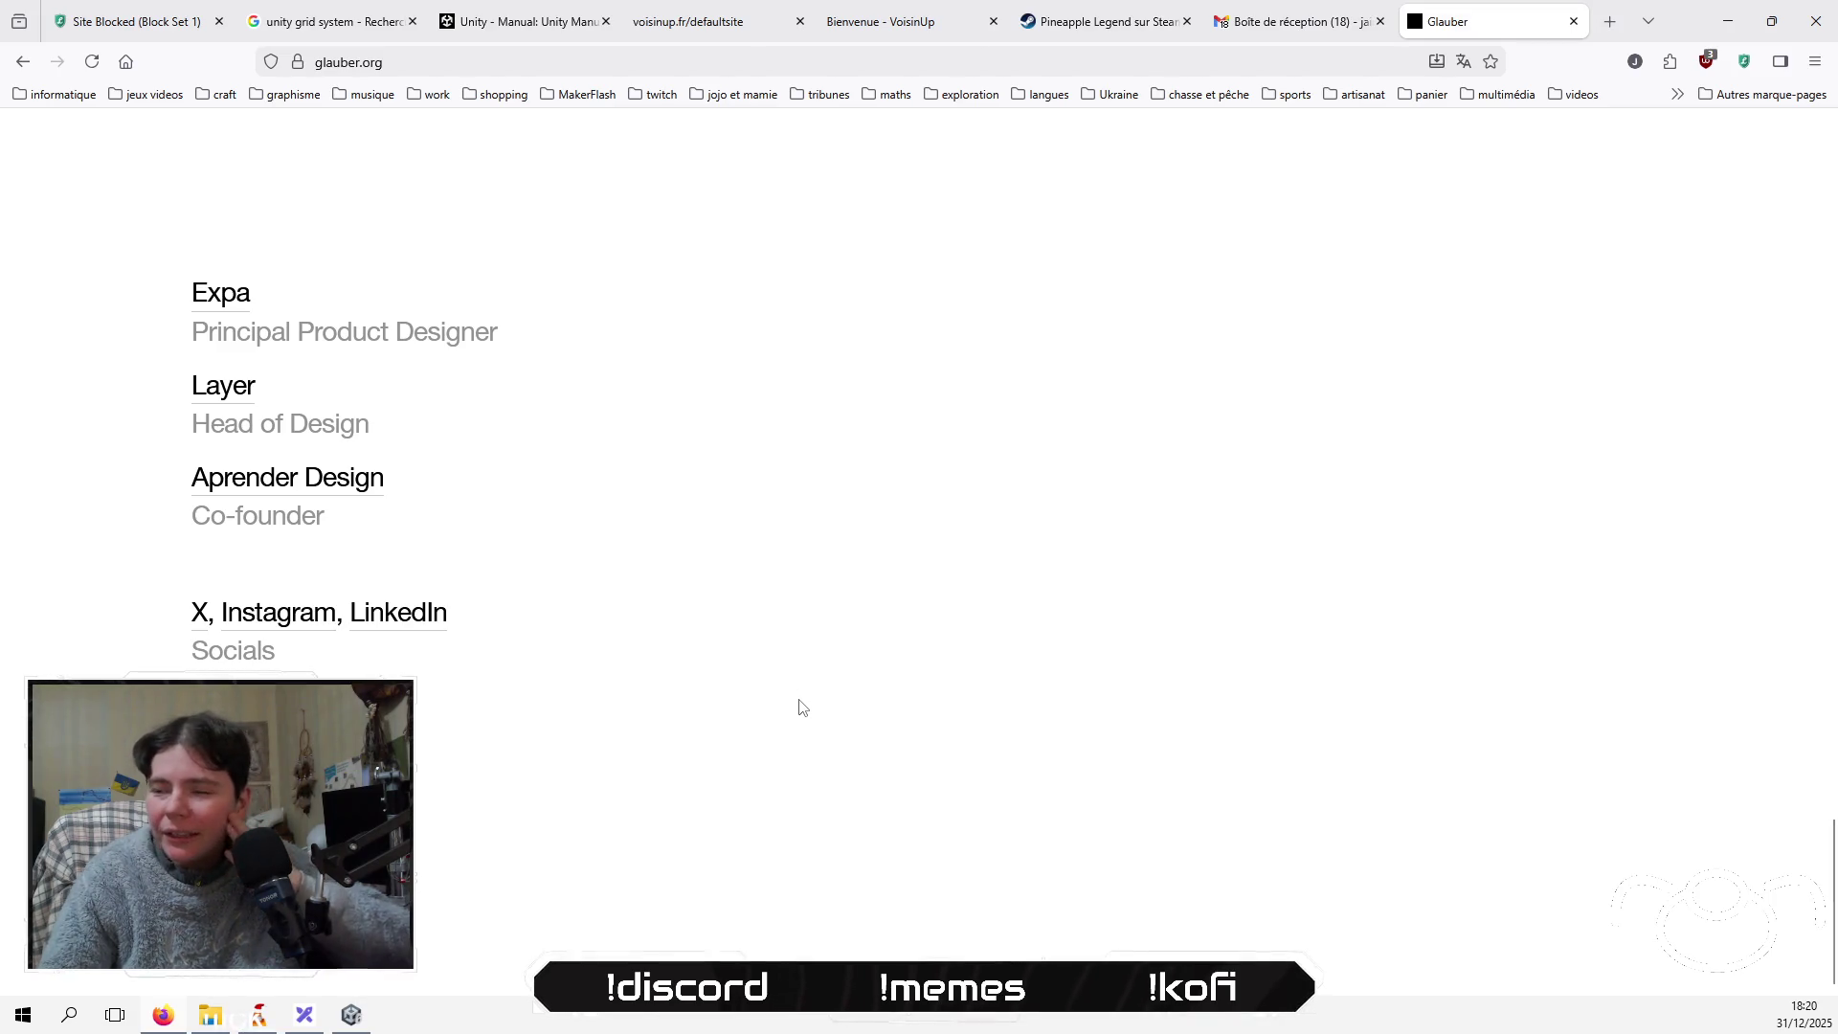
click(23, 61)
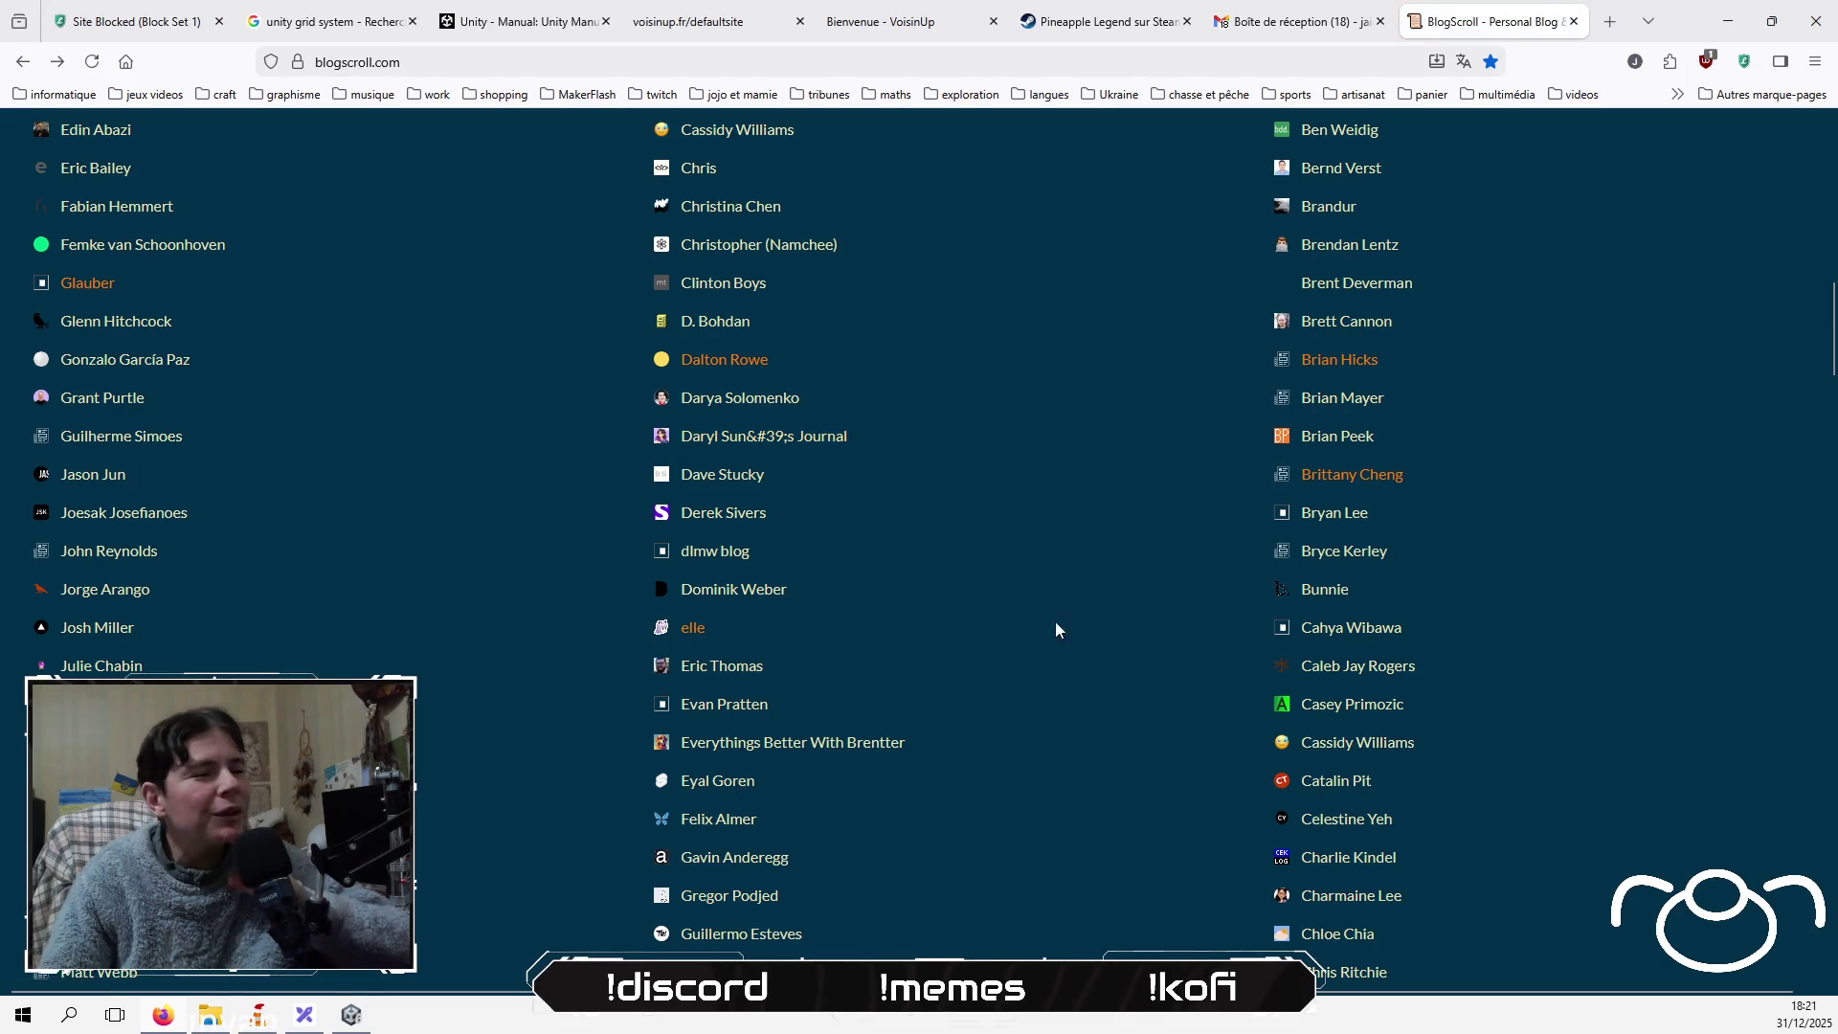
Scroll the directory, open the JourneyToLunar blog, and back out of its sale page to the list.
scroll(974, 663, down, 4)
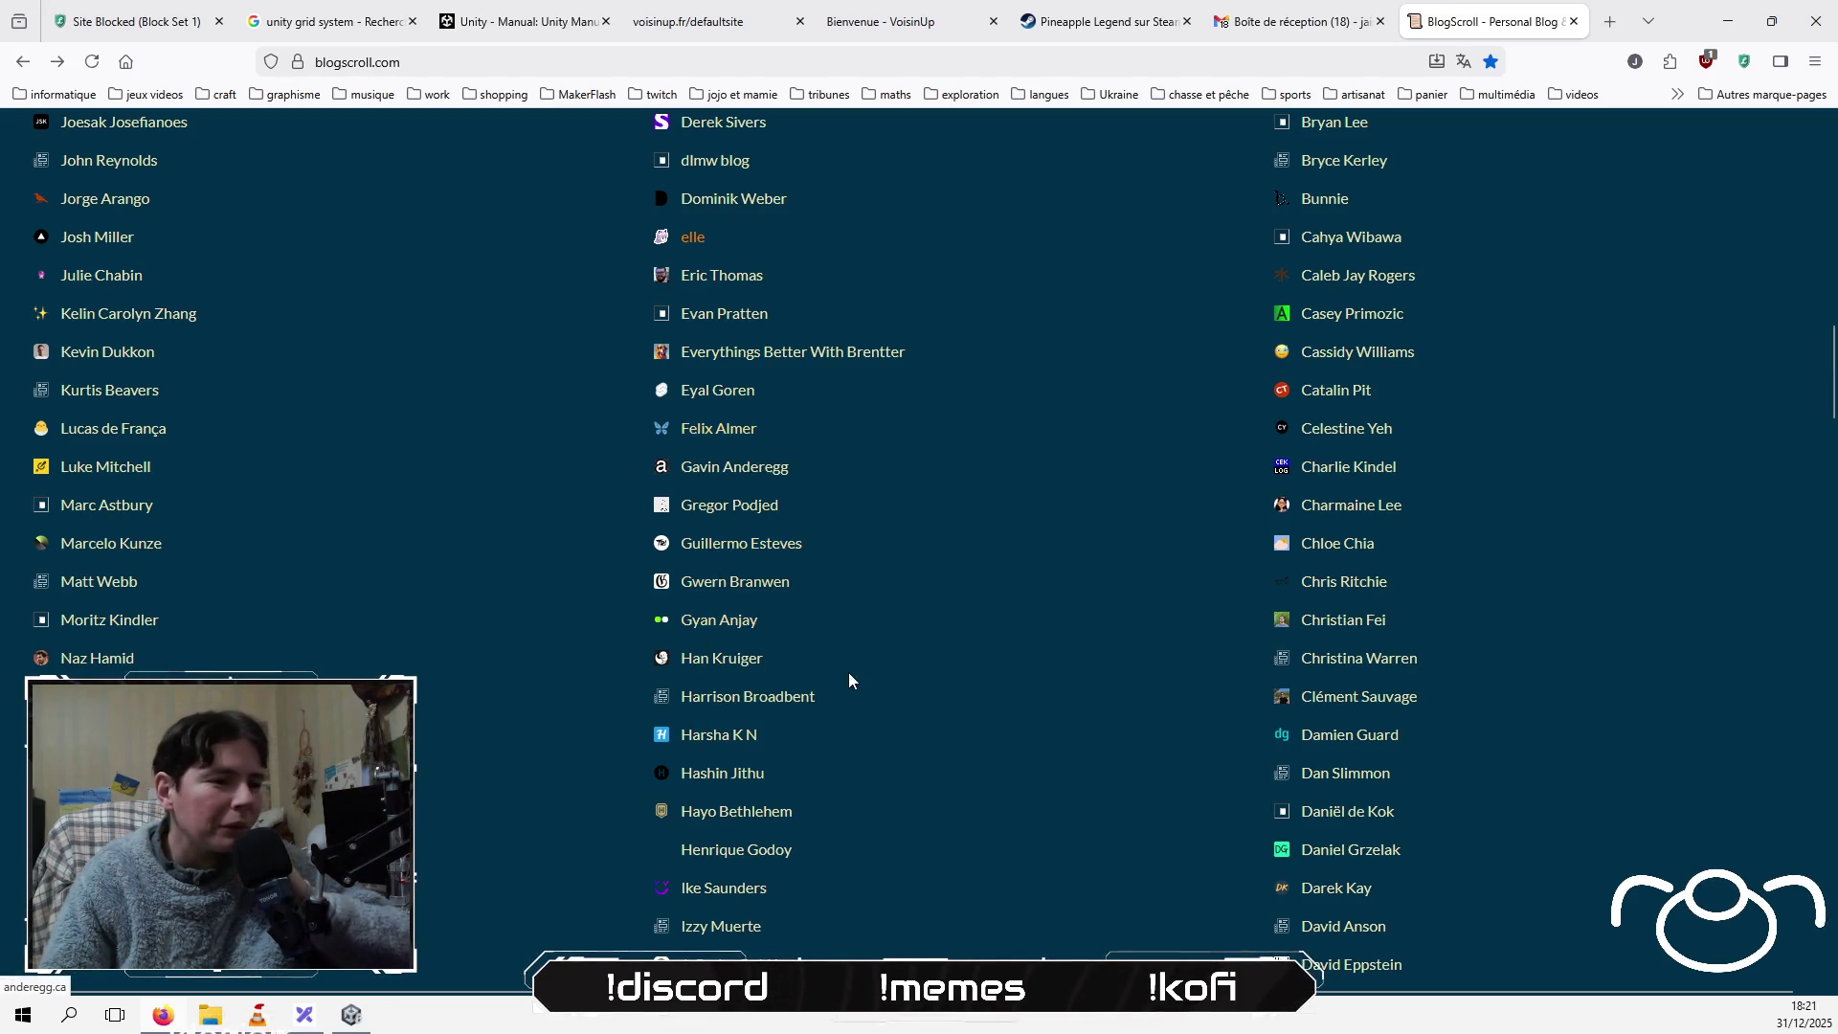
scroll(848, 681, down, 3)
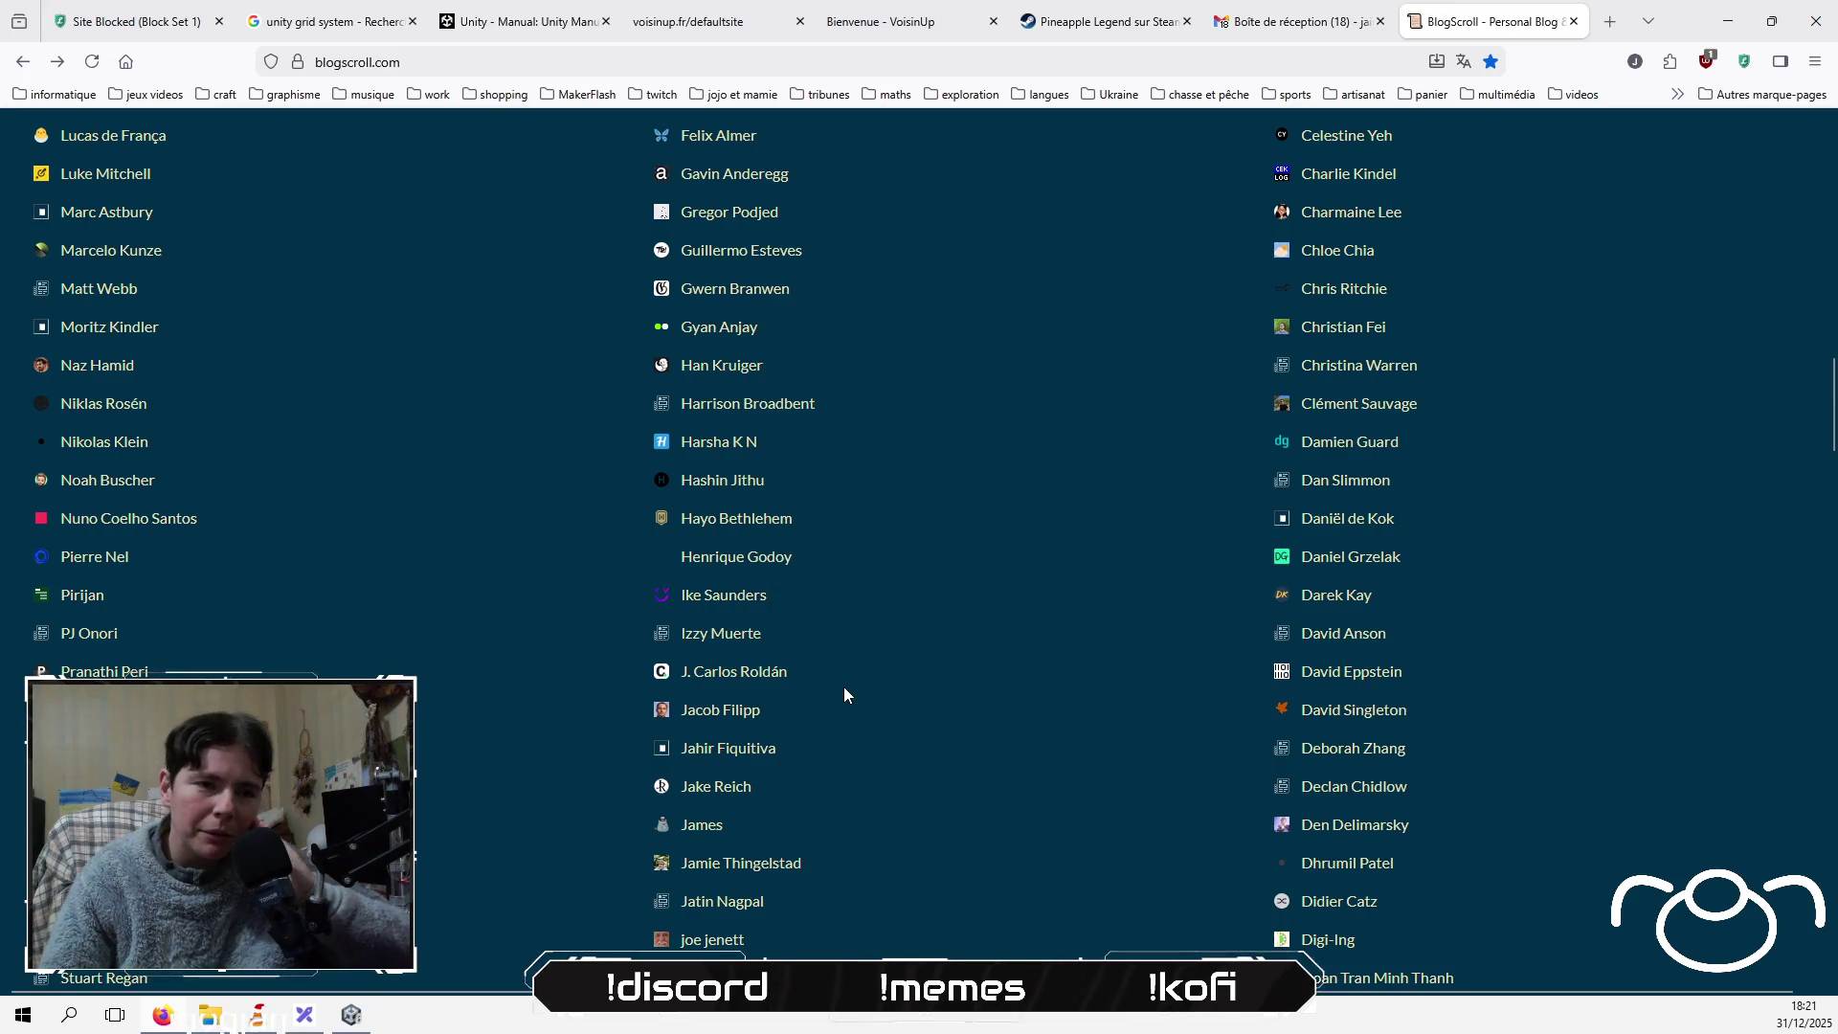
scroll(845, 690, down, 2)
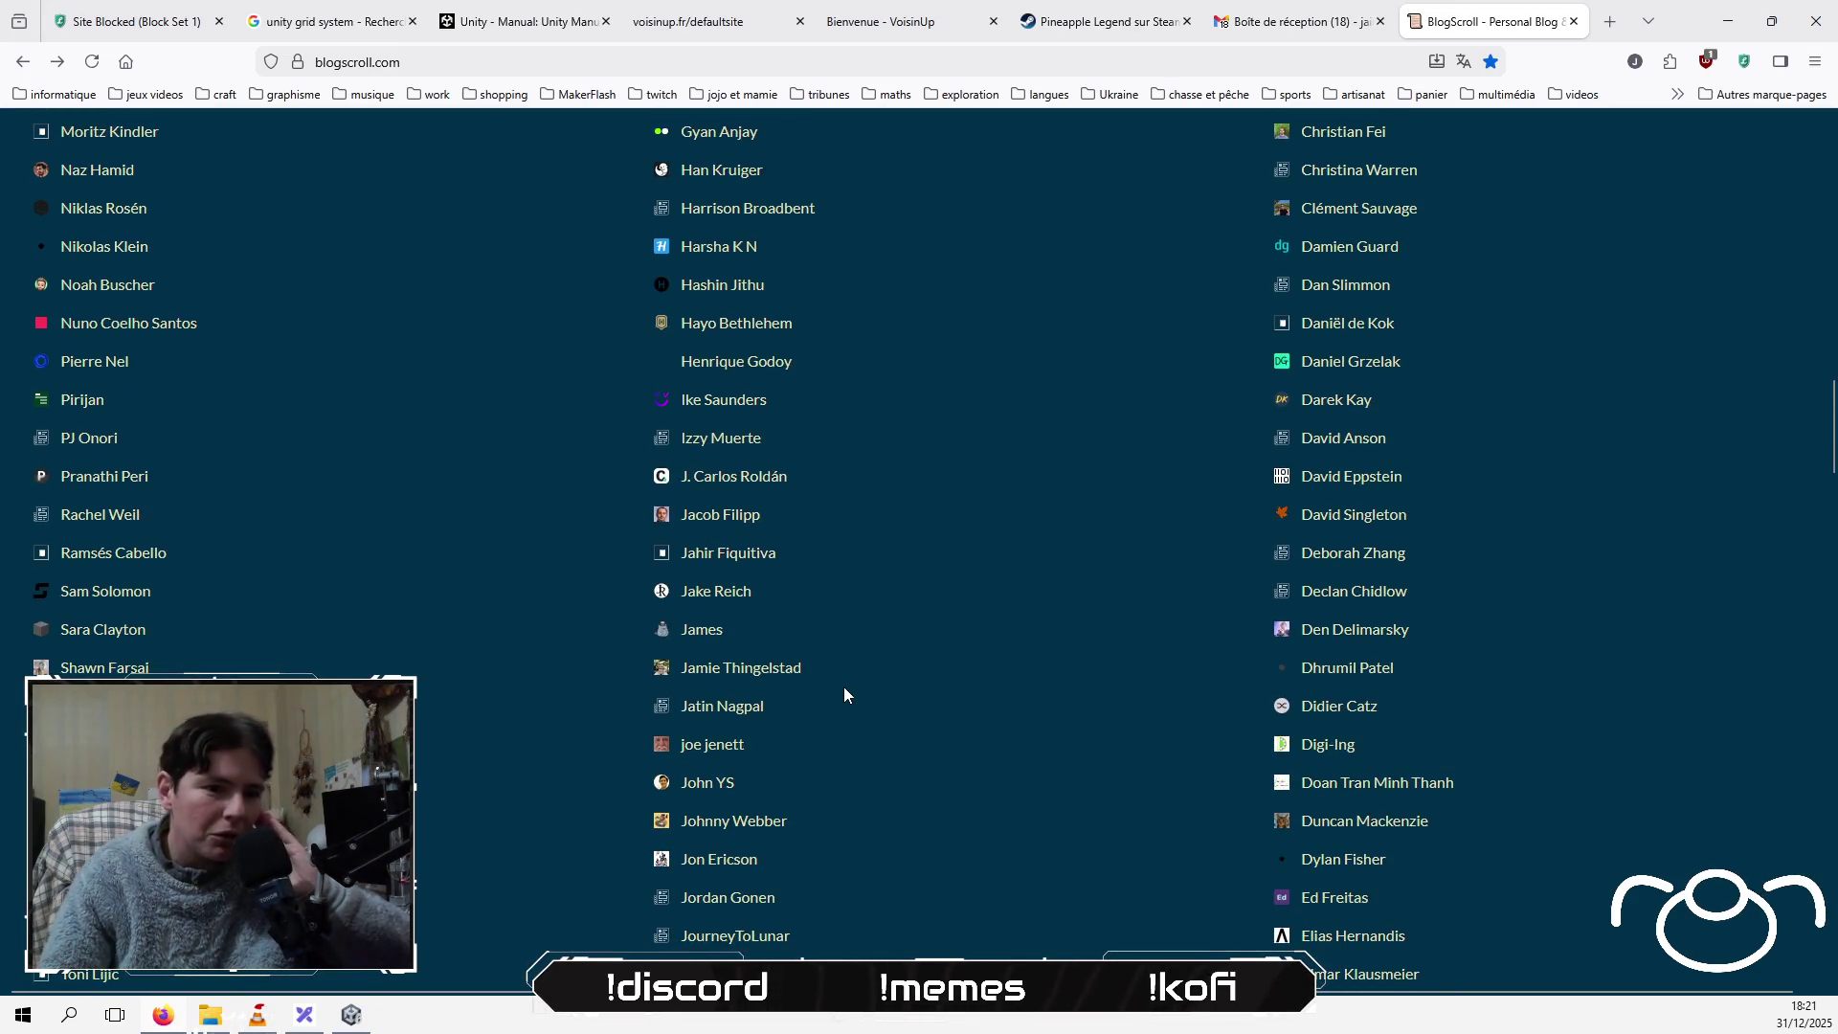
scroll(844, 689, down, 2)
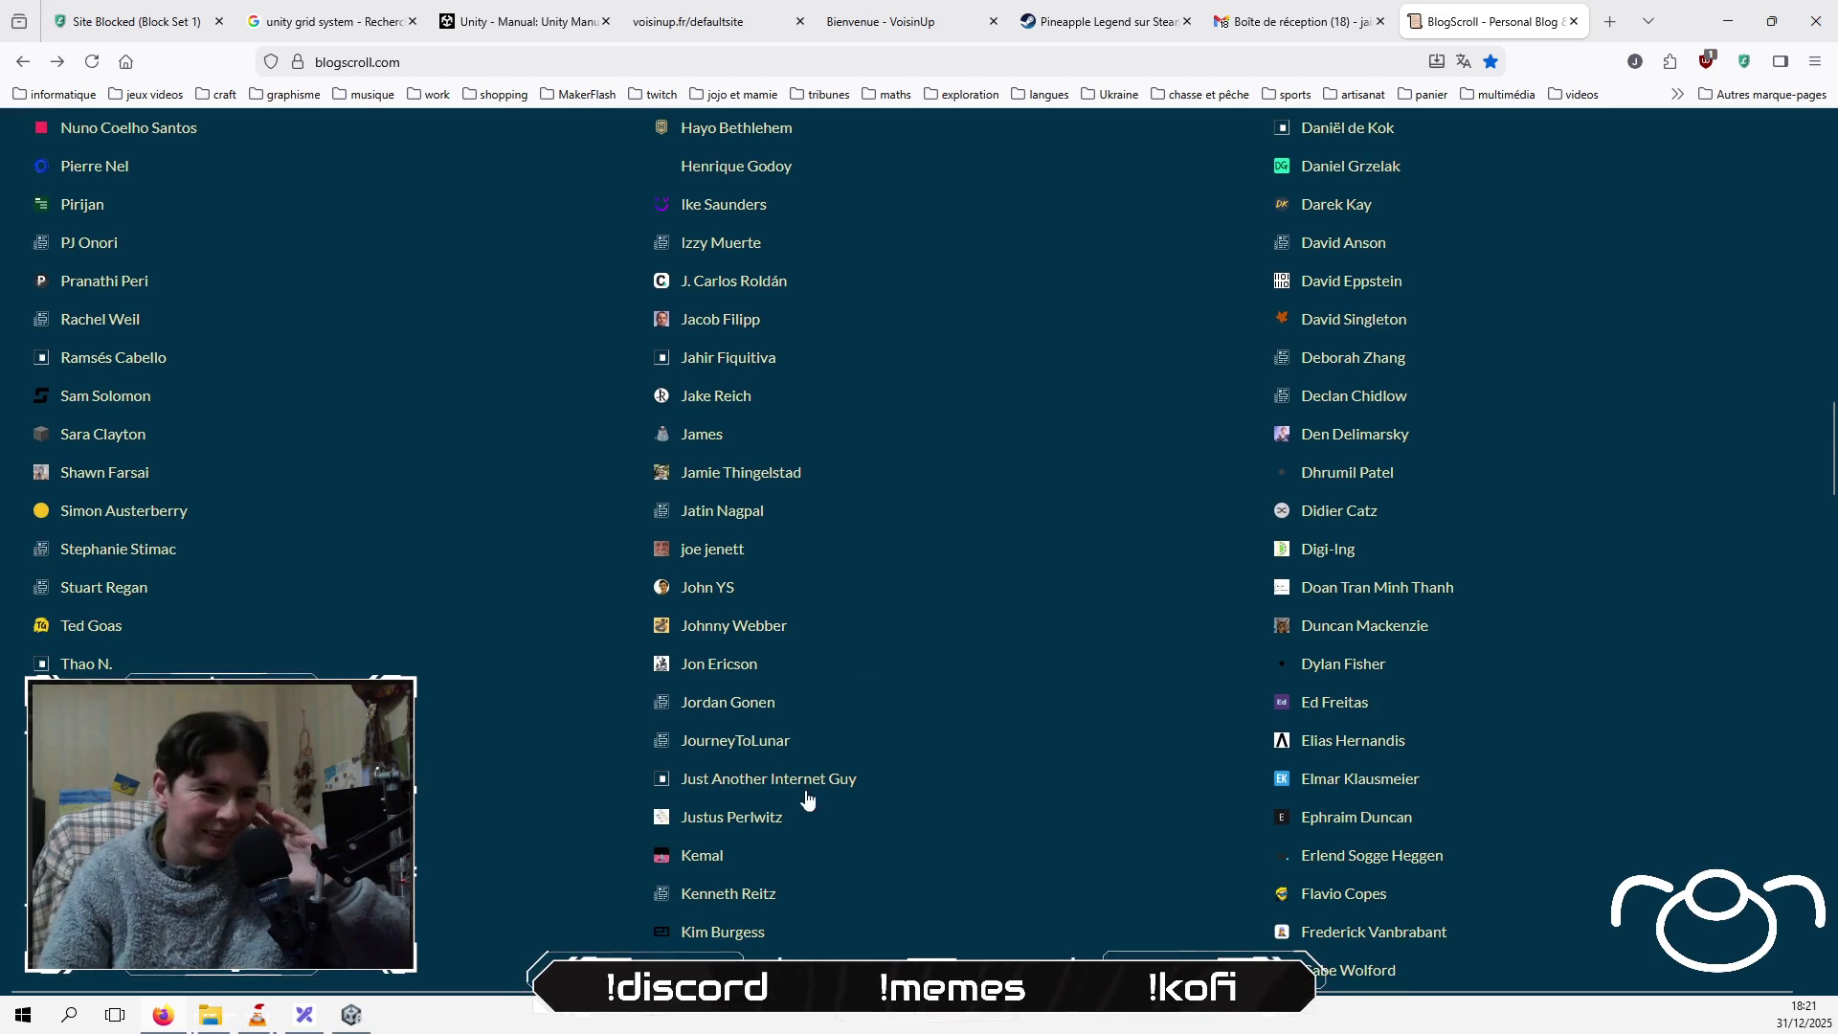
click(730, 744)
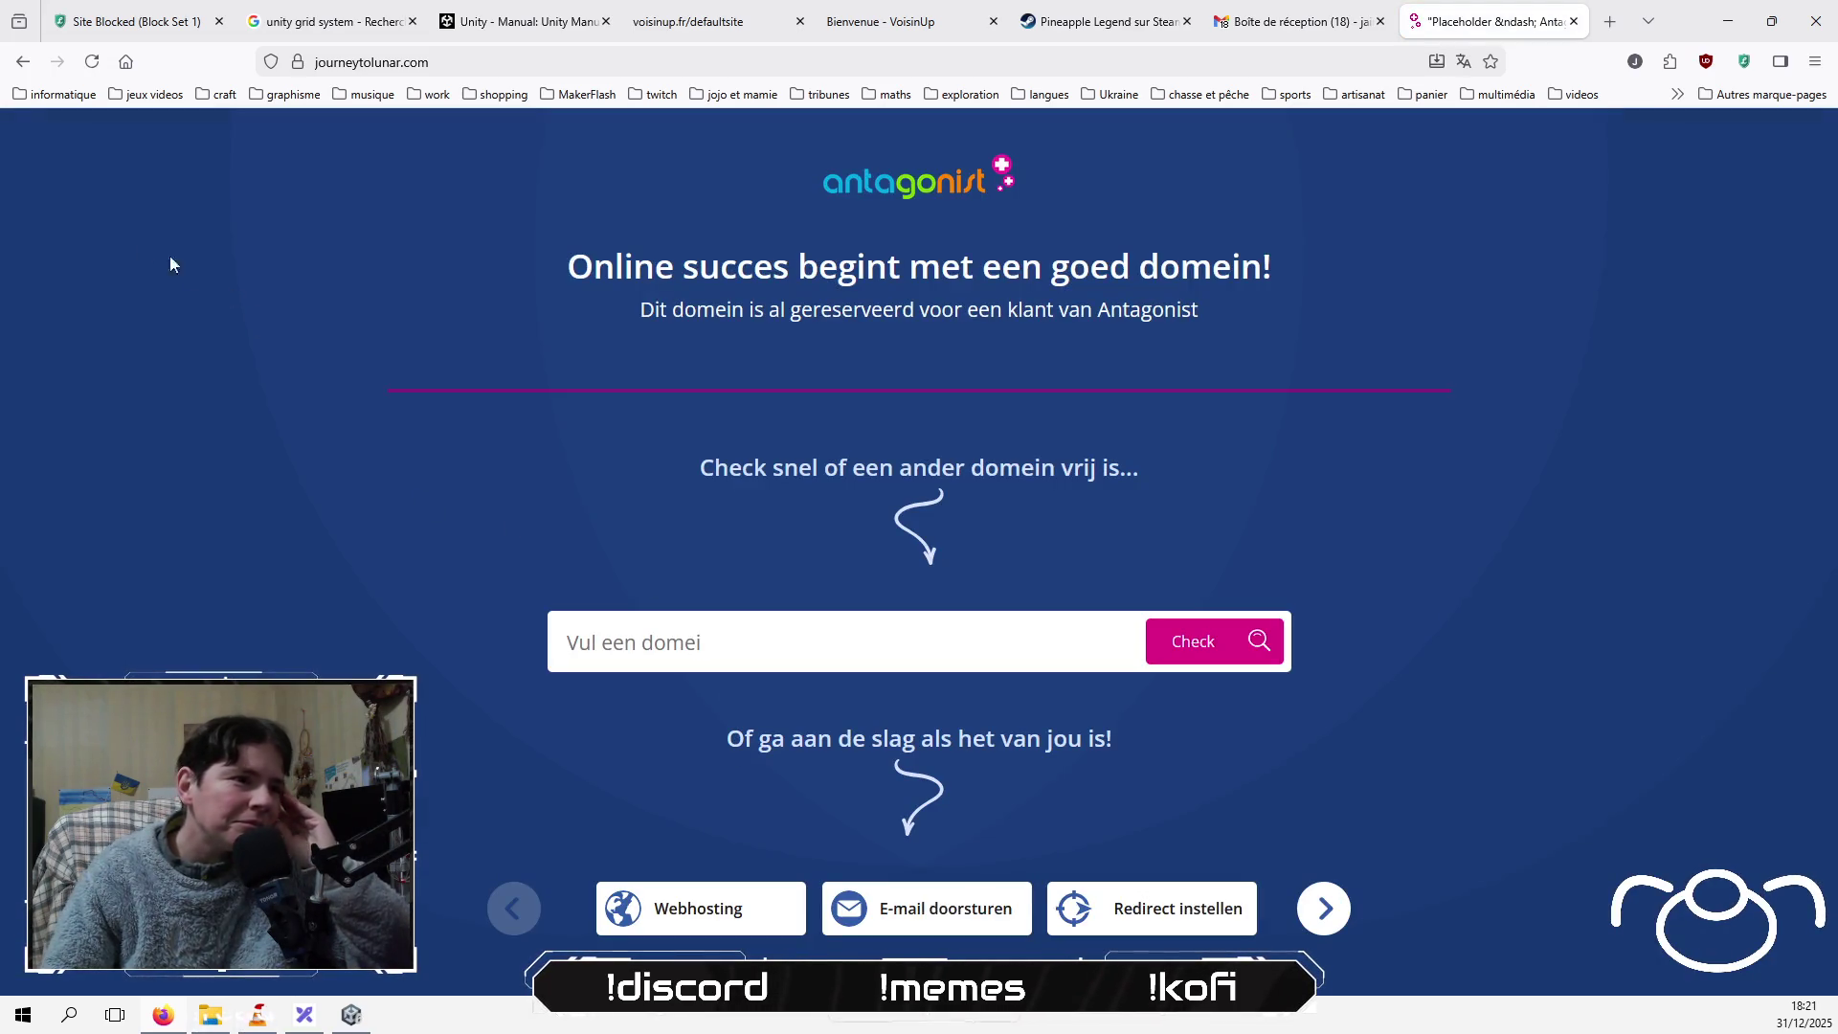
click(22, 62)
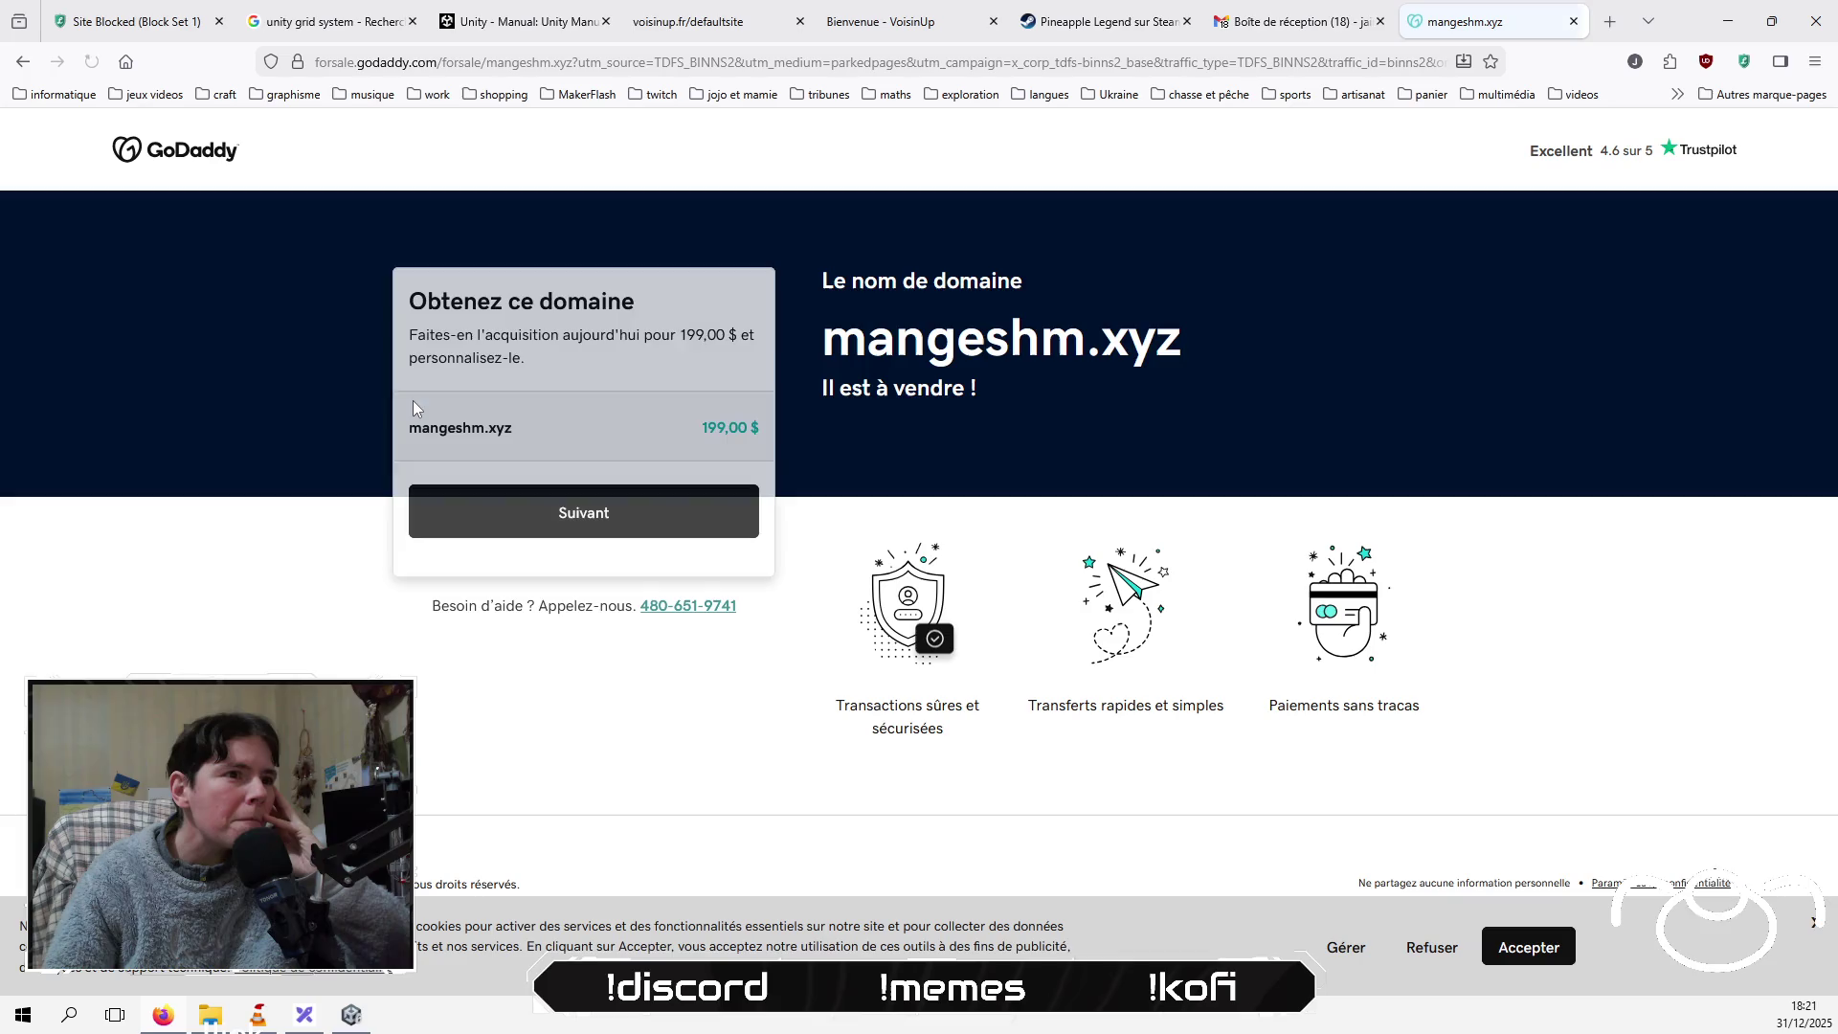
click(22, 61)
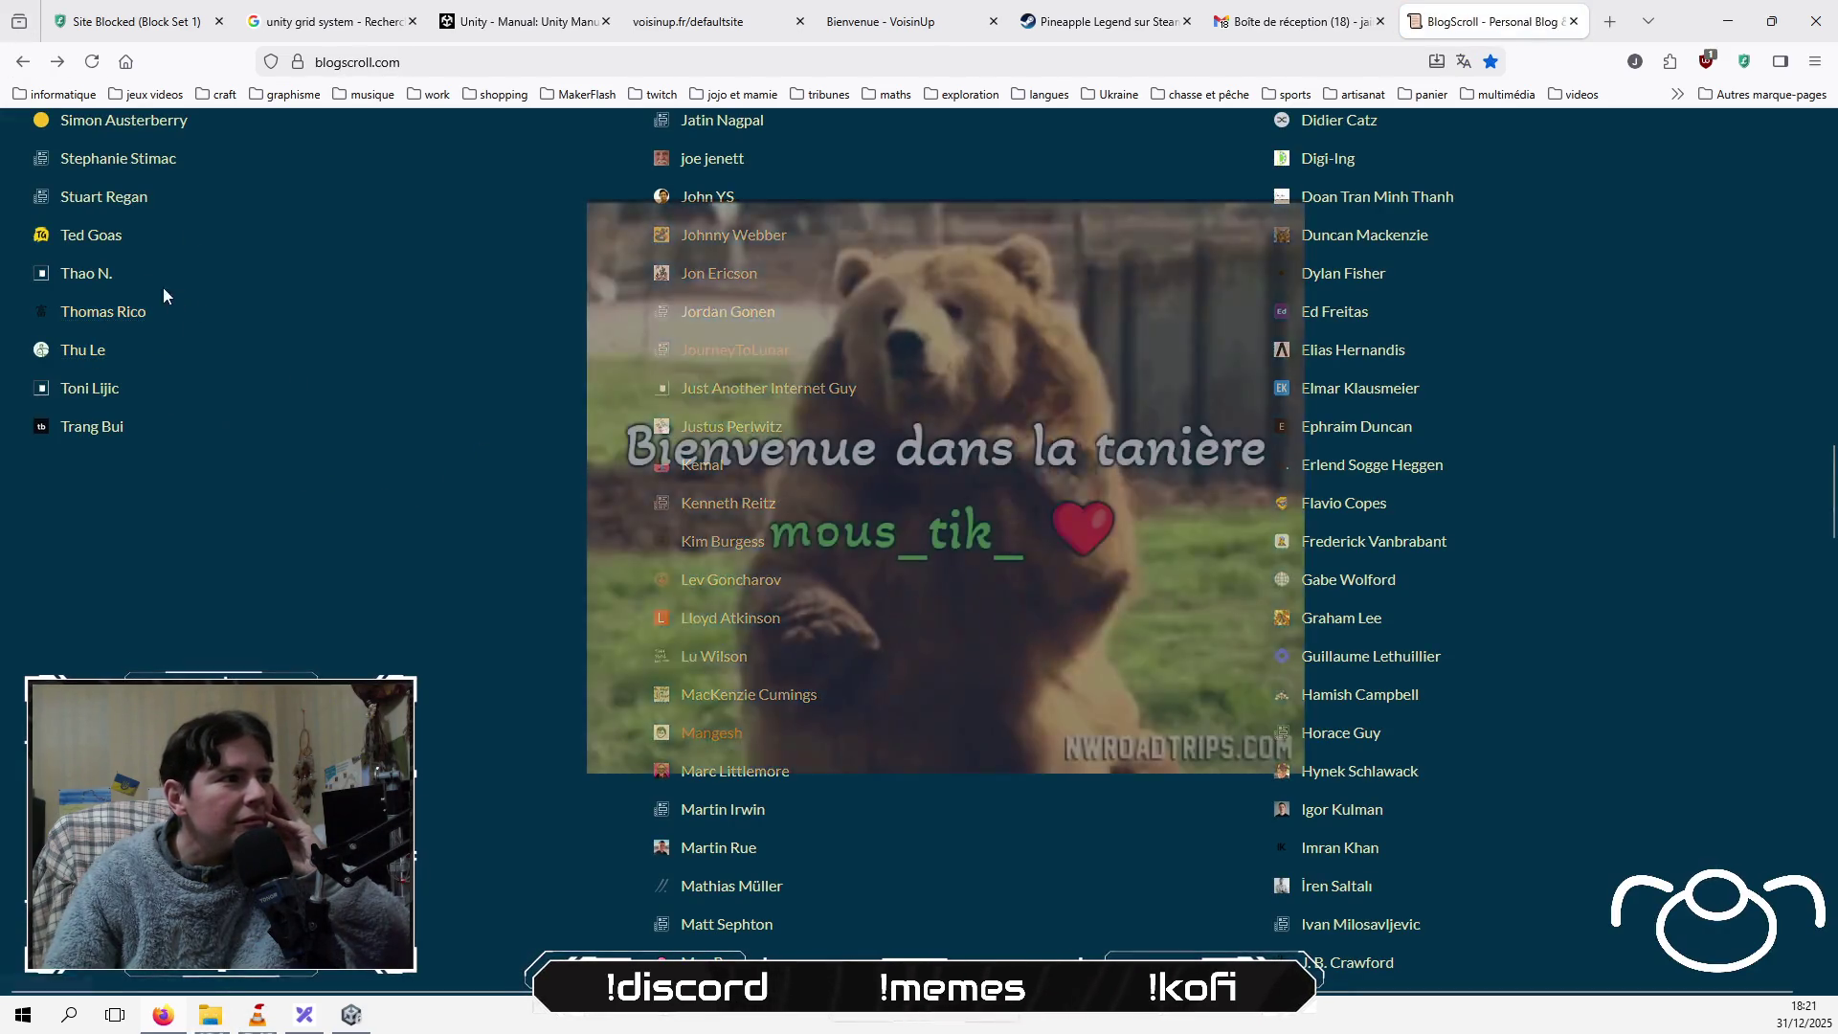
Browse another personal site from the left column, return to the list, and open the last blog in the first column.
click(96, 239)
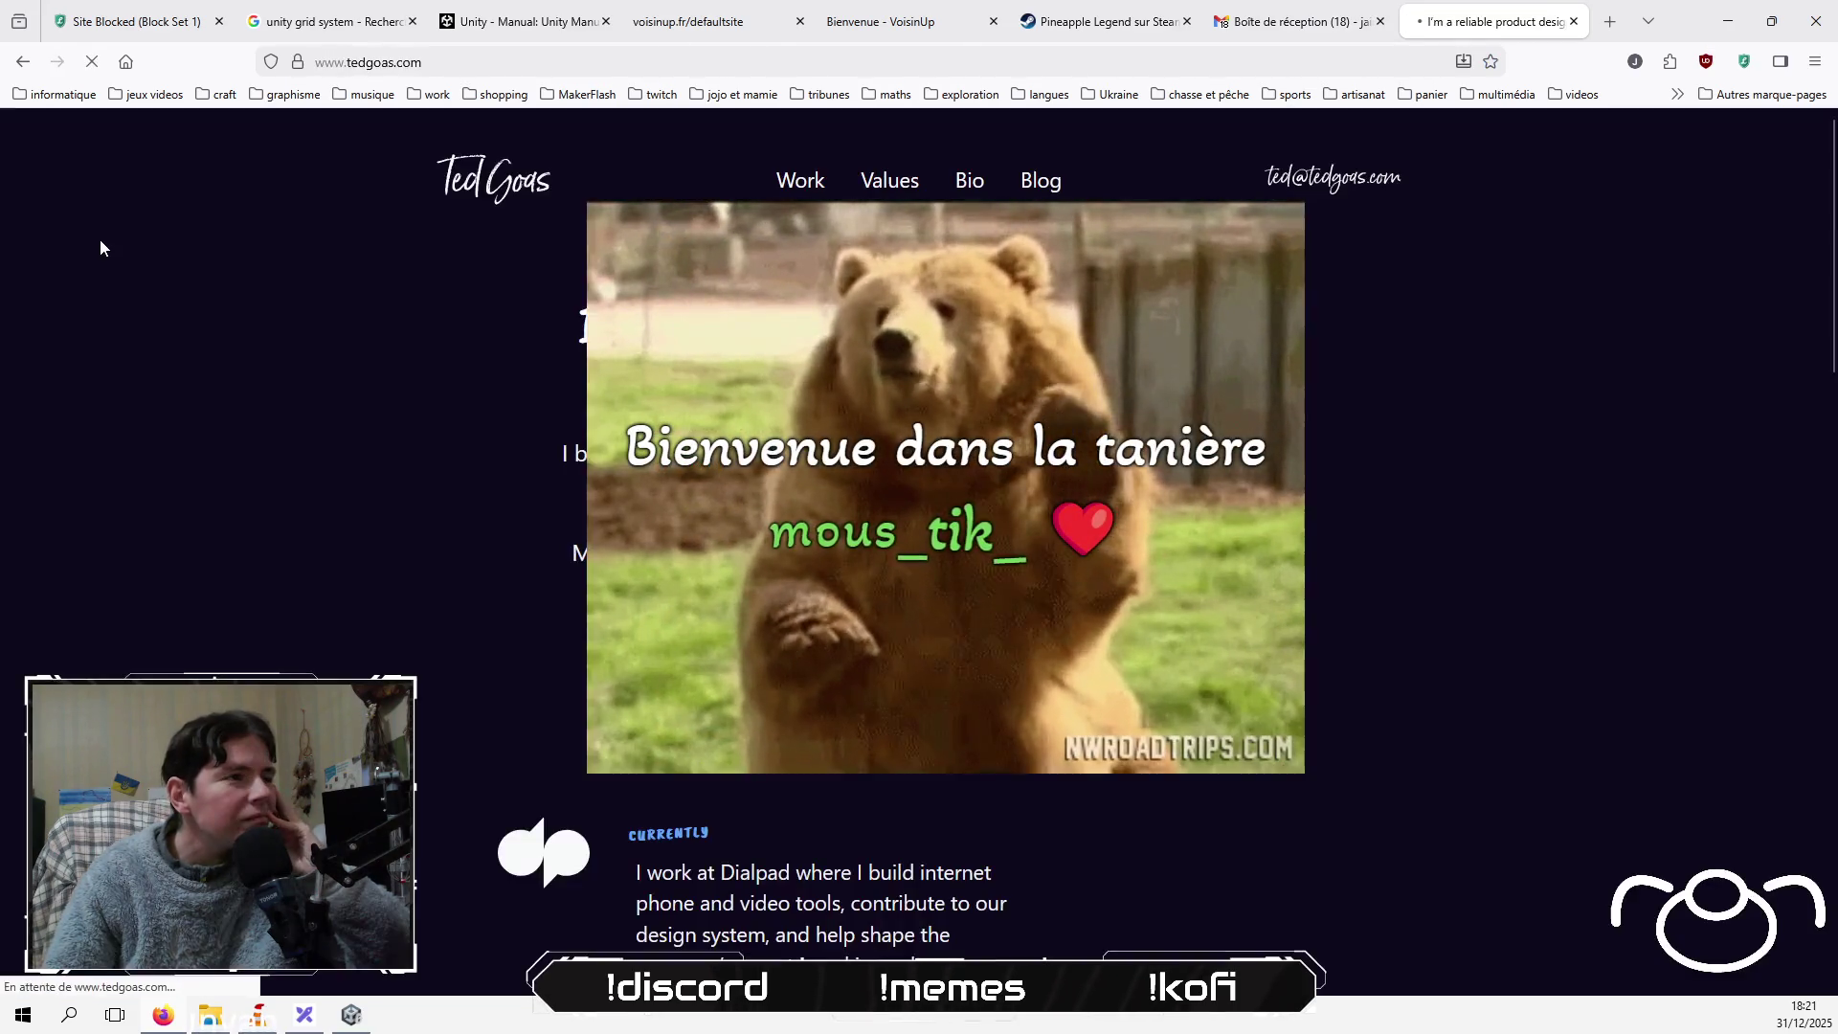
scroll(295, 514, down, 10)
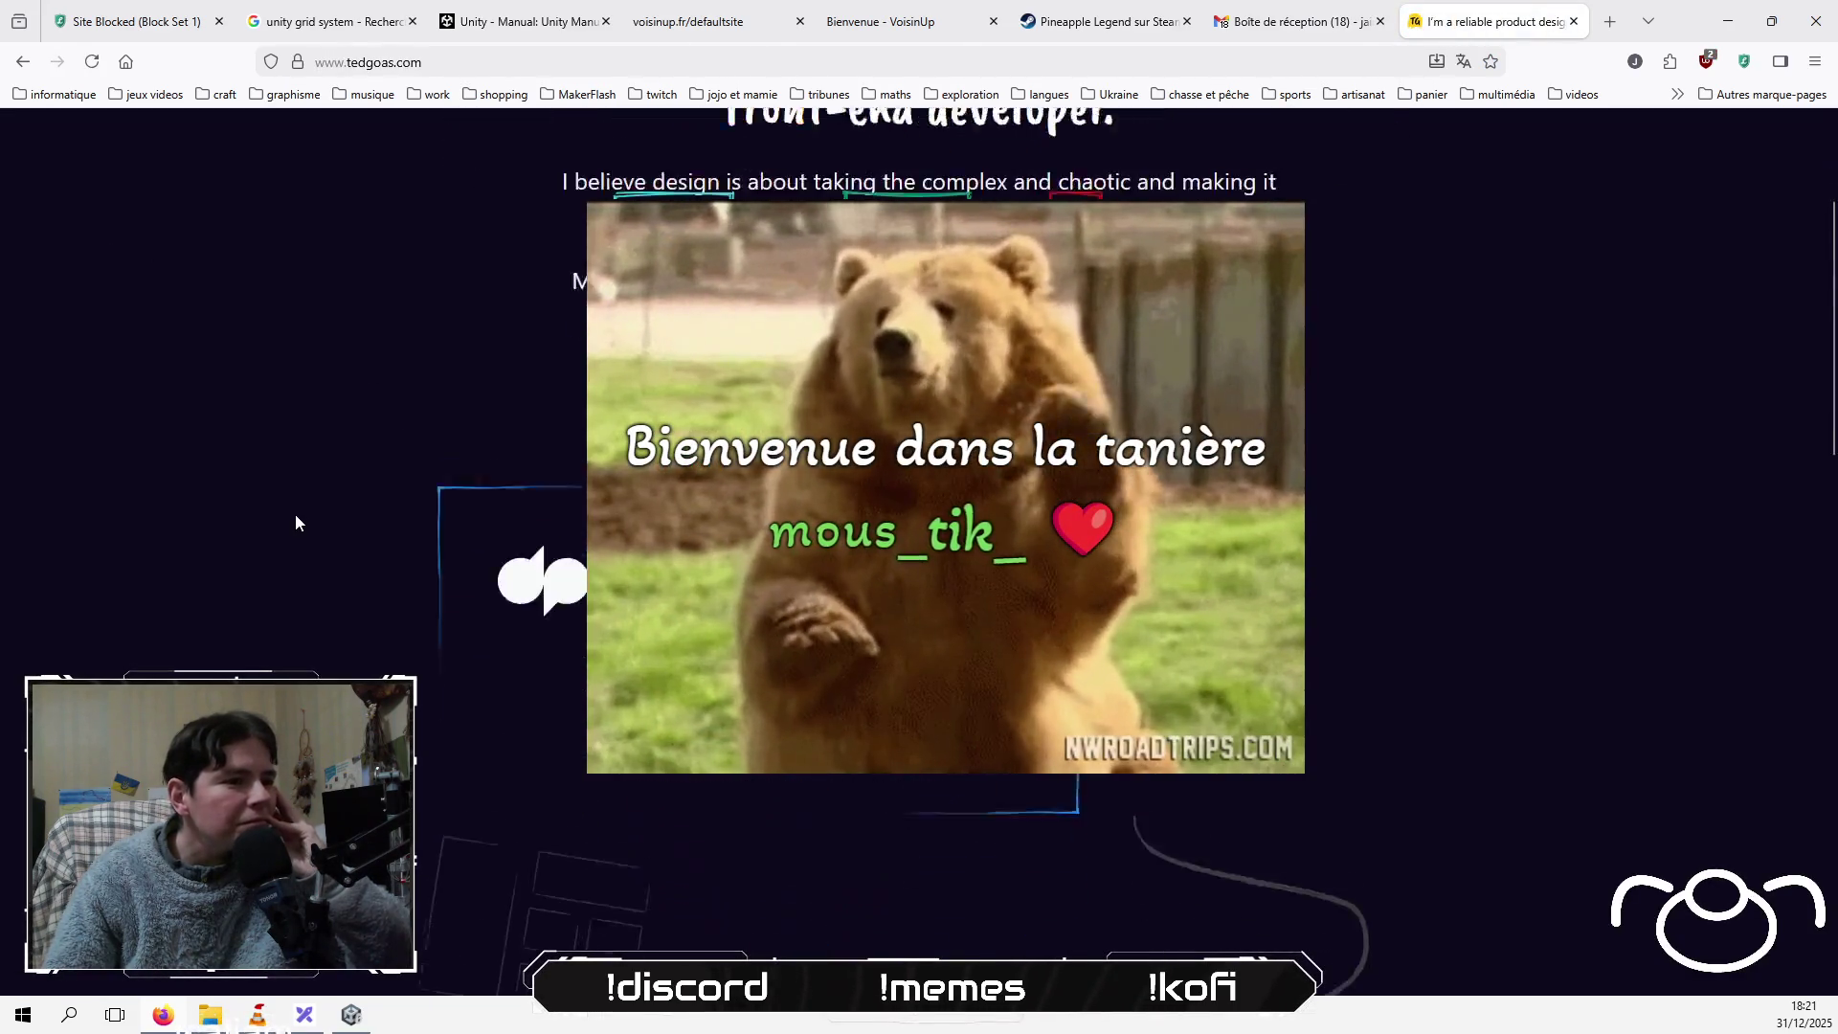
scroll(294, 522, down, 10)
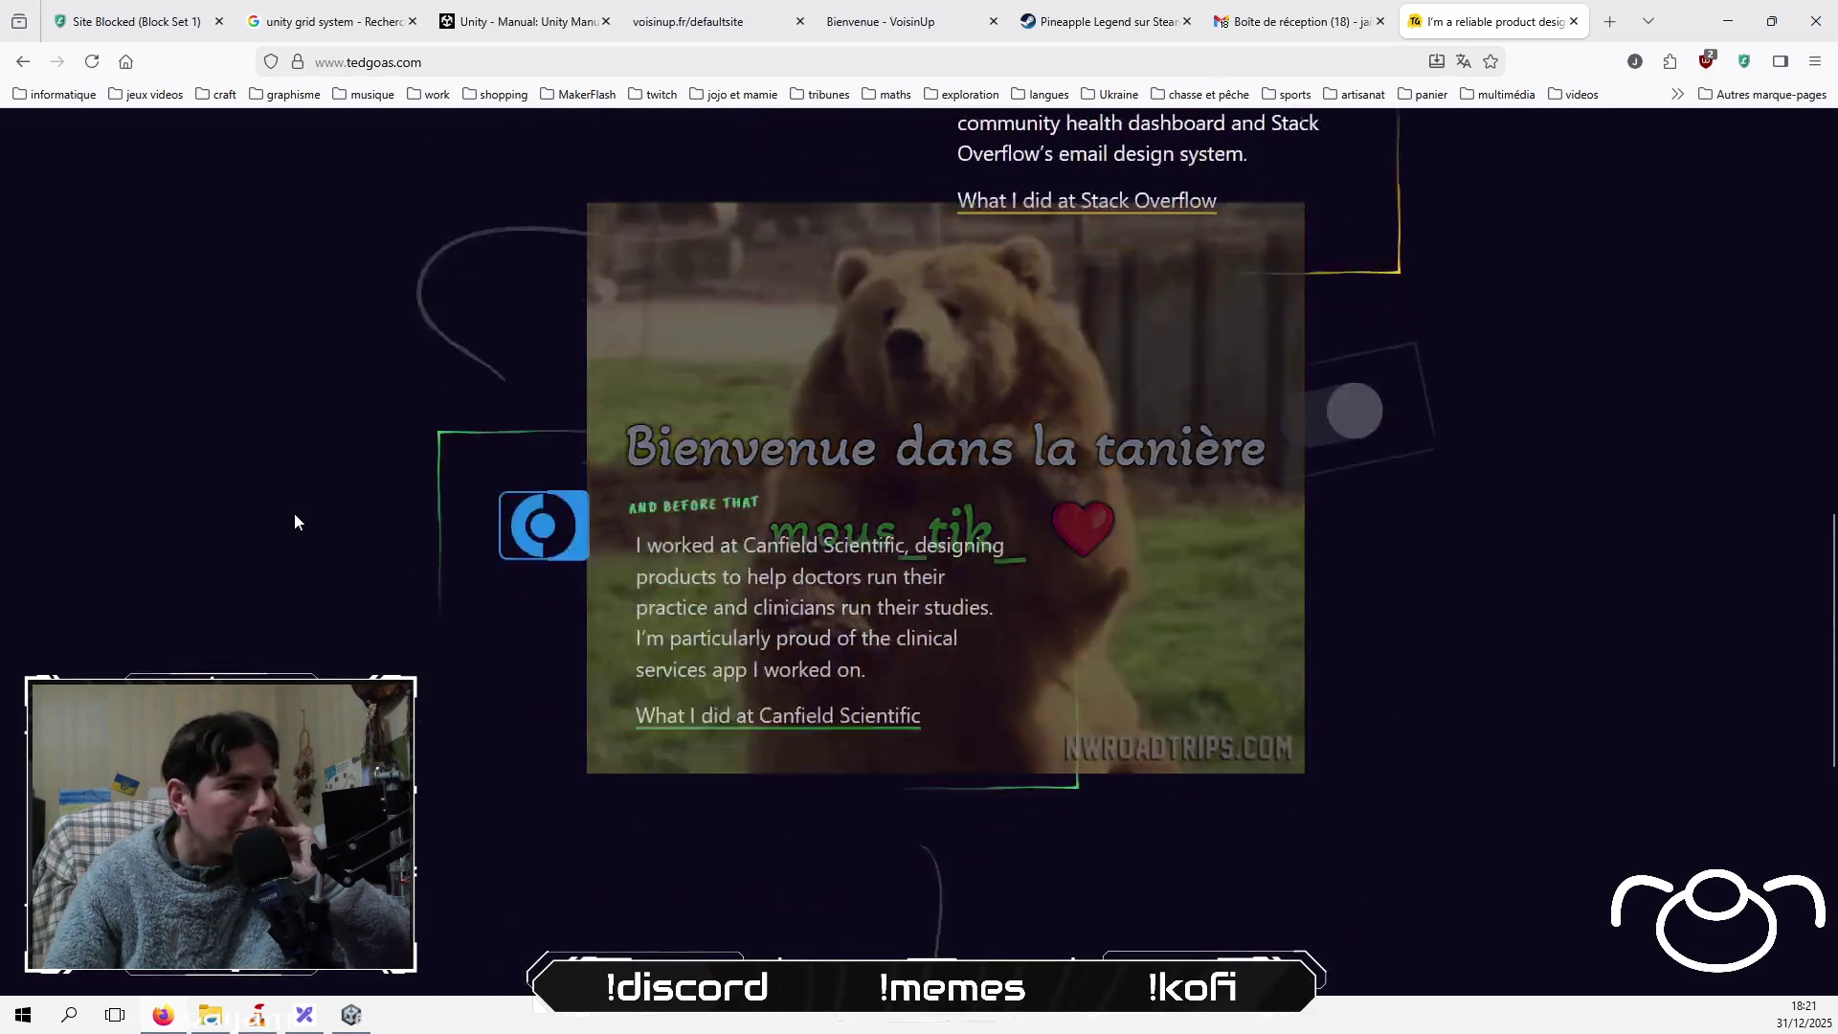
scroll(295, 517, up, 5)
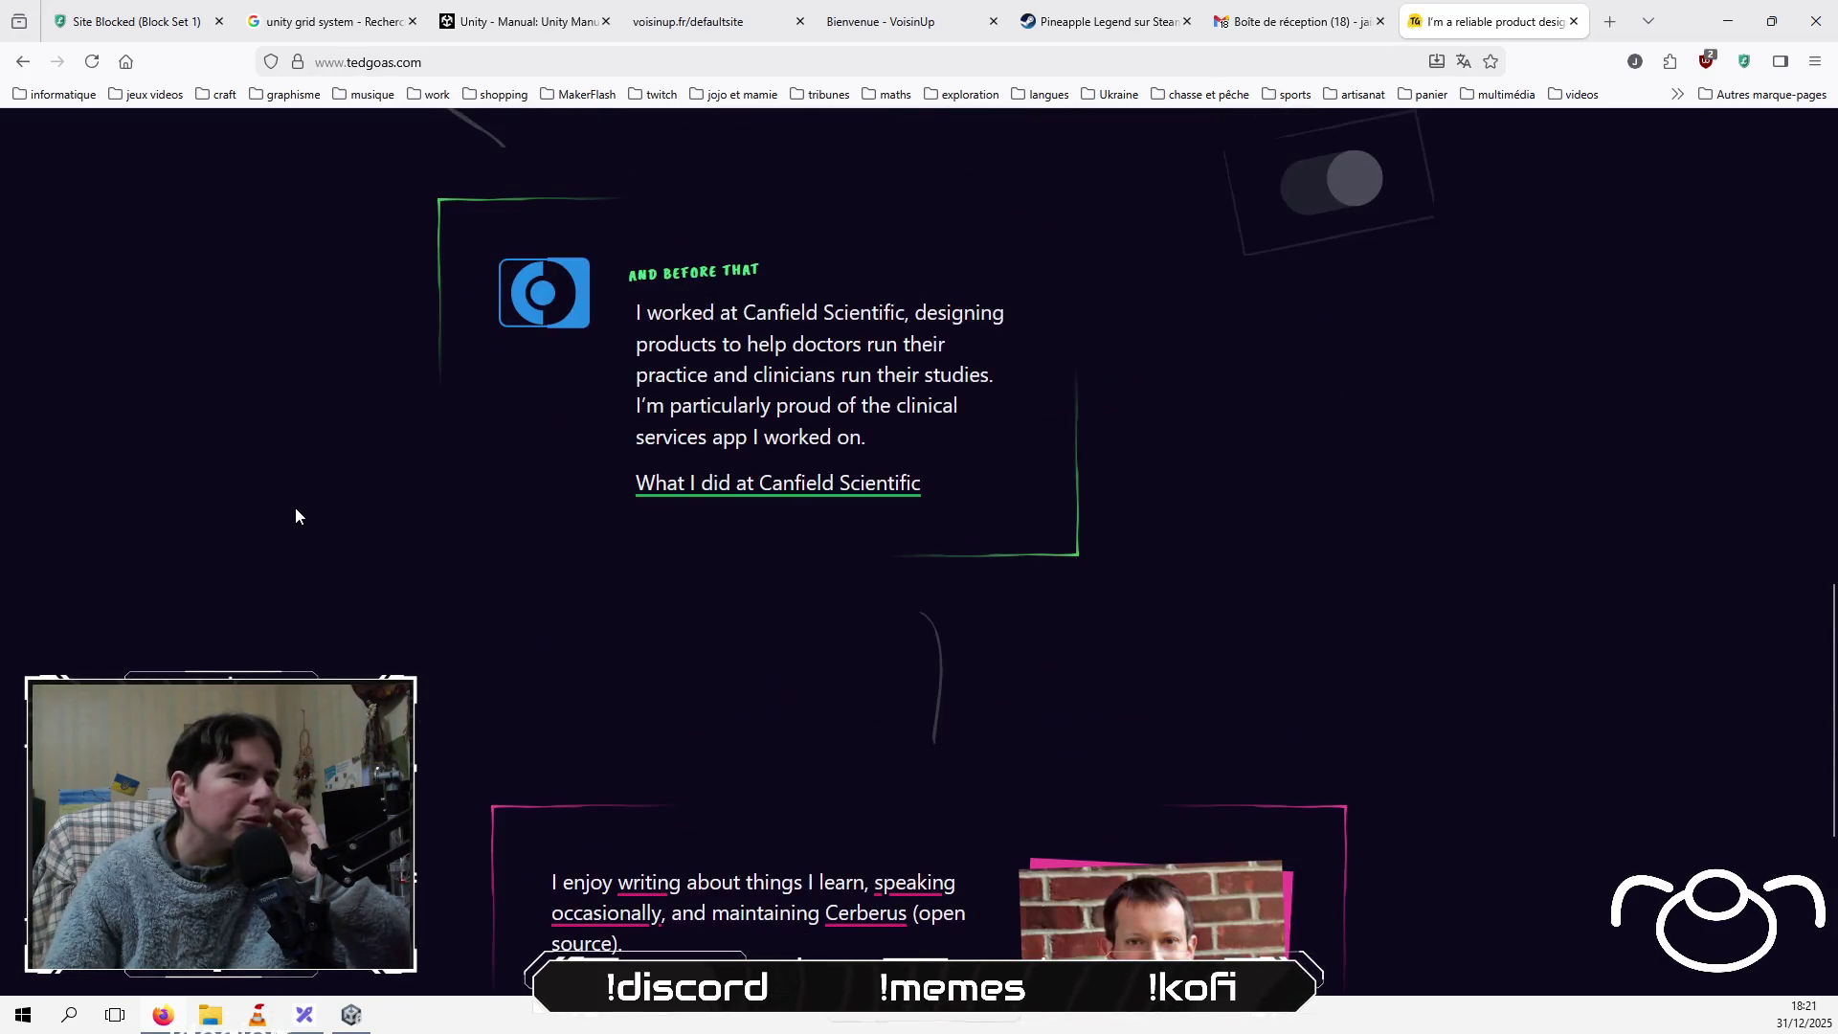
scroll(284, 507, up, 10)
scroll(285, 507, up, 2)
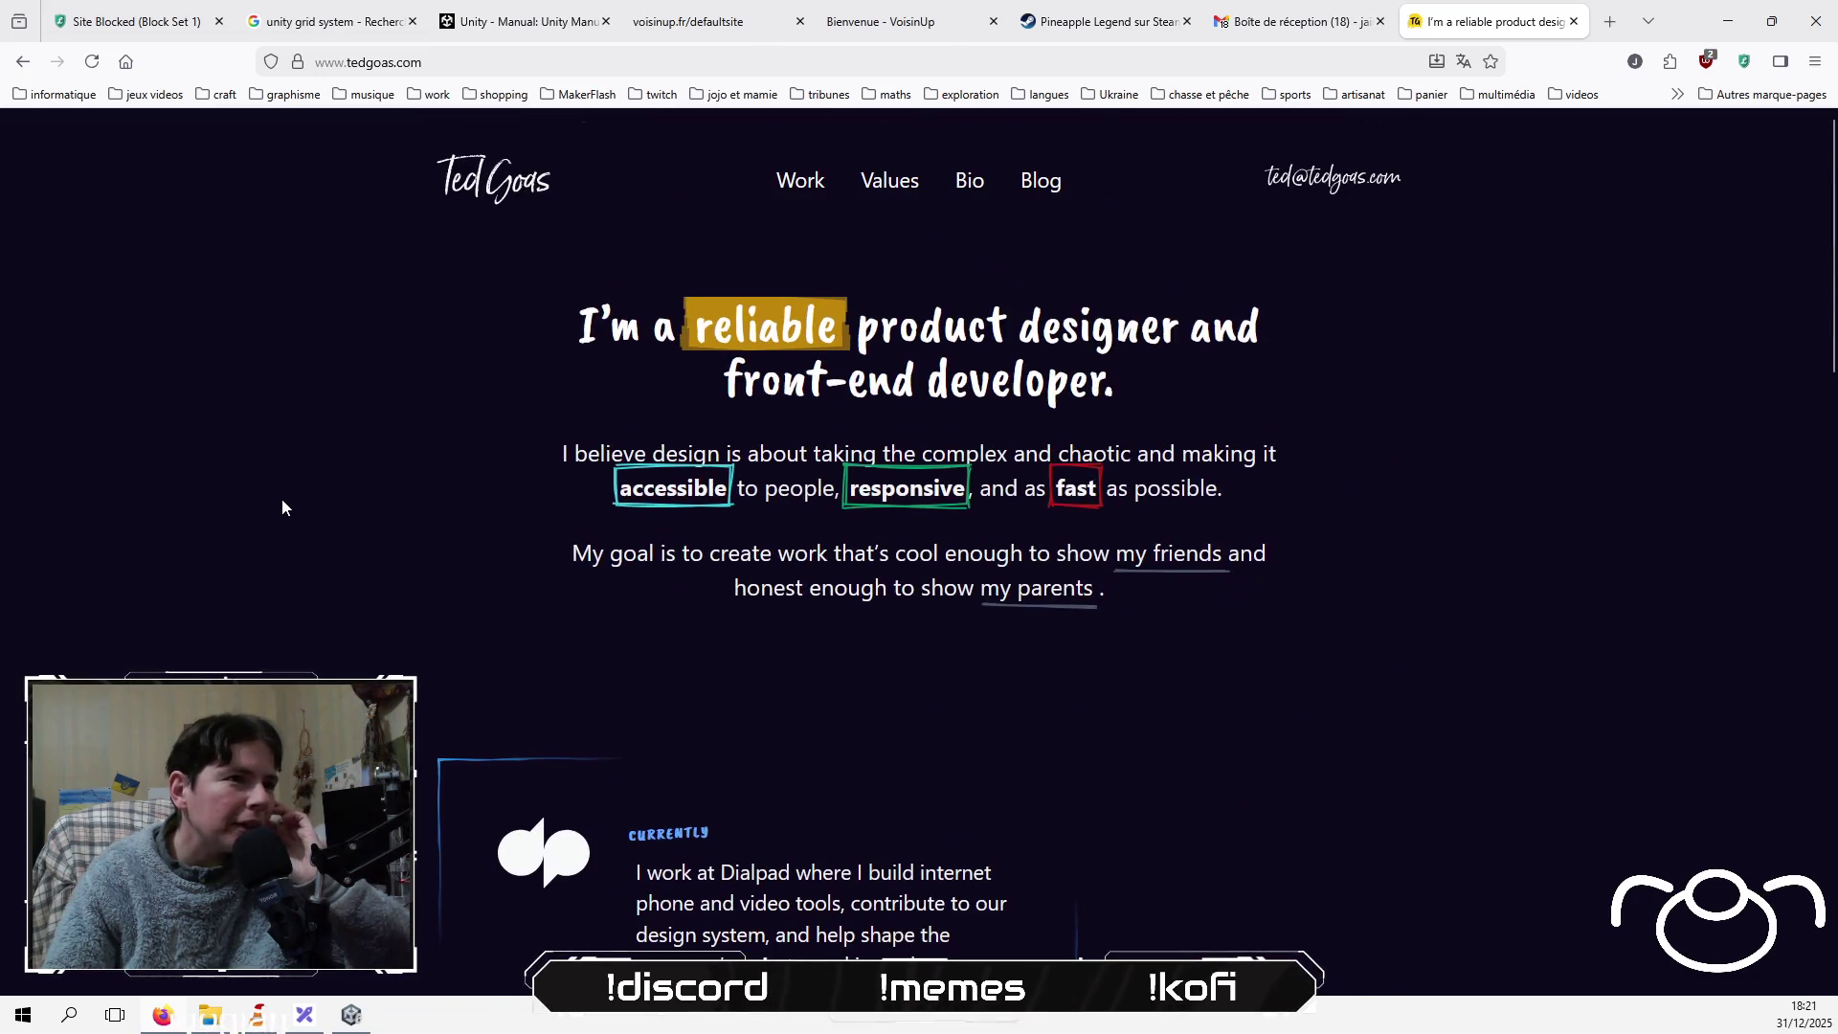
click(23, 61)
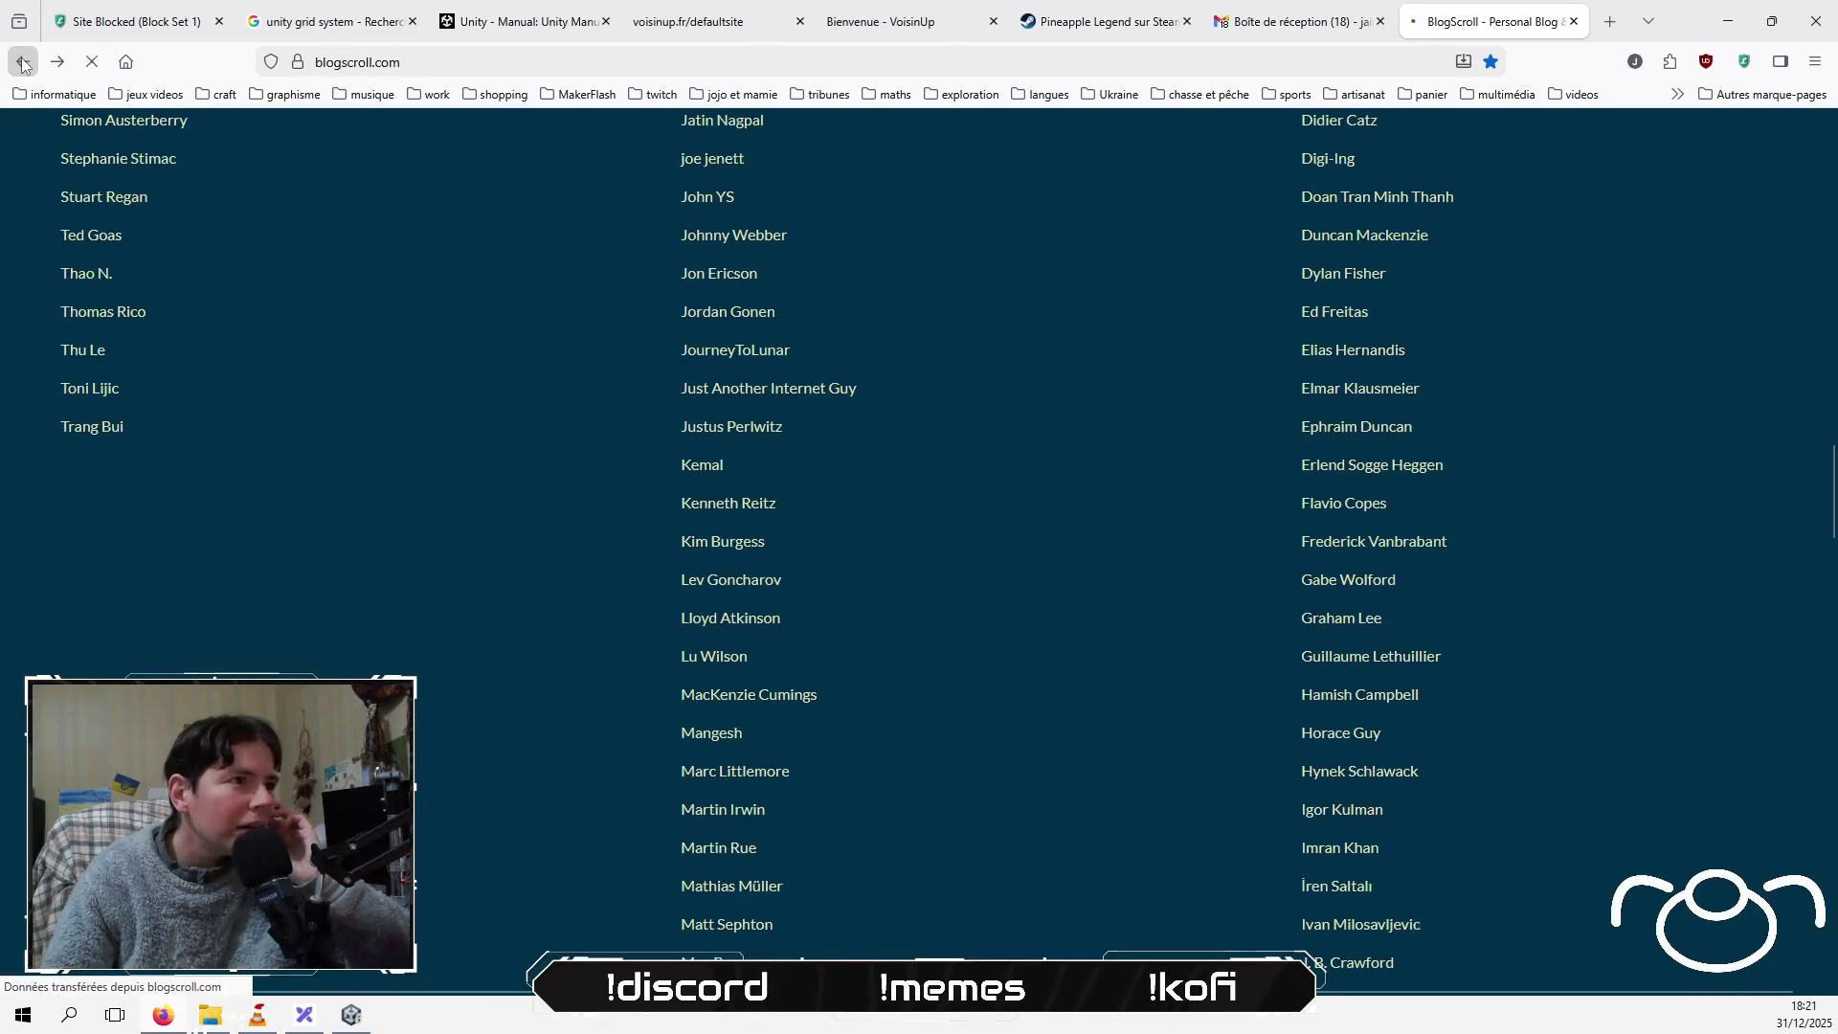
scroll(256, 486, up, 1)
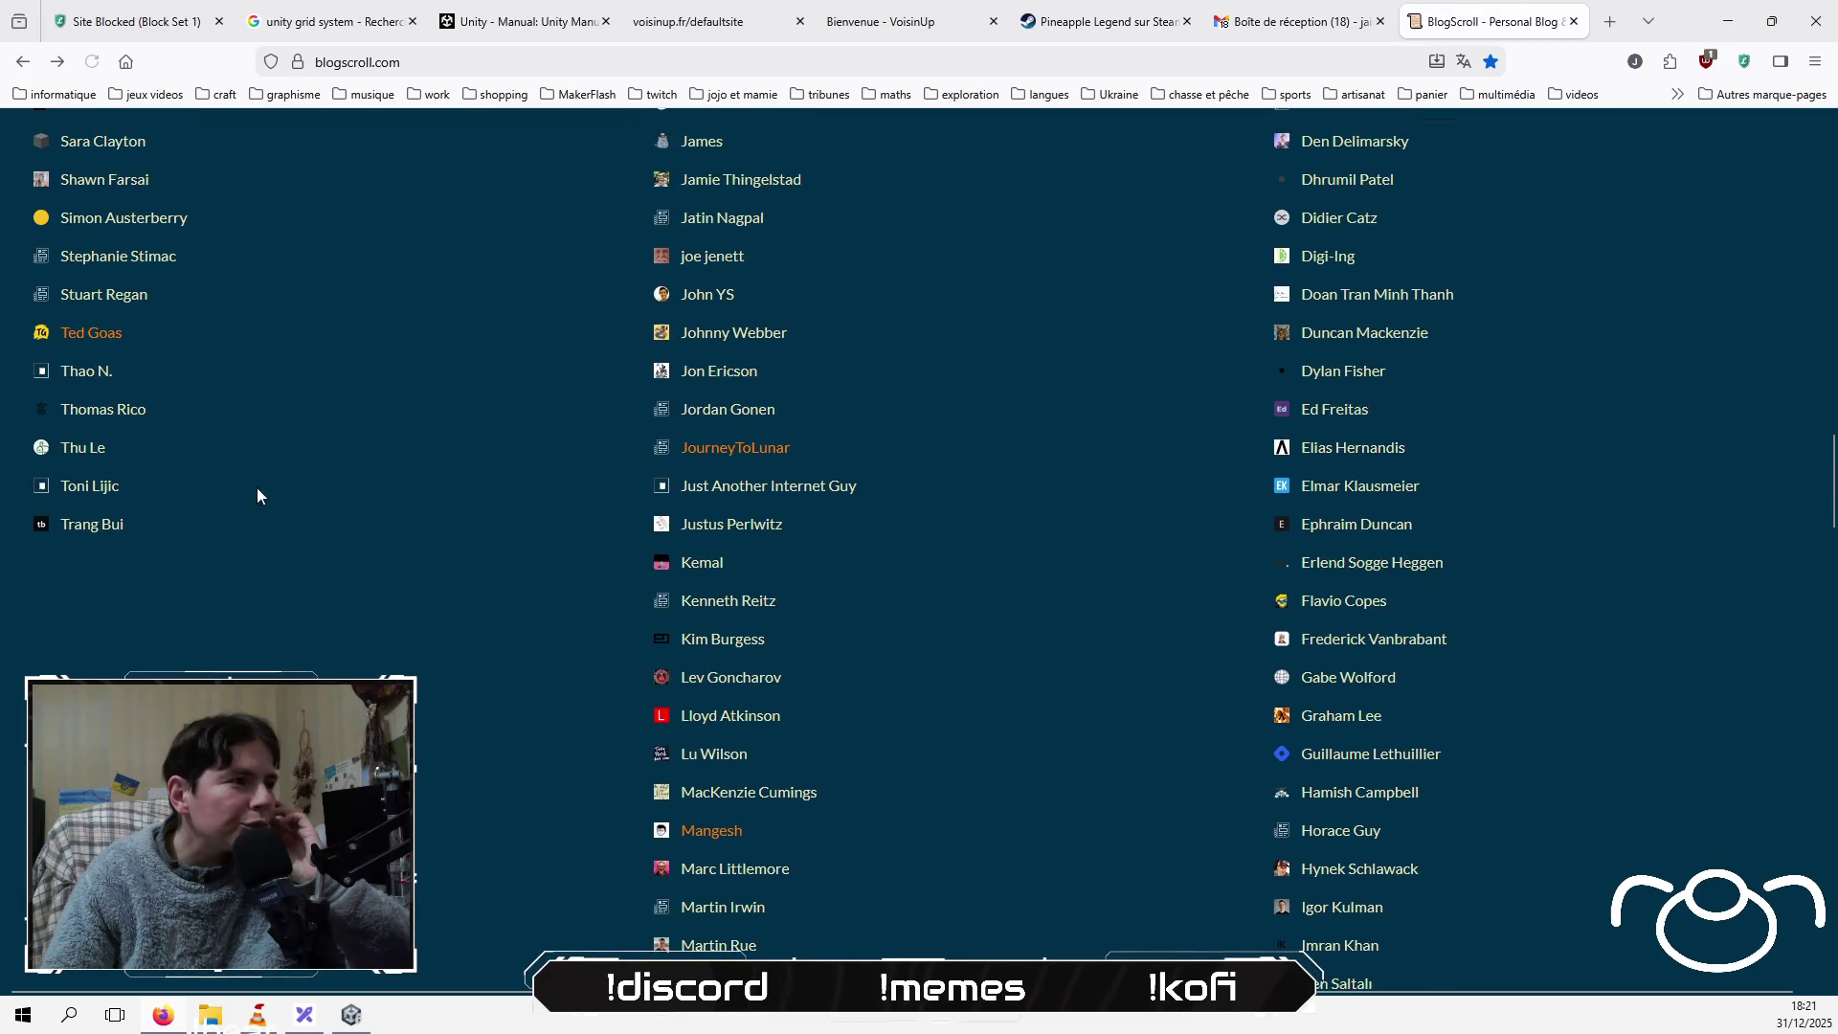
click(84, 527)
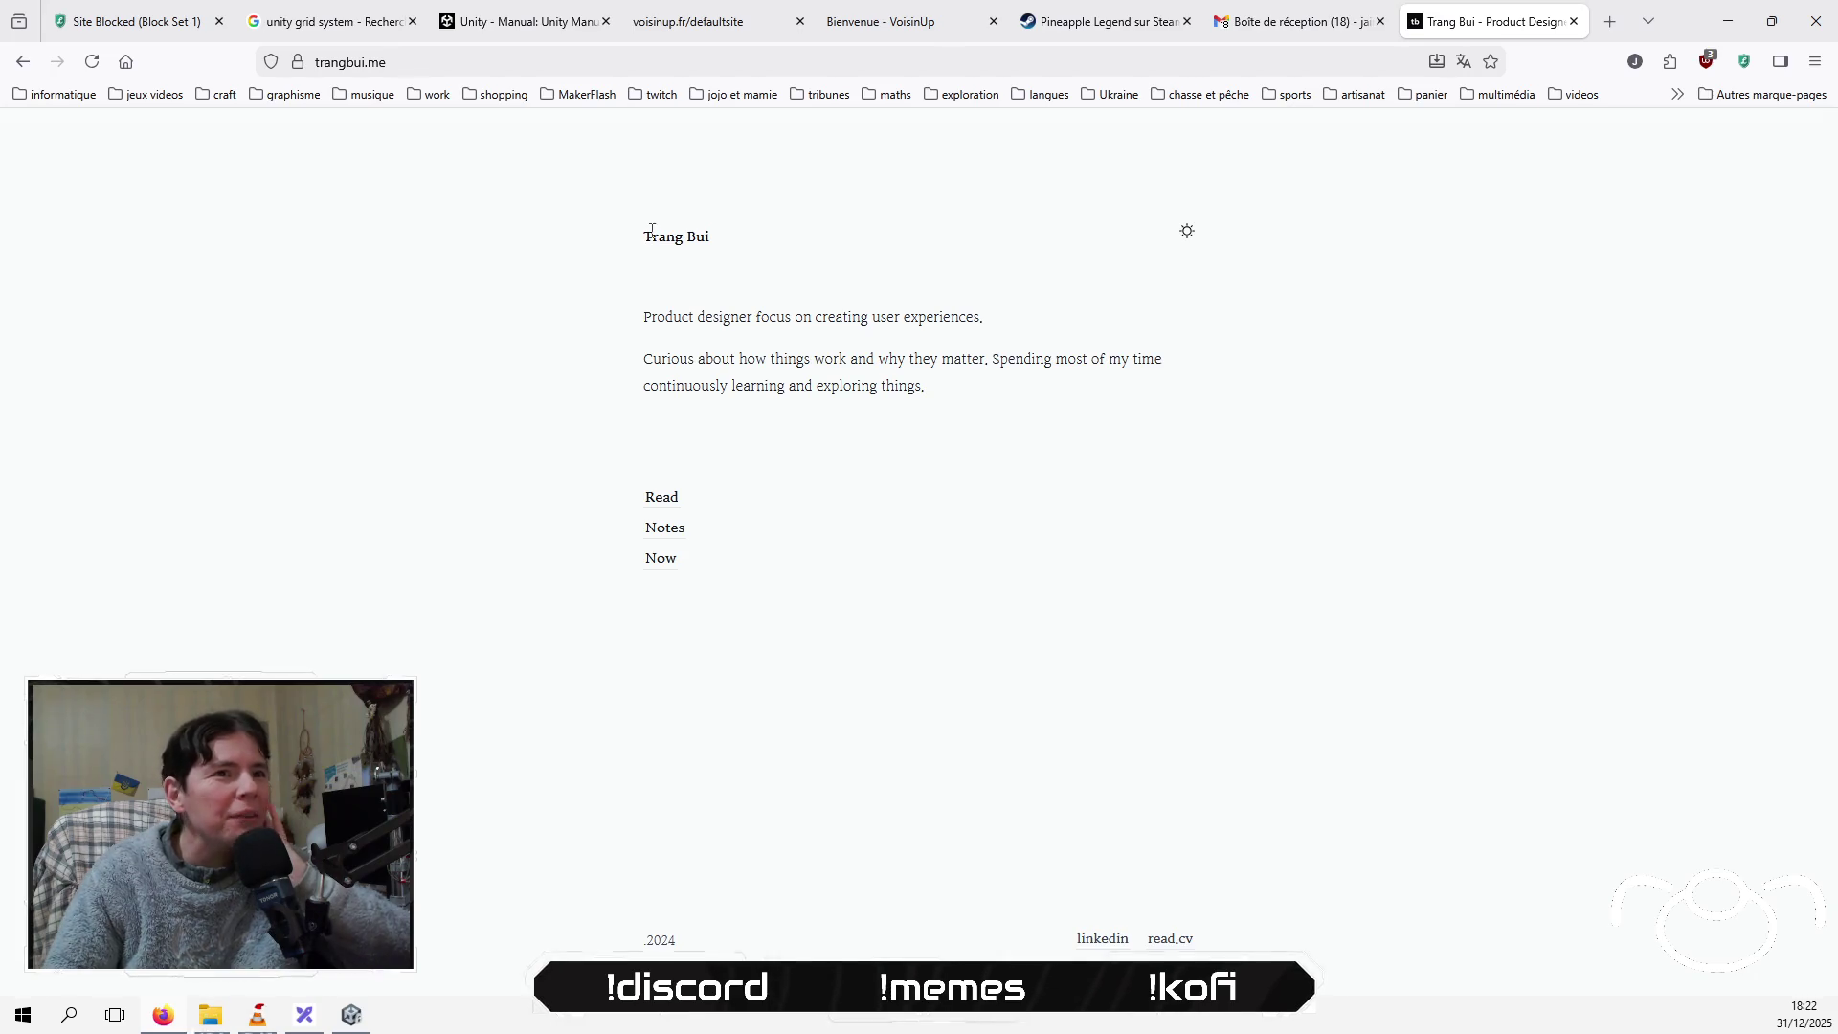
Toggle the site's dark theme on and off, then open What to read and the 'What money can not buy?' article, then close it.
click(1187, 233)
click(1187, 234)
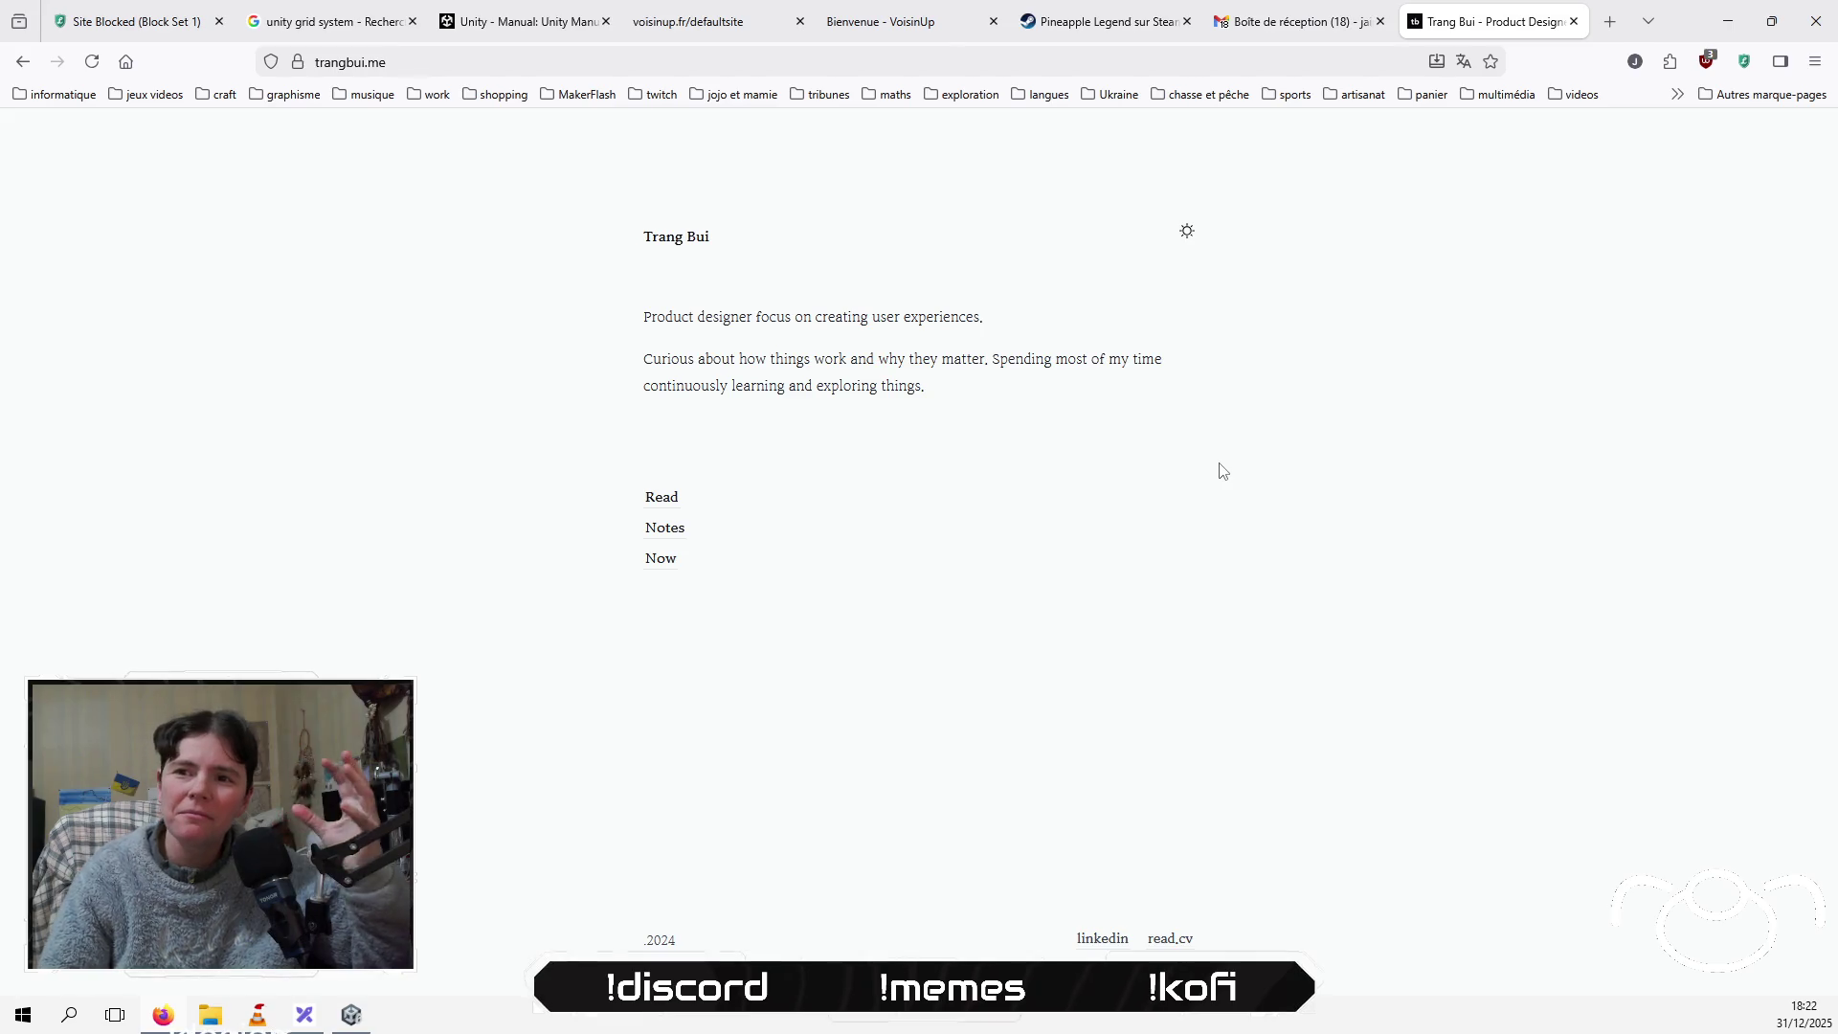
click(666, 508)
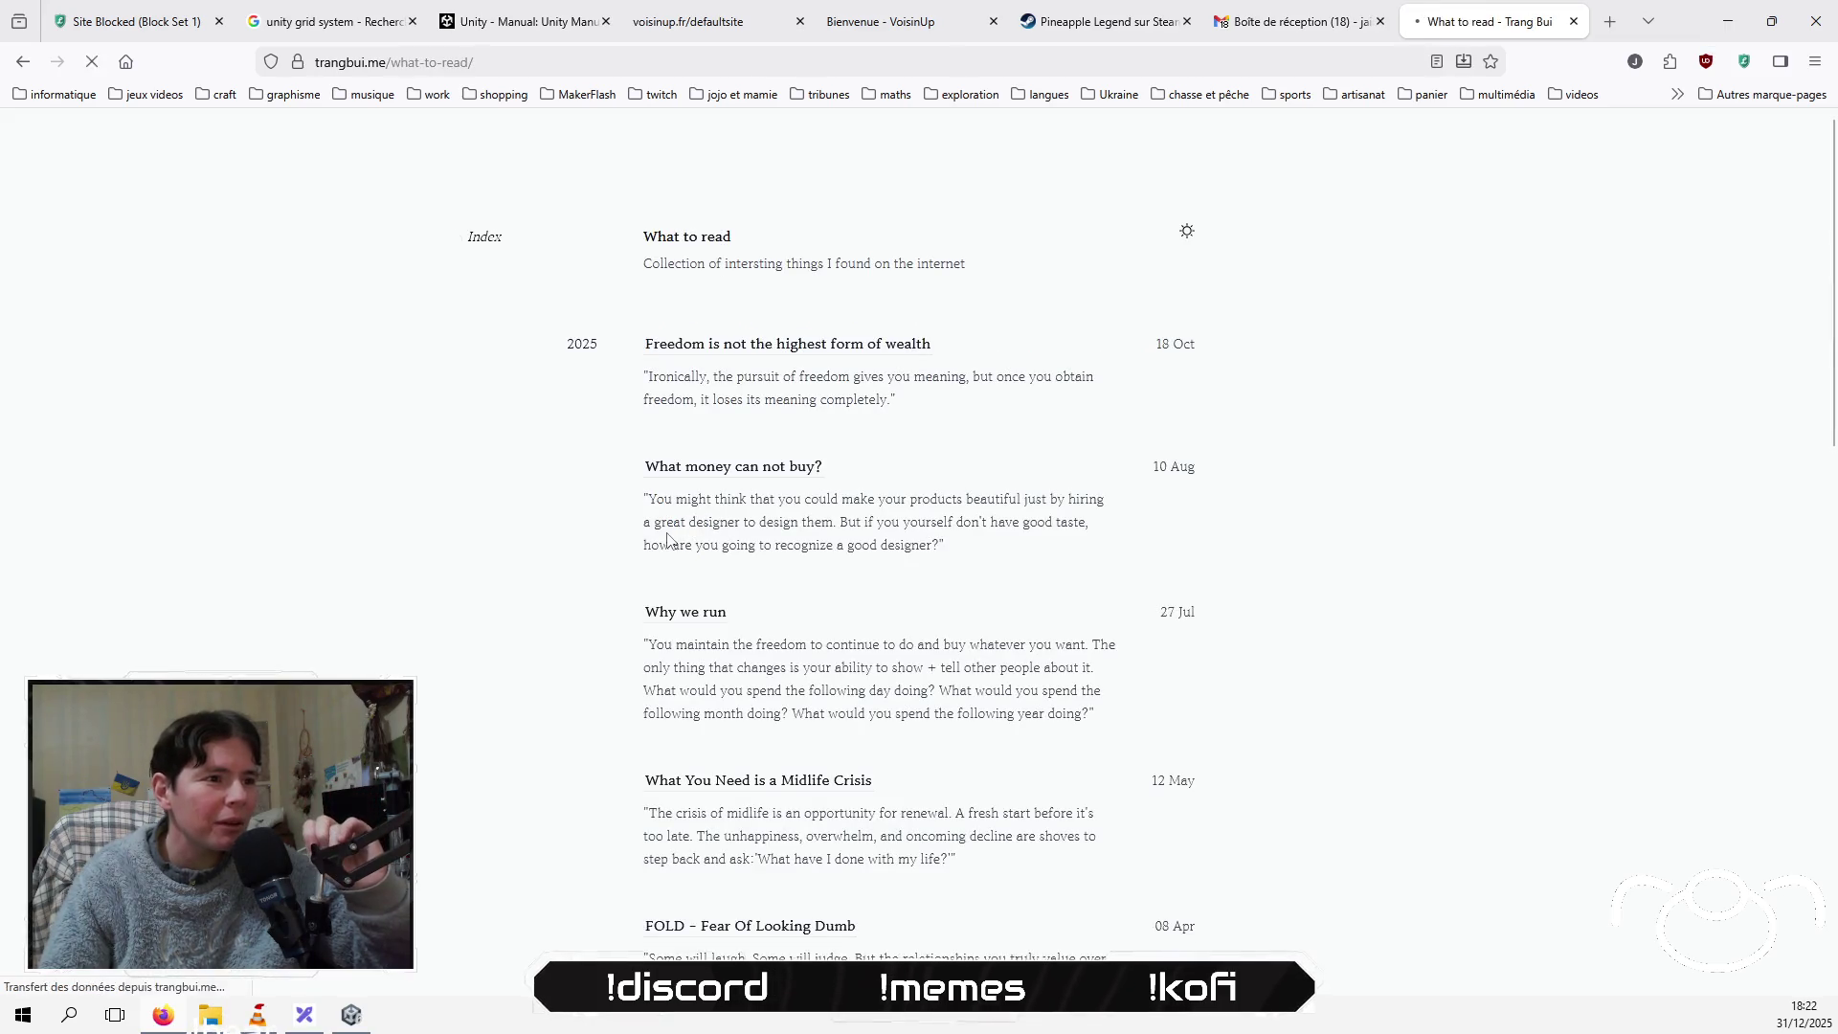
click(713, 476)
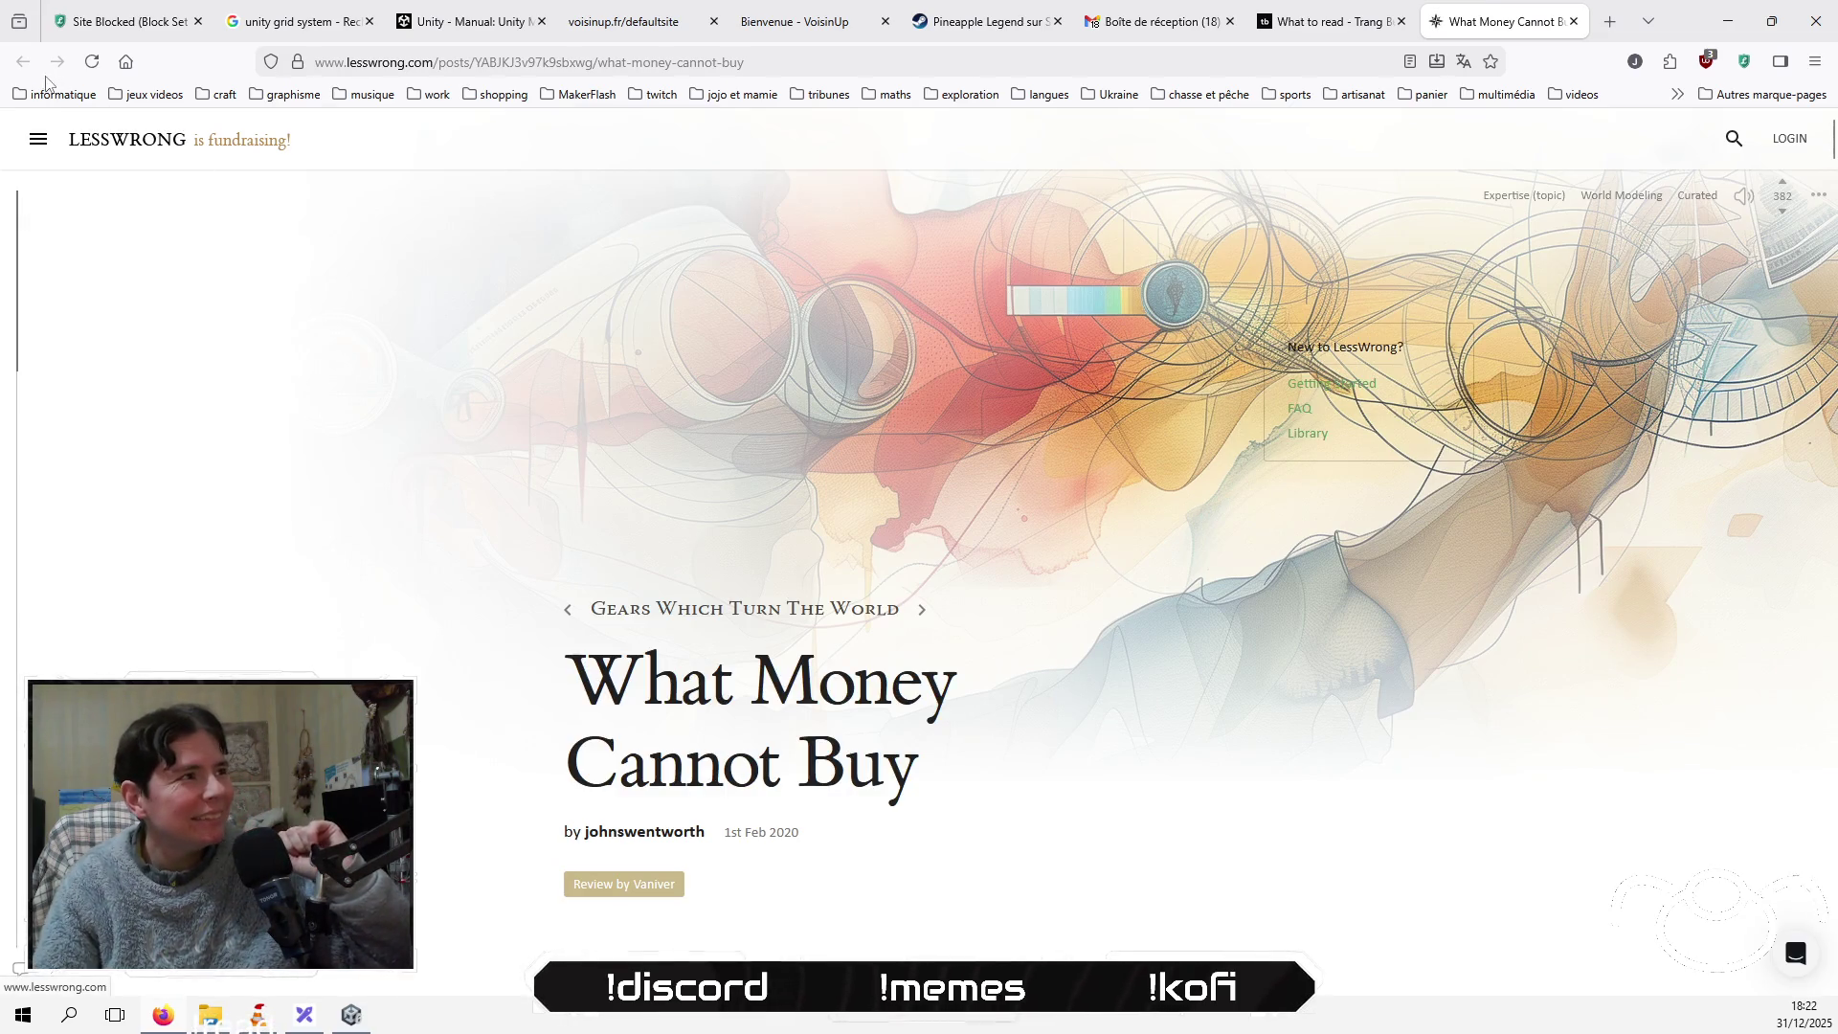
click(1574, 22)
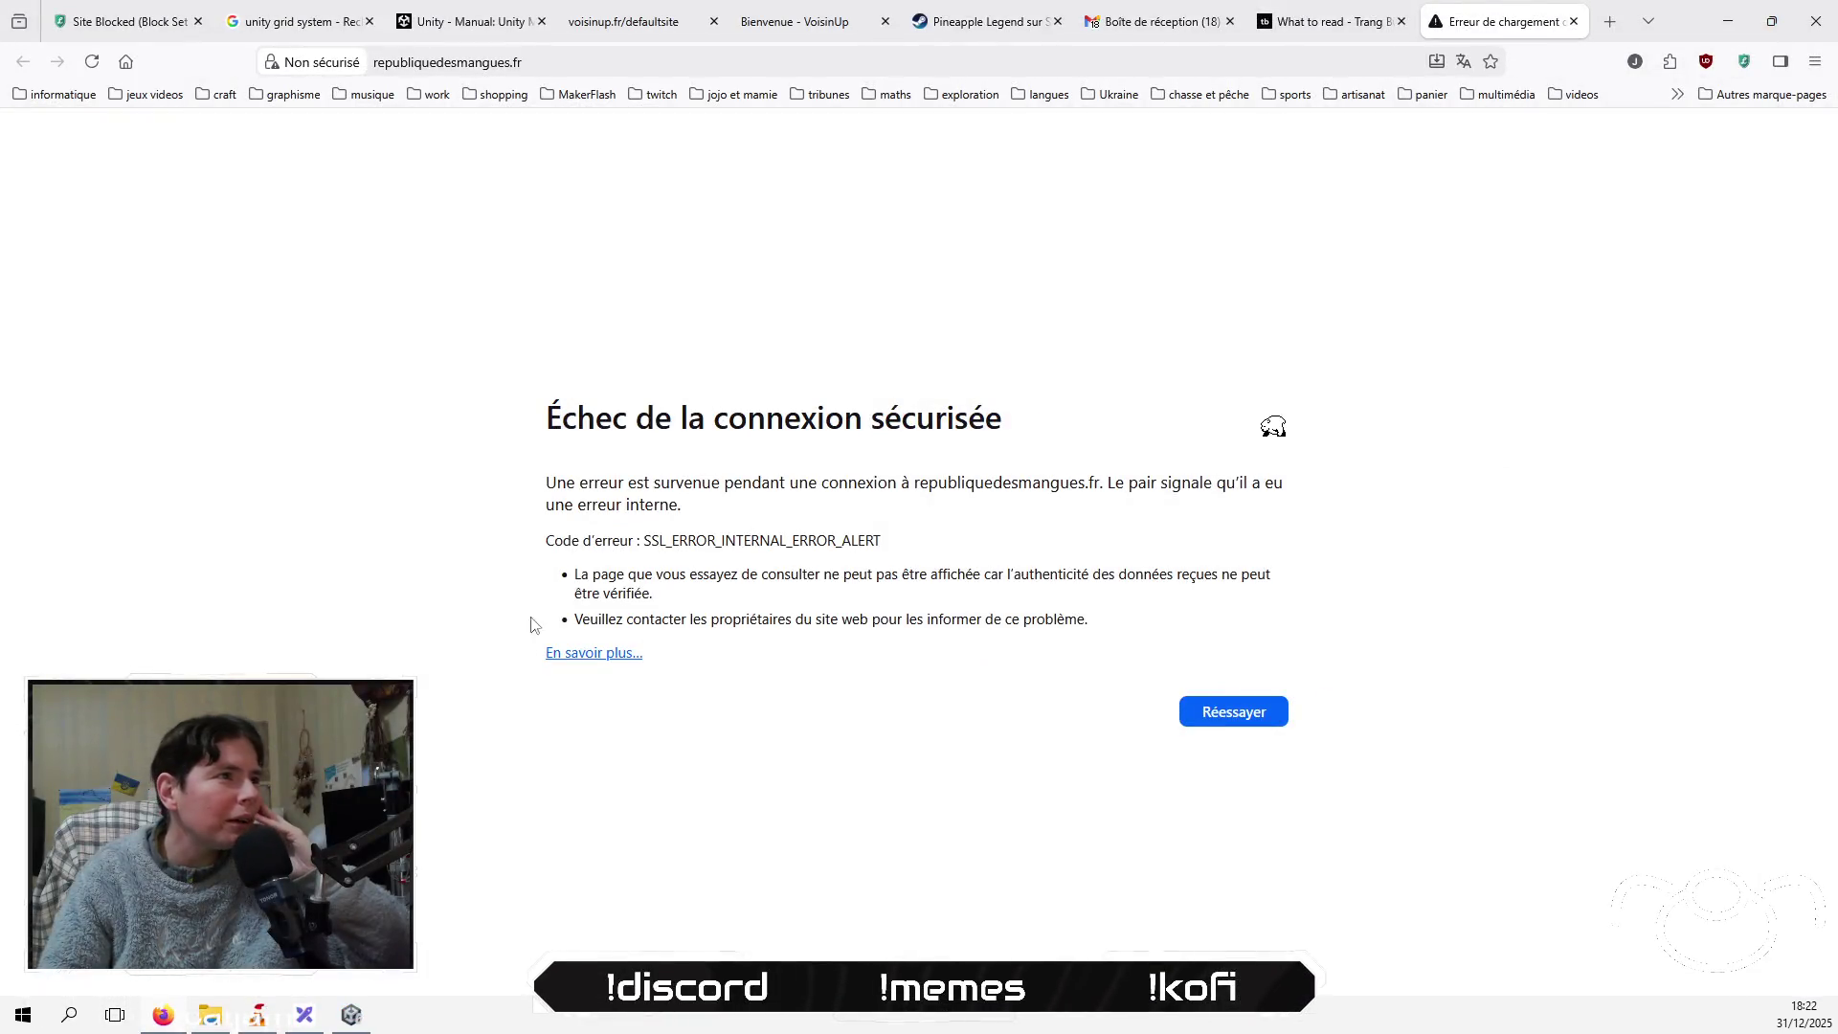
Check the error's help article and the insecure-connection details, then retry loading the mango site twice.
click(593, 655)
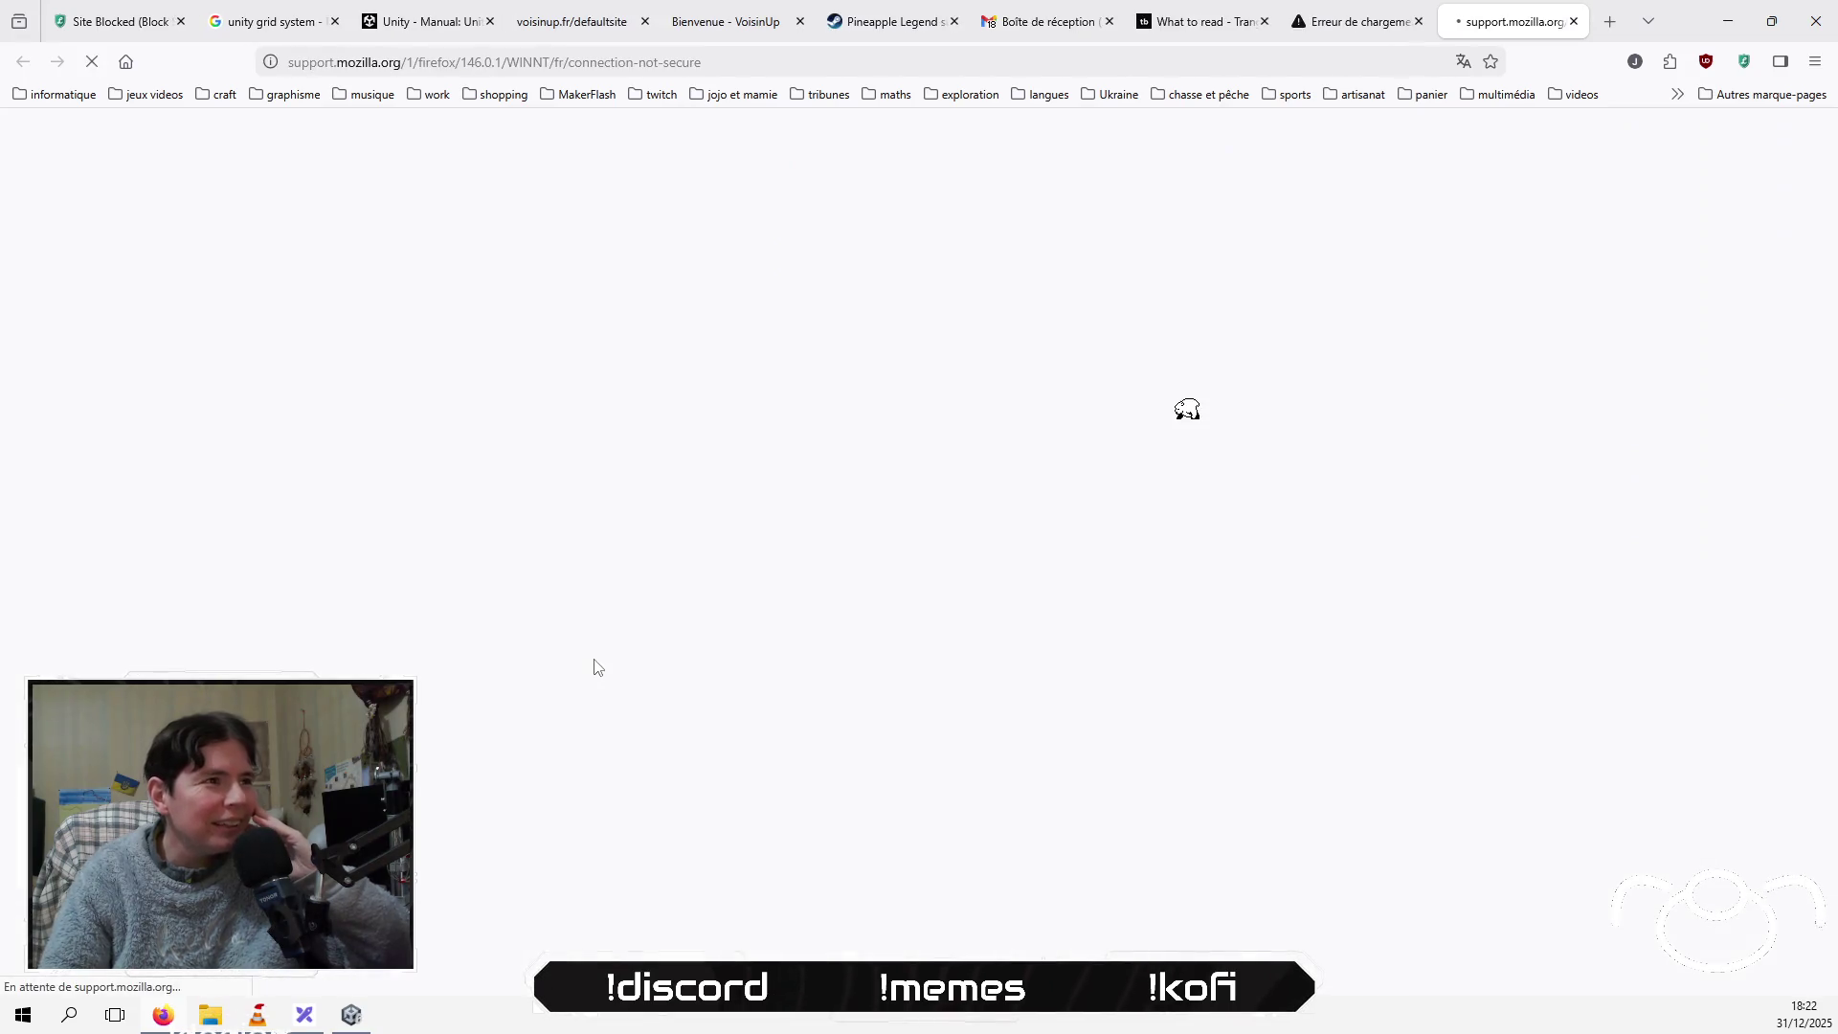
click(1573, 21)
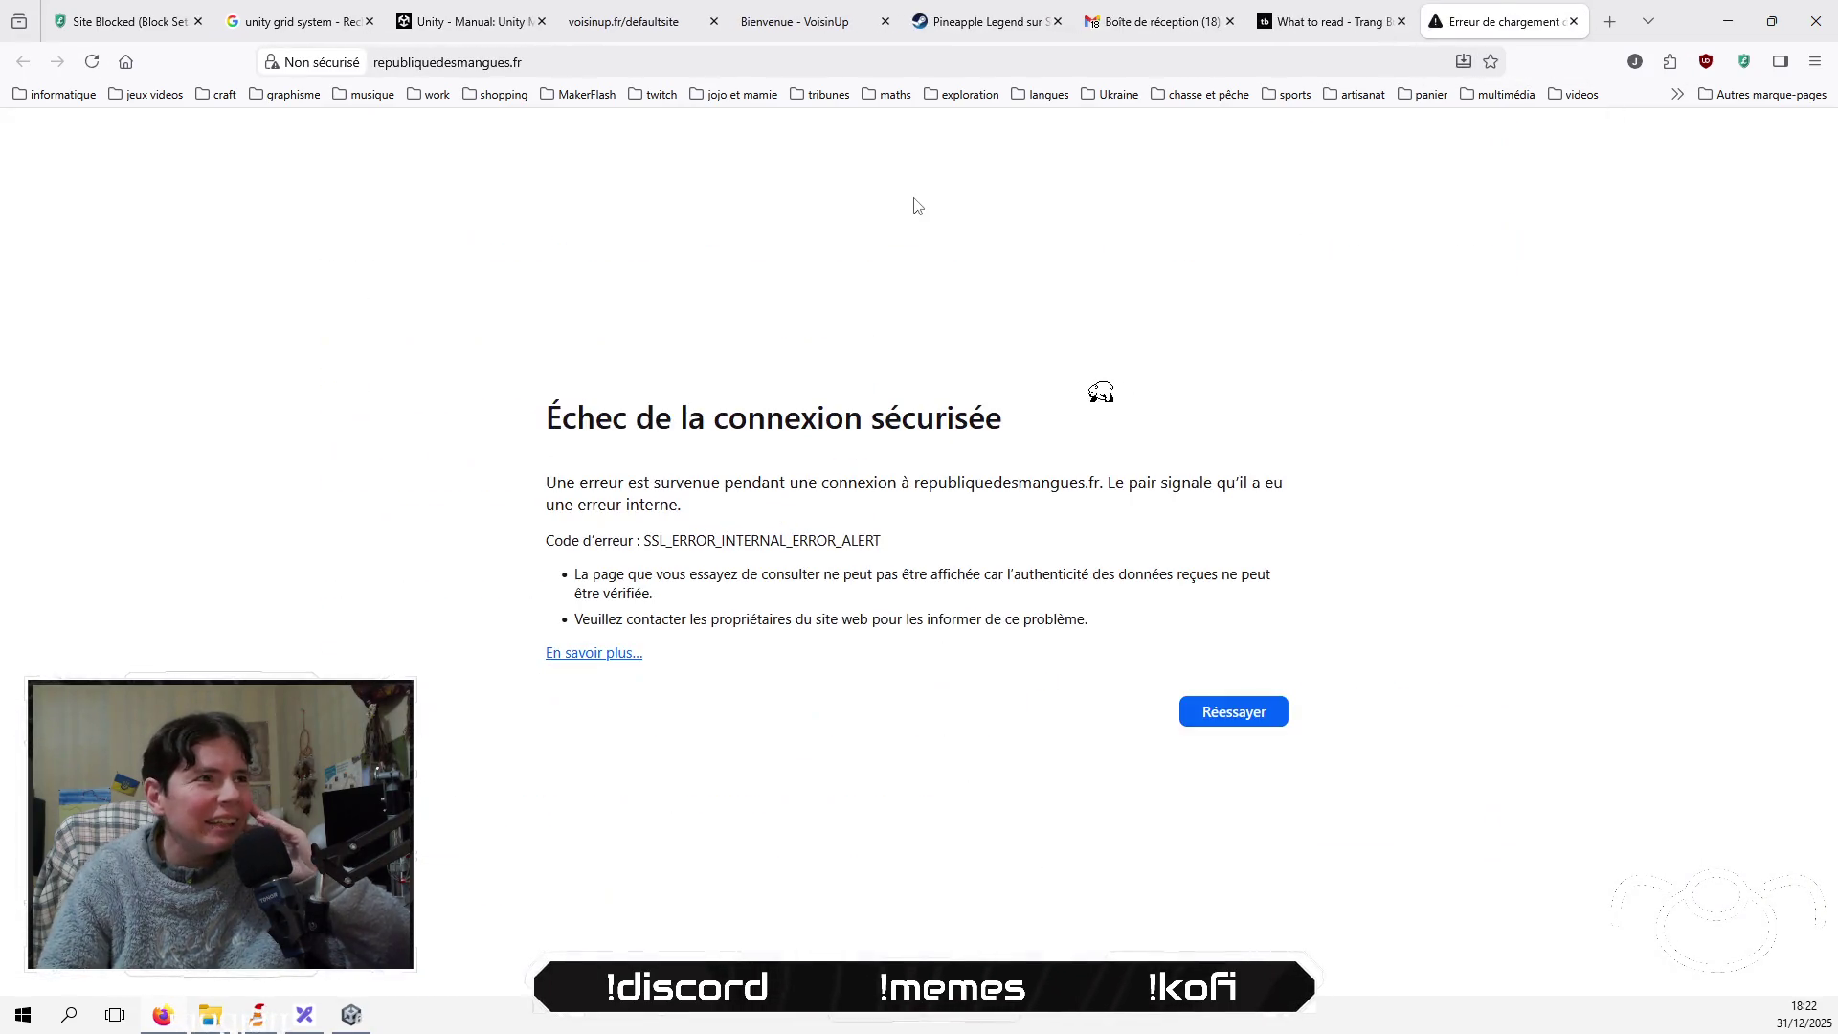
click(357, 70)
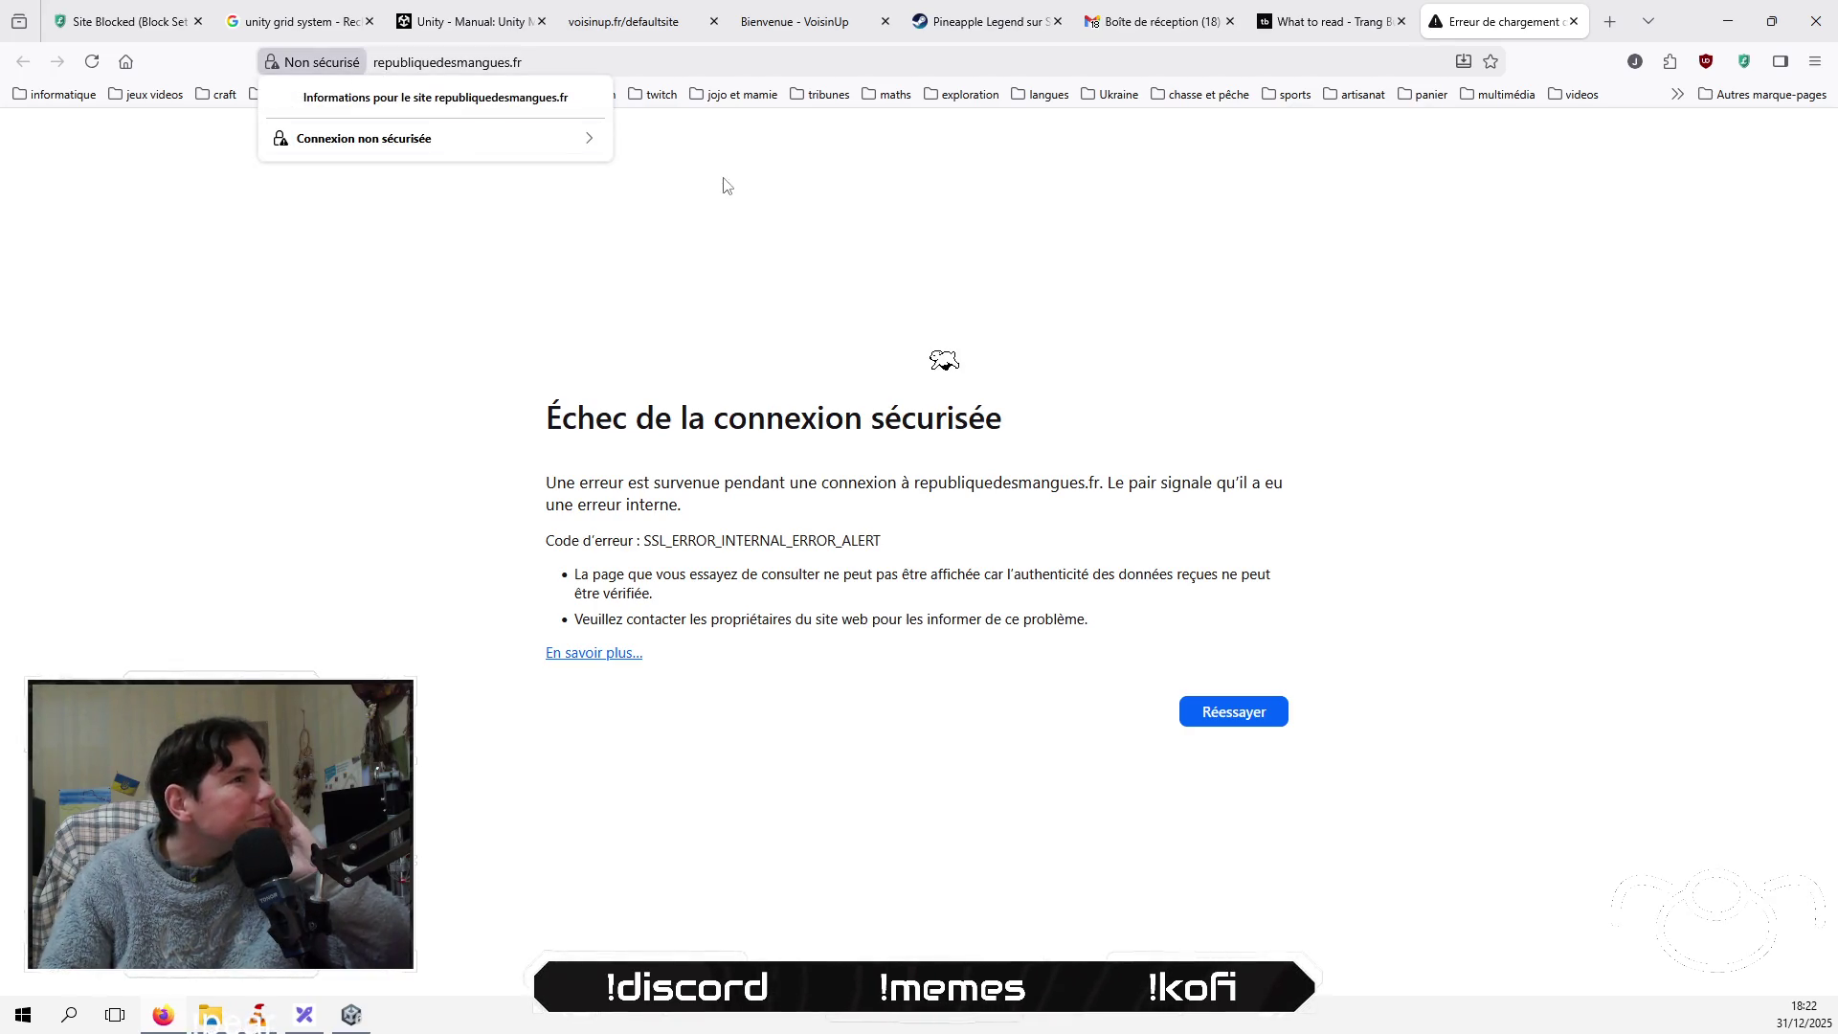
click(412, 138)
click(348, 263)
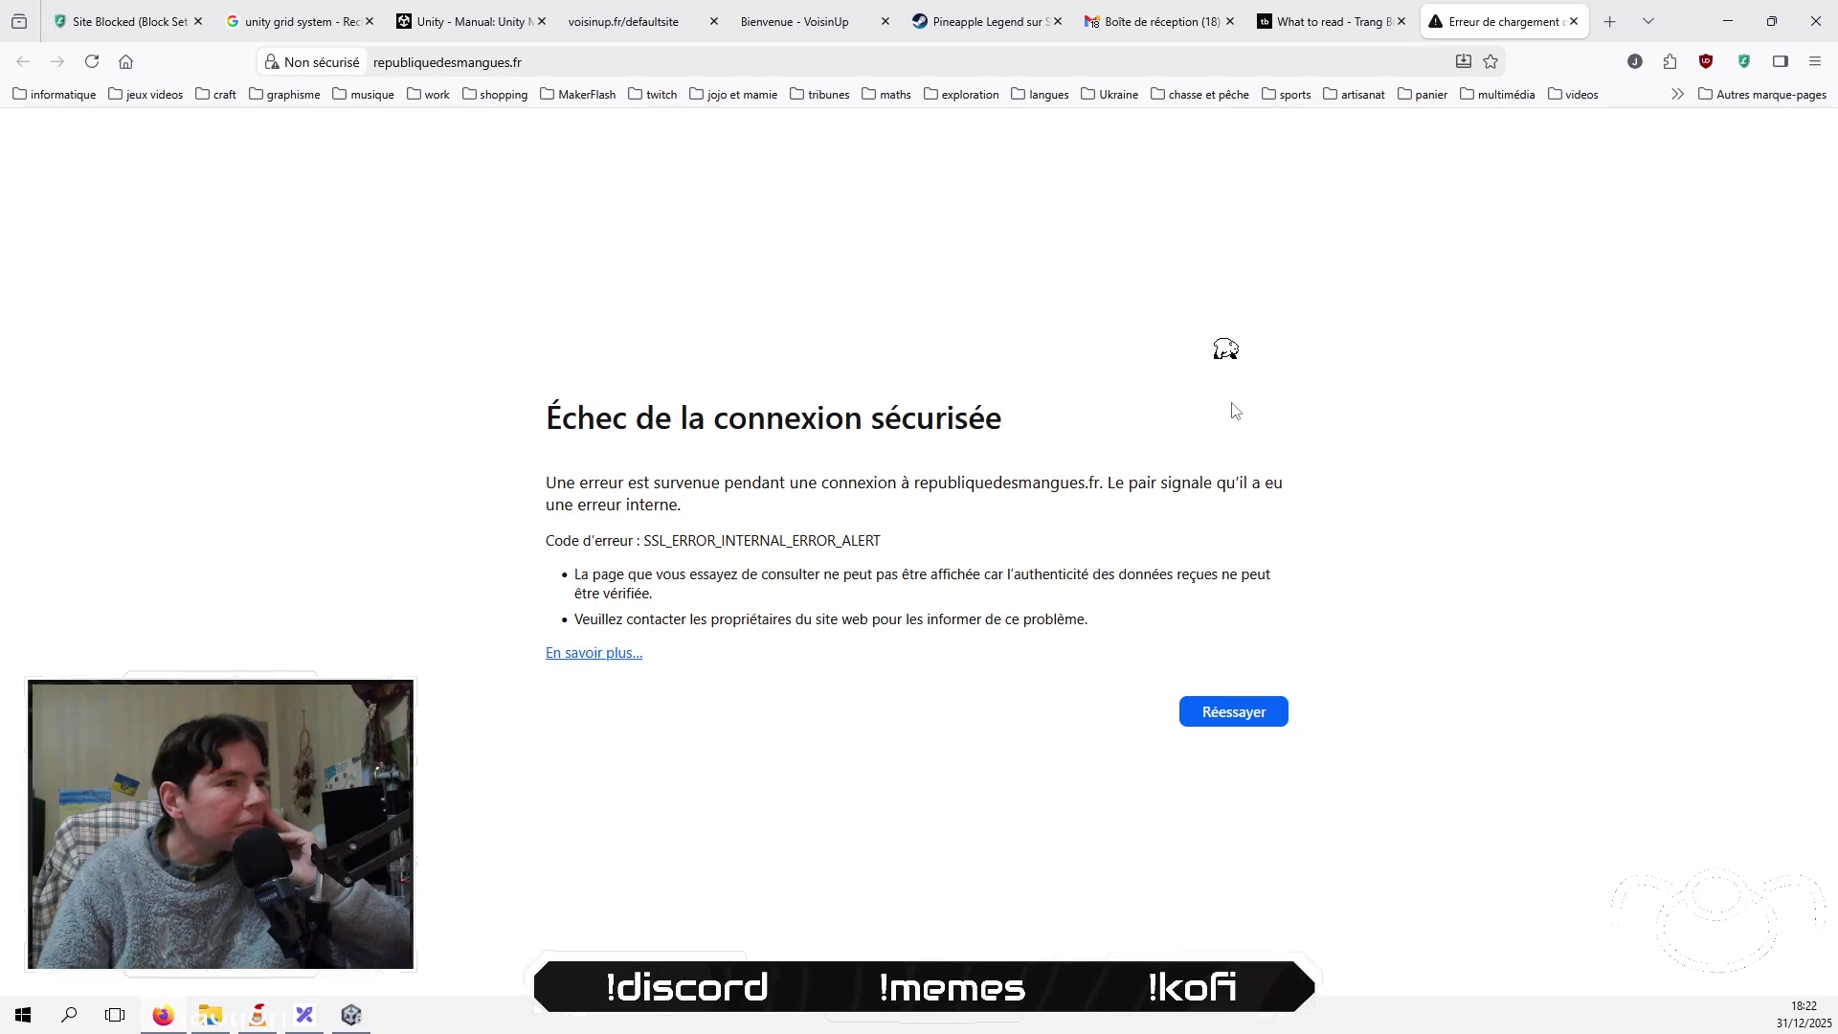
click(1231, 711)
click(1232, 711)
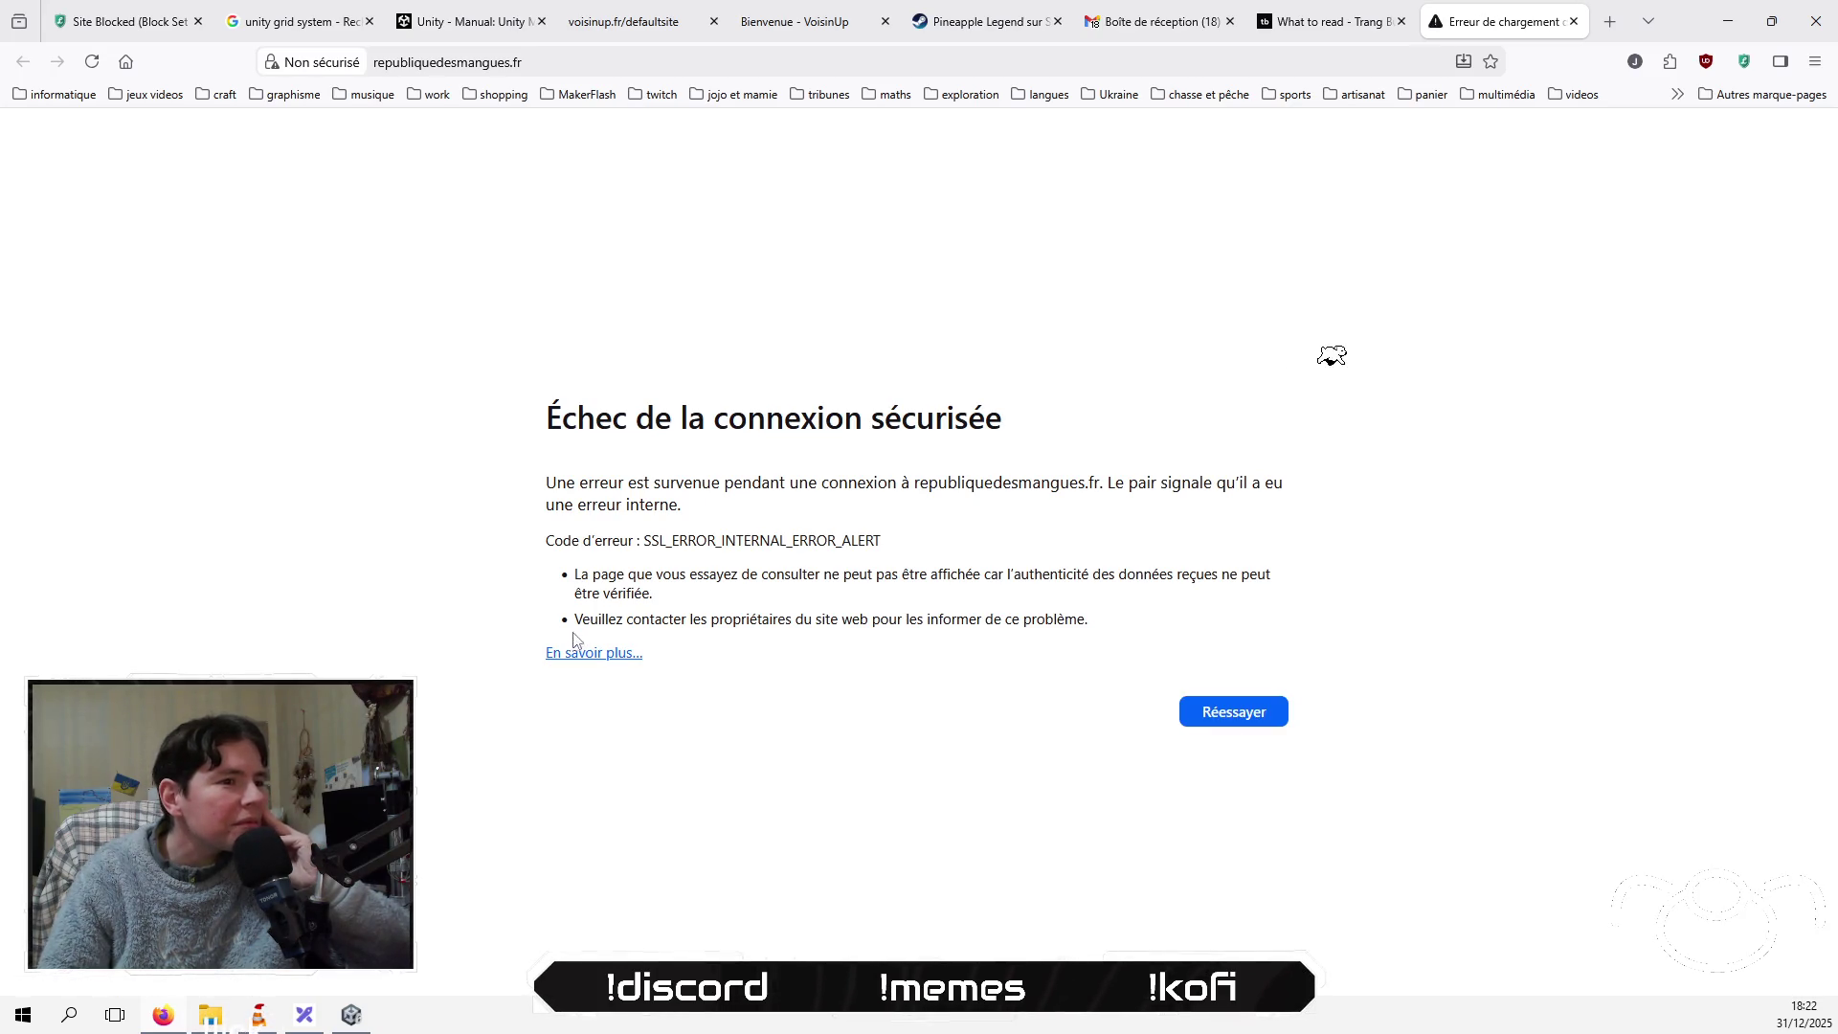
Change the address from https to http, load the mango homepage, then close the tab.
click(284, 67)
click(445, 63)
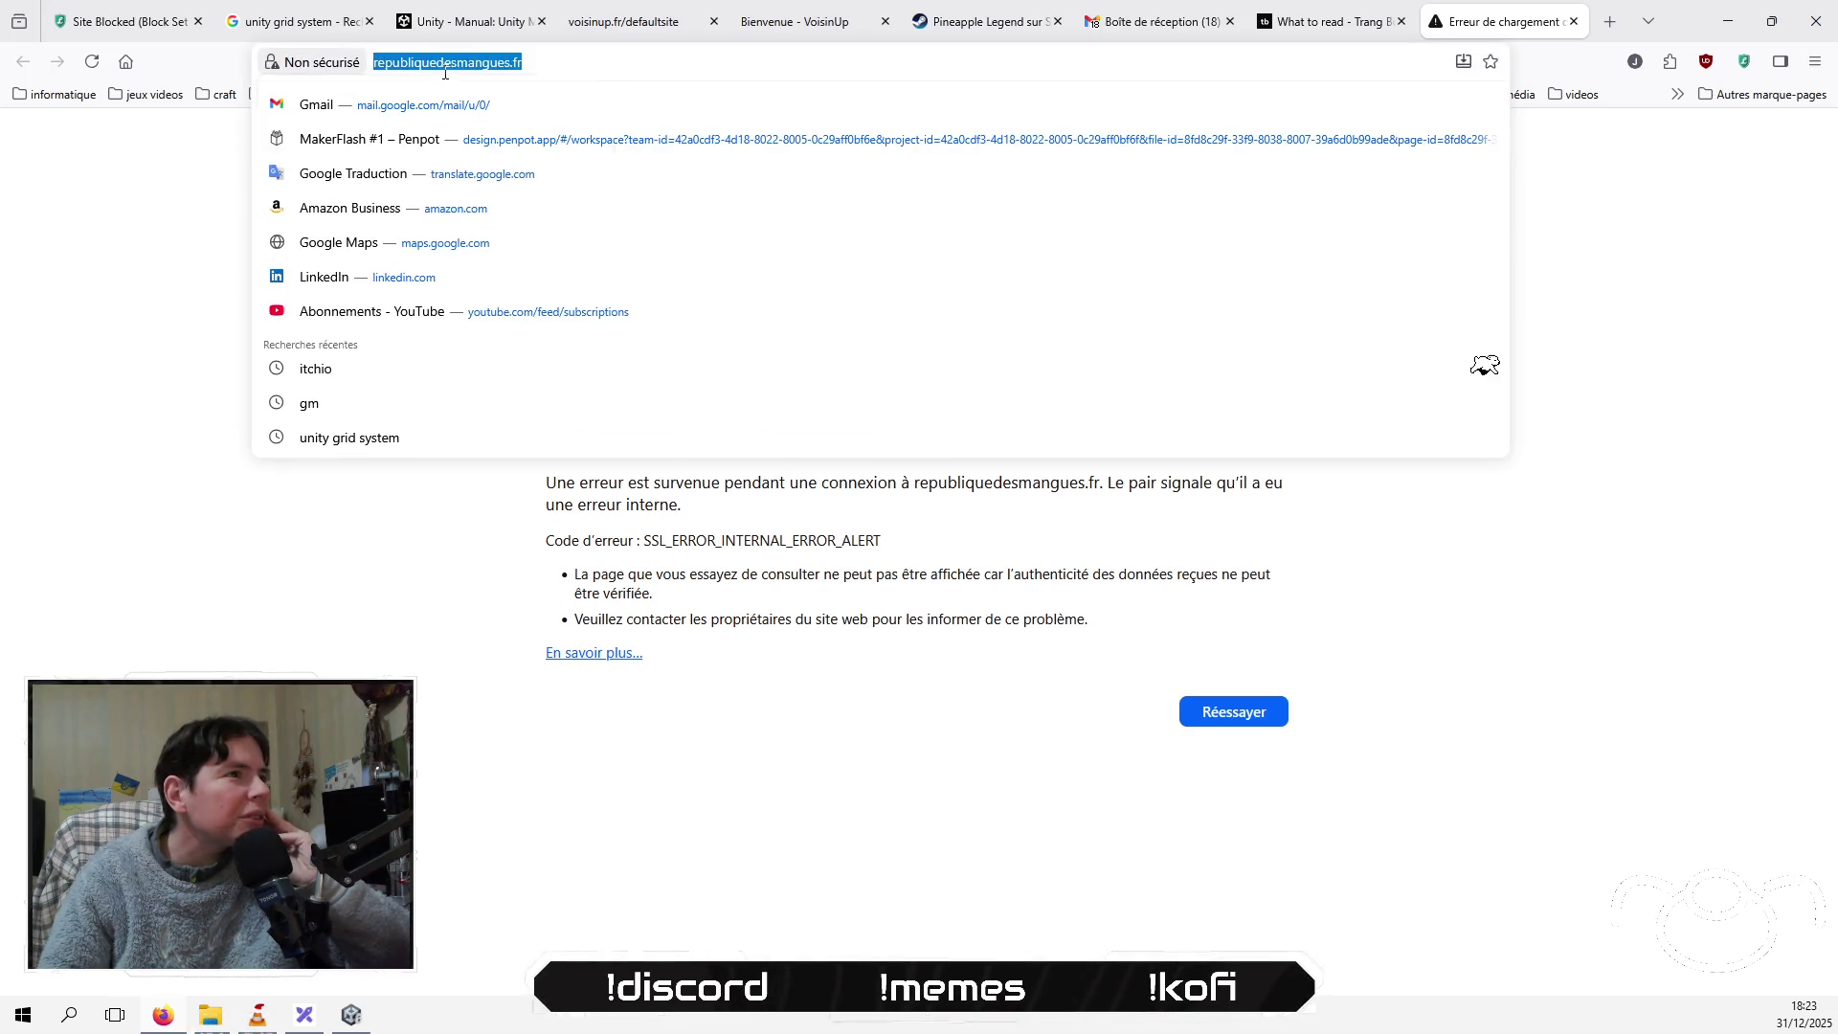
right_click(379, 65)
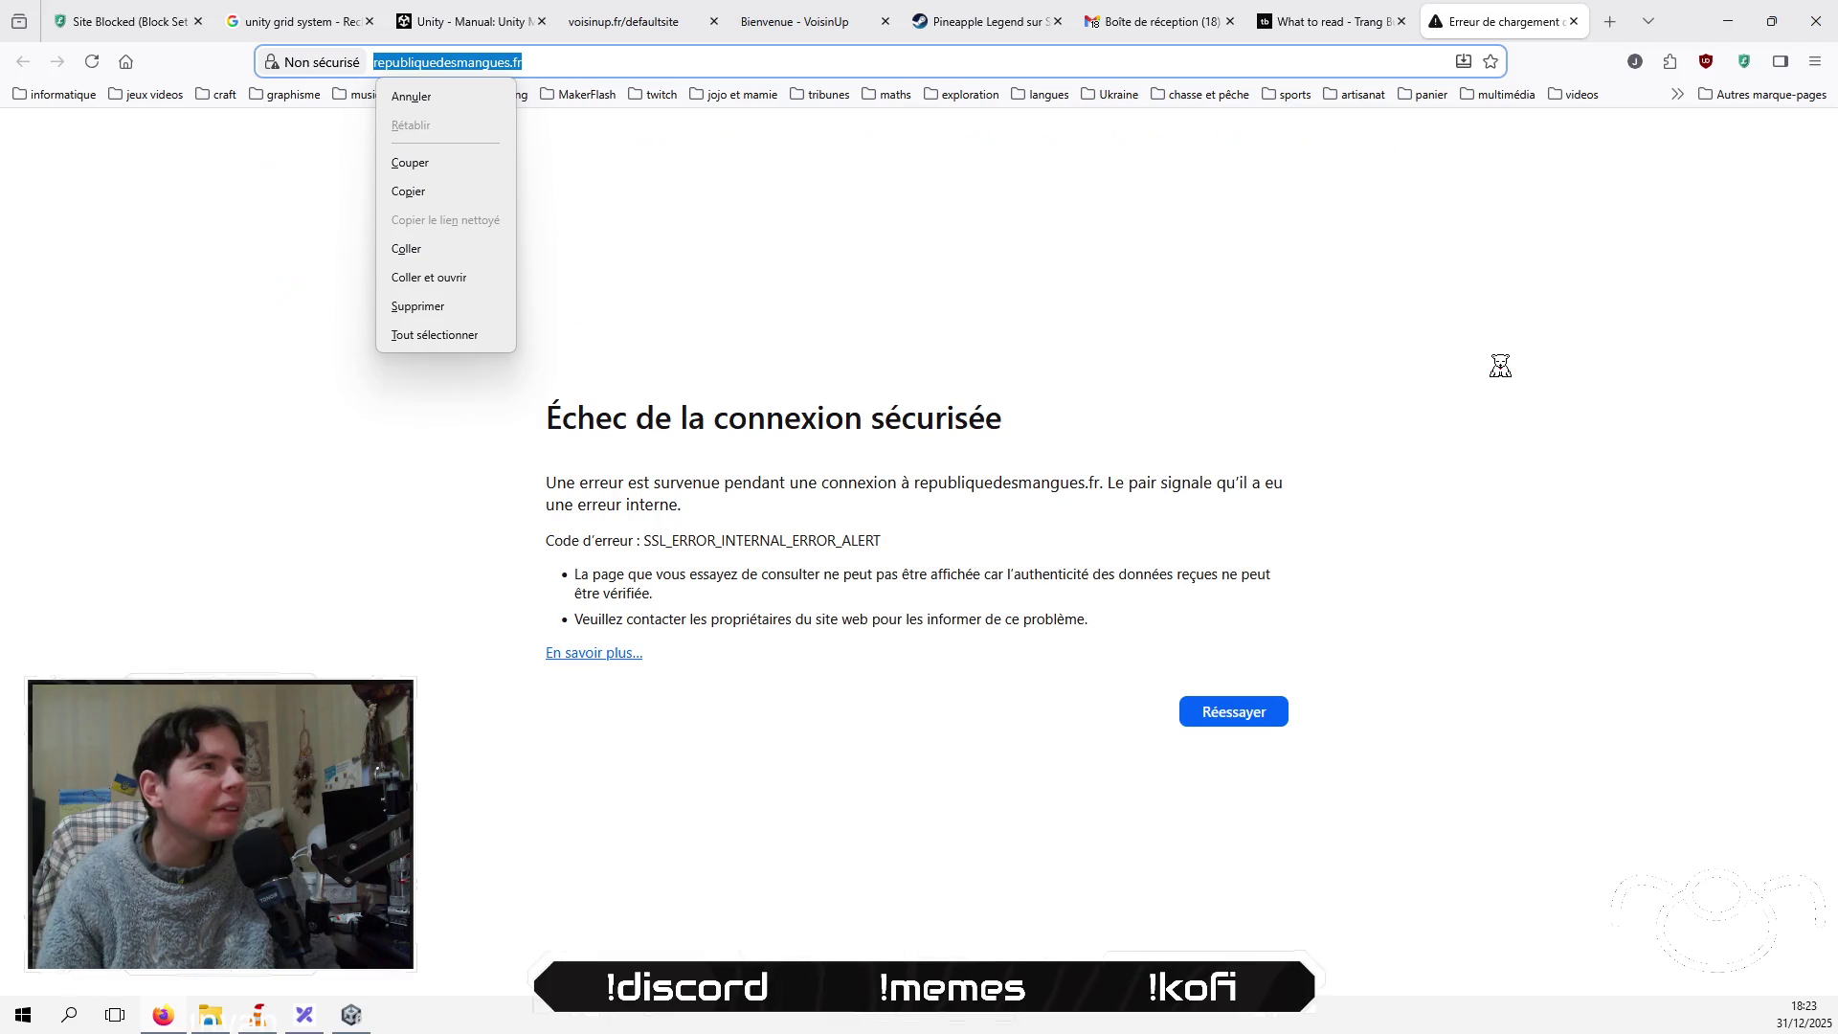
key(Escape)
click(415, 62)
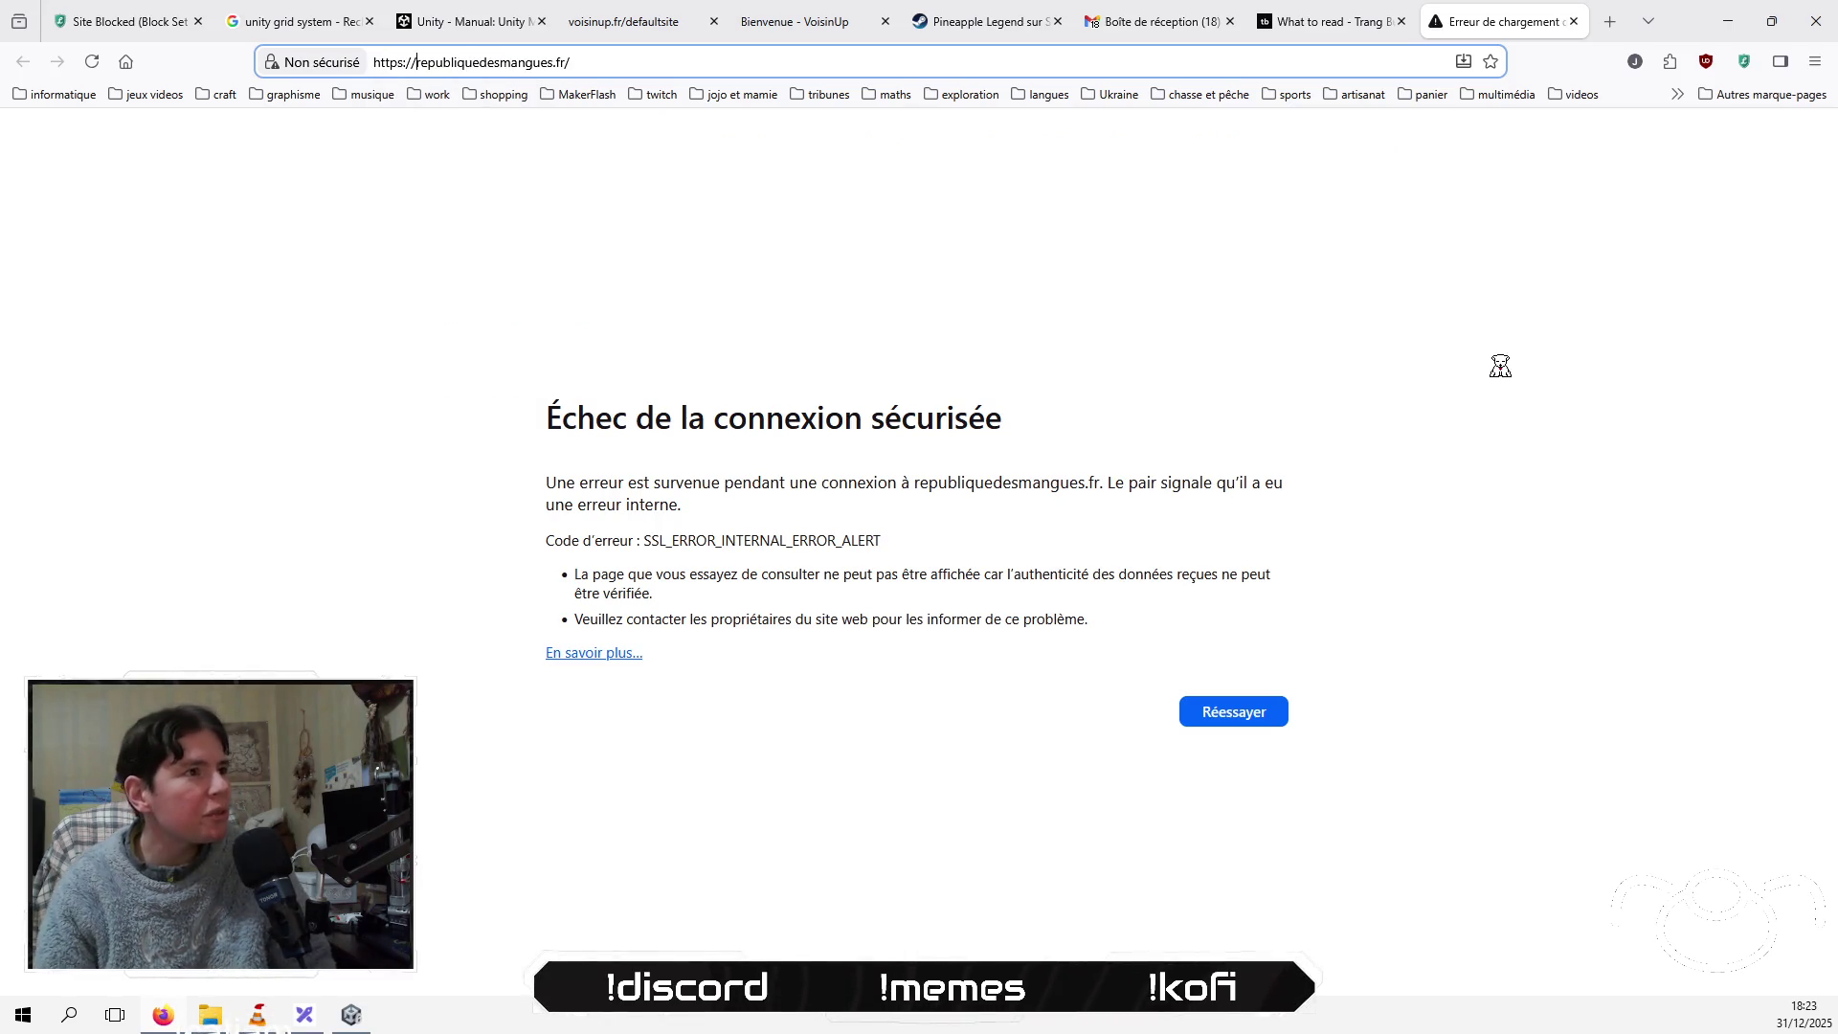
key(BackSpace)
text(:)
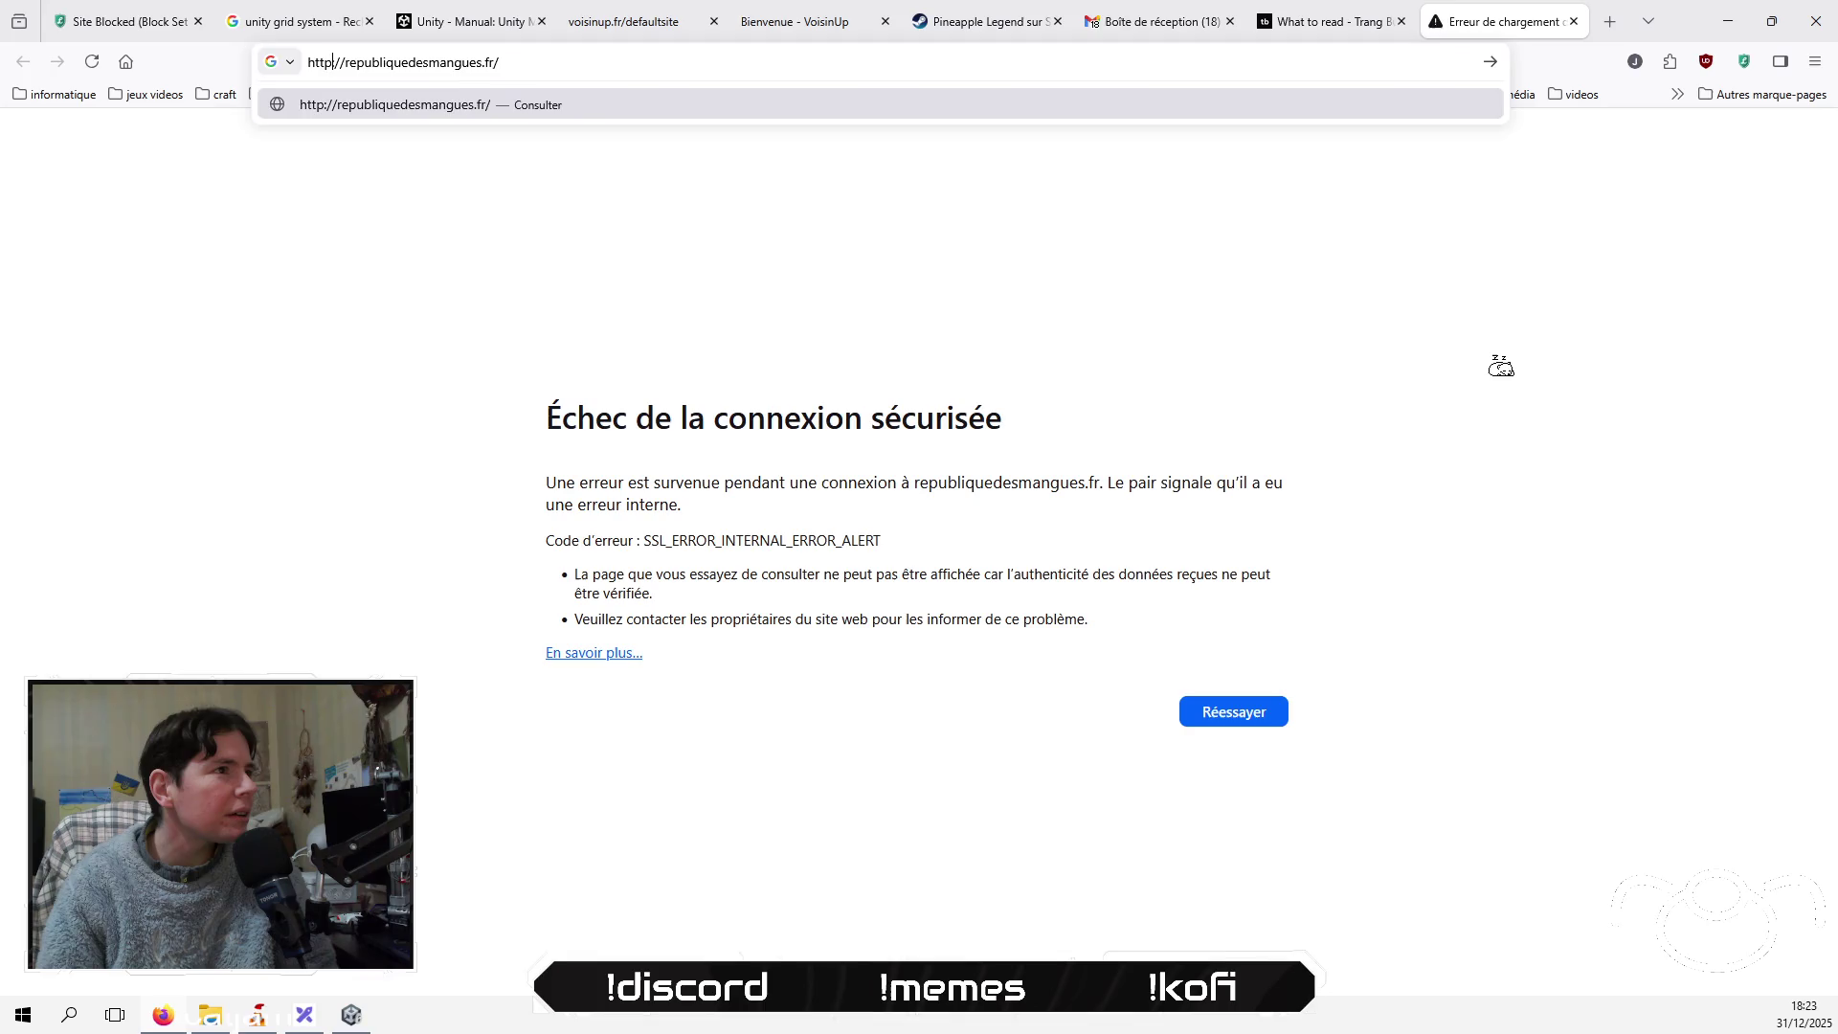
key(Return)
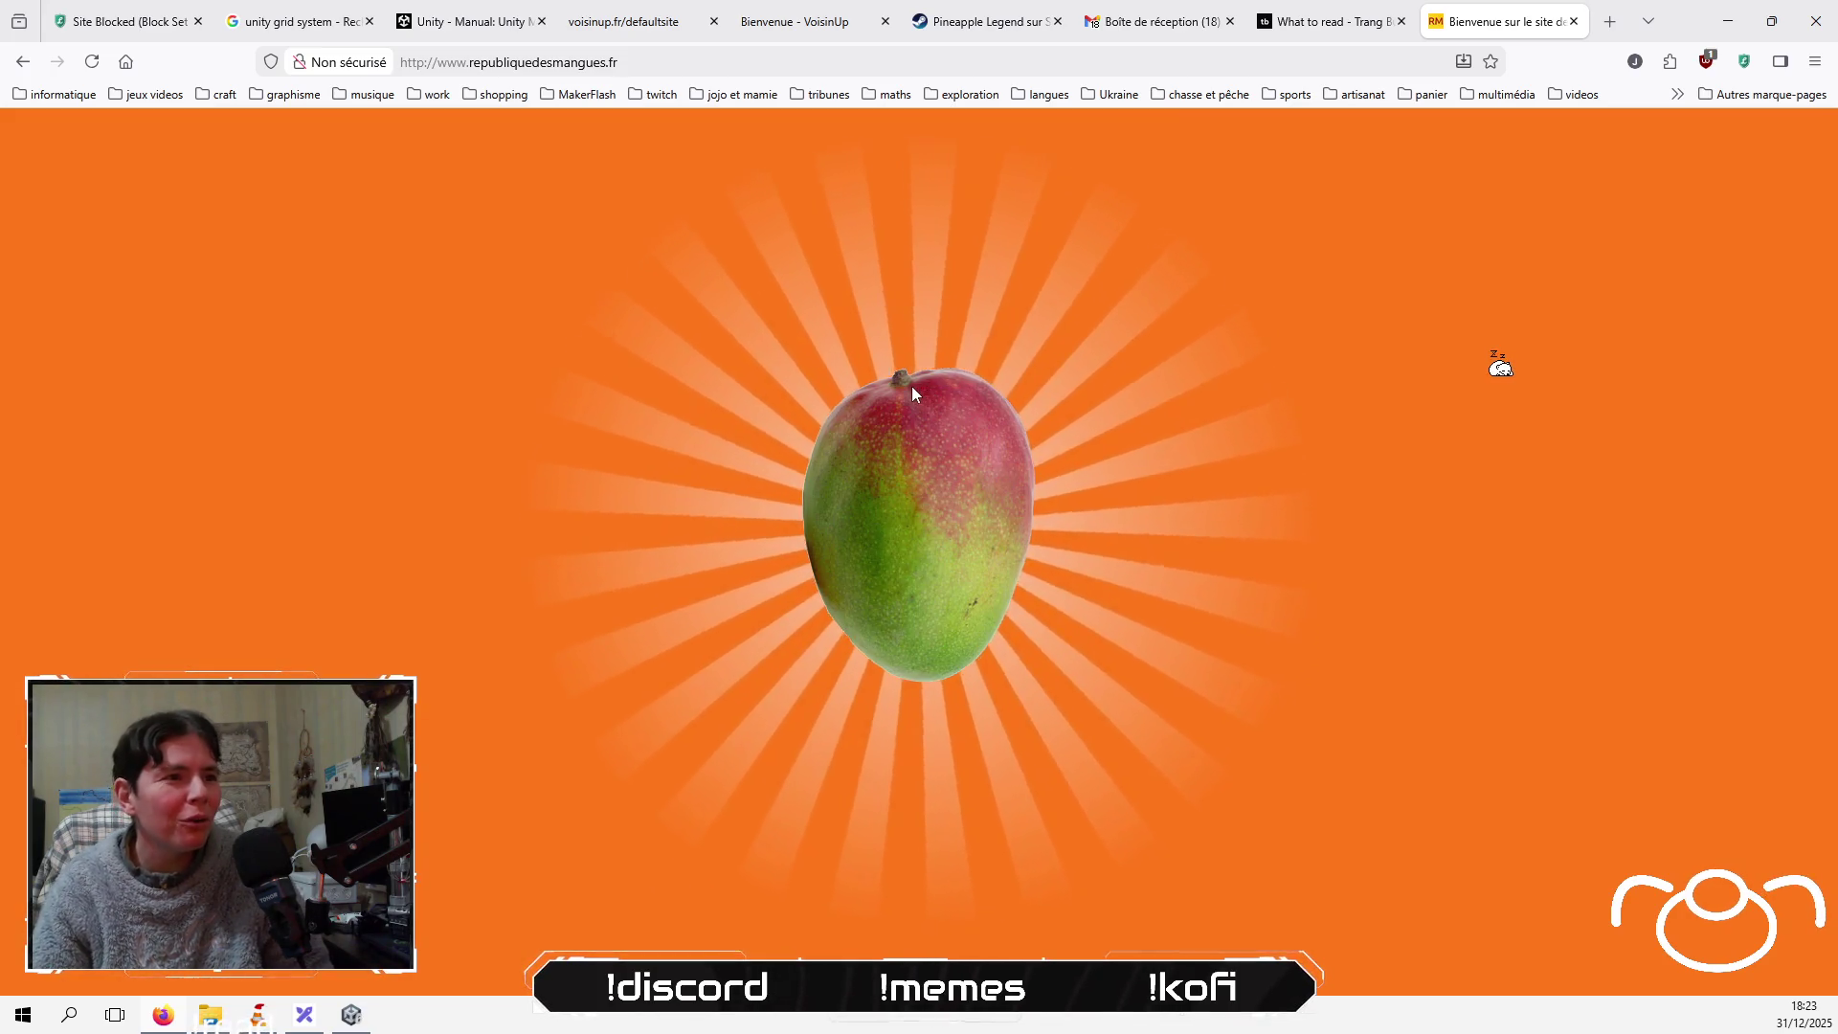
click(1574, 21)
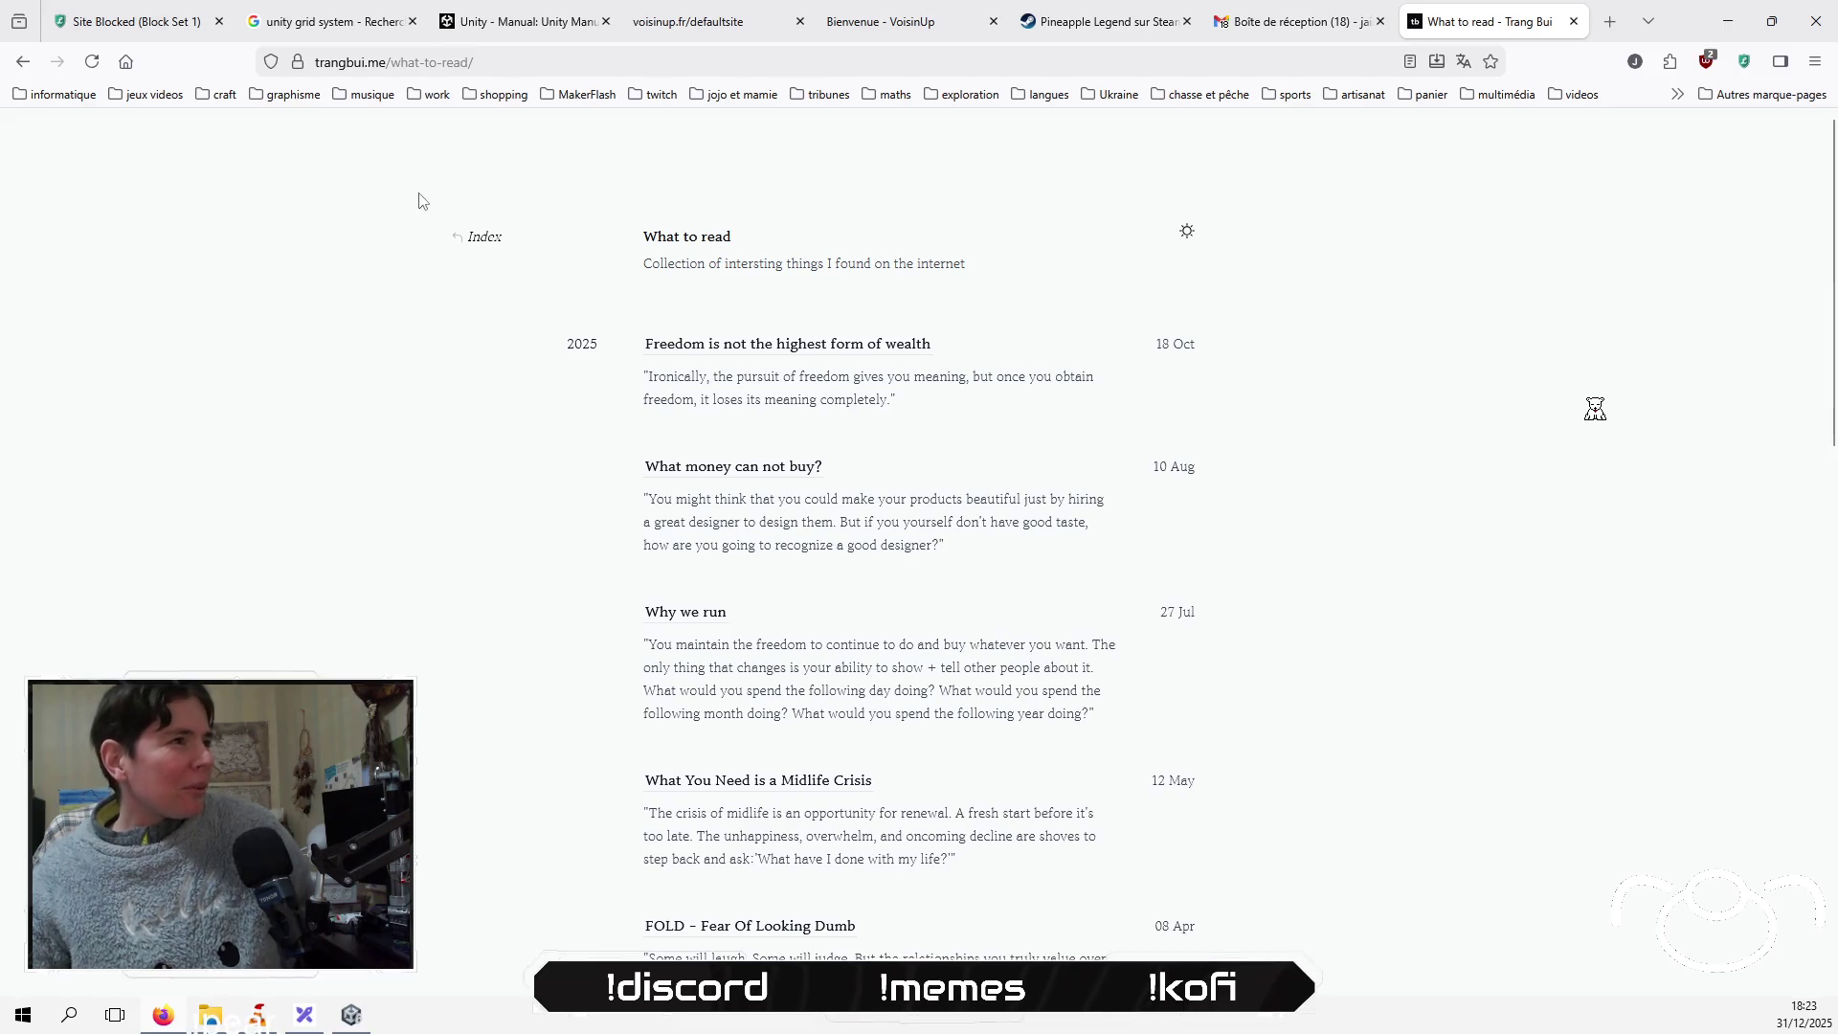
click(14, 67)
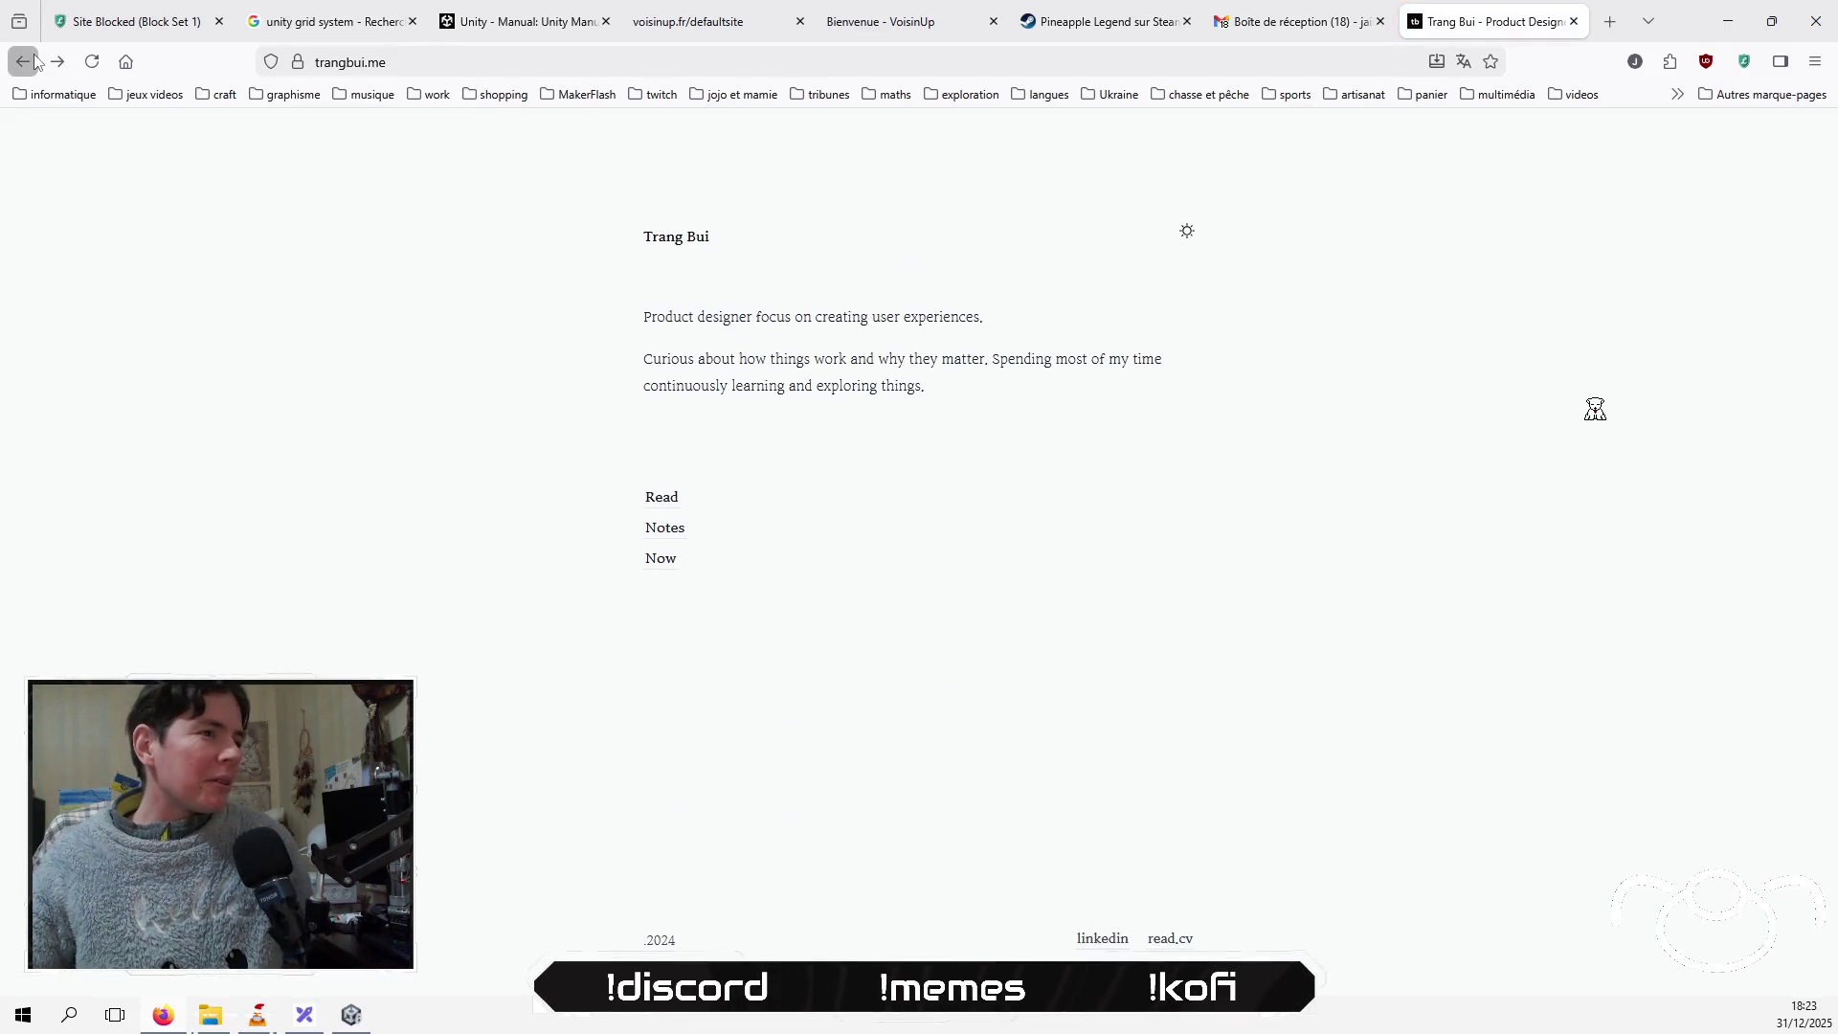
click(13, 67)
scroll(783, 346, up, 6)
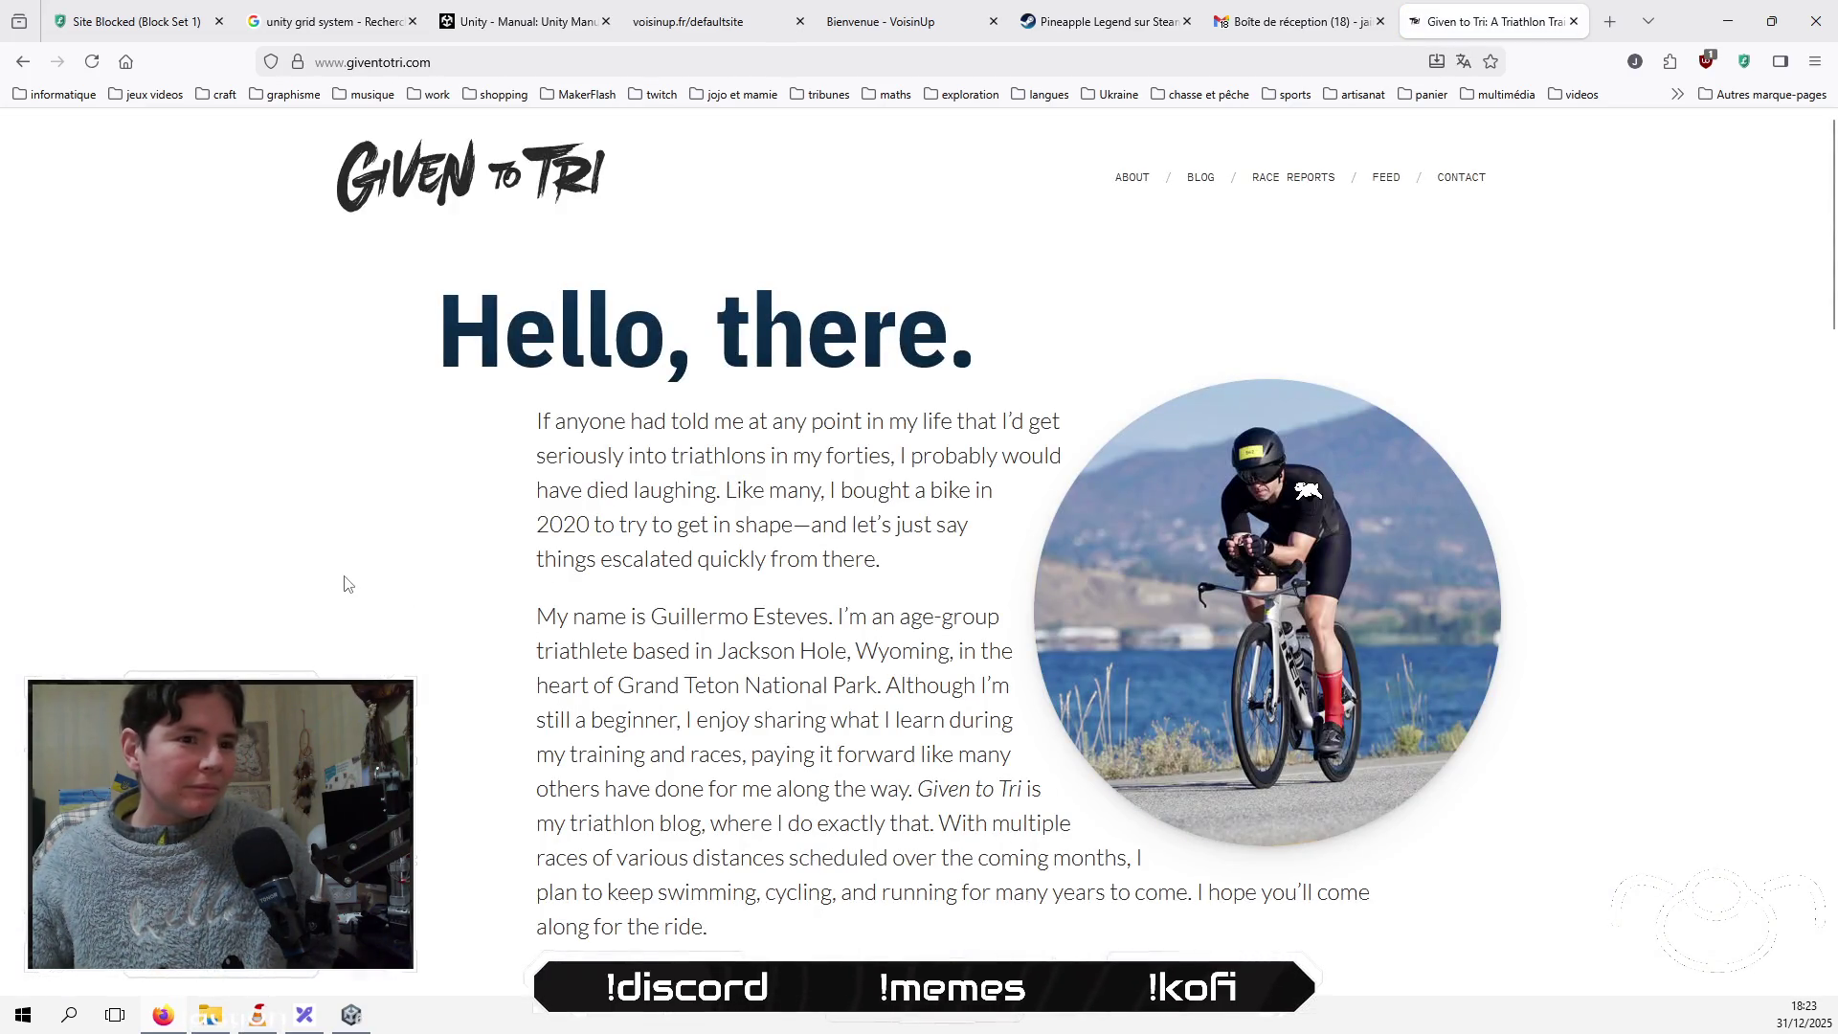
scroll(345, 583, down, 15)
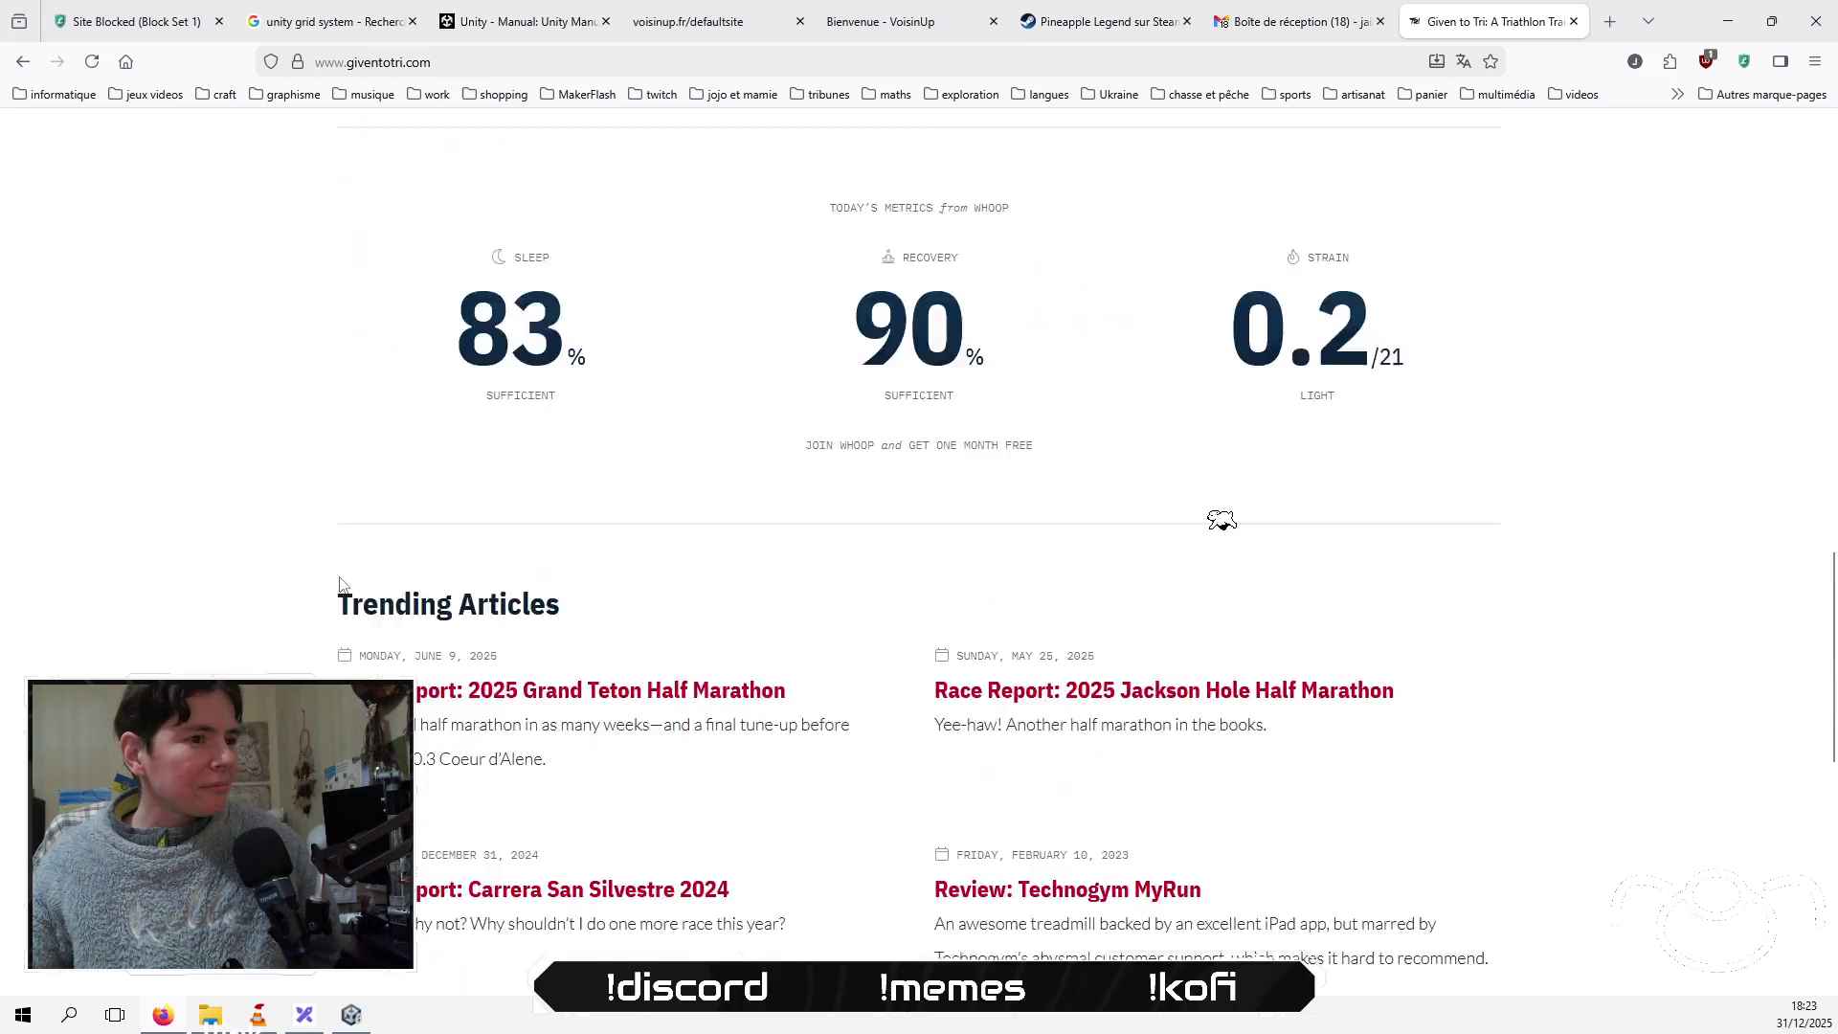
scroll(325, 574, up, 1)
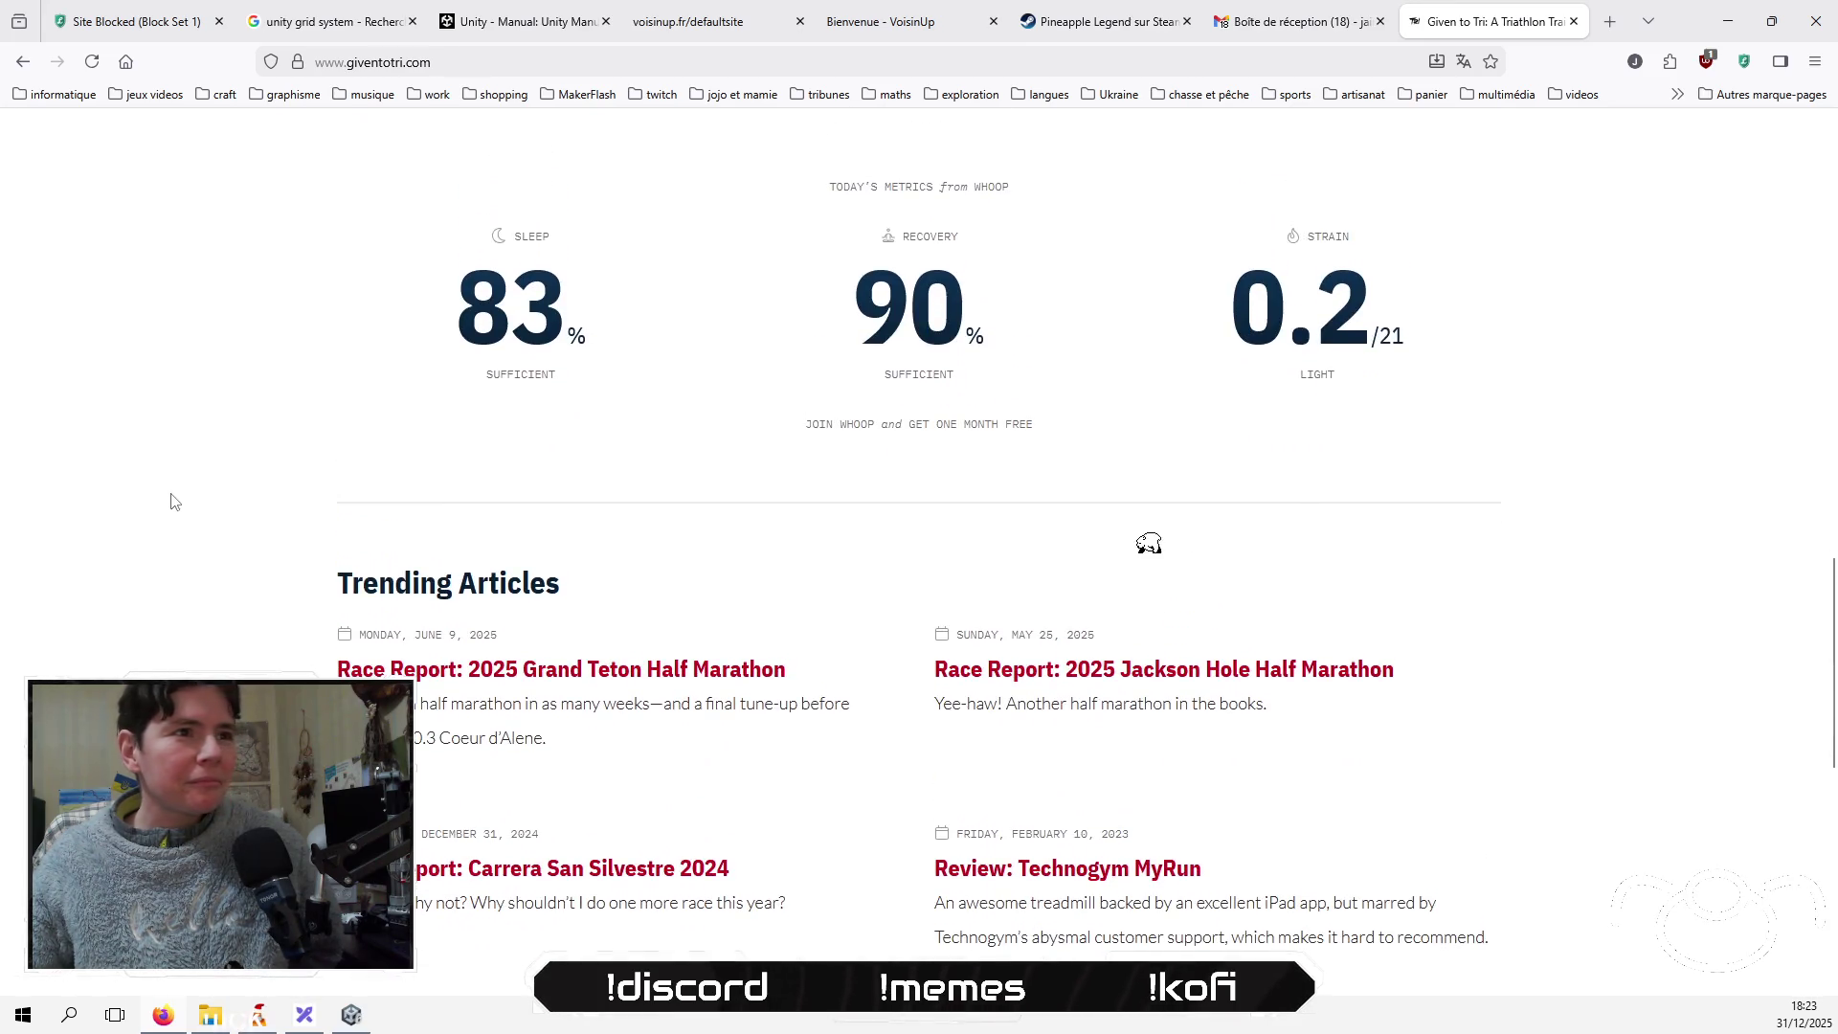
scroll(173, 501, down, 8)
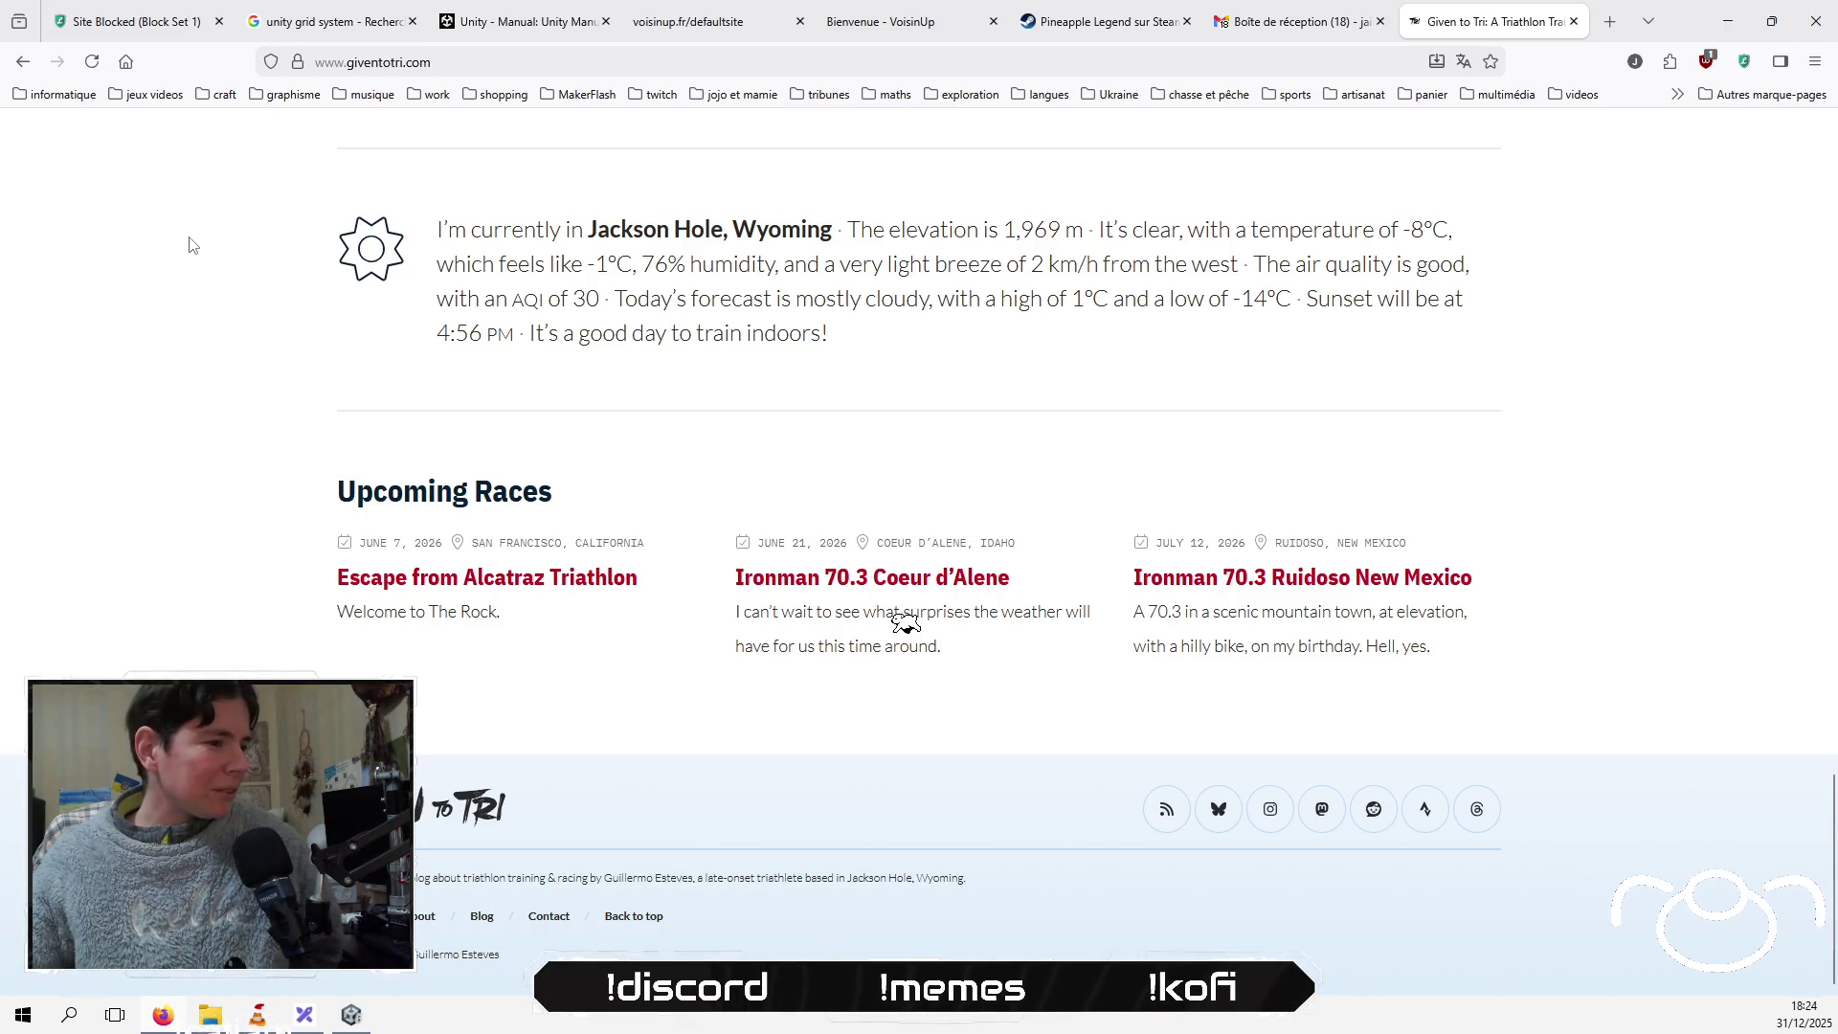
scroll(189, 245, up, 15)
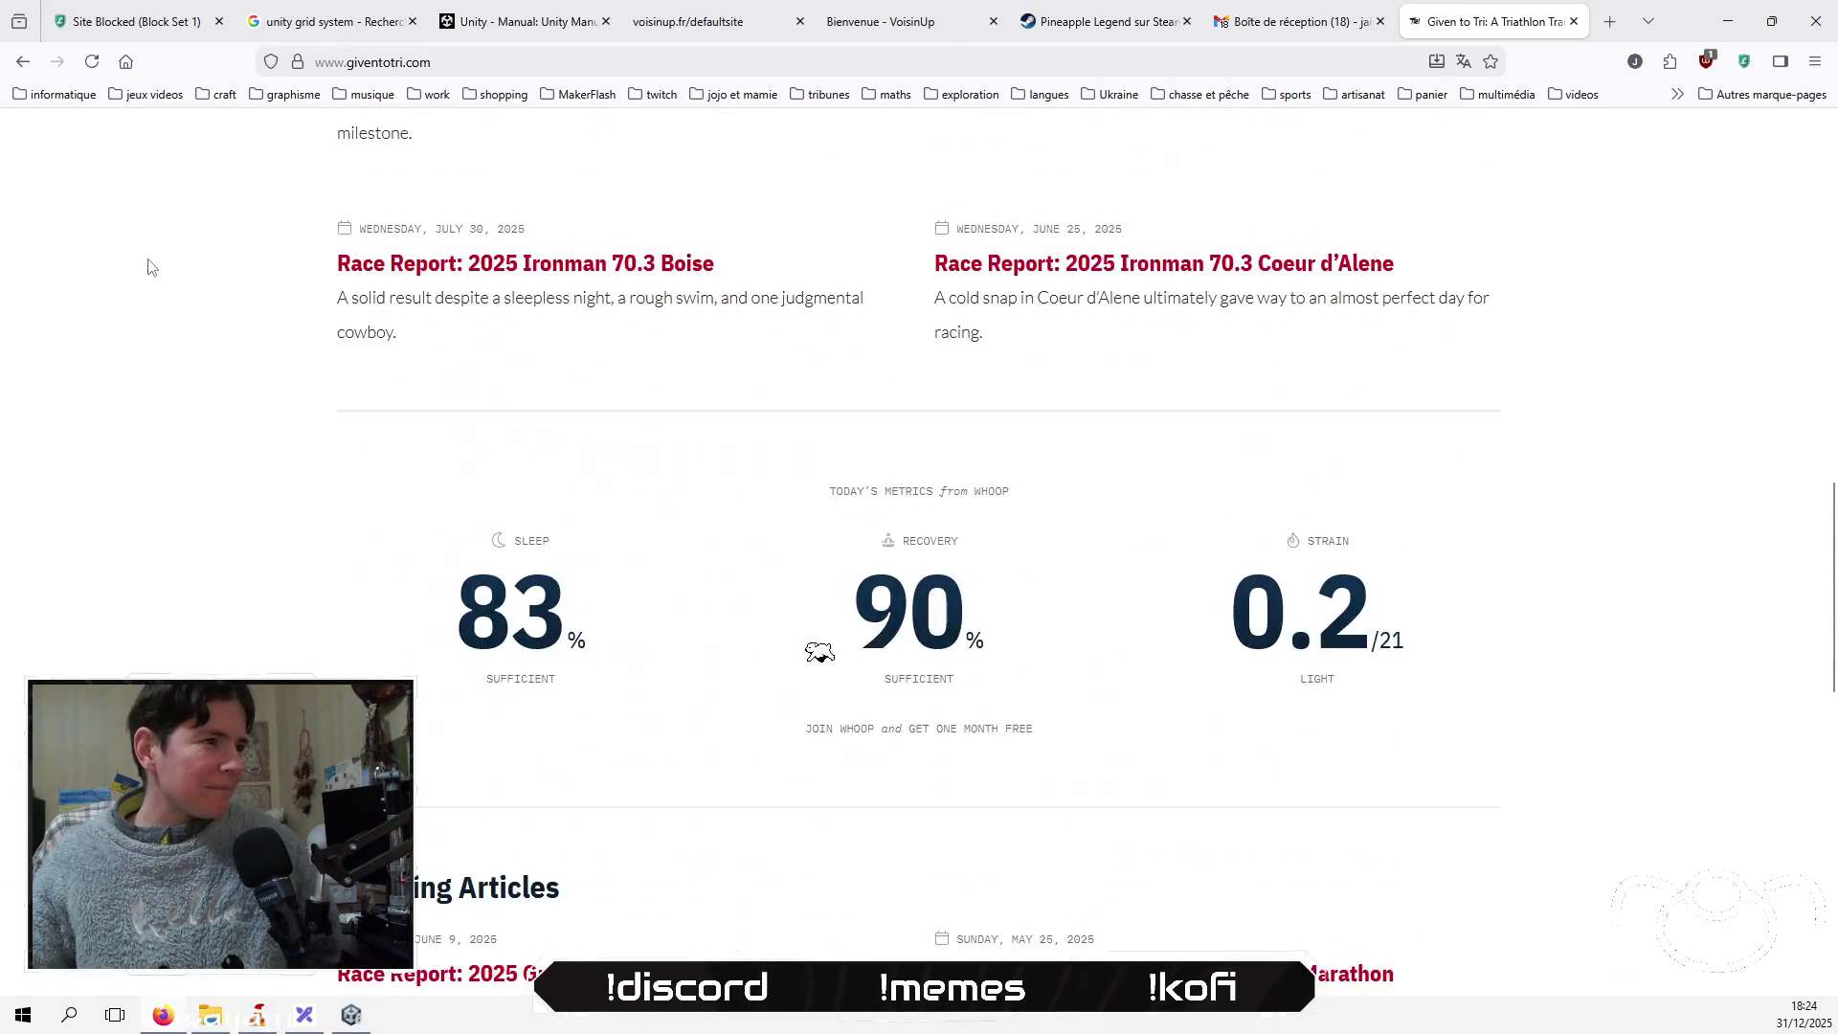
right_click(24, 63)
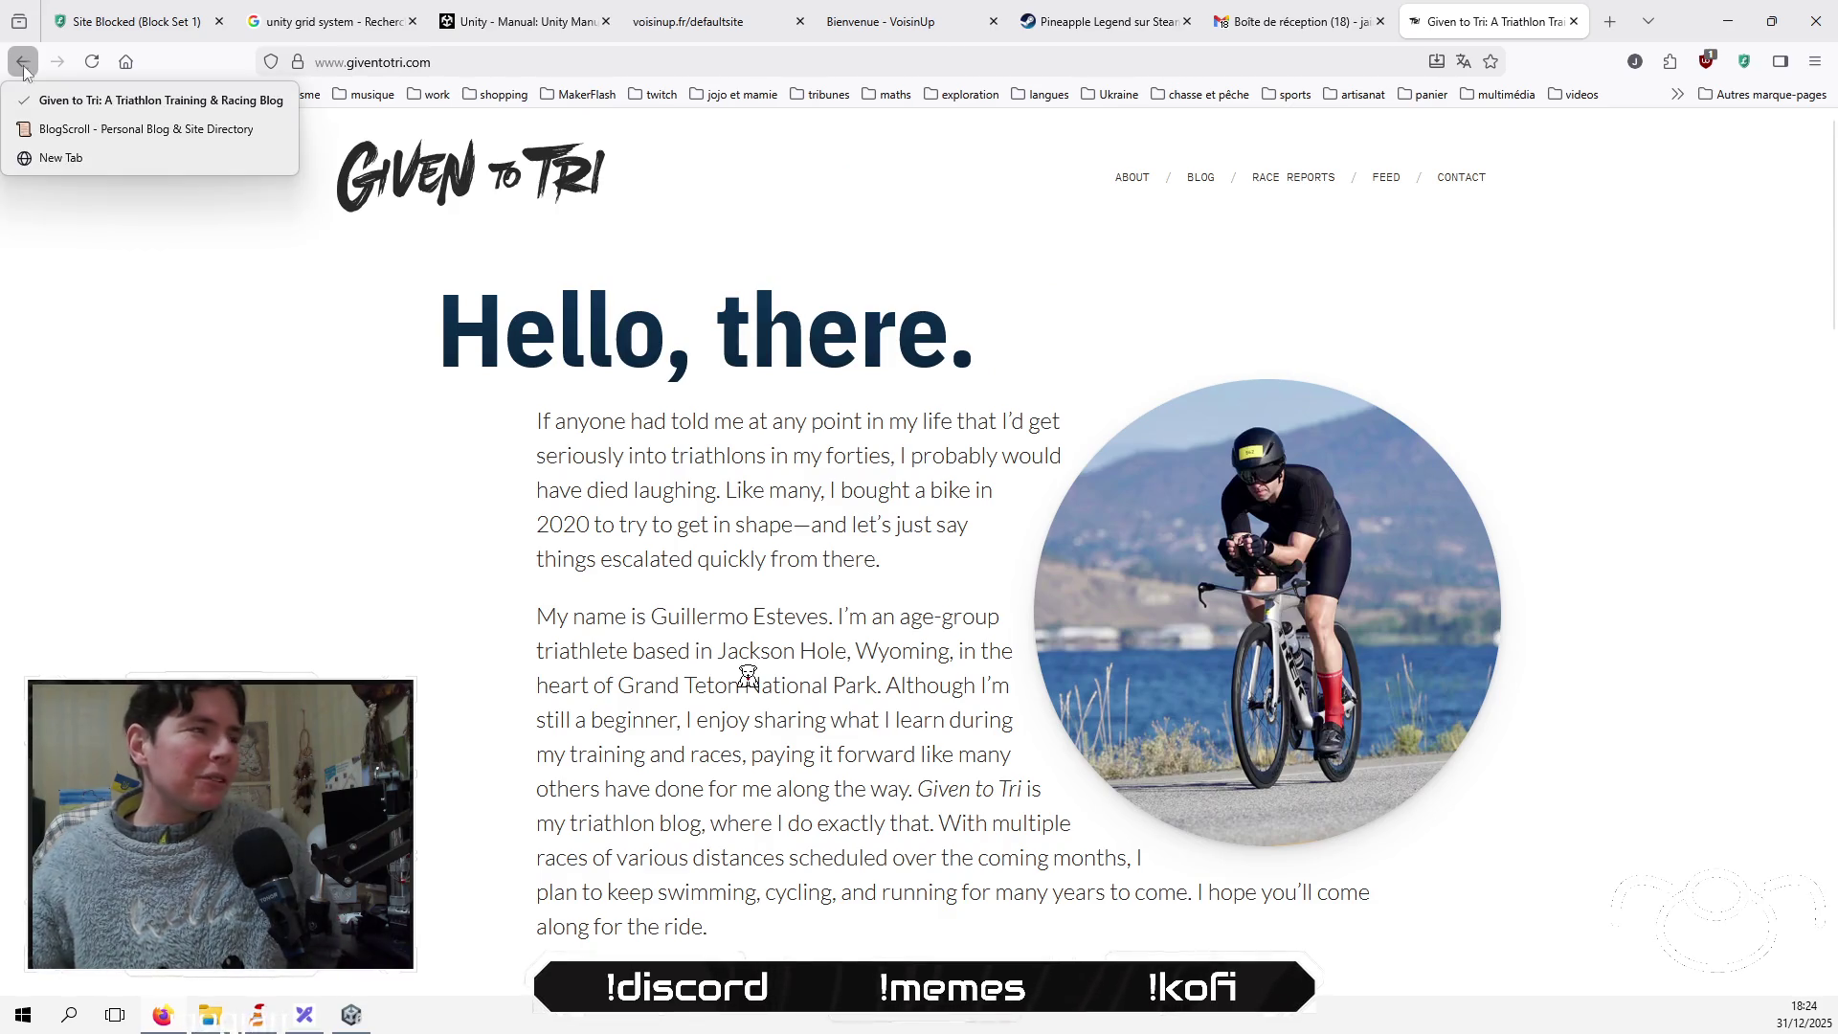
click(115, 129)
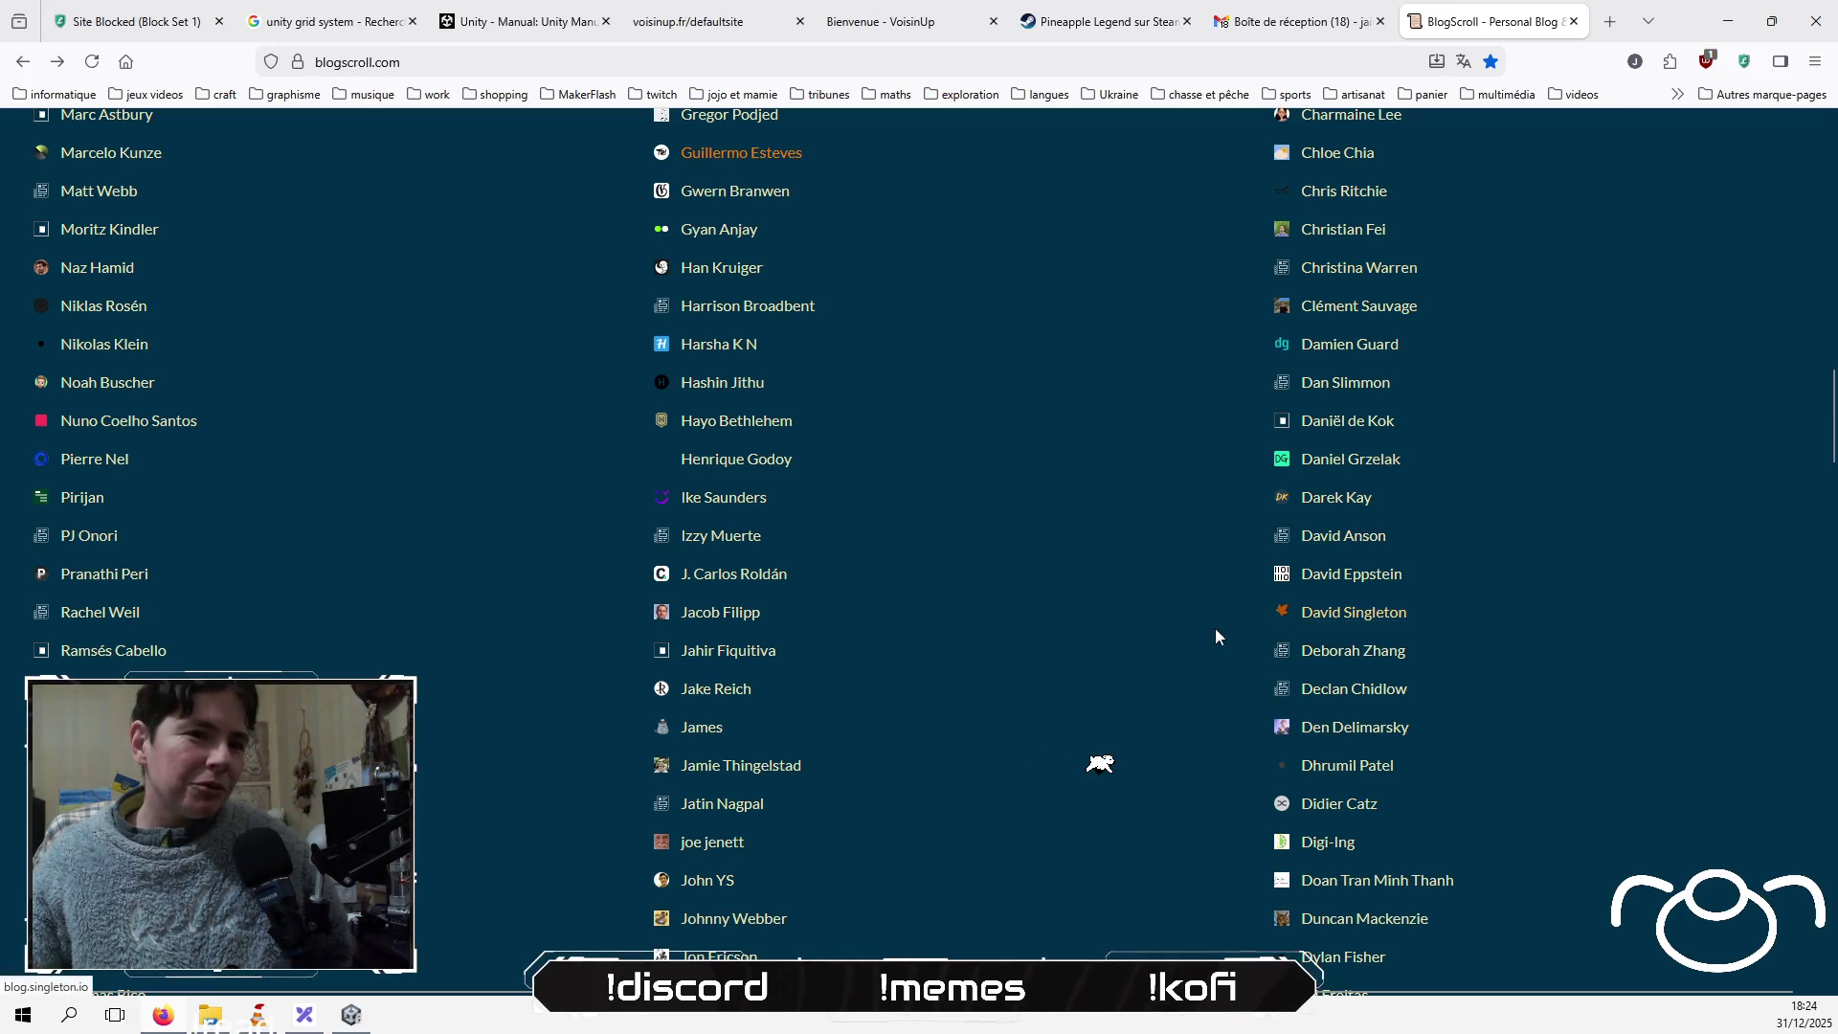
Scroll up and down through the BlogScroll directory.
scroll(1218, 626, down, 4)
scroll(1221, 624, down, 17)
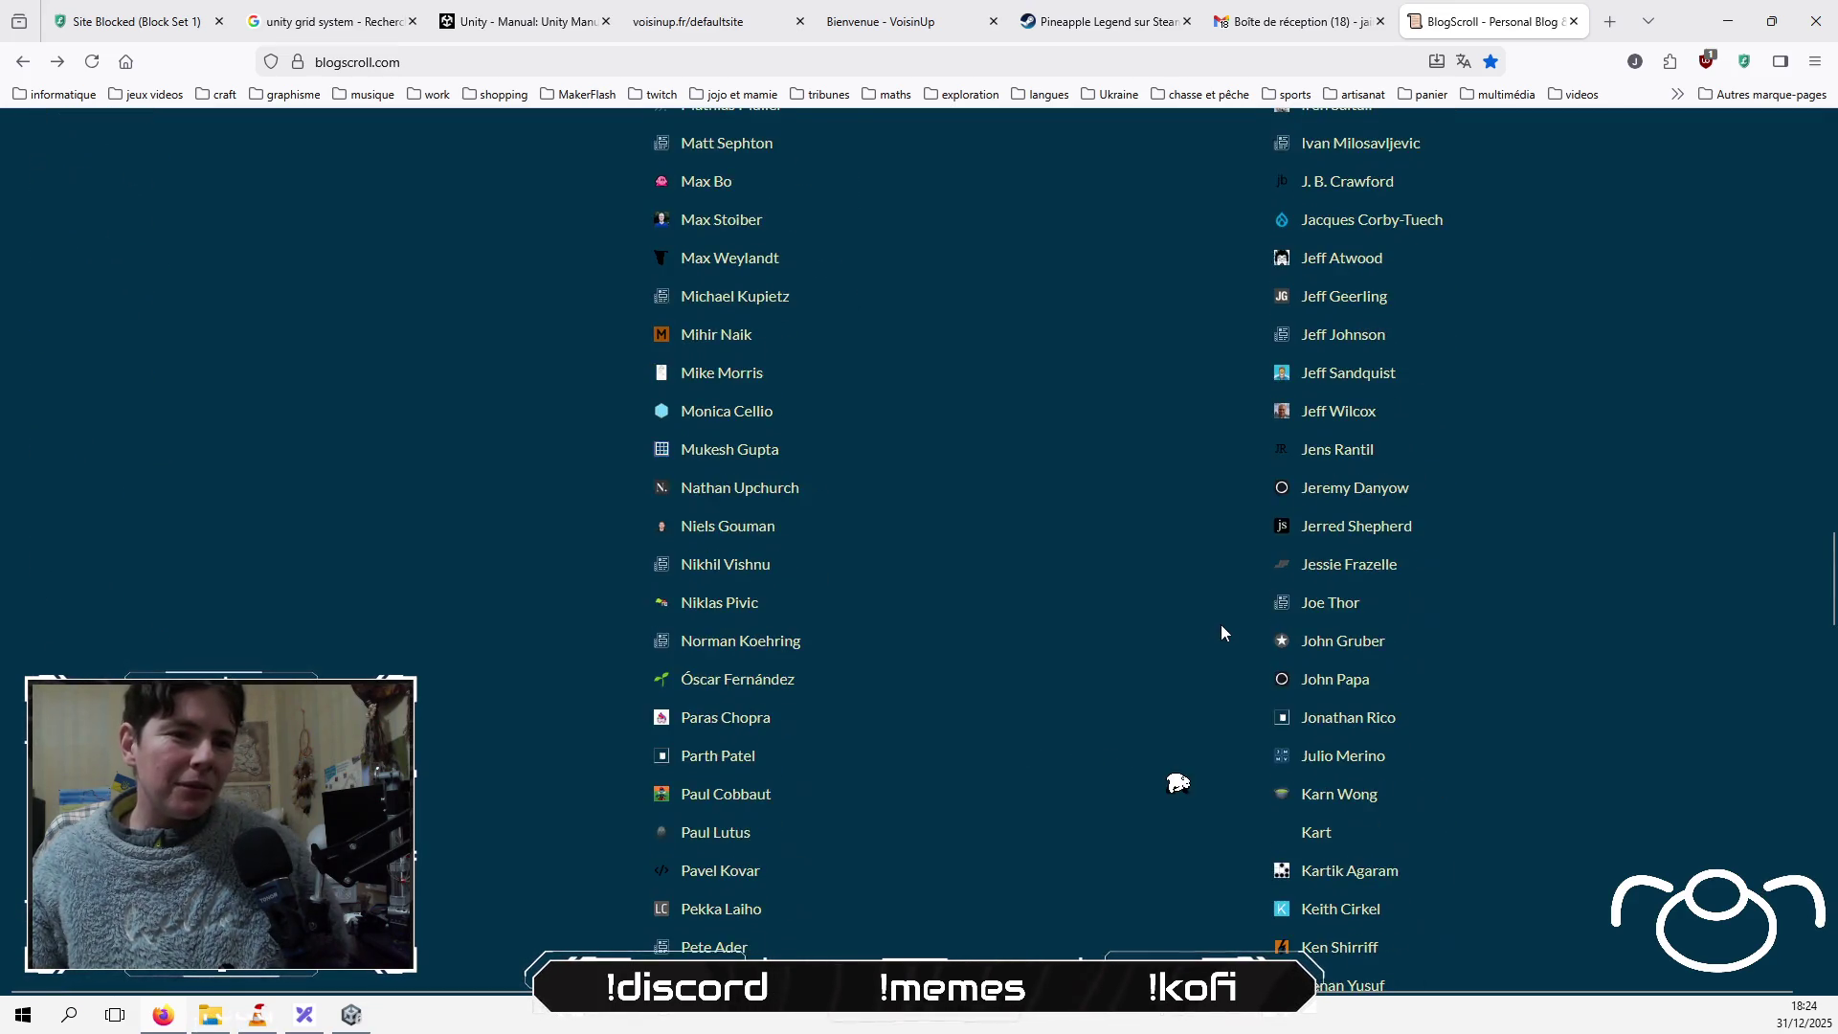
scroll(859, 674, up, 11)
scroll(857, 678, up, 20)
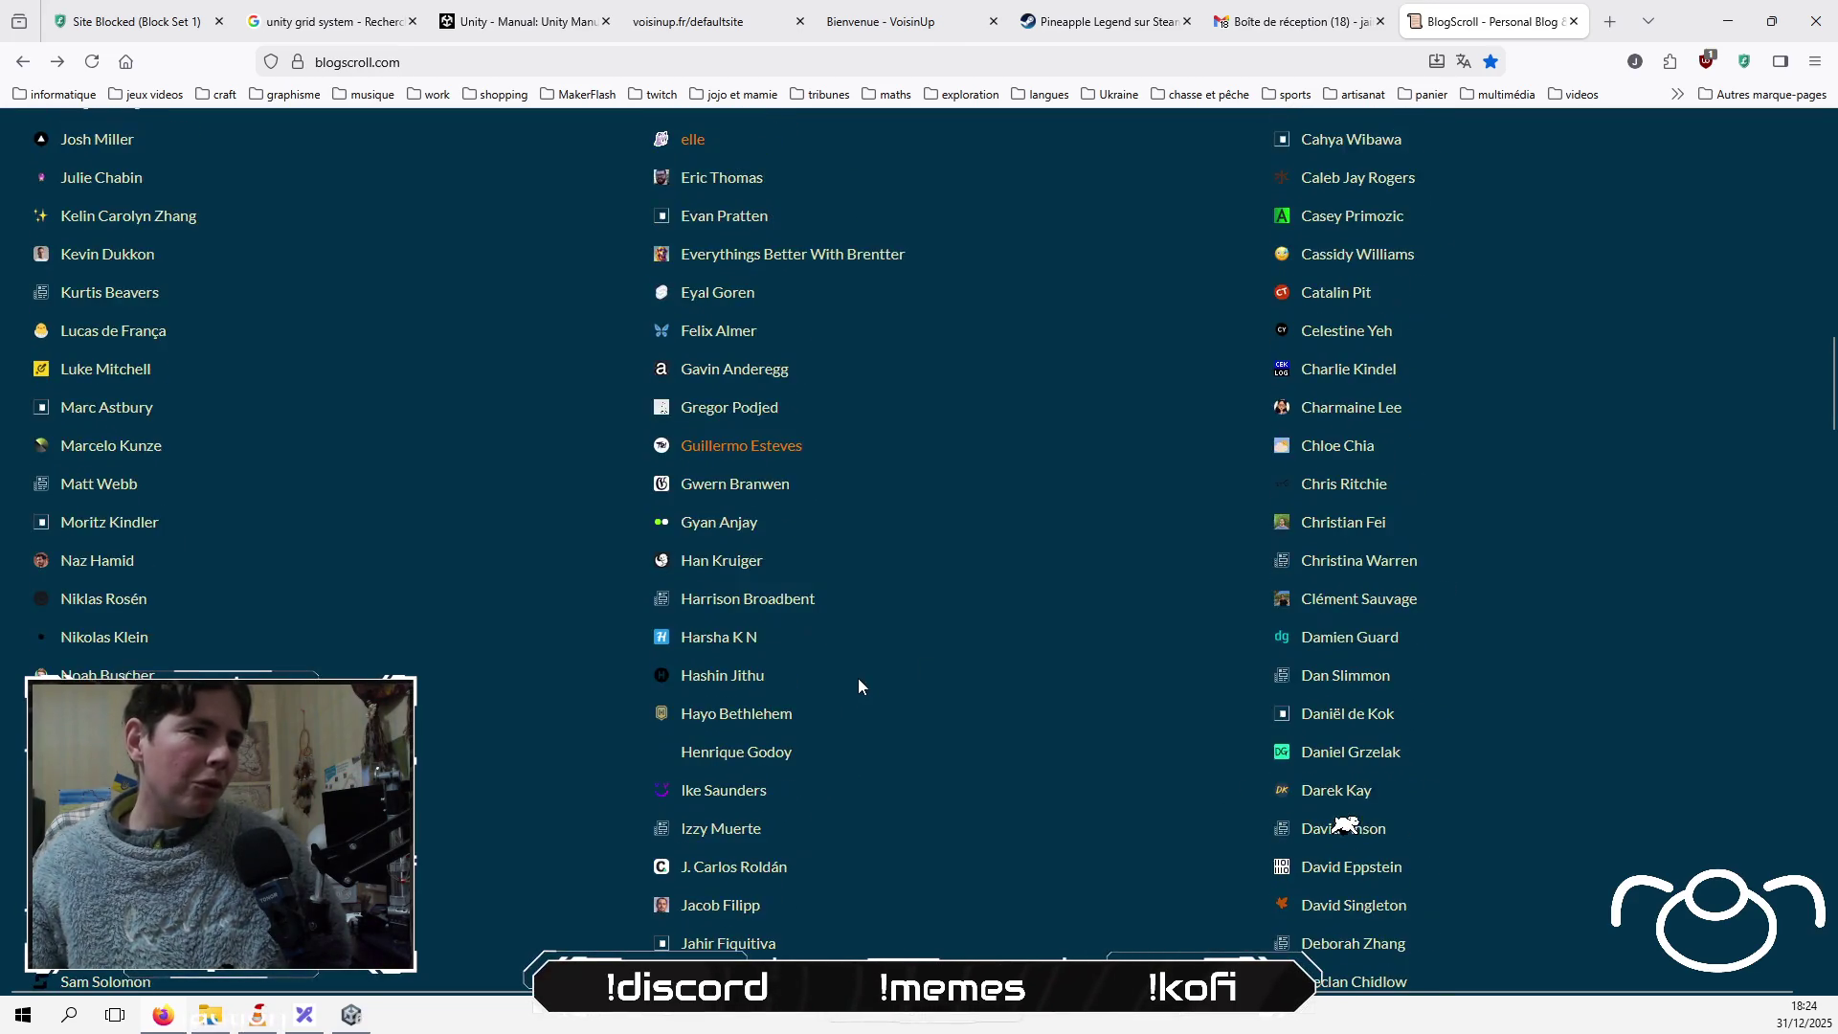
scroll(858, 676, up, 6)
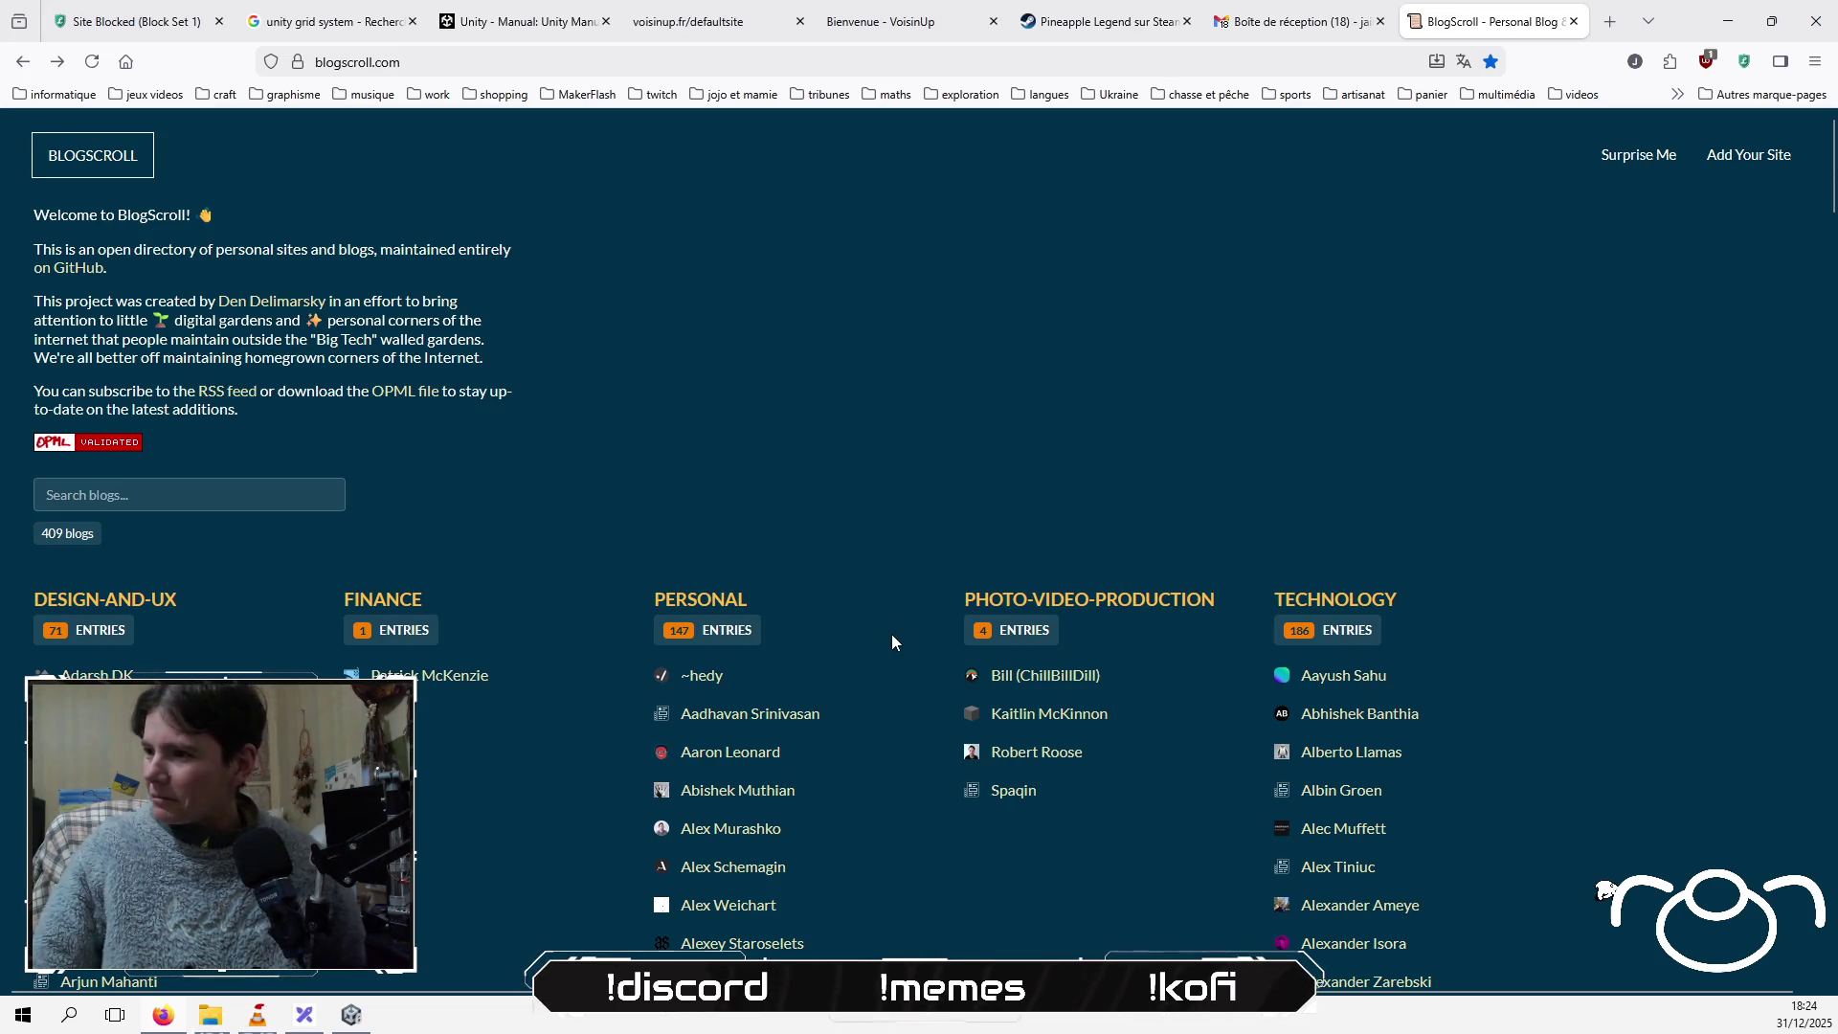
scroll(571, 640, down, 3)
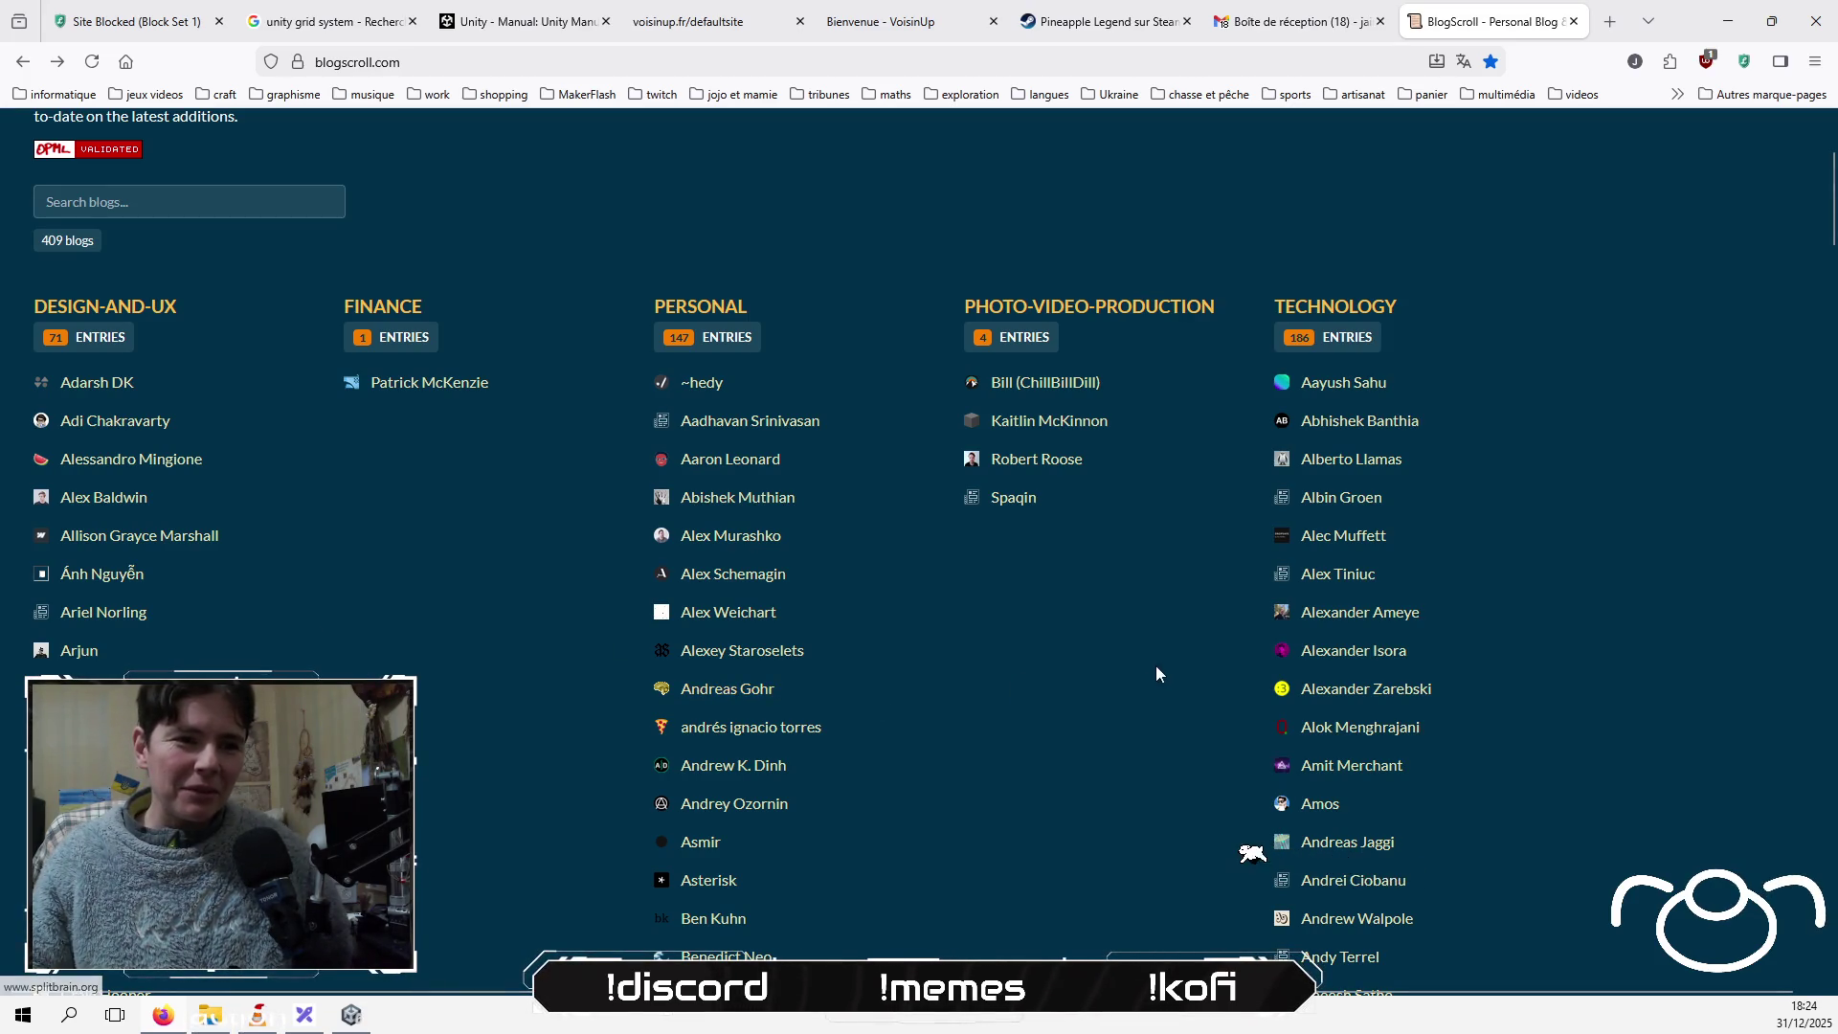
Open the startup founder's blog at isora.me, skim it, and close its tab.
click(1353, 653)
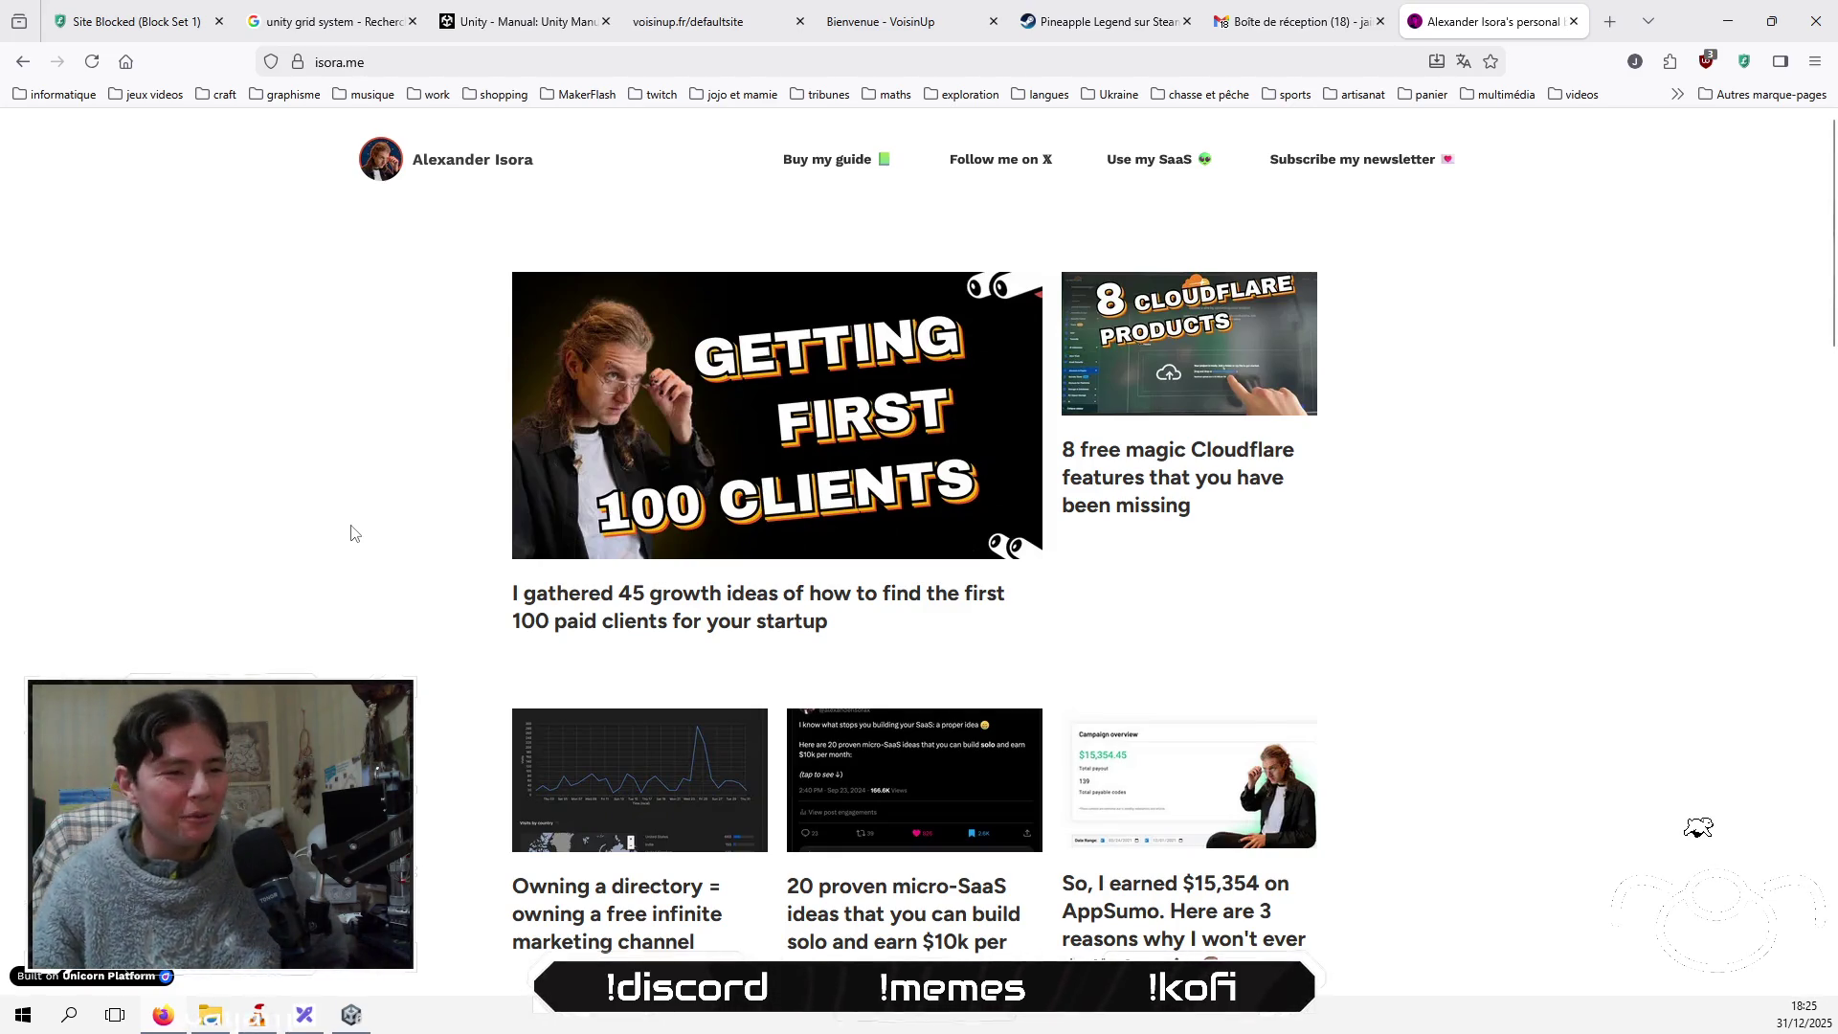
scroll(352, 533, down, 2)
scroll(354, 532, down, 5)
scroll(354, 532, up, 6)
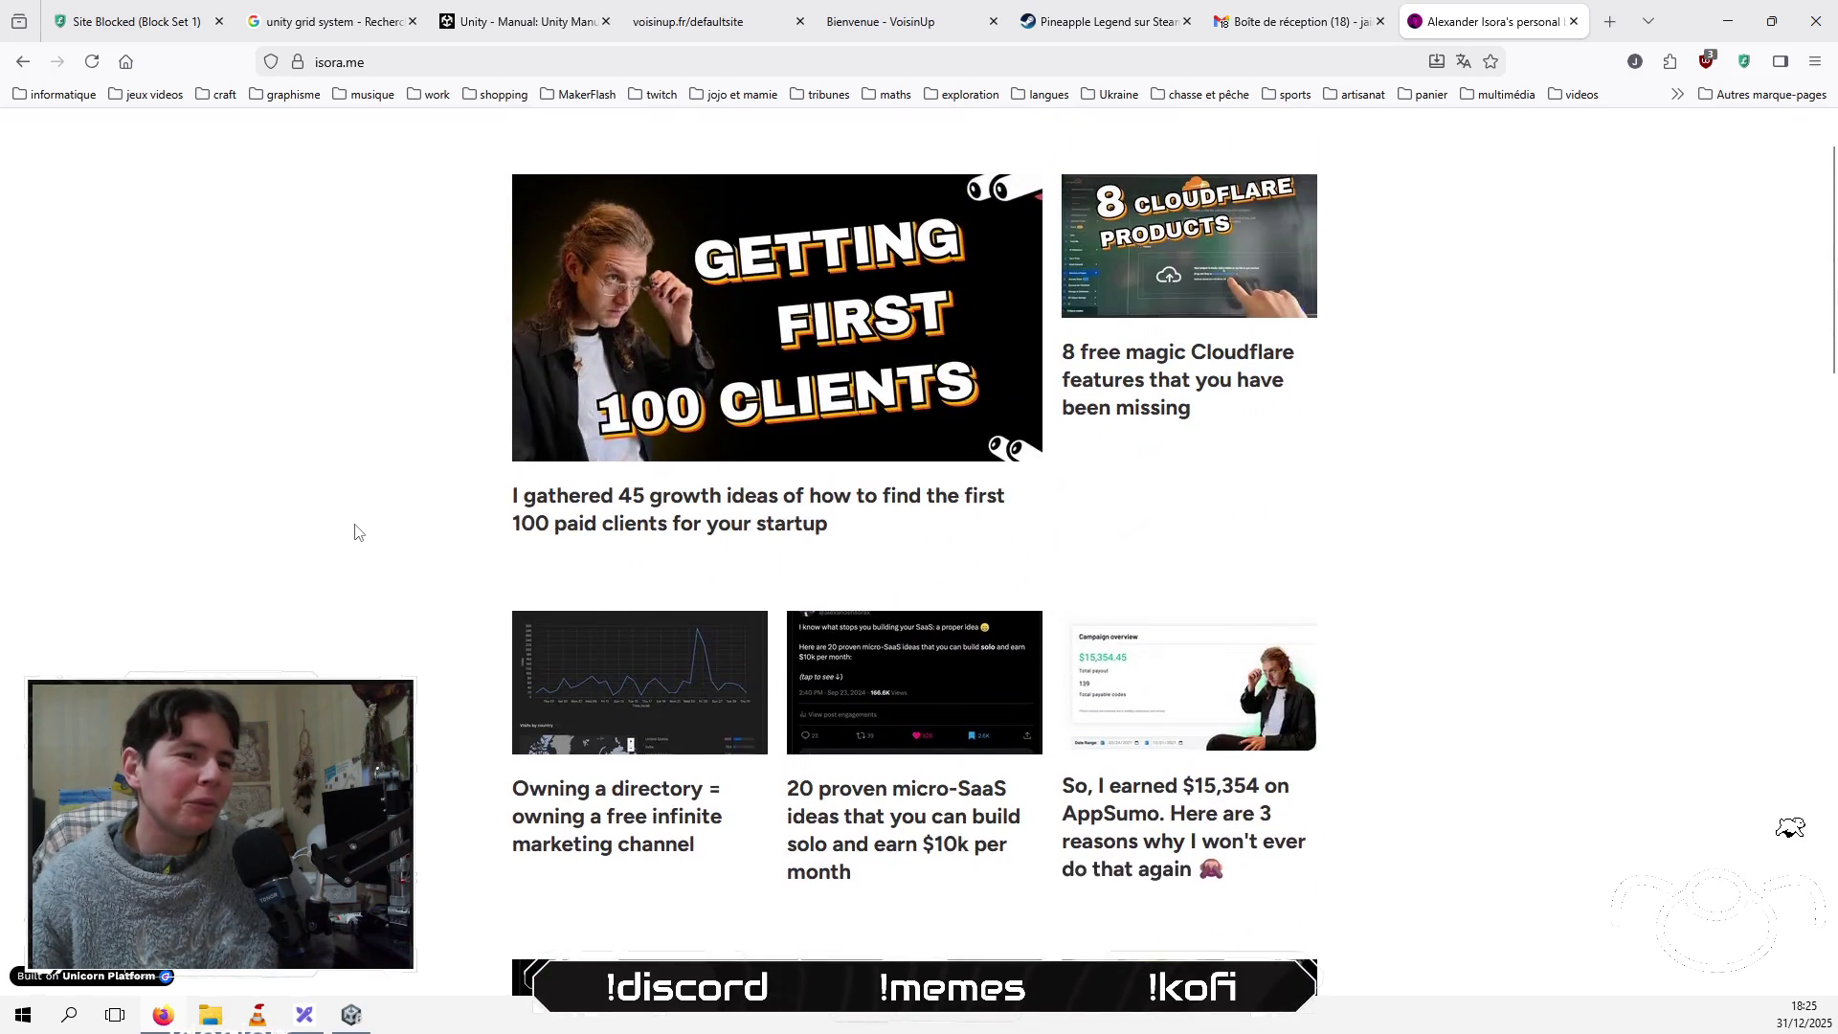
scroll(354, 533, up, 1)
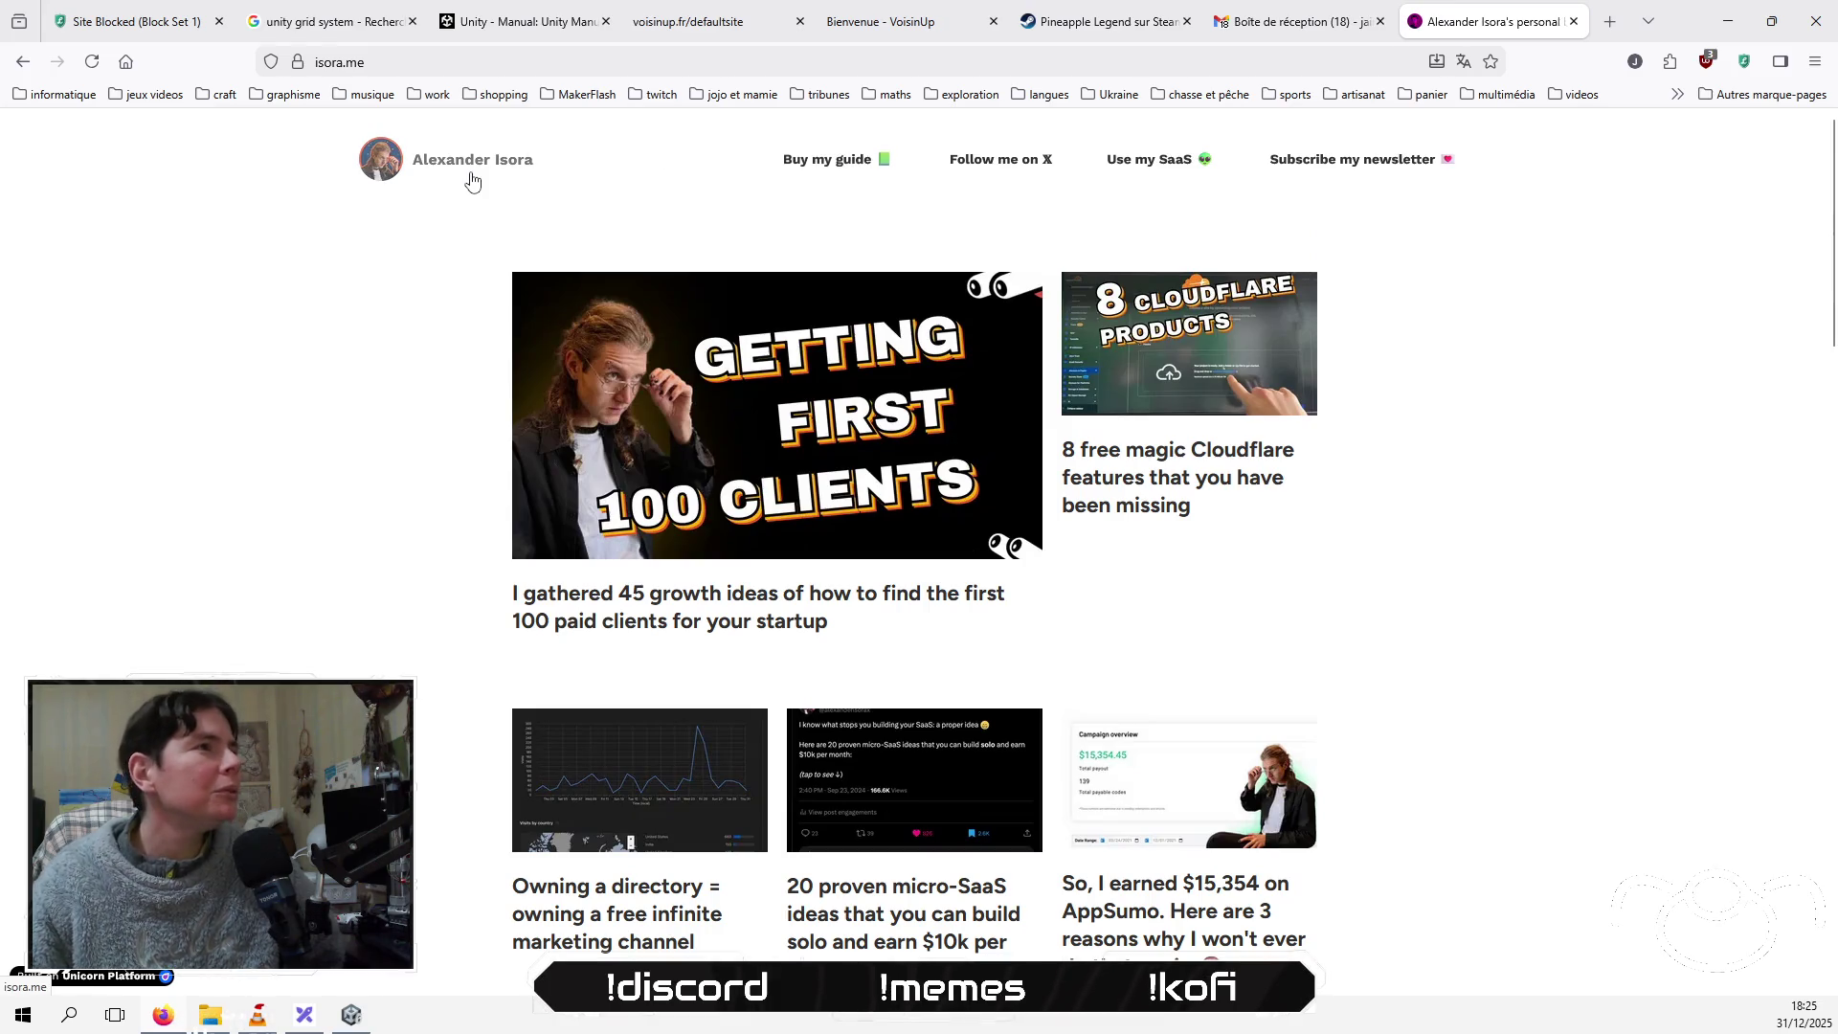
click(1572, 22)
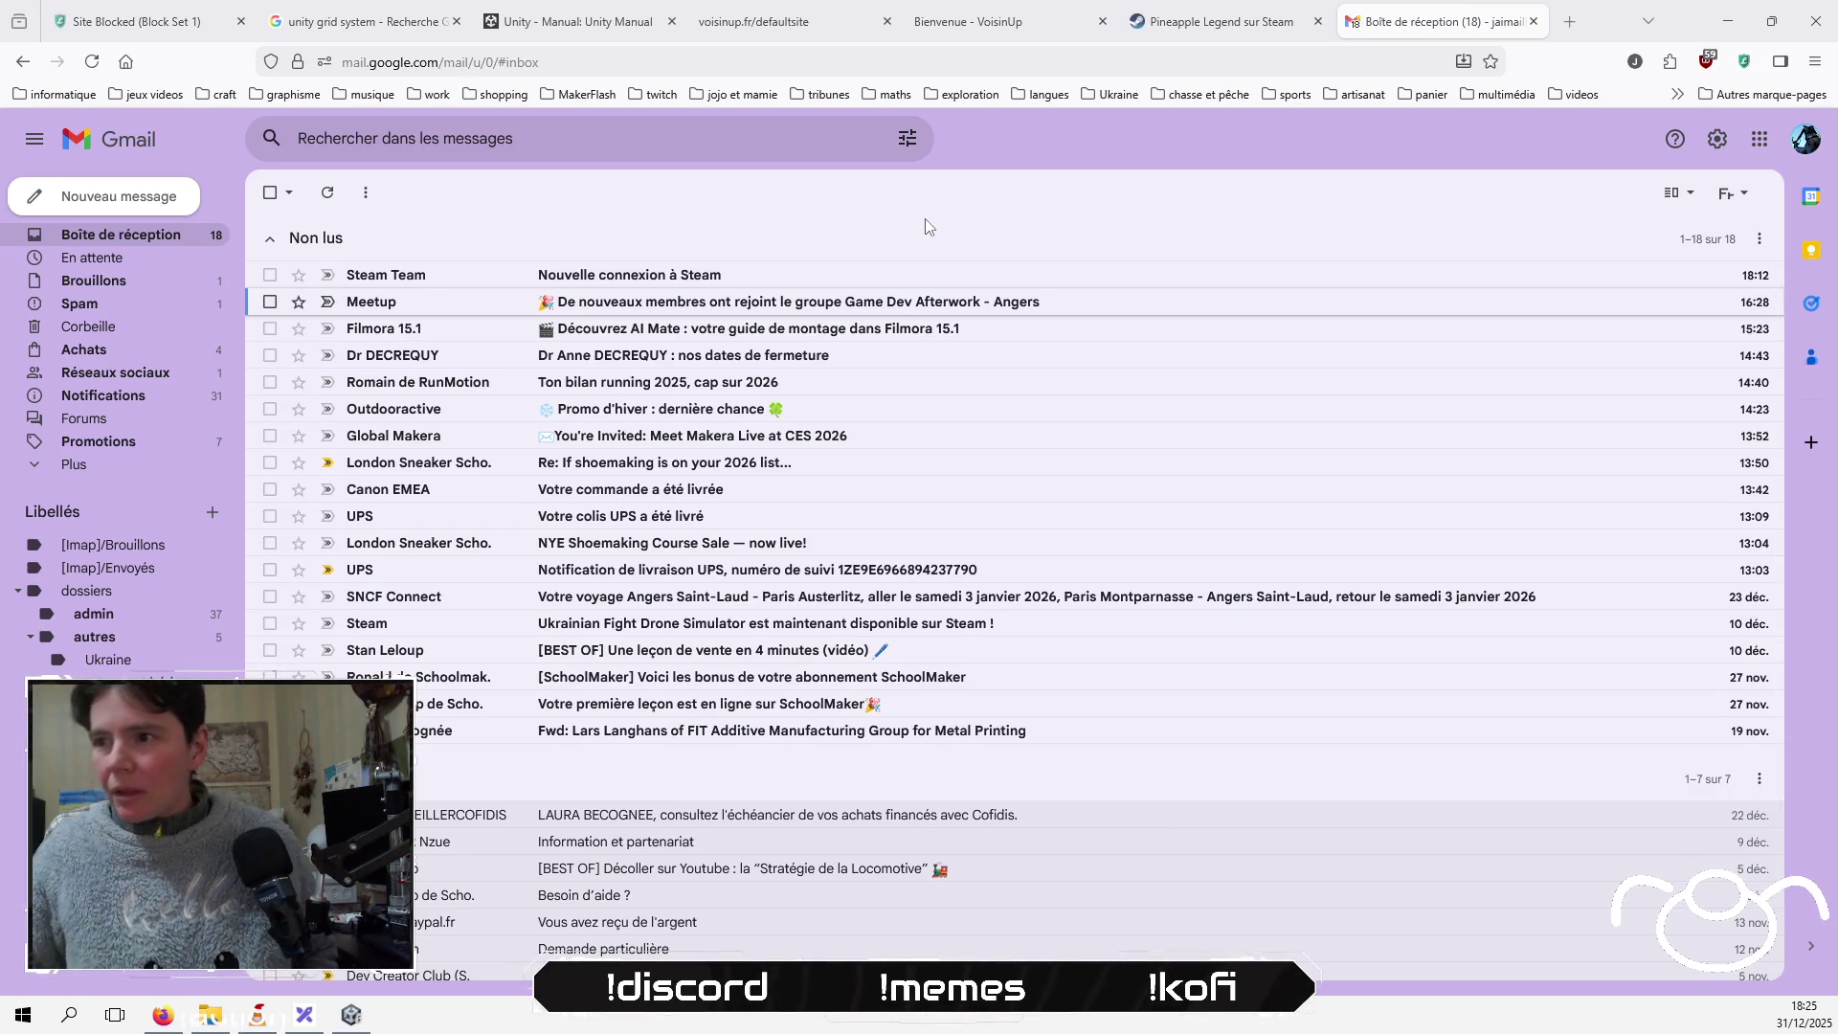
Switch to Unity, reframe the Simulator and Scene views on the village grid, and snip the whole editor.
key(alt+Tab)
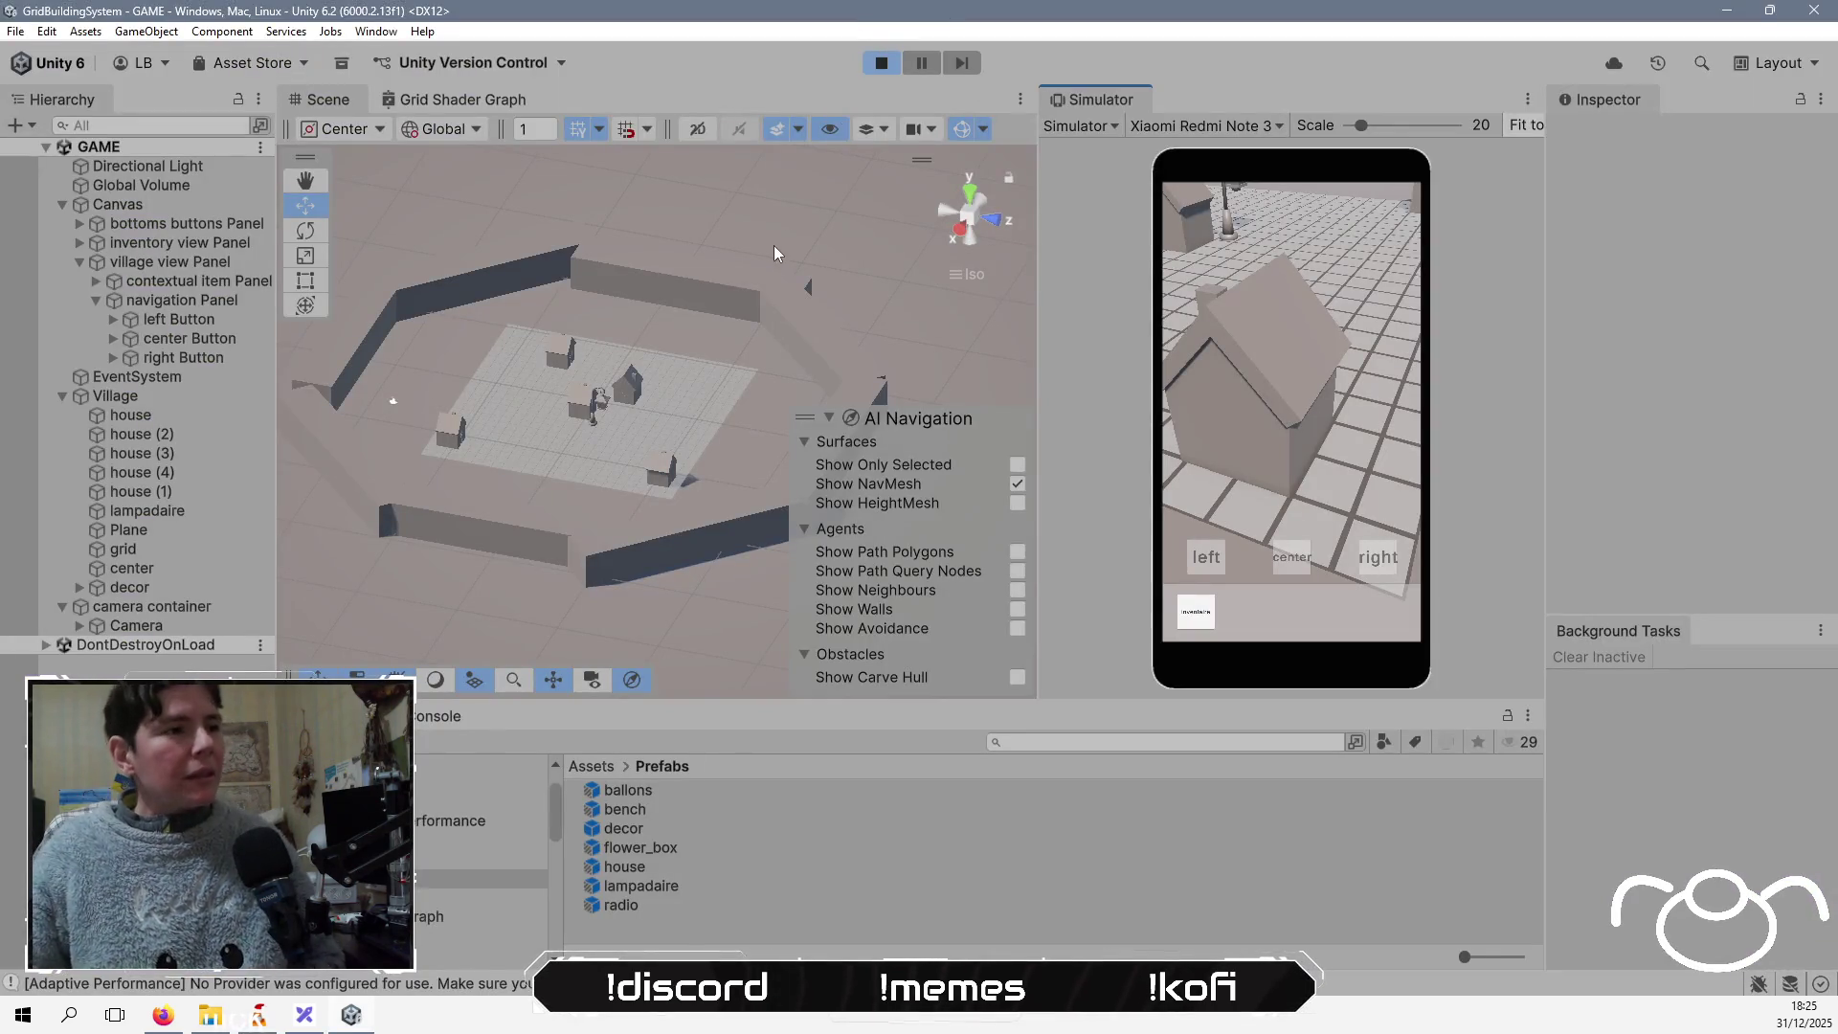
mouse_move(1181, 271)
mouse_down()
mouse_move(1262, 356)
mouse_move(1348, 315)
mouse_move(1329, 227)
mouse_move(1220, 254)
mouse_move(1233, 329)
mouse_move(1288, 335)
mouse_move(1256, 370)
mouse_up()
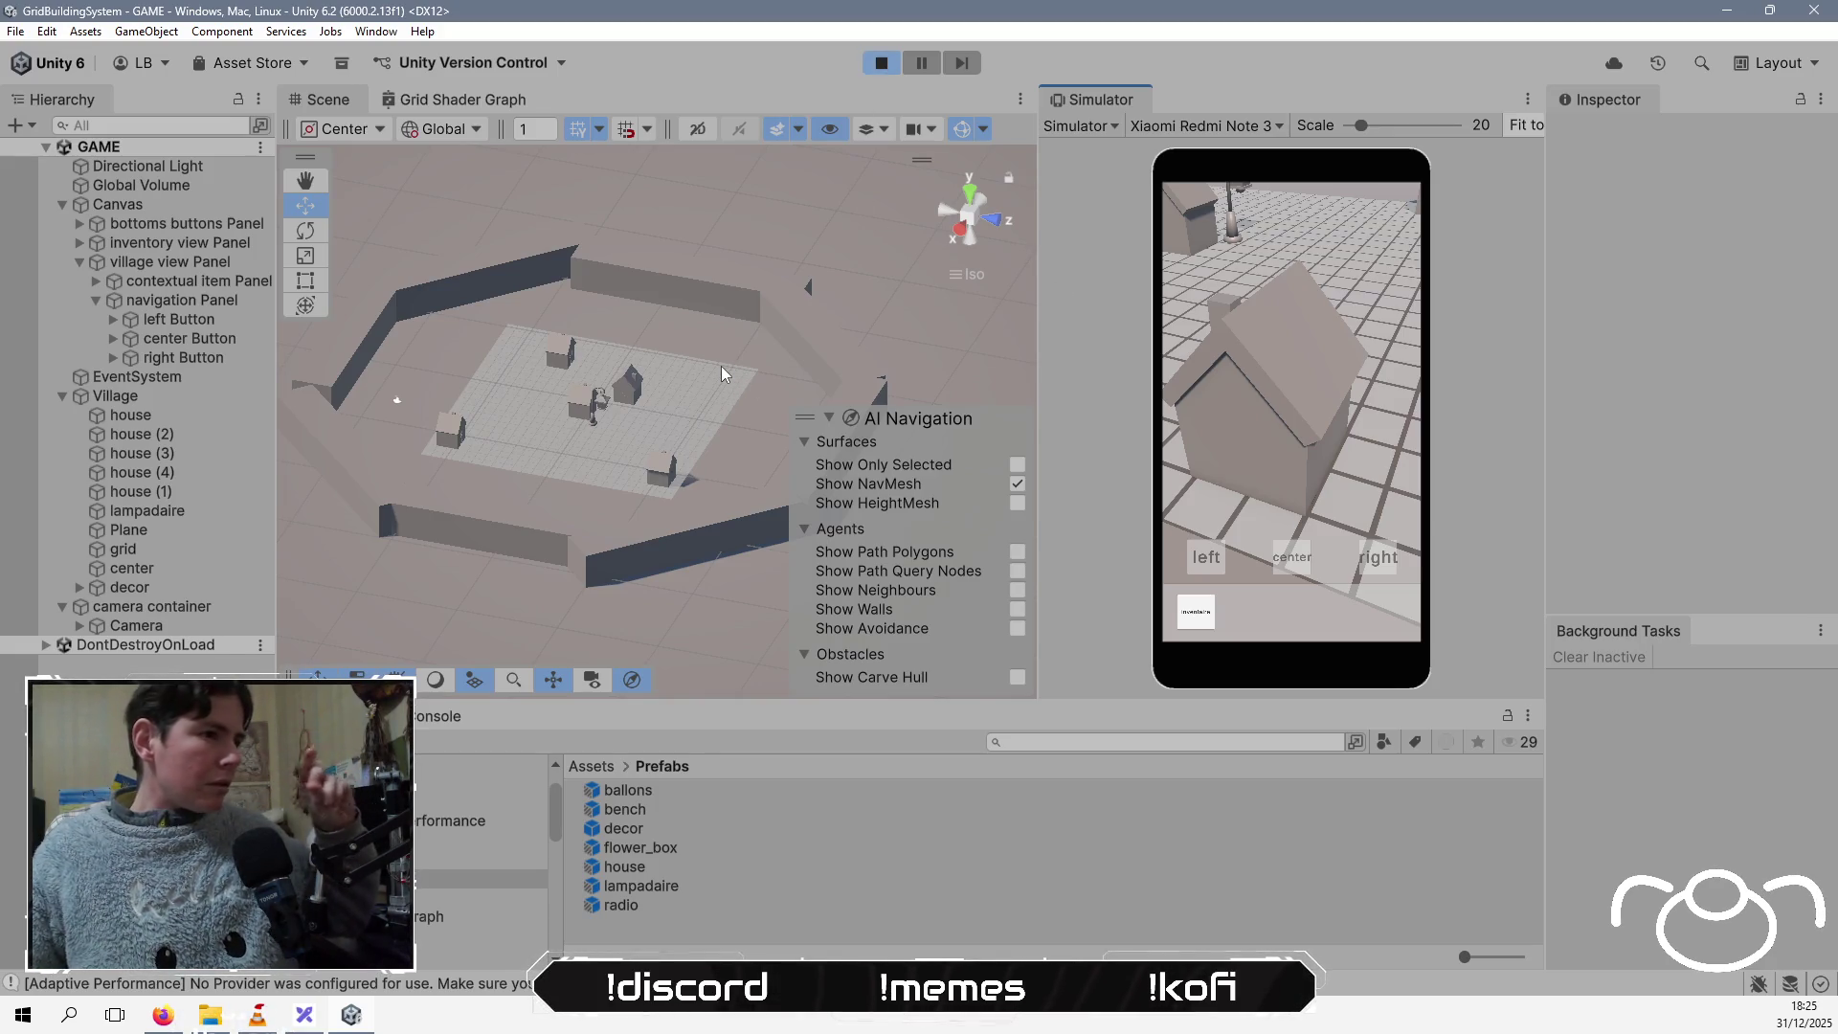
drag(722, 383, 754, 369)
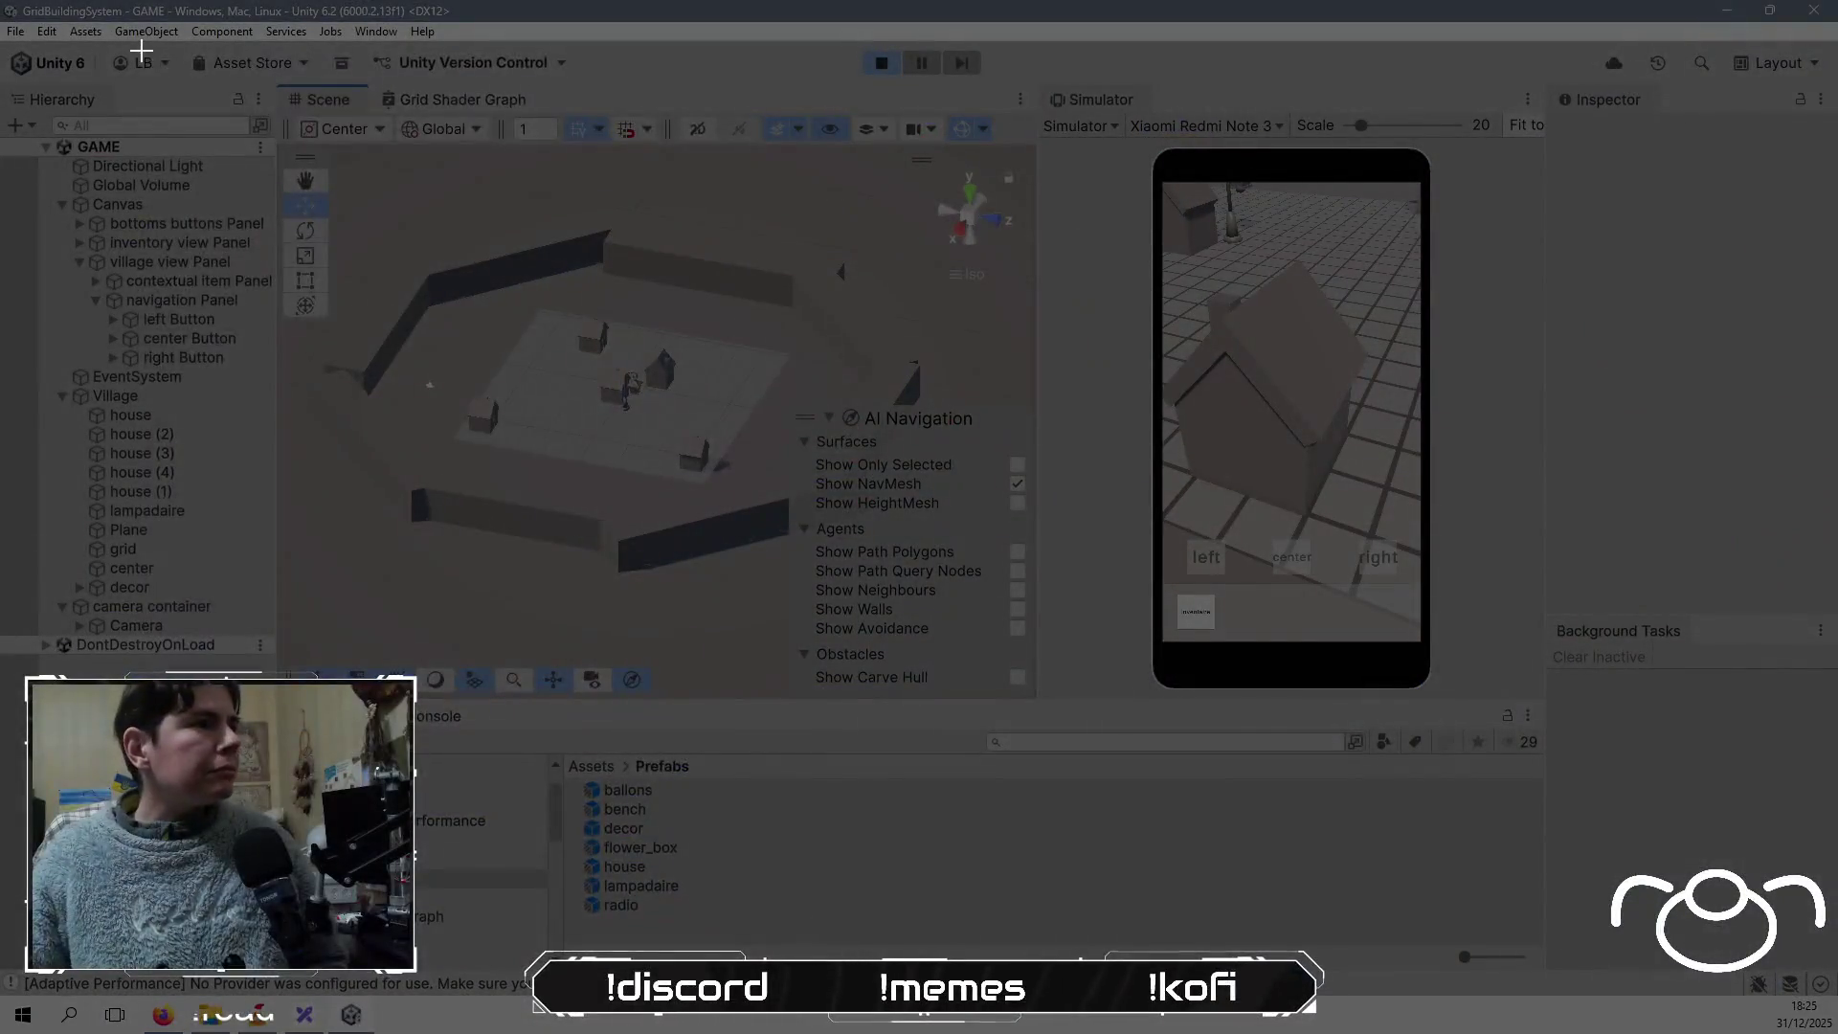
mouse_move(142, 50)
mouse_down()
mouse_move(1198, 890)
mouse_move(1641, 797)
mouse_up()
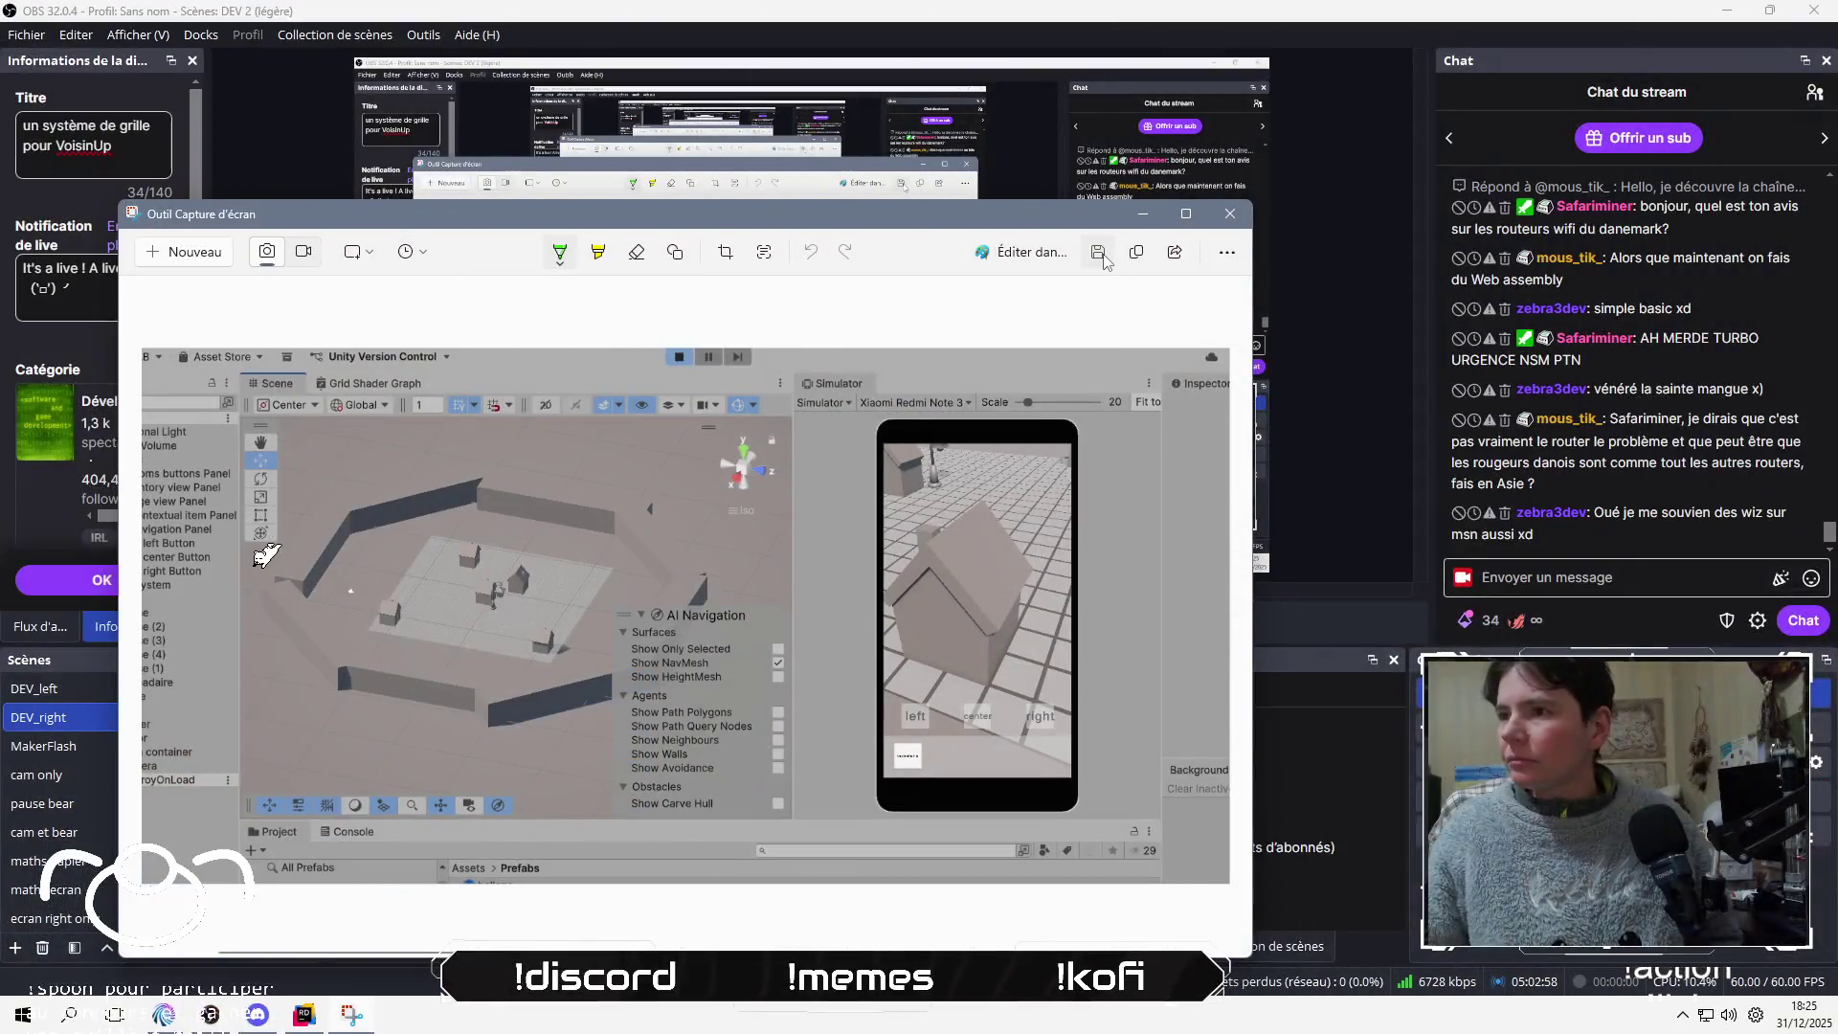
Save the snip over the existing proposition.png in Bureau, then bring OBS forward and return to the browser.
click(1098, 252)
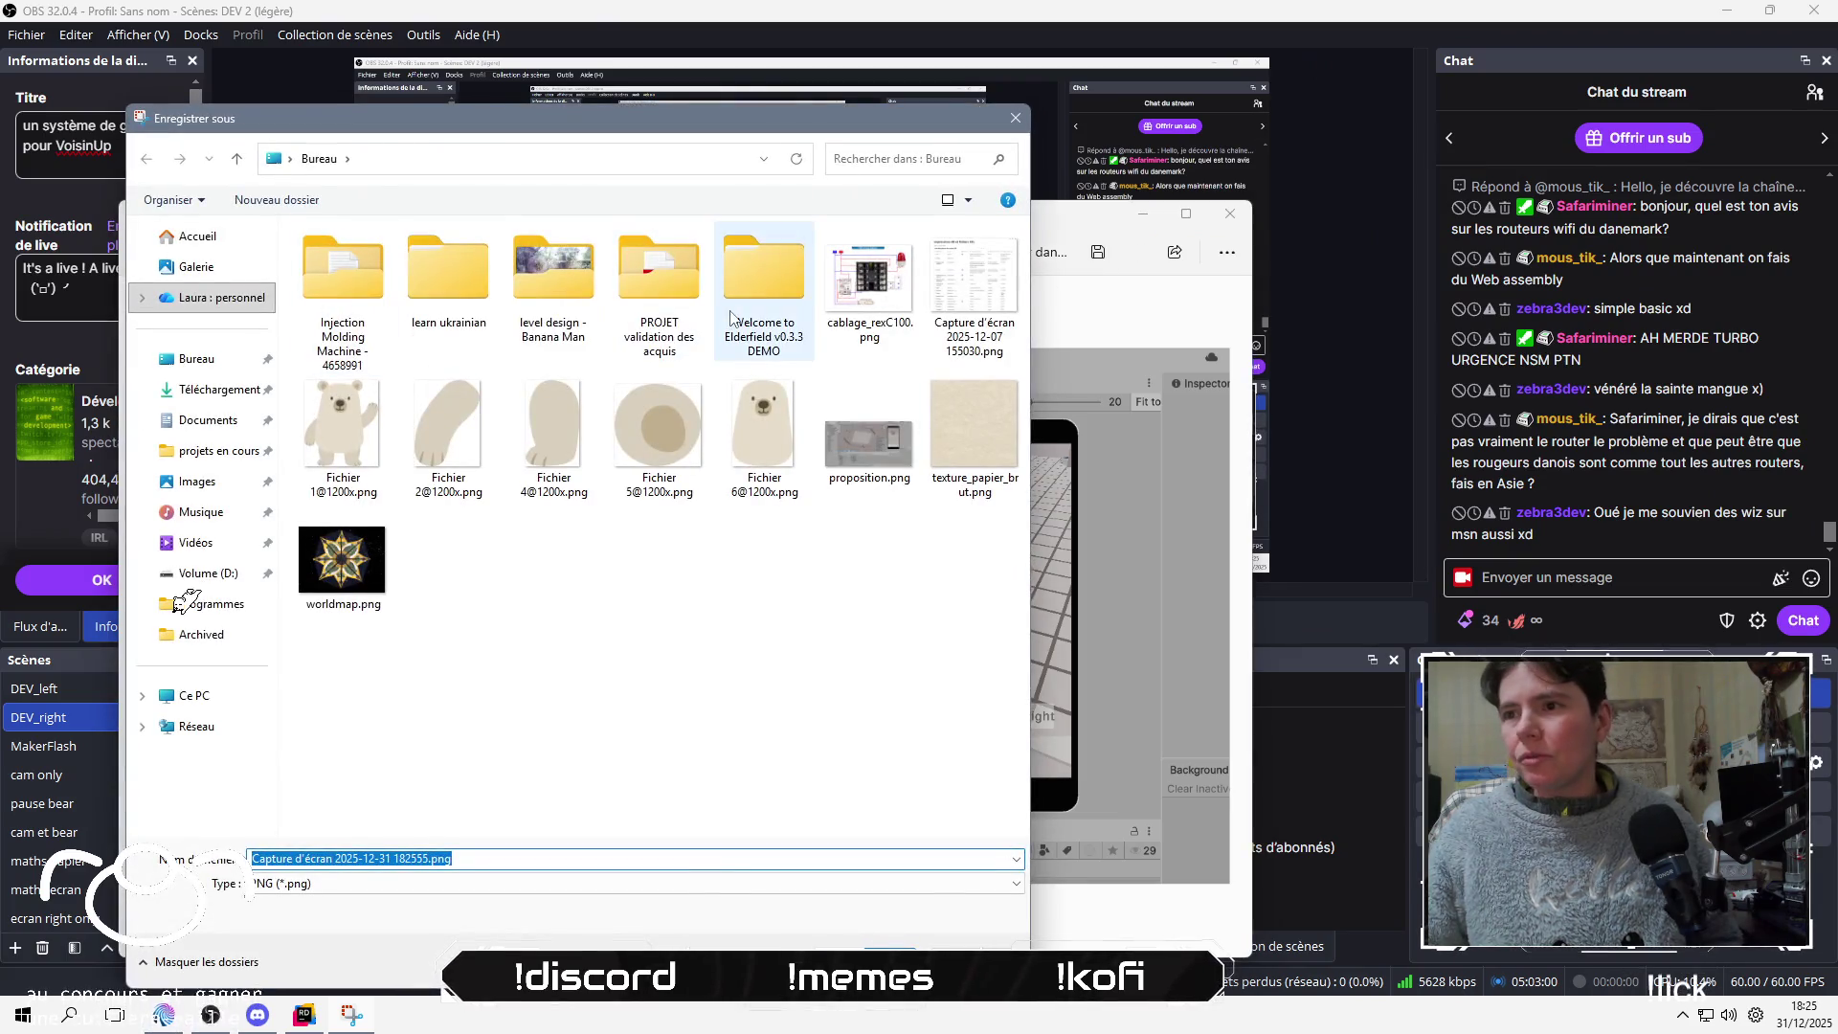
click(916, 476)
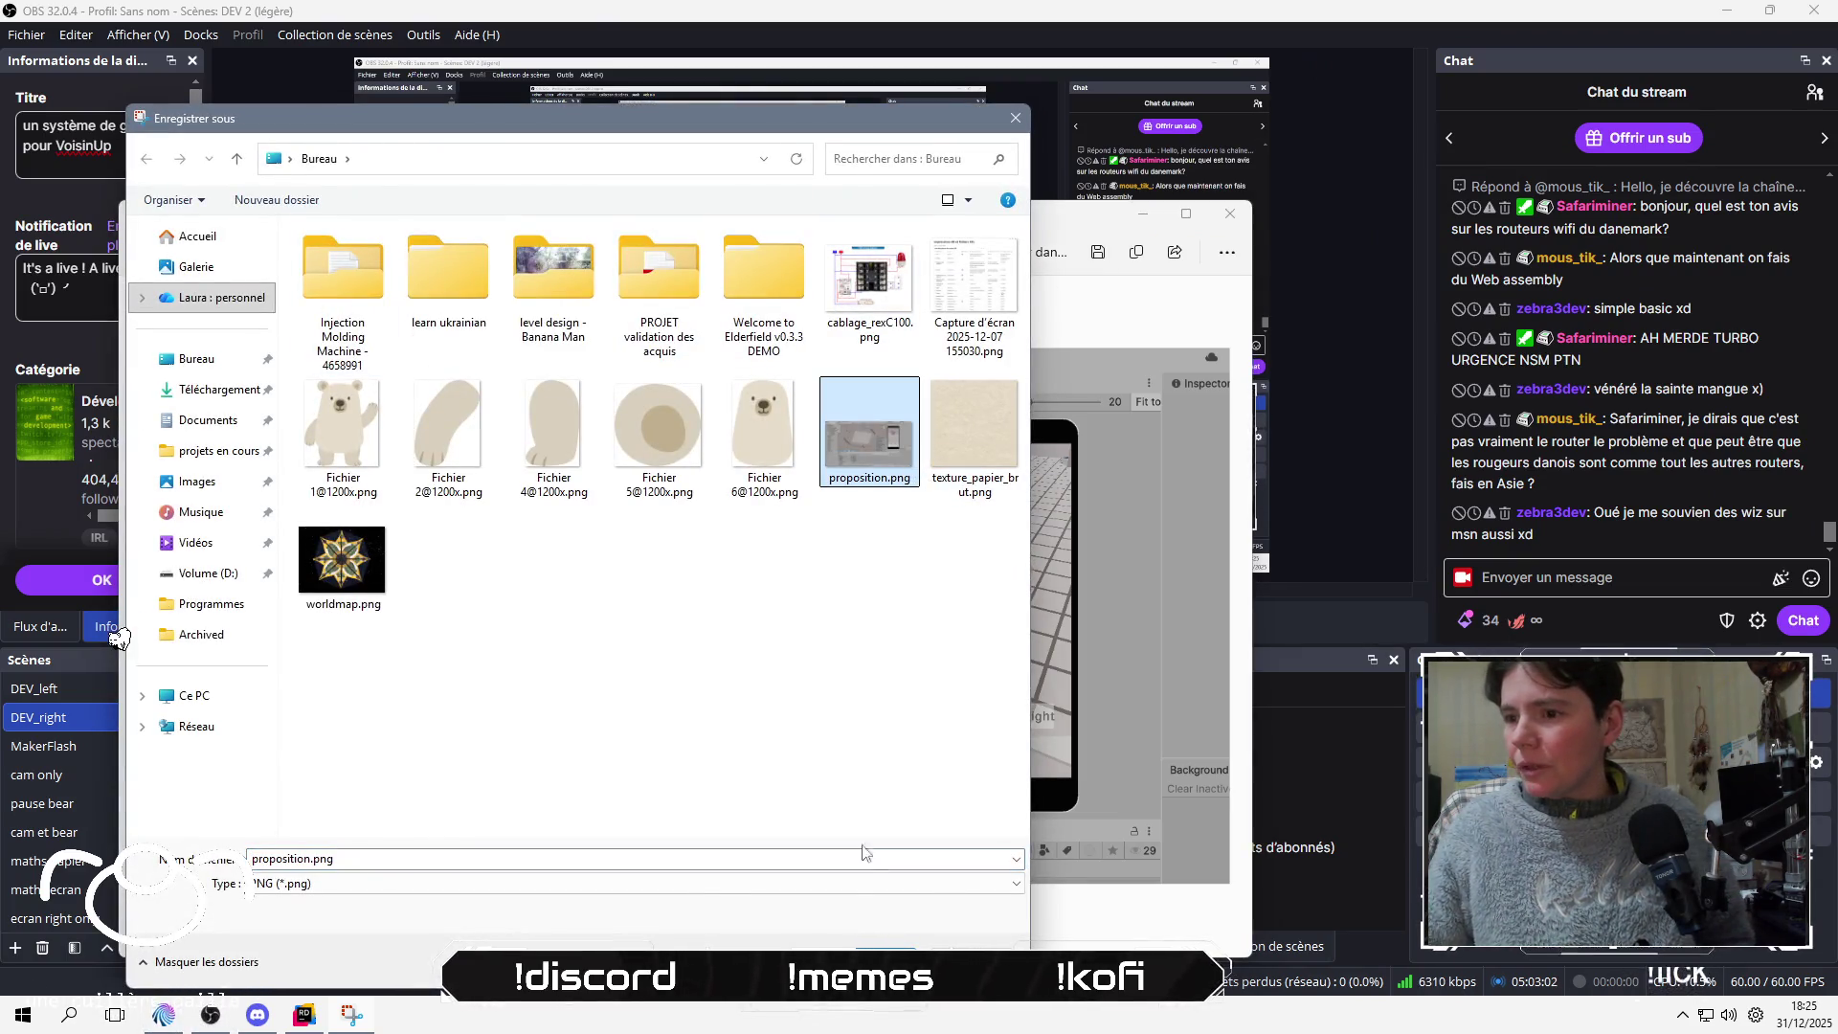
key(Return)
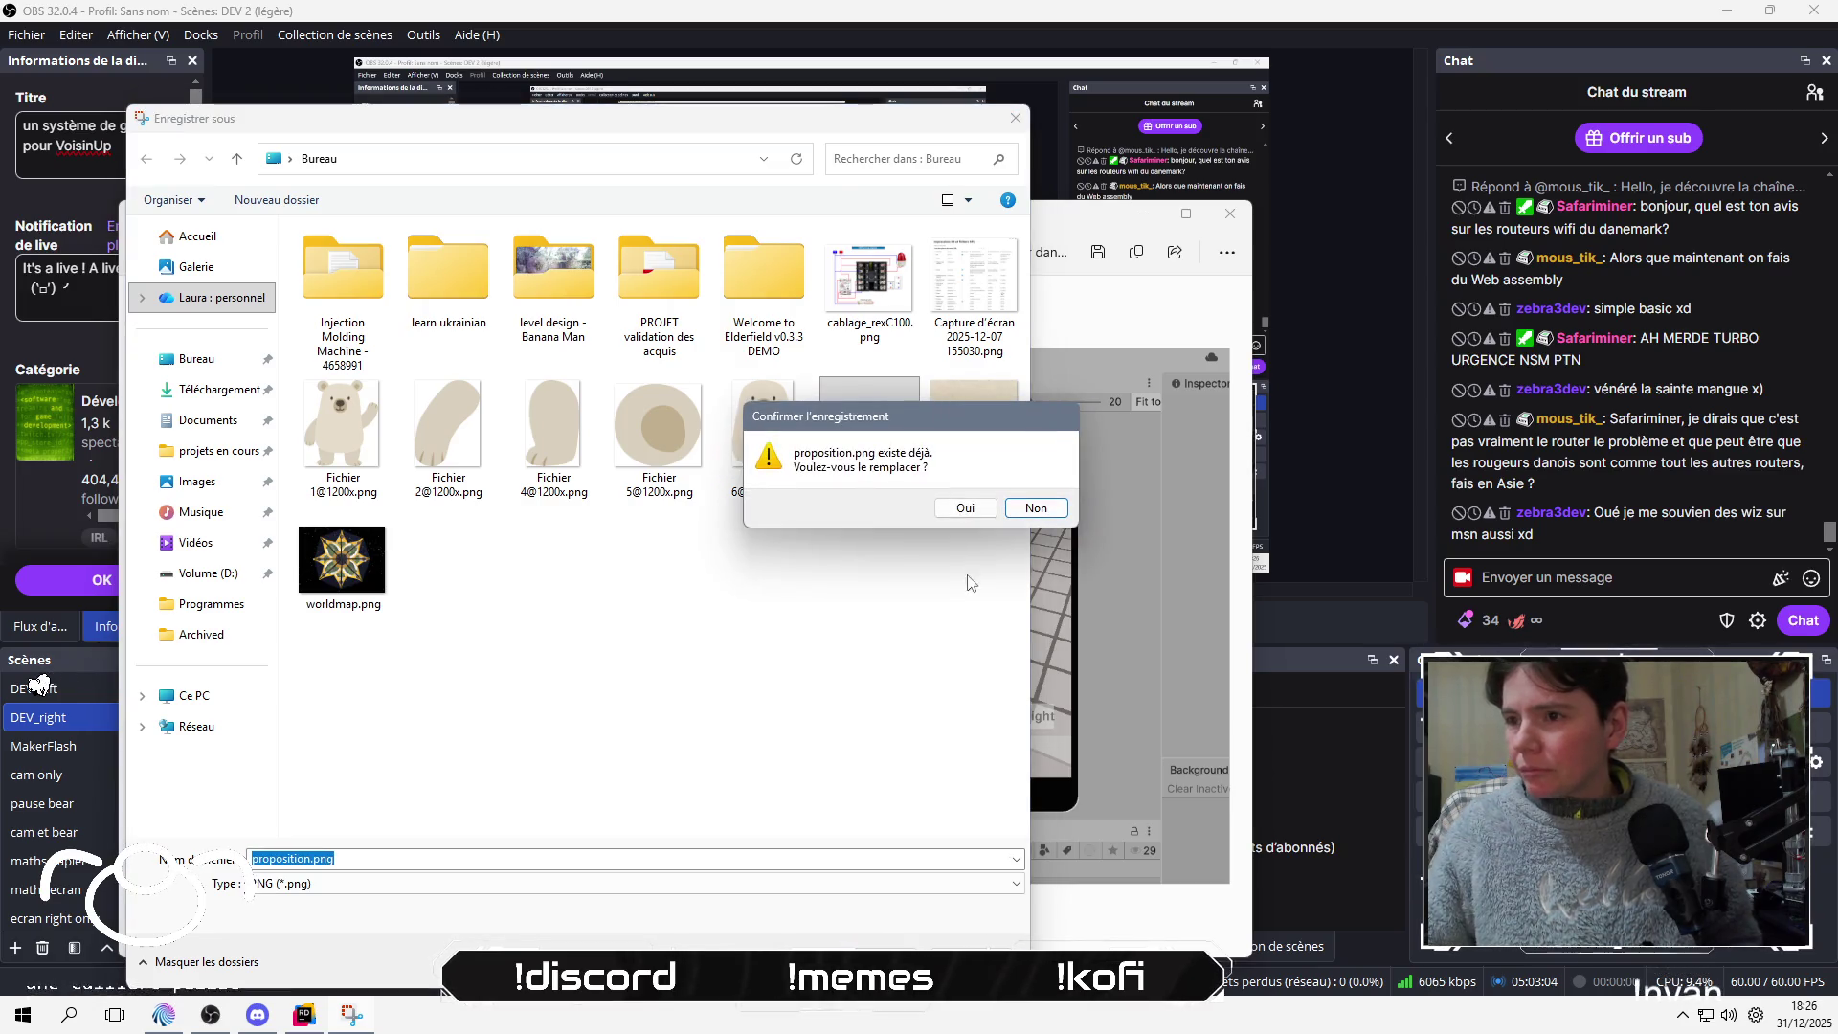
click(956, 509)
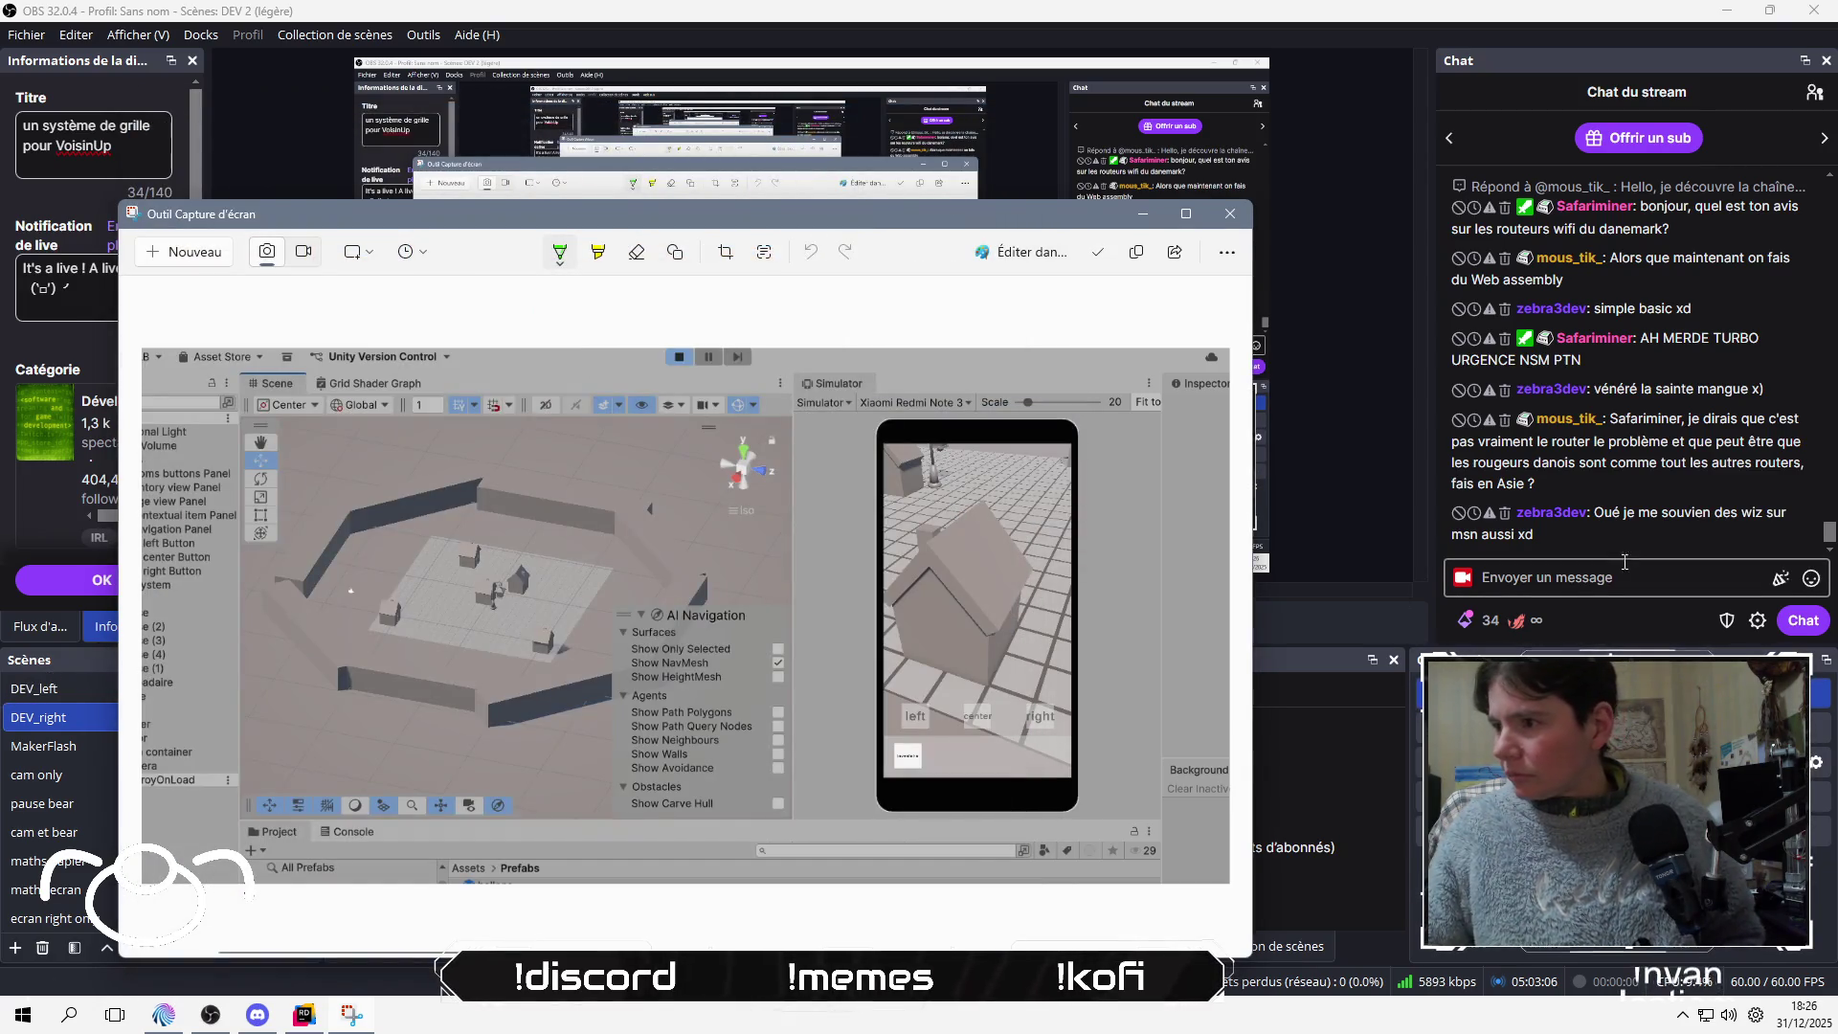
click(1628, 557)
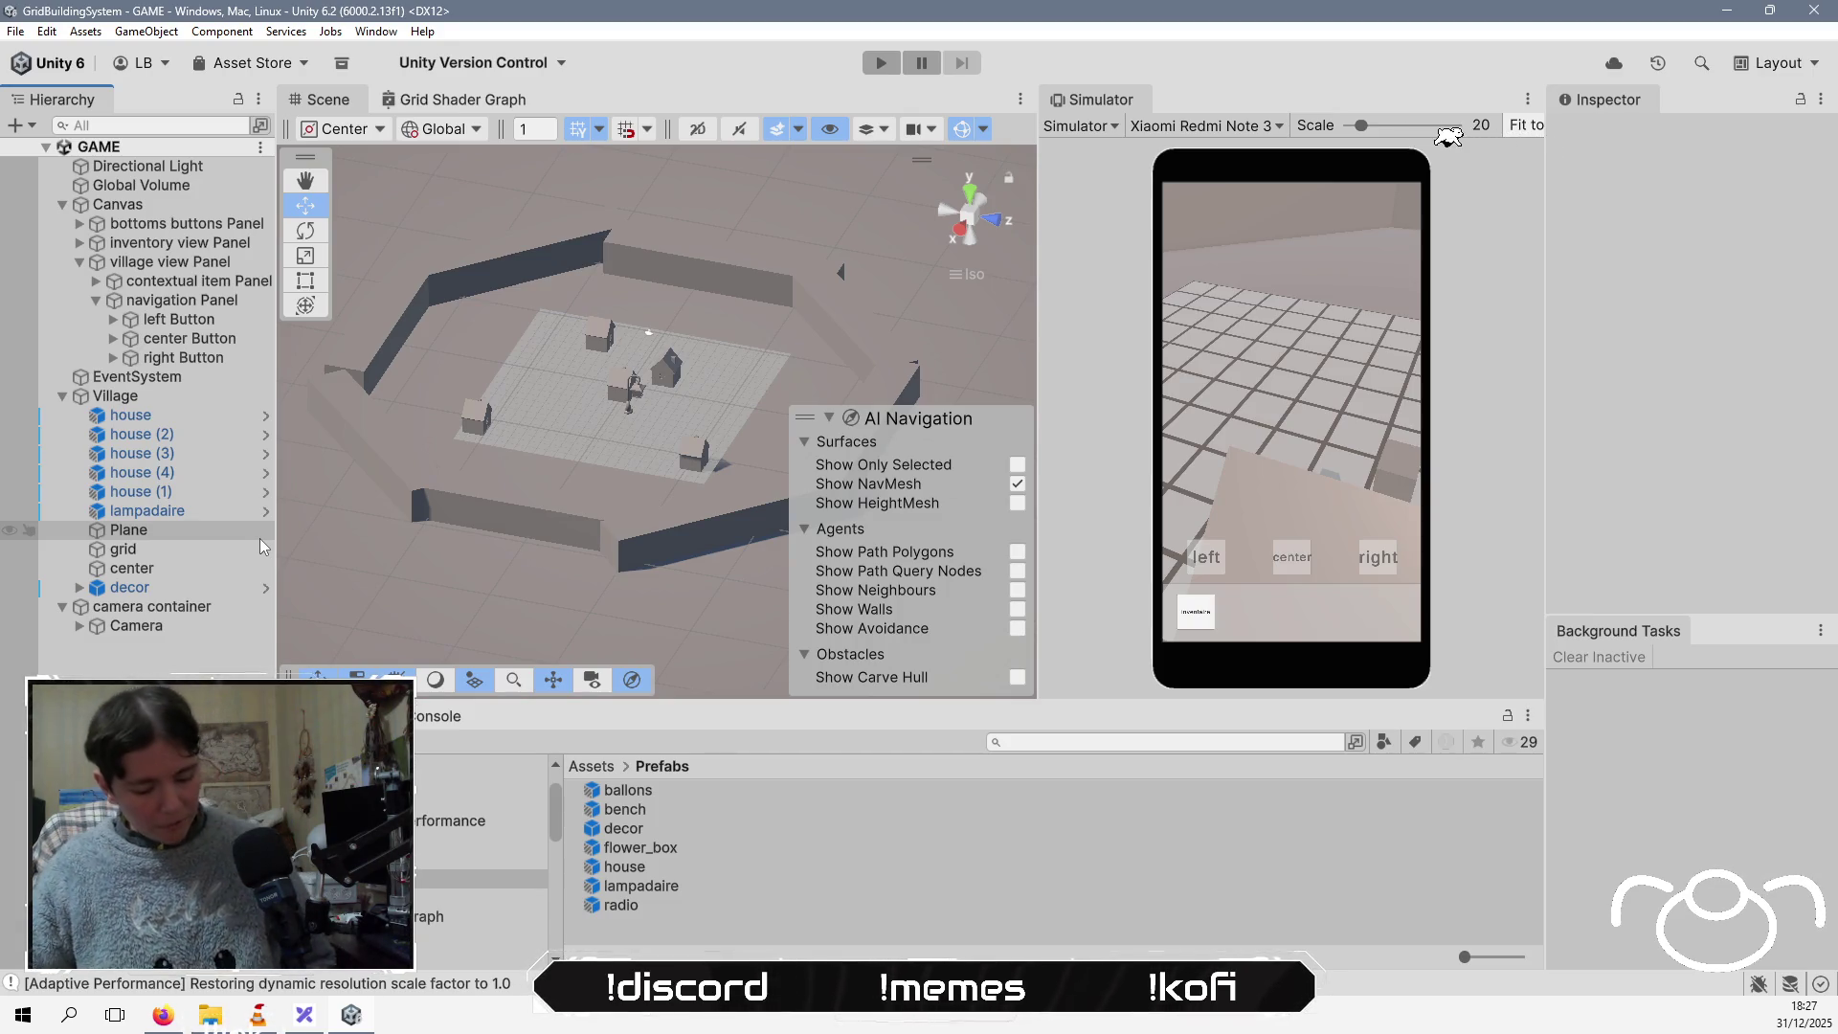
key(alt+Tab)
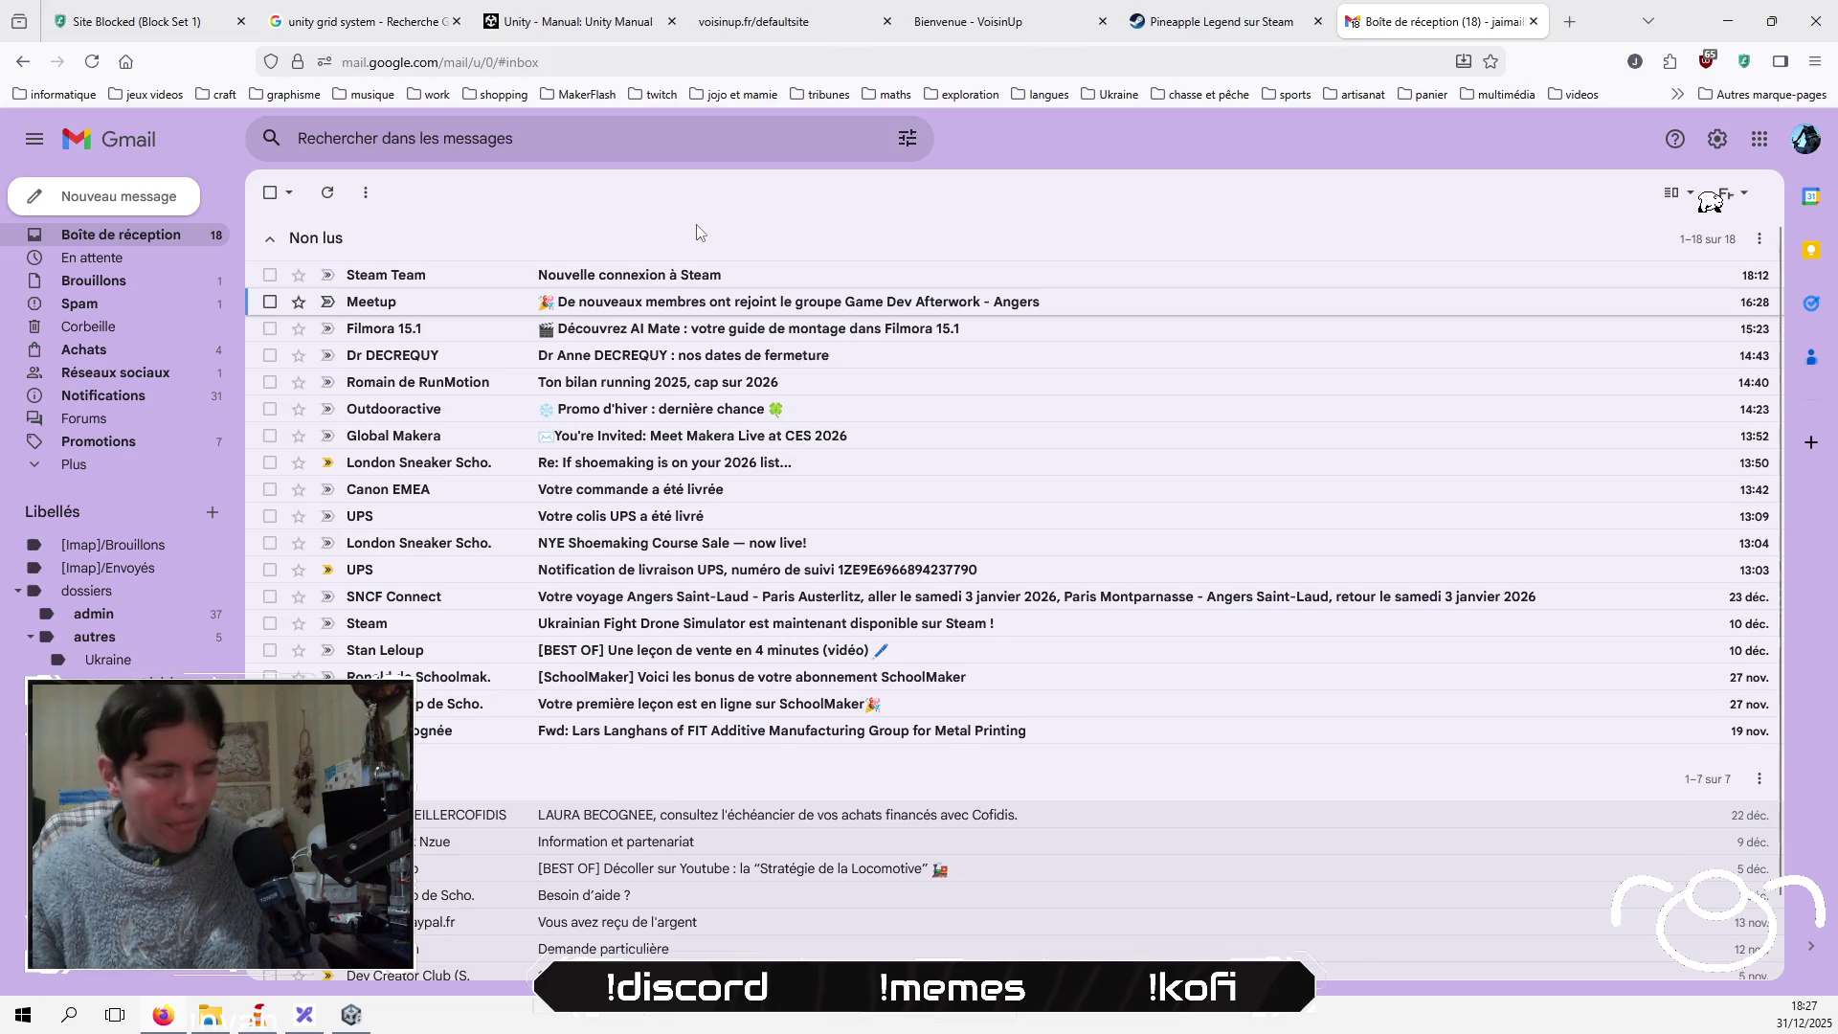
Load Twitch in a new tab, open a followed channel's Pixel Art/Animation stream, and select its channel name in the address.
key(ctrl+t)
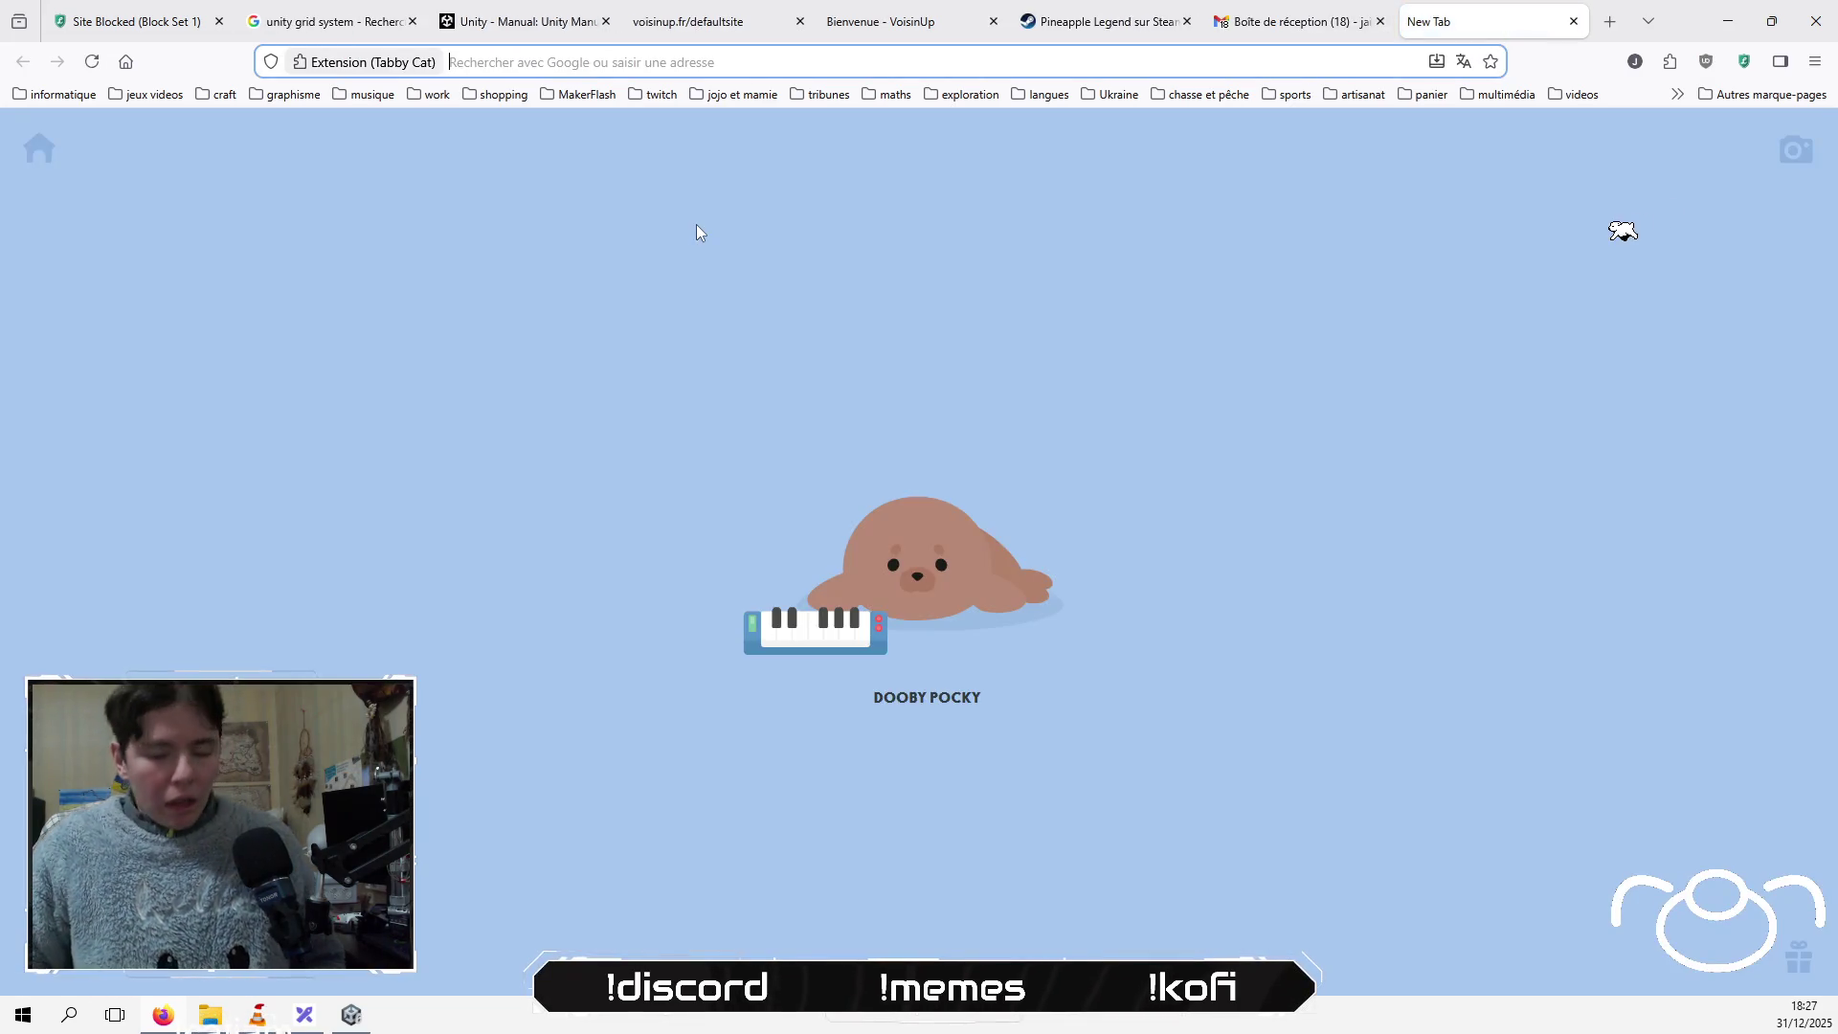
text(twitch.tv)
key(Return)
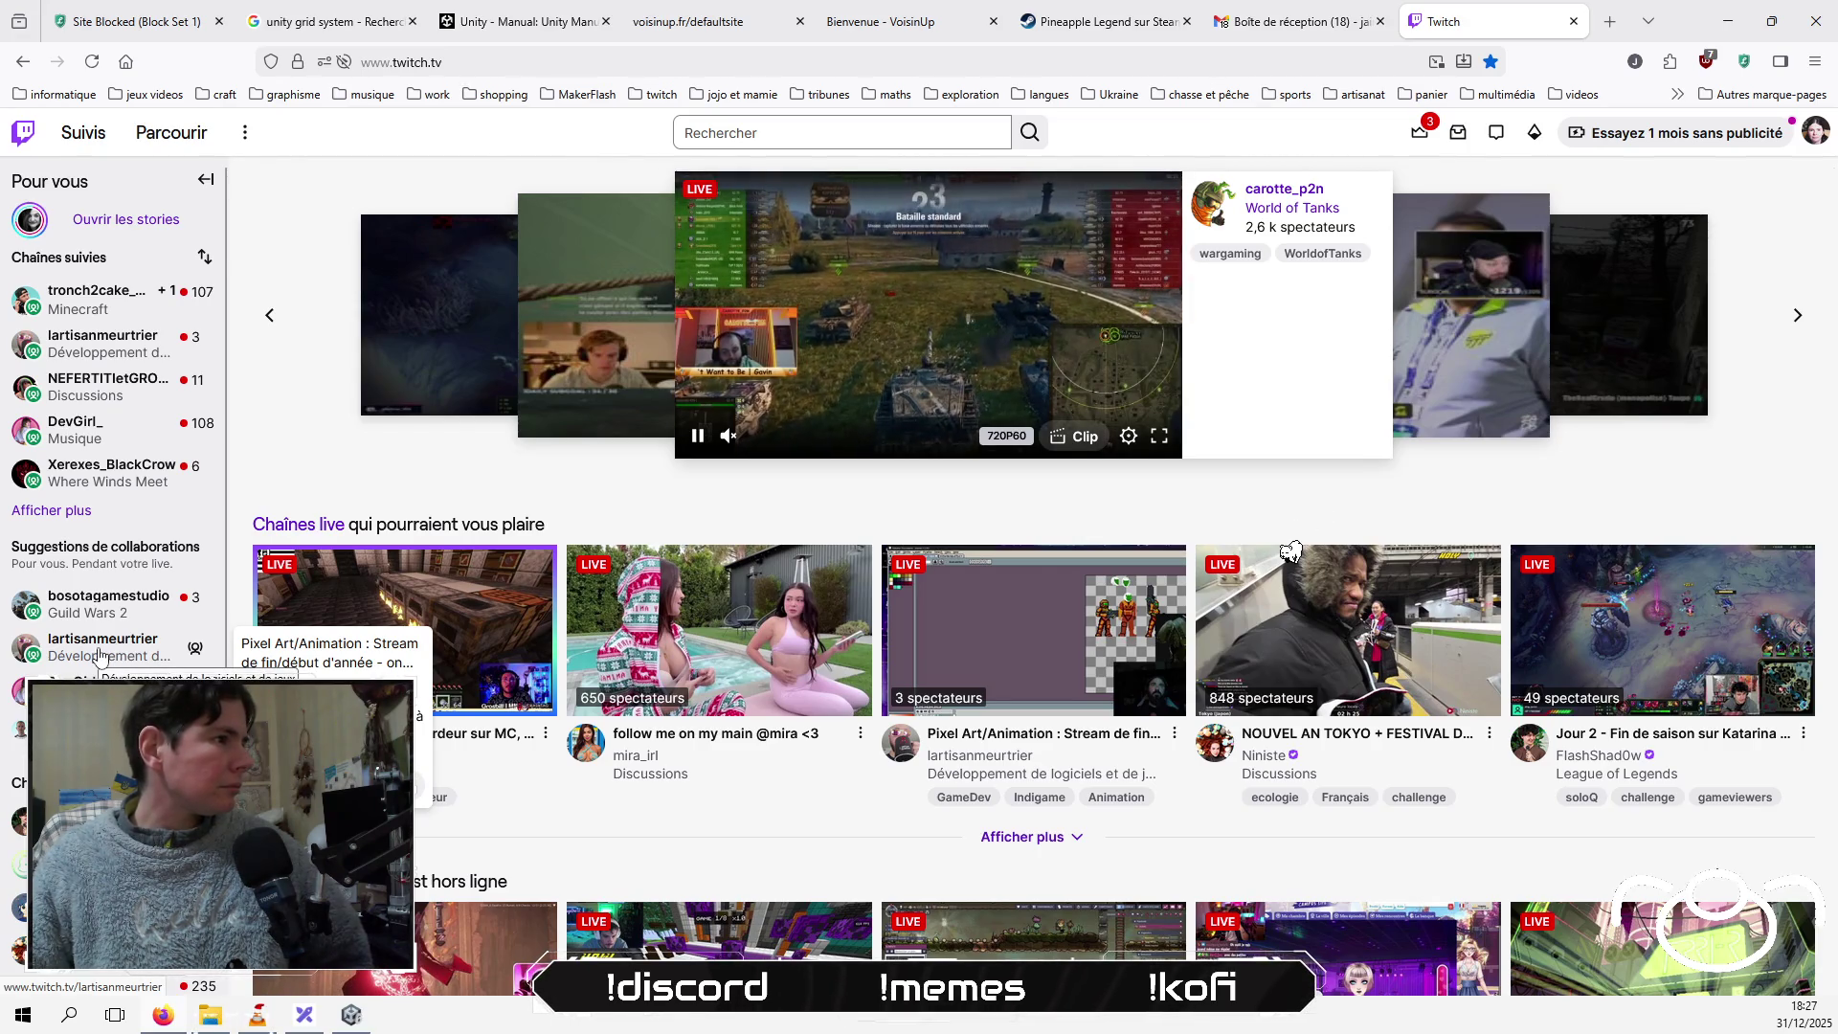
click(93, 351)
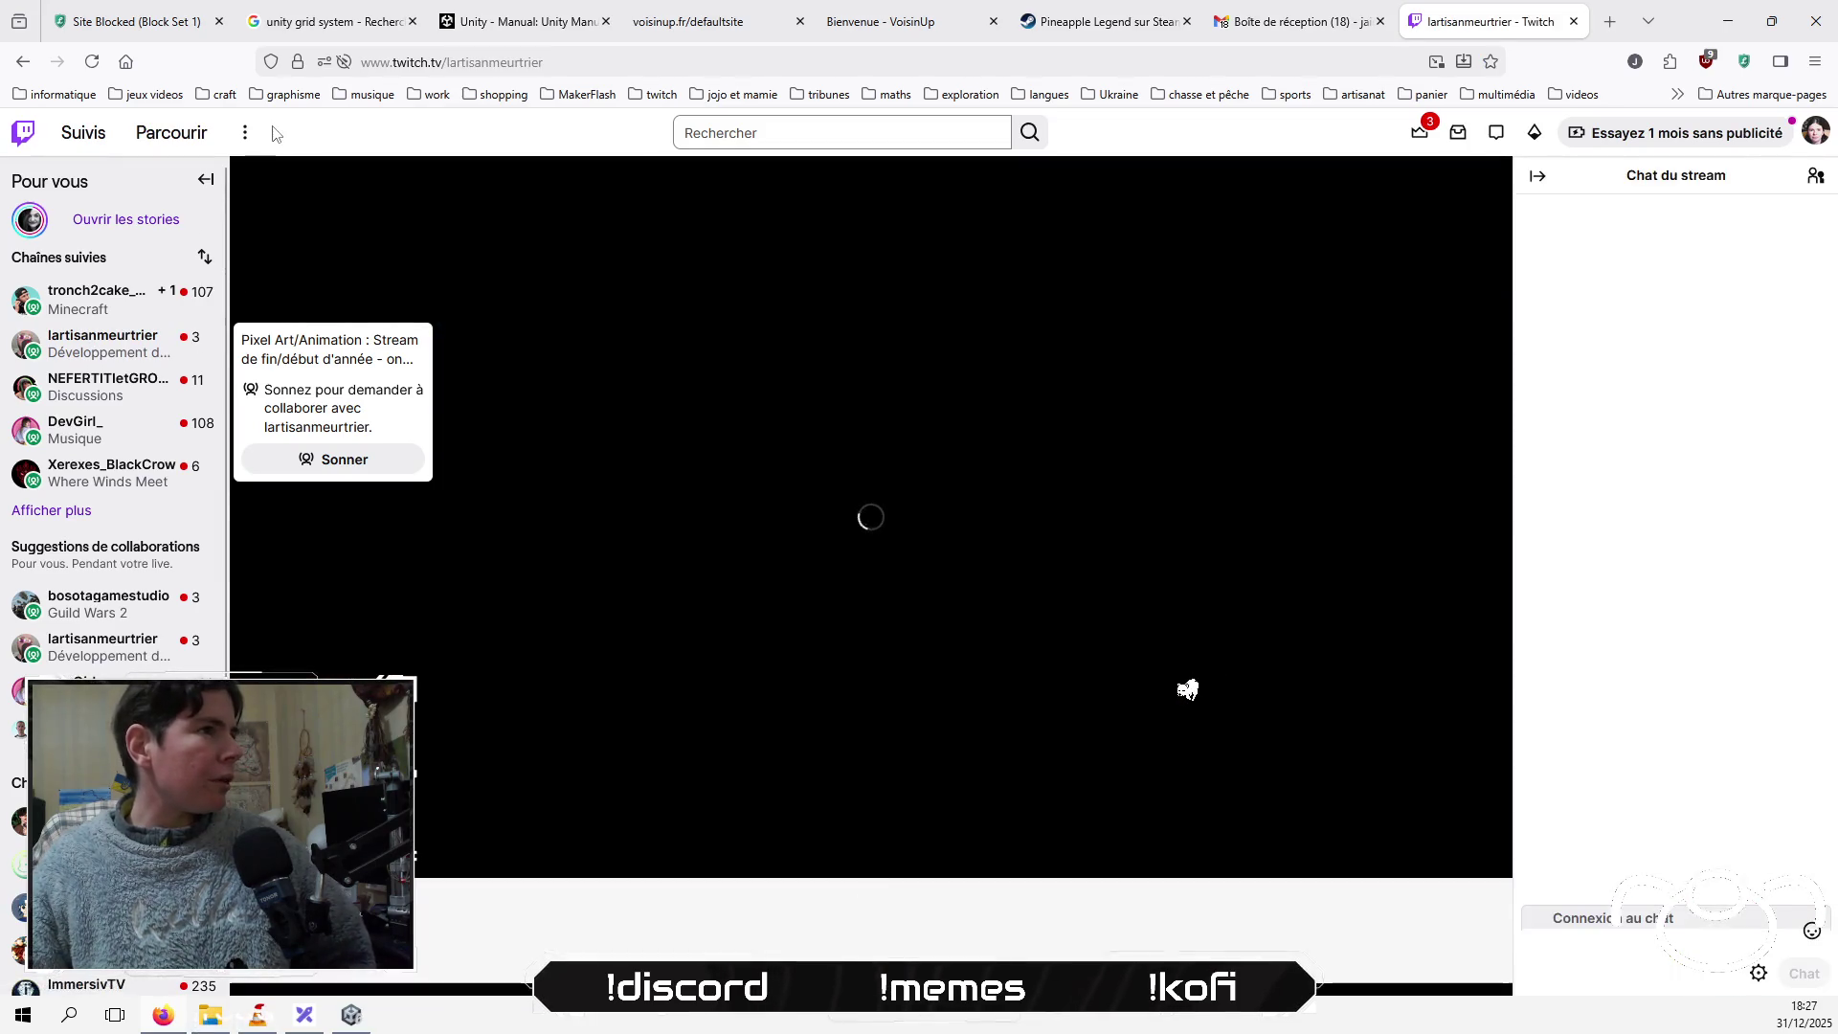
click(605, 59)
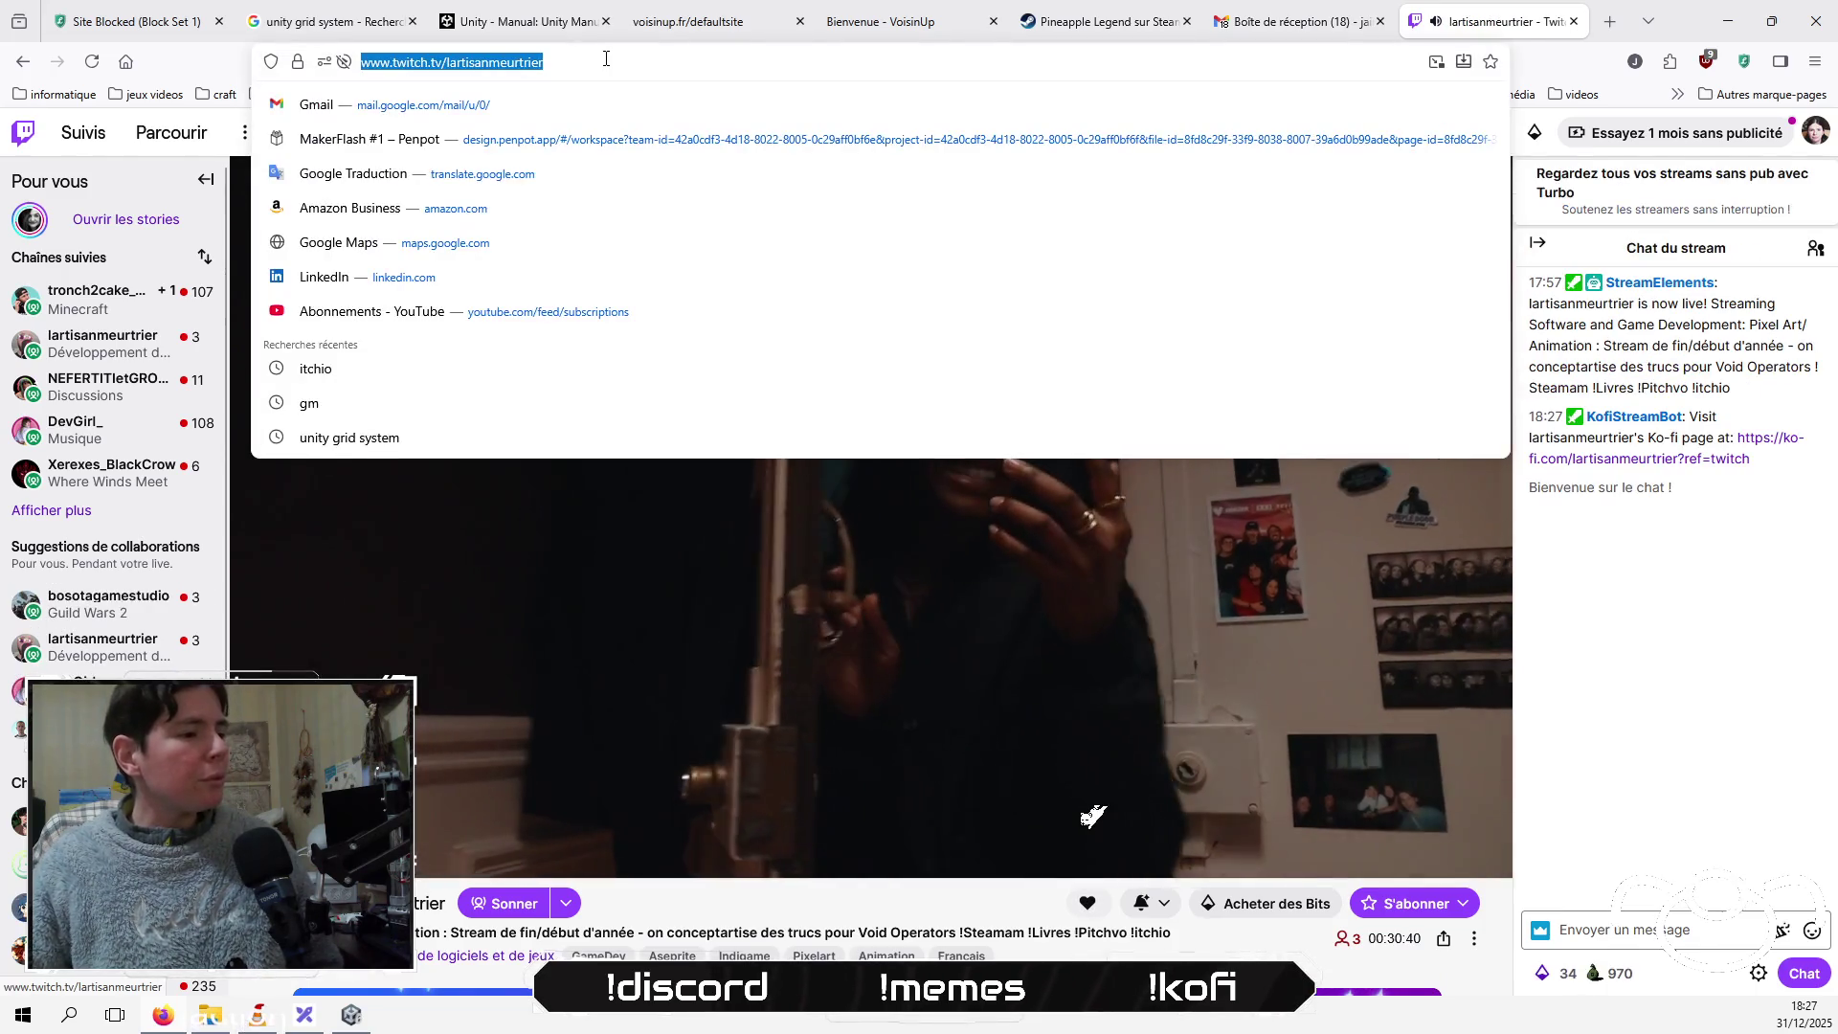
double_click(612, 55)
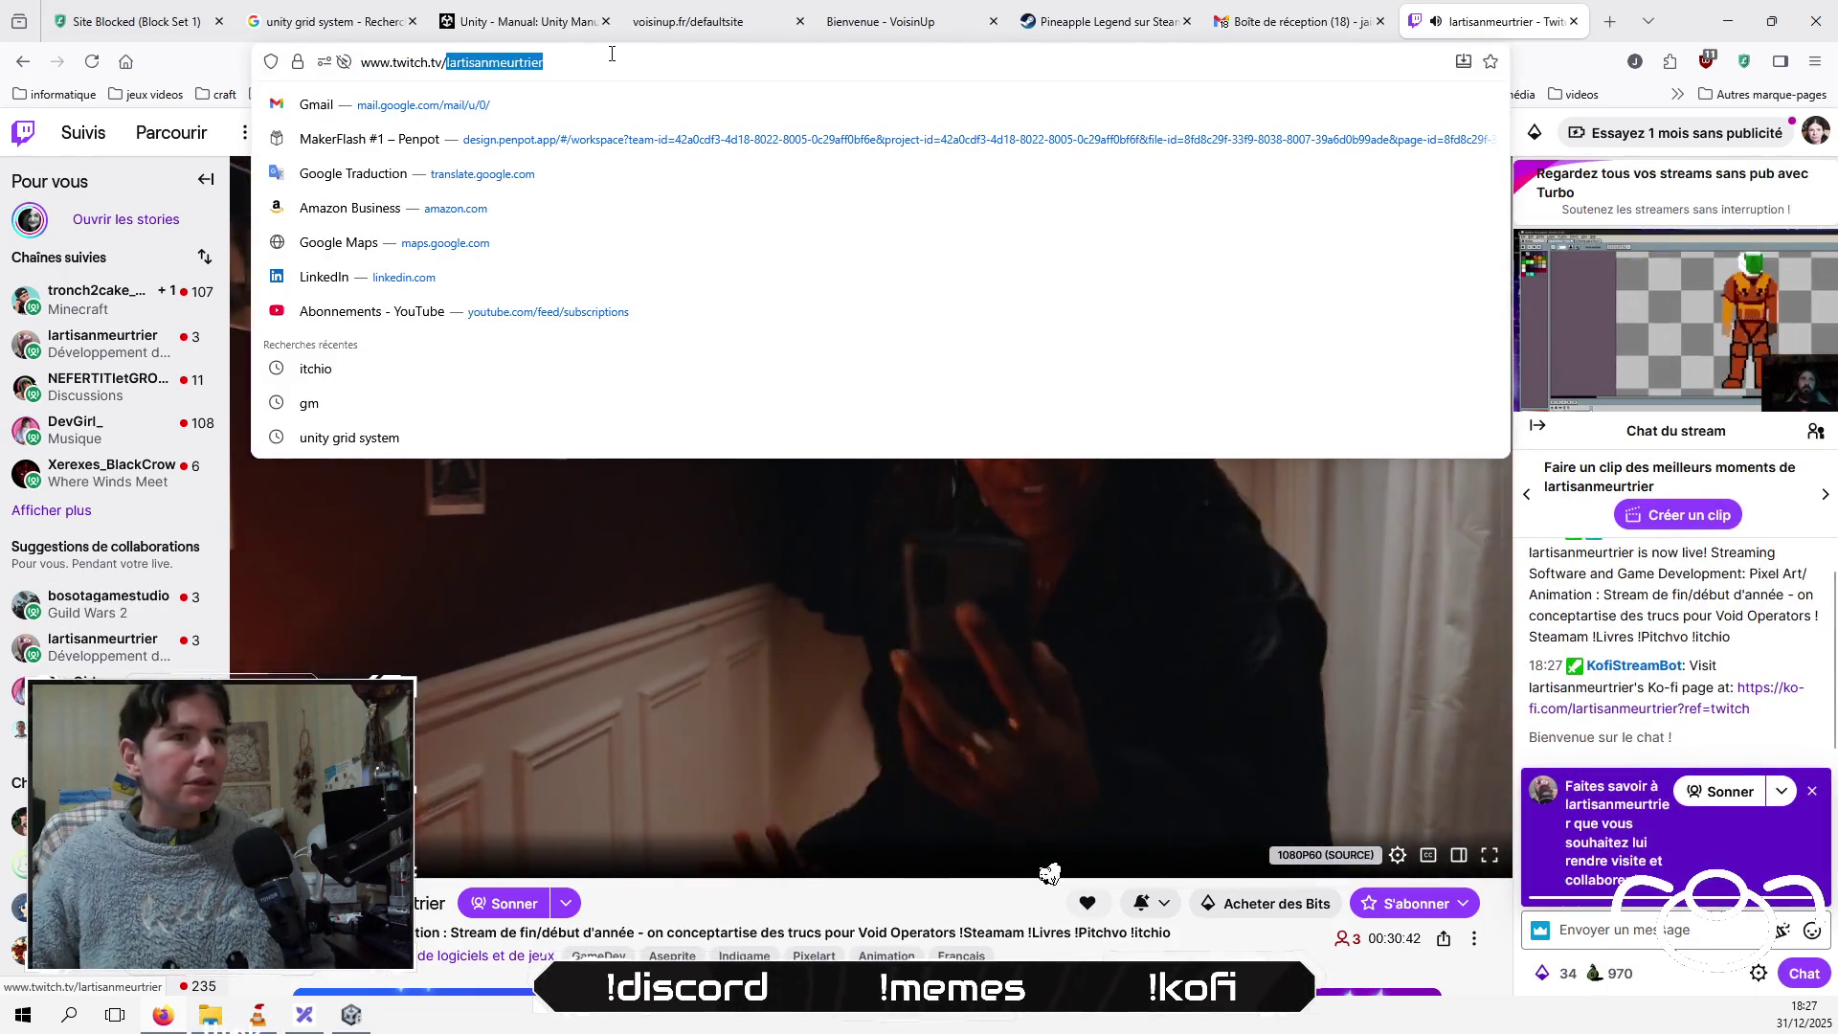